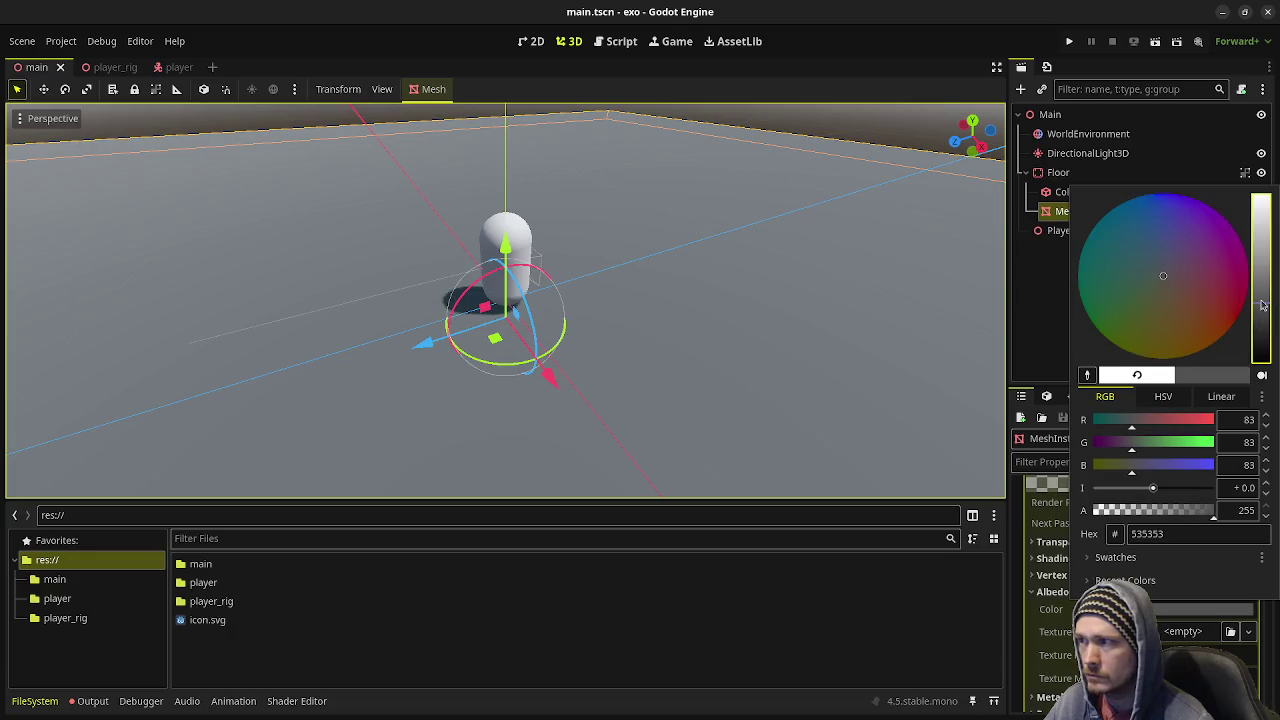
# - Set the floor material's albedo colour to hex 535353 and collapse the Albedo section
pyautogui.click(860, 40)
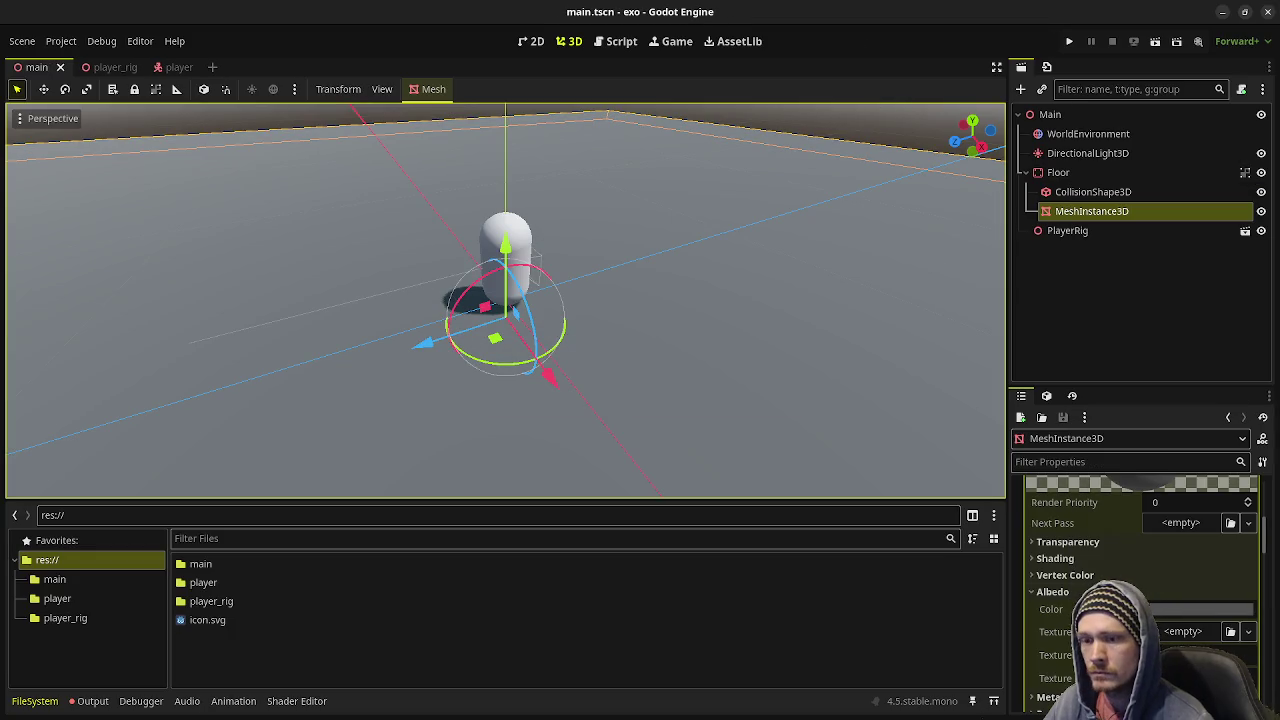
pyautogui.click(1045, 591)
pyautogui.scroll(-1, 1045, 591)
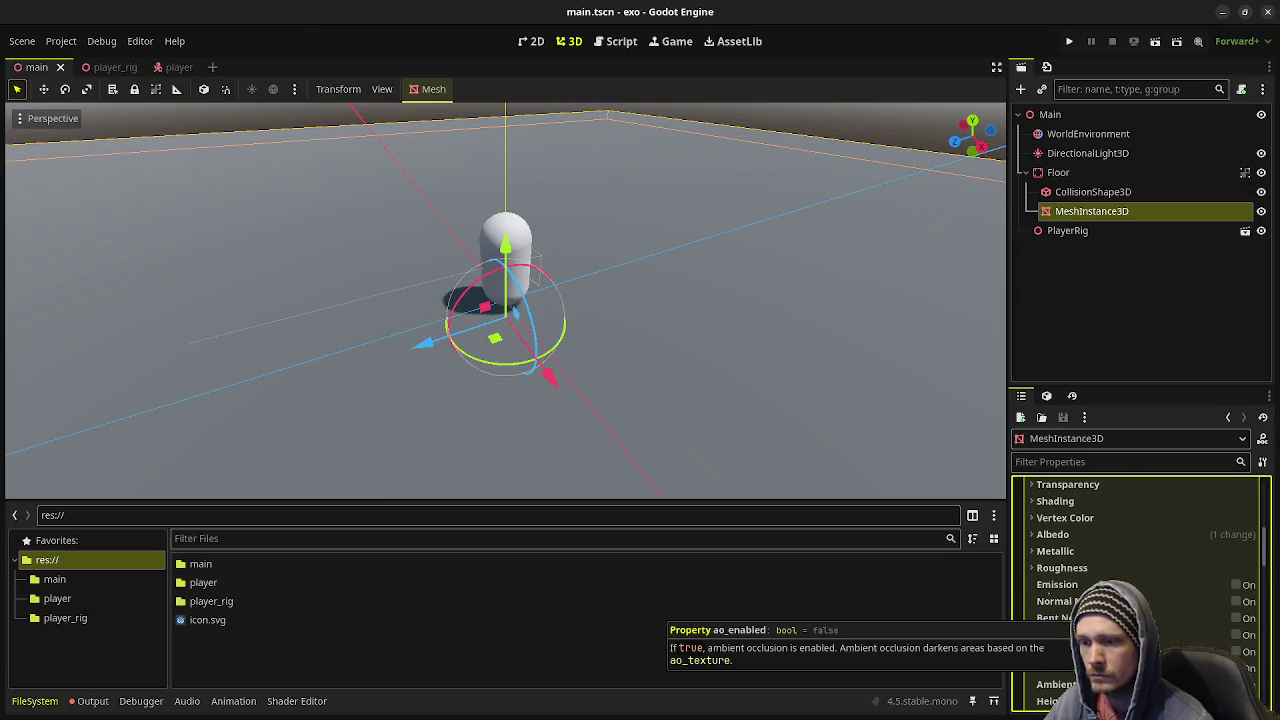
pyautogui.scroll(-10, 1180, 585)
# - Collapse the material preview and Geometry settings, then select the player_rig folder
pyautogui.click(1200, 540)
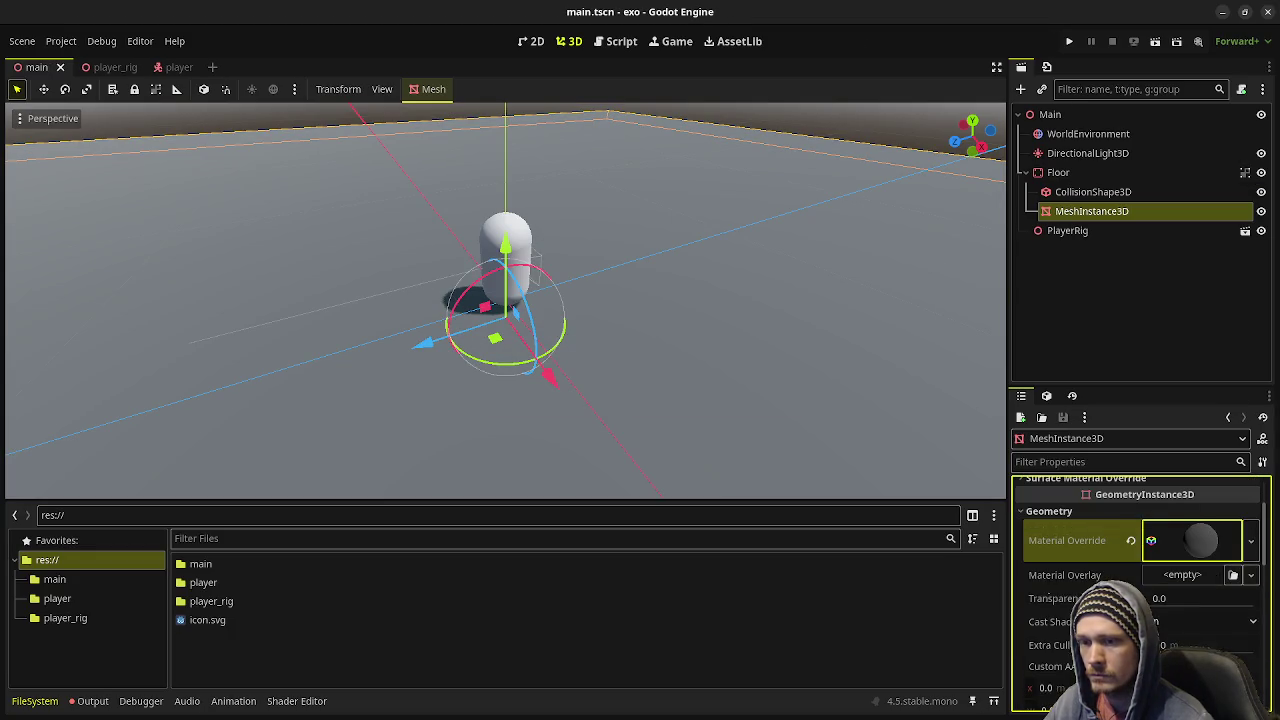
pyautogui.scroll(3, 1140, 575)
pyautogui.click(1220, 596)
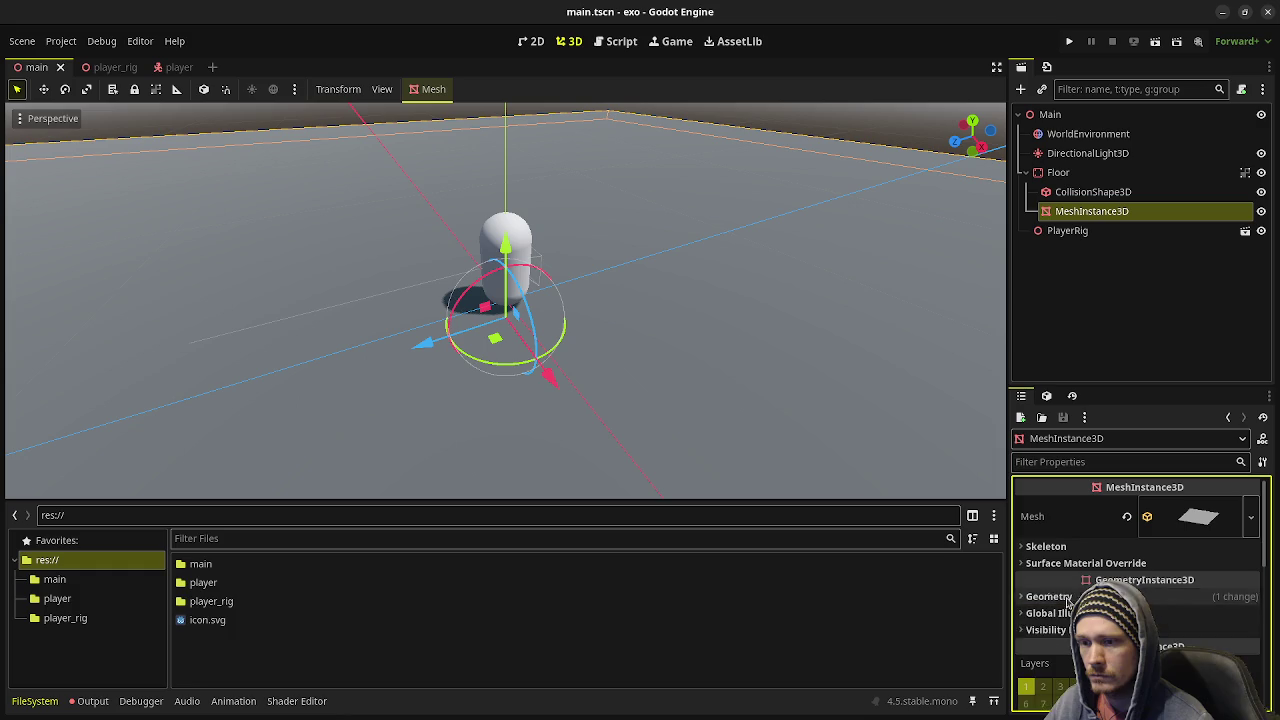
pyautogui.click(895, 603)
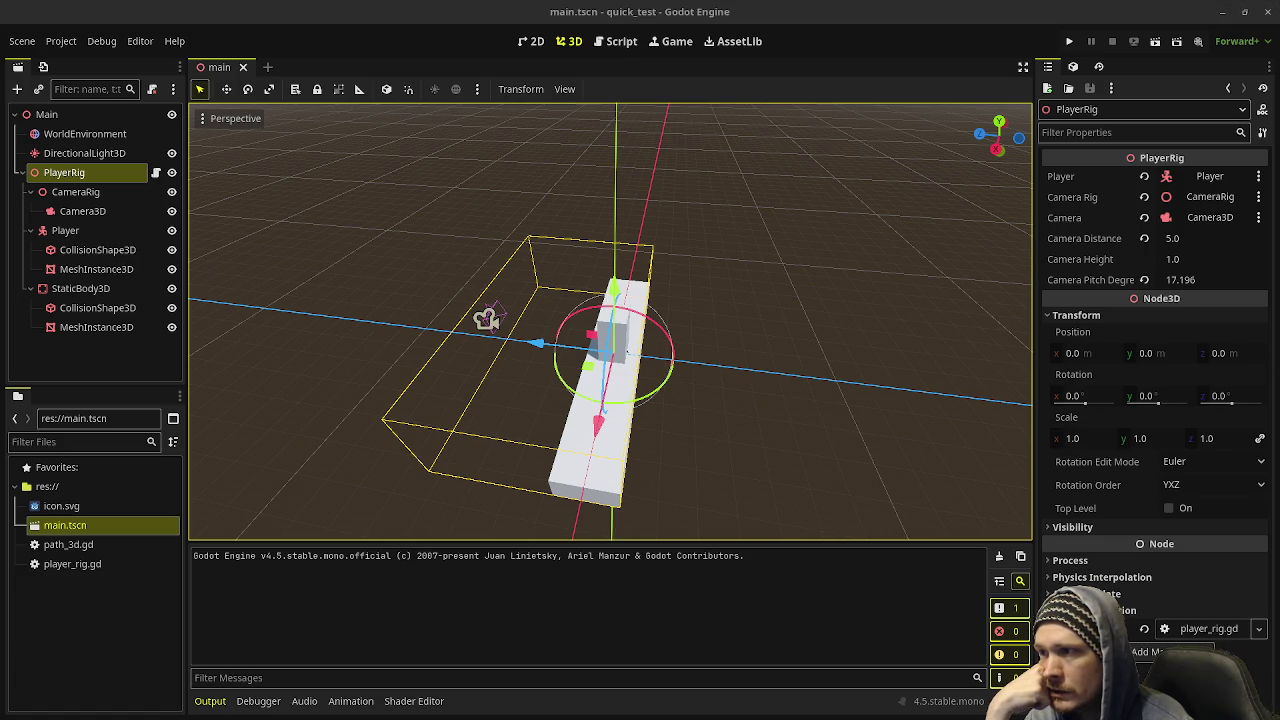
# - Maximize the shmup project's Godot window and show its main scene tab
pyautogui.click(1219, 18)
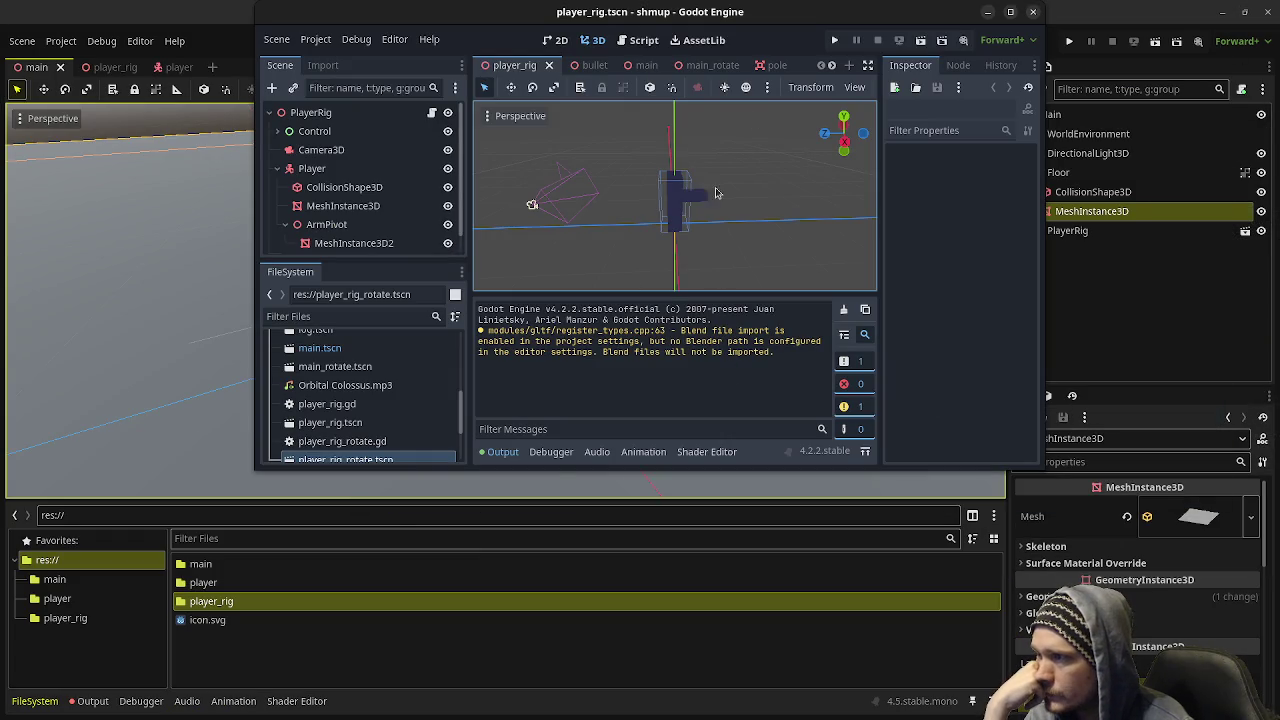
pyautogui.click(1012, 13)
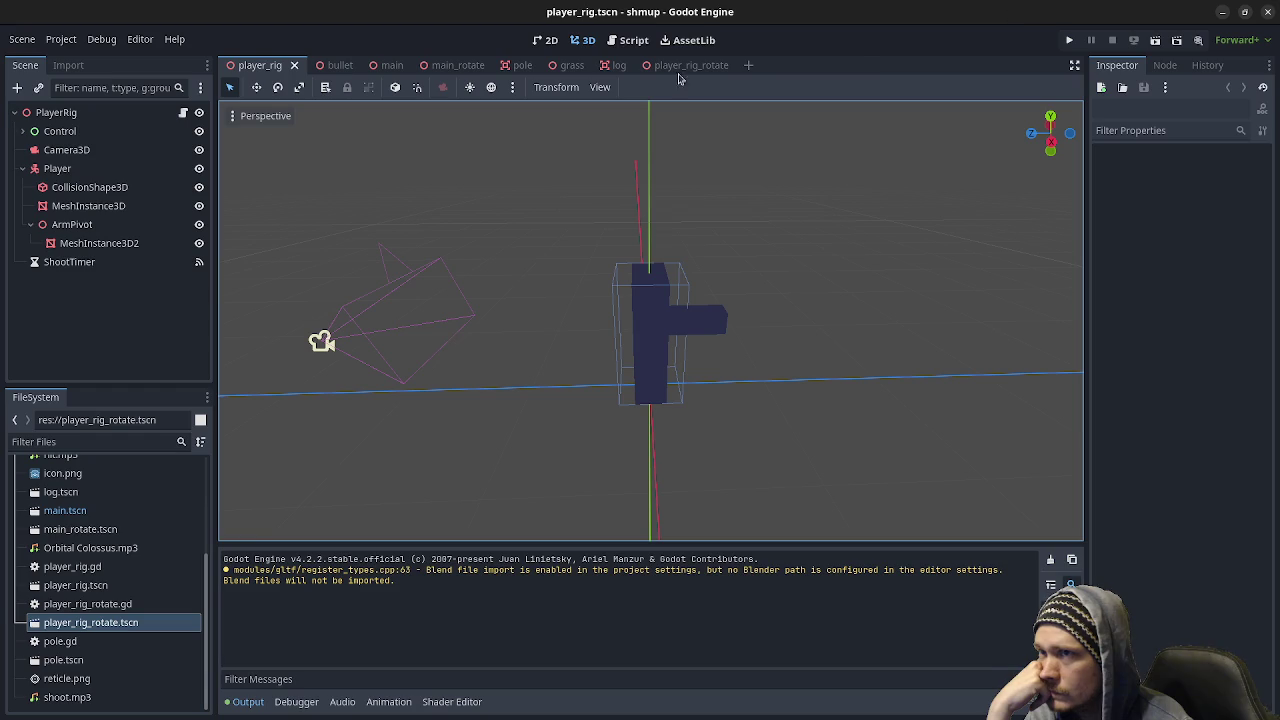
pyautogui.click(381, 67)
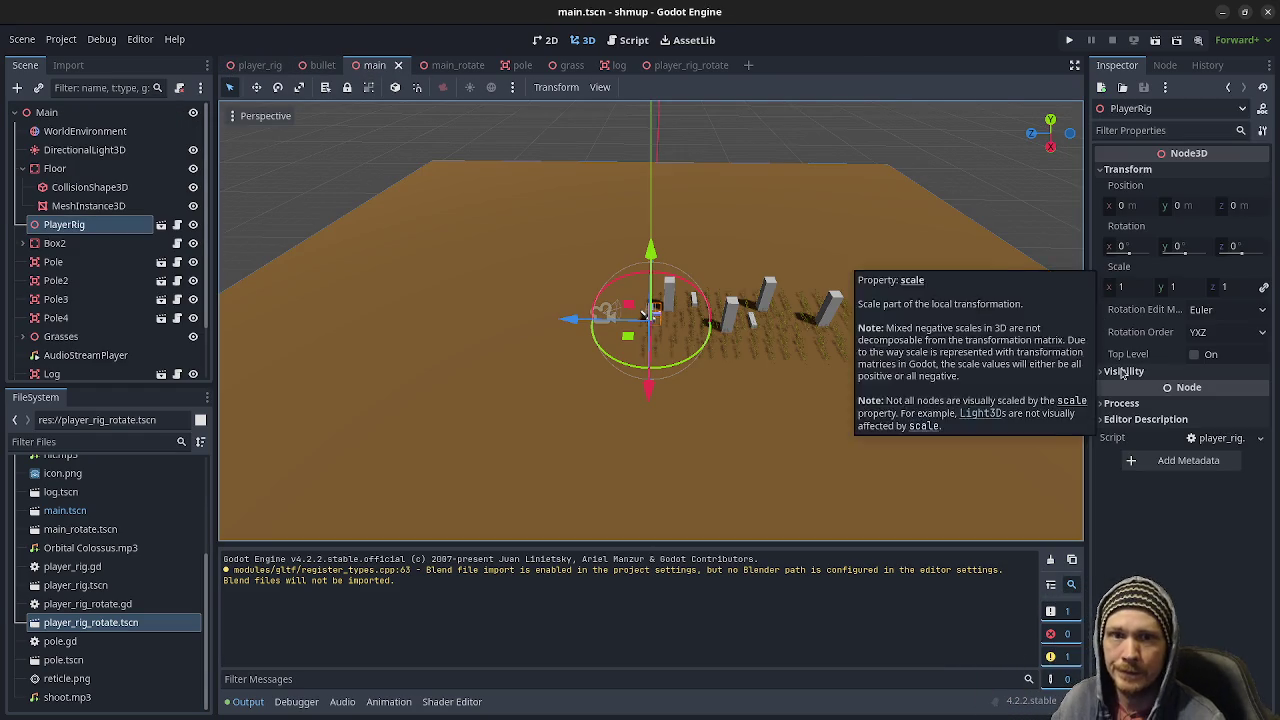
# - Orbit the main viewport down over the floor and switch to the player_rig scene
pyautogui.scroll(-3, 772, 395)
pyautogui.moveTo(780, 357); pyautogui.dragTo(808, 361)
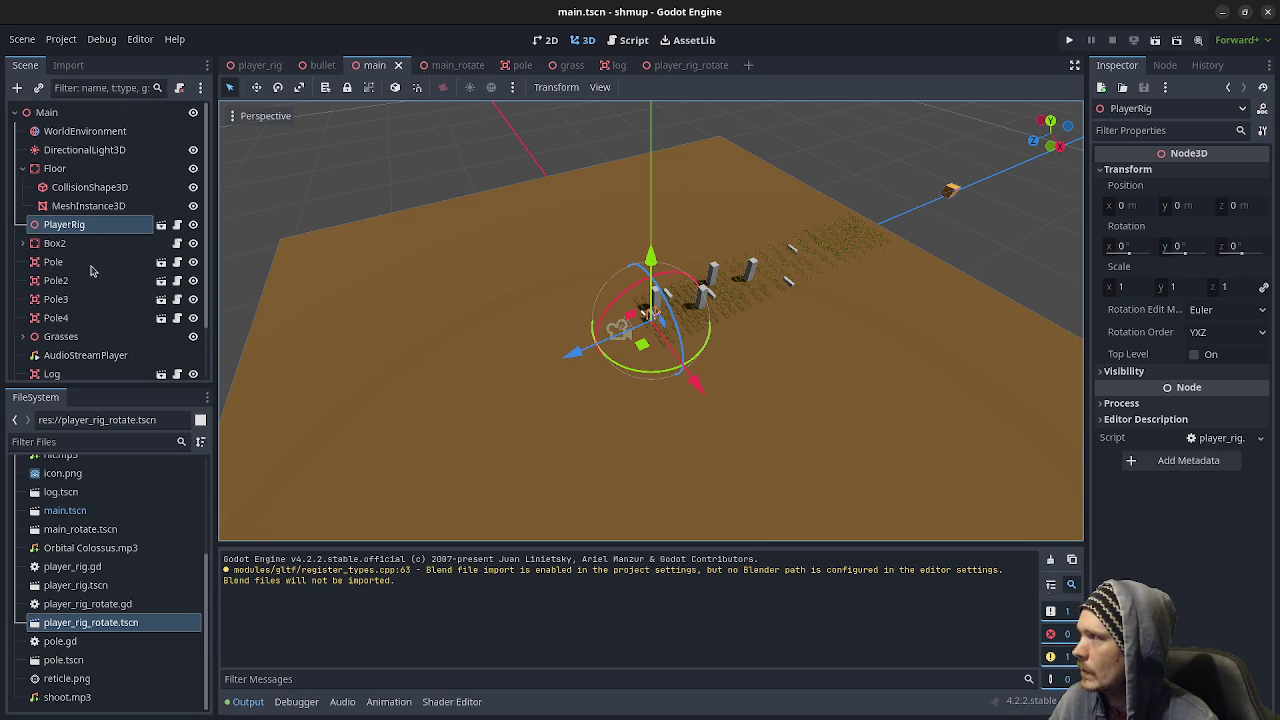
pyautogui.click(258, 65)
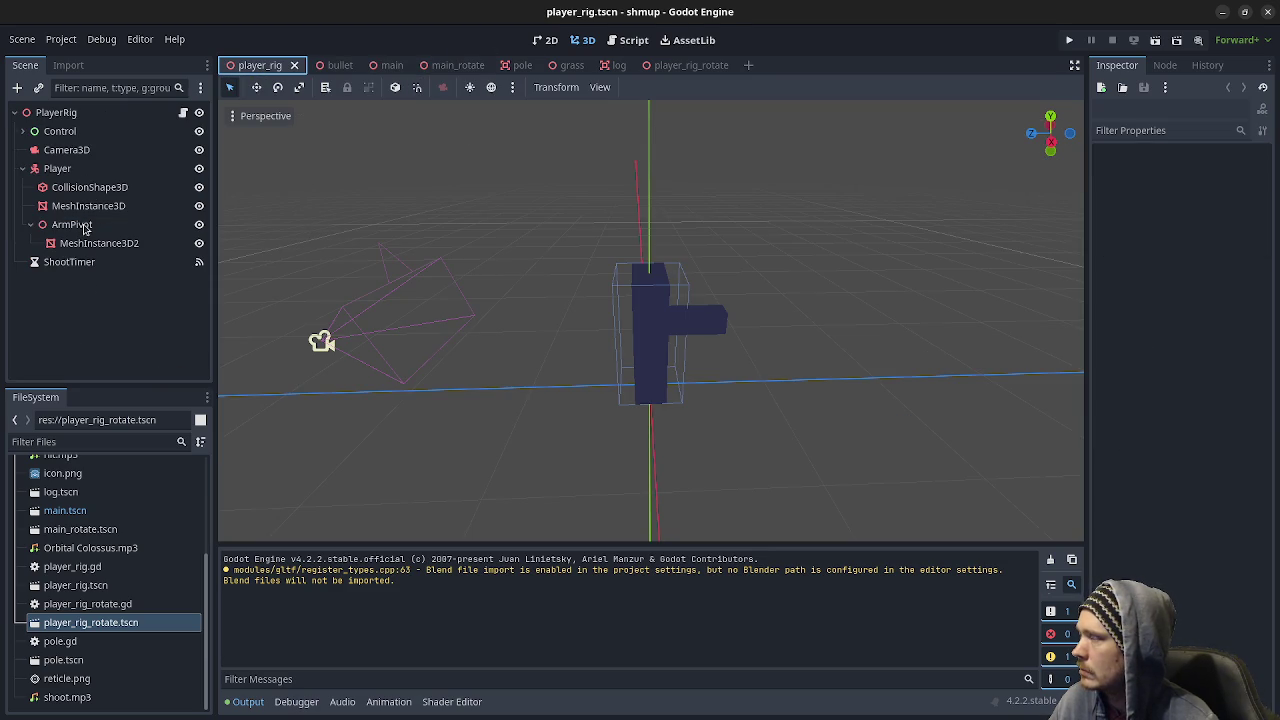
# - Open PlayerRig's attached player_rig.gd script and review it from line 1
pyautogui.click(183, 113)
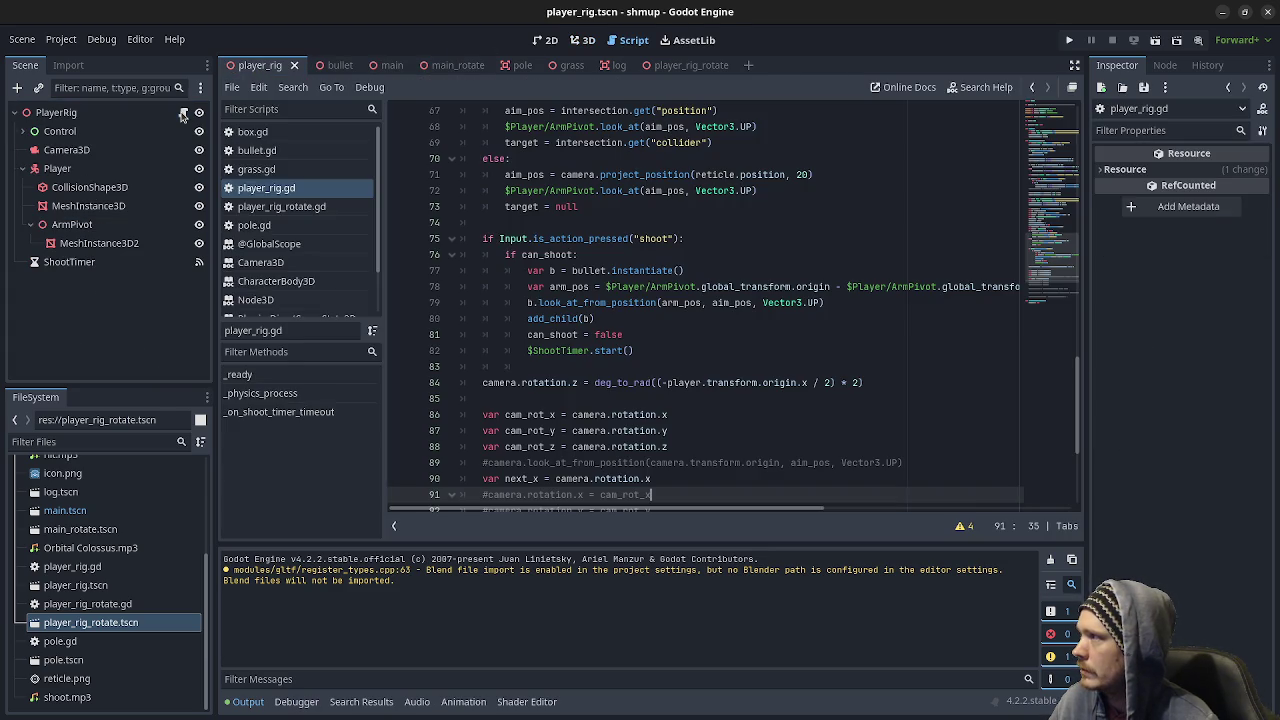
pyautogui.scroll(10, 680, 370)
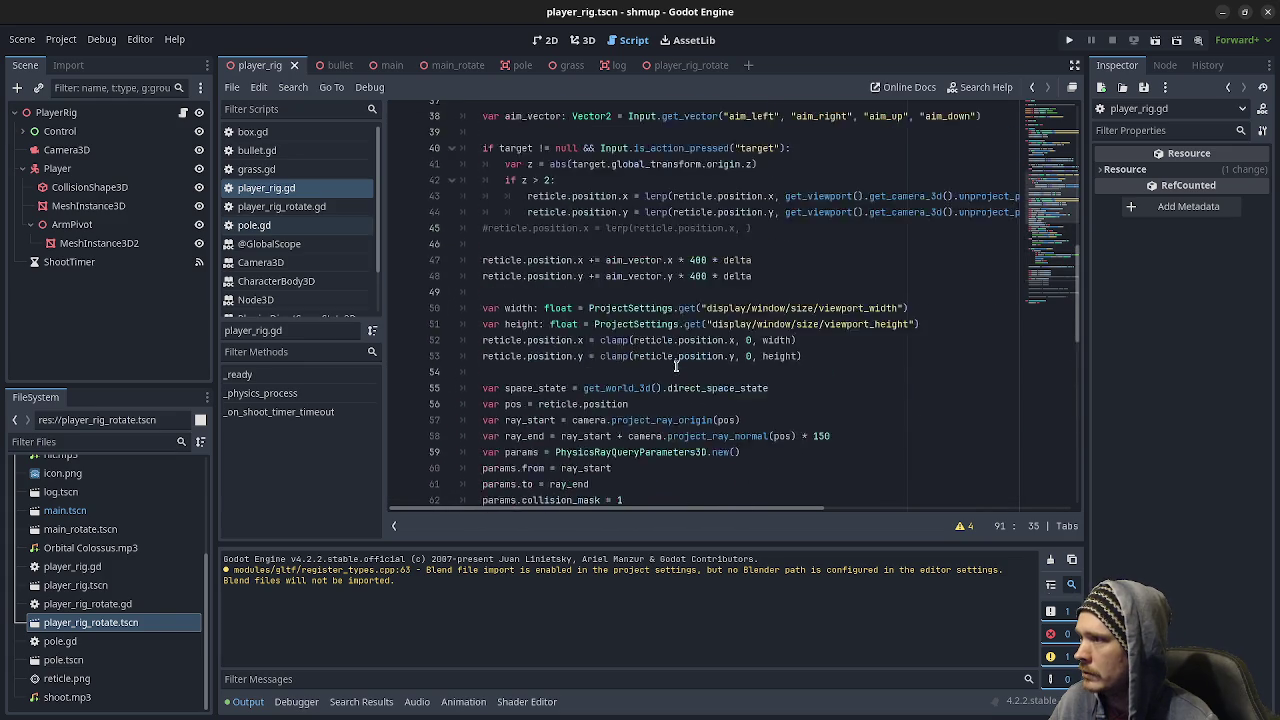
pyautogui.scroll(12, 676, 366)
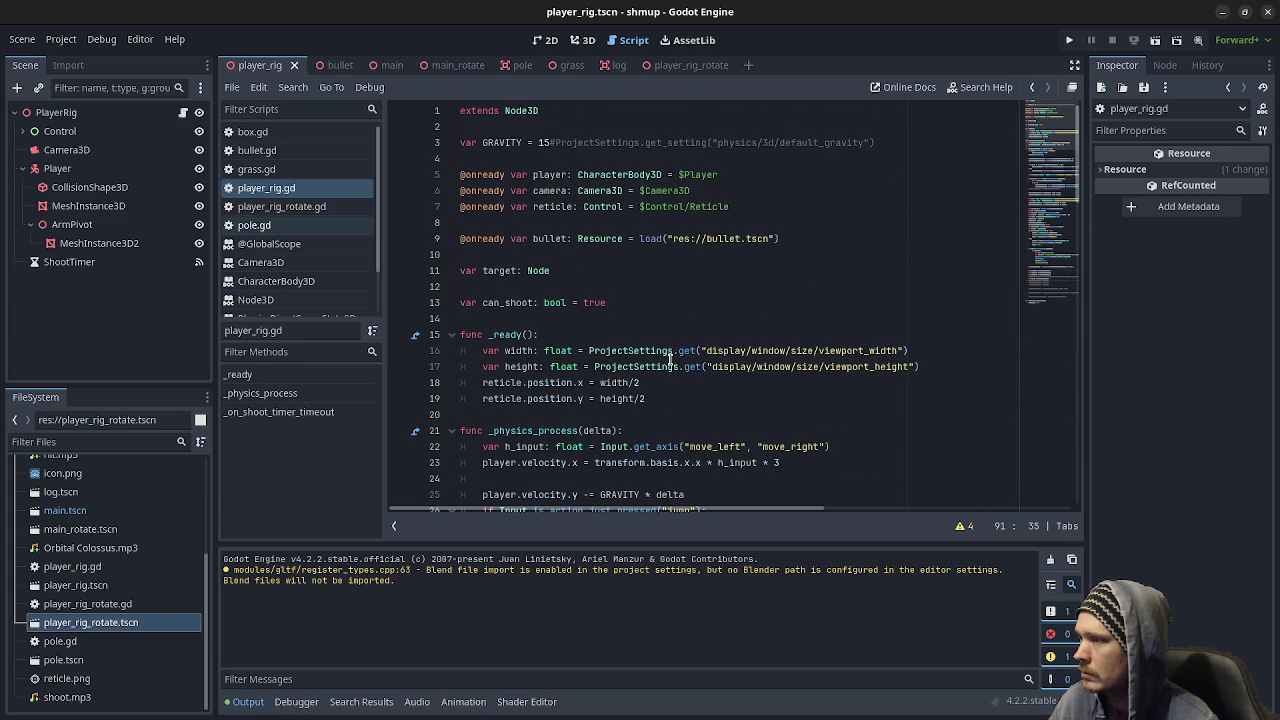
pyautogui.scroll(-1, 670, 358)
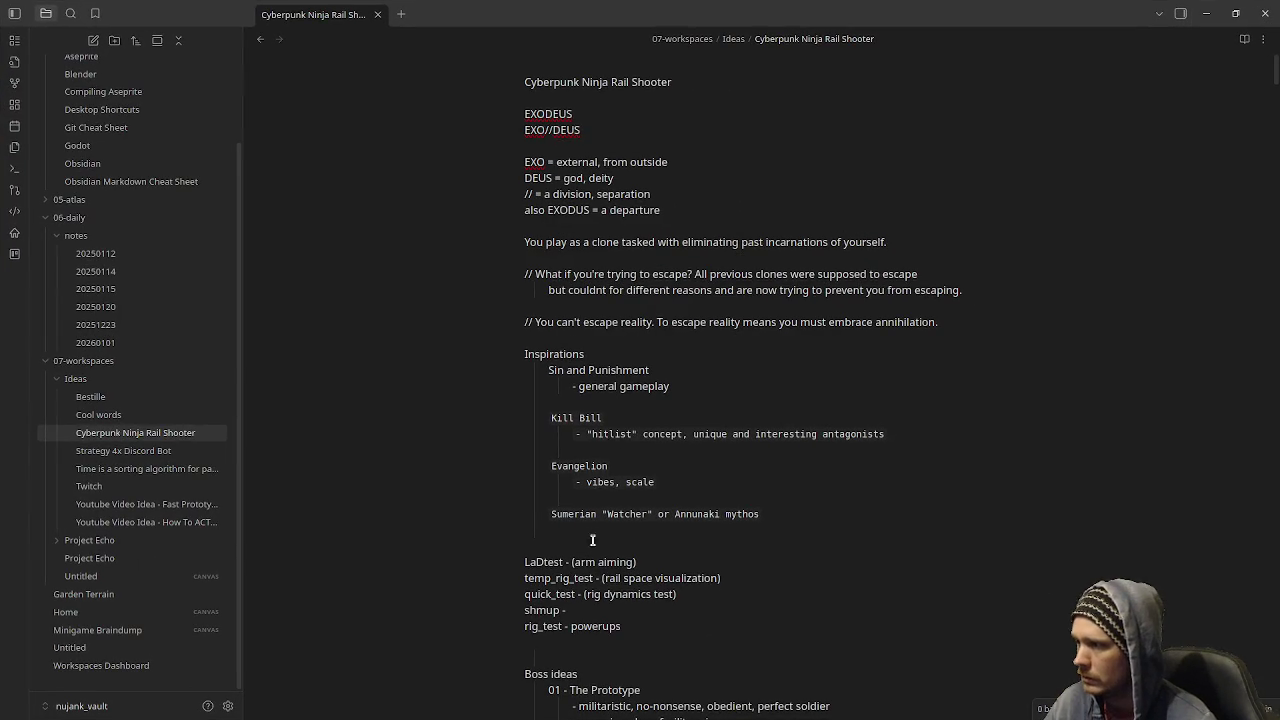
# - Find rig_test in the Obsidian notes, minimize them, and reach the rig_test editor via window overview
pyautogui.scroll(-2, 592, 540)
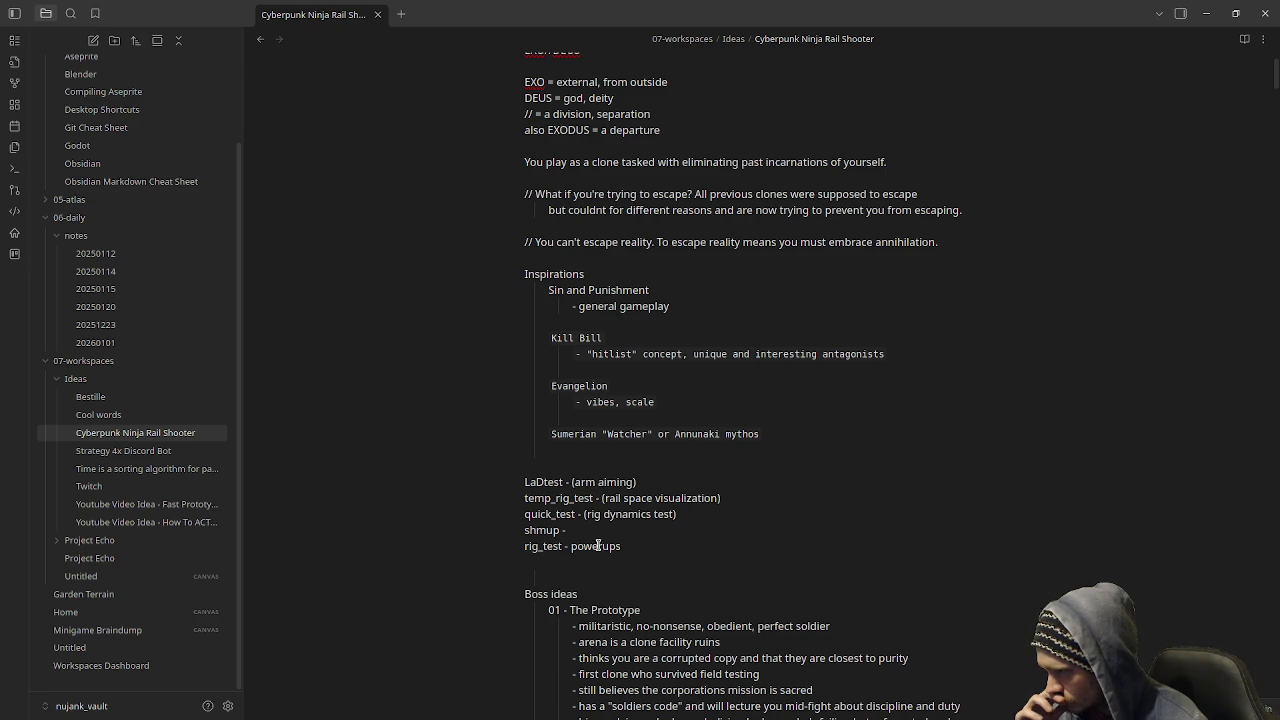
pyautogui.doubleClick(557, 545)
pyautogui.click(1210, 13)
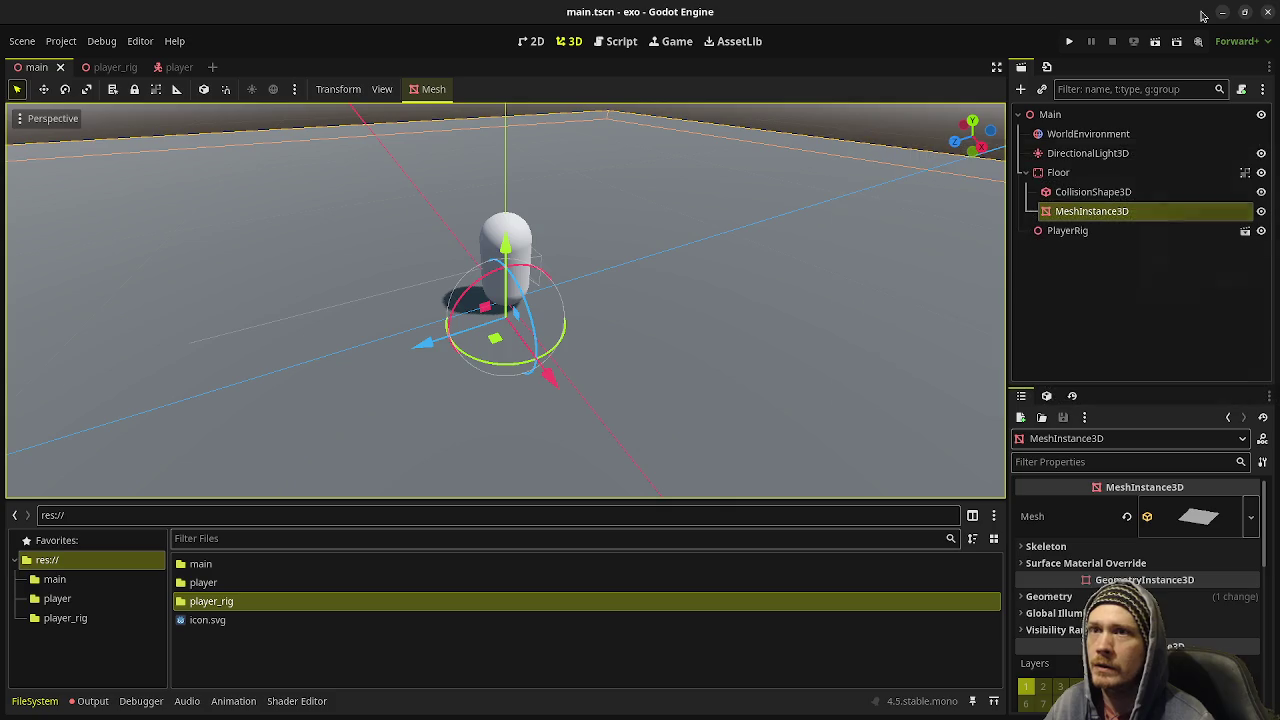
pyautogui.press('super')
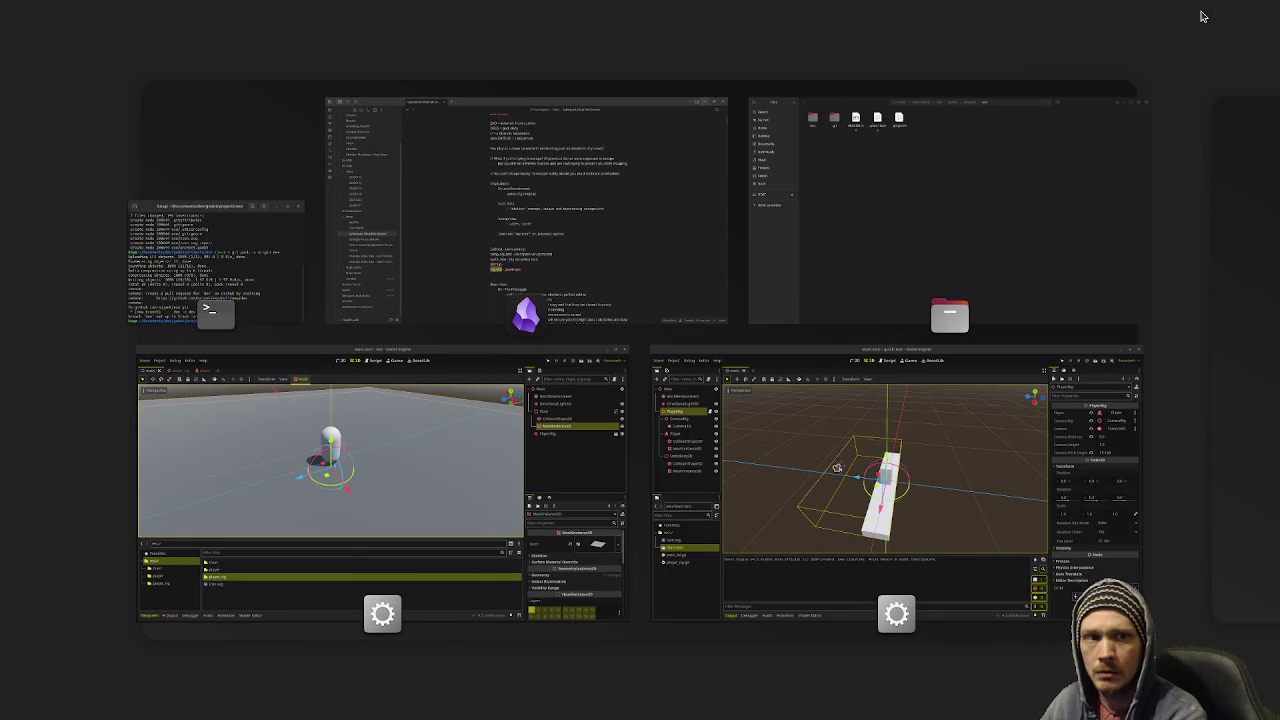
pyautogui.press('super')
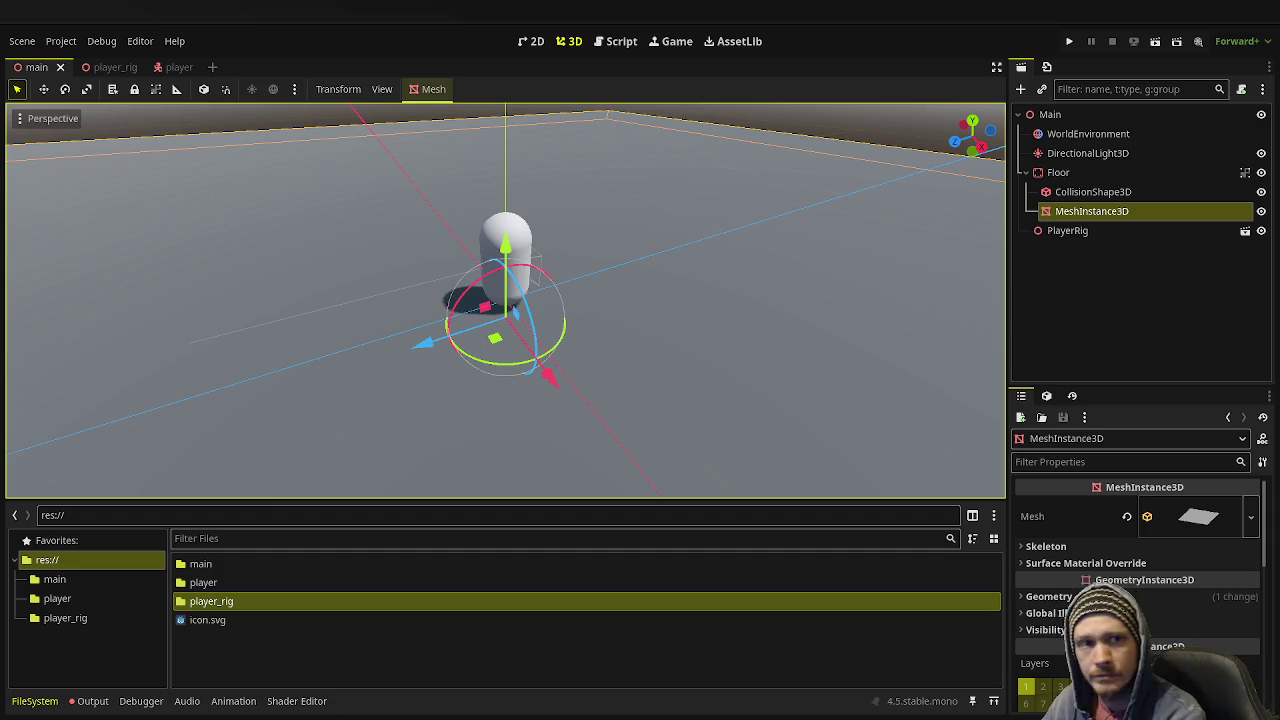
pyautogui.press('super')
pyautogui.press('super')
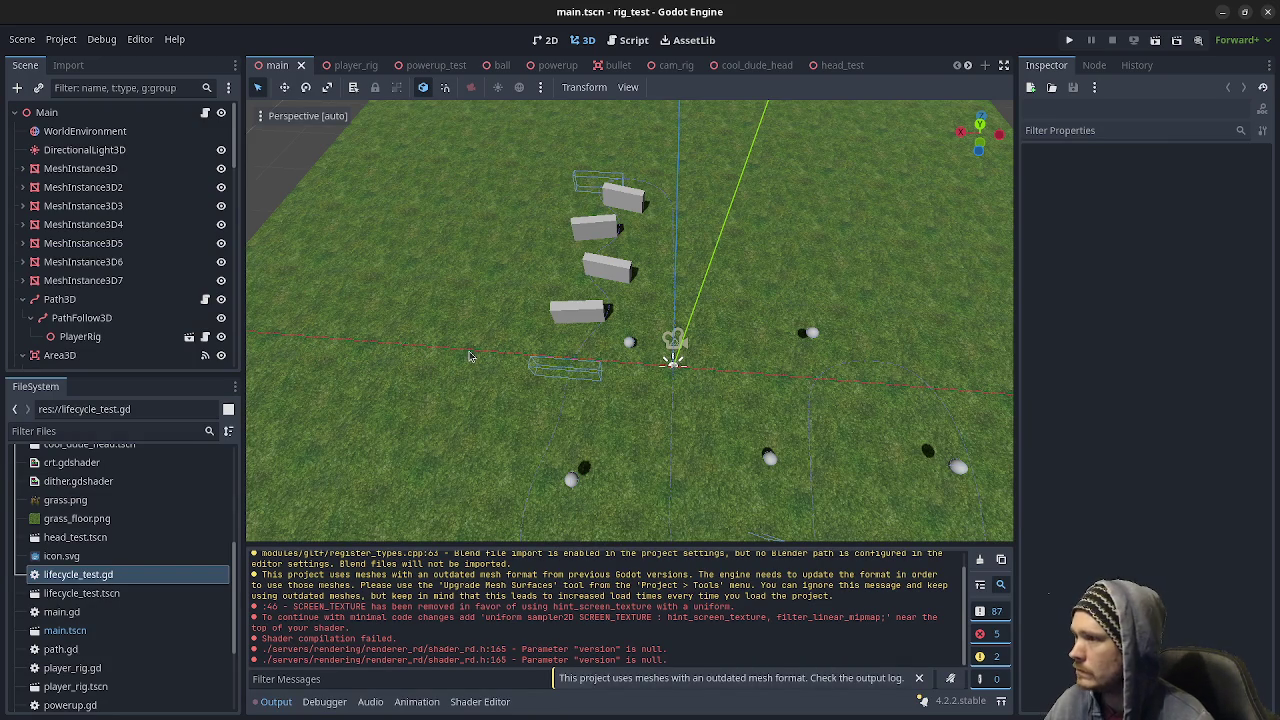
# - Open the PlayerRig scene and inspect its Player character body node
pyautogui.click(80, 336)
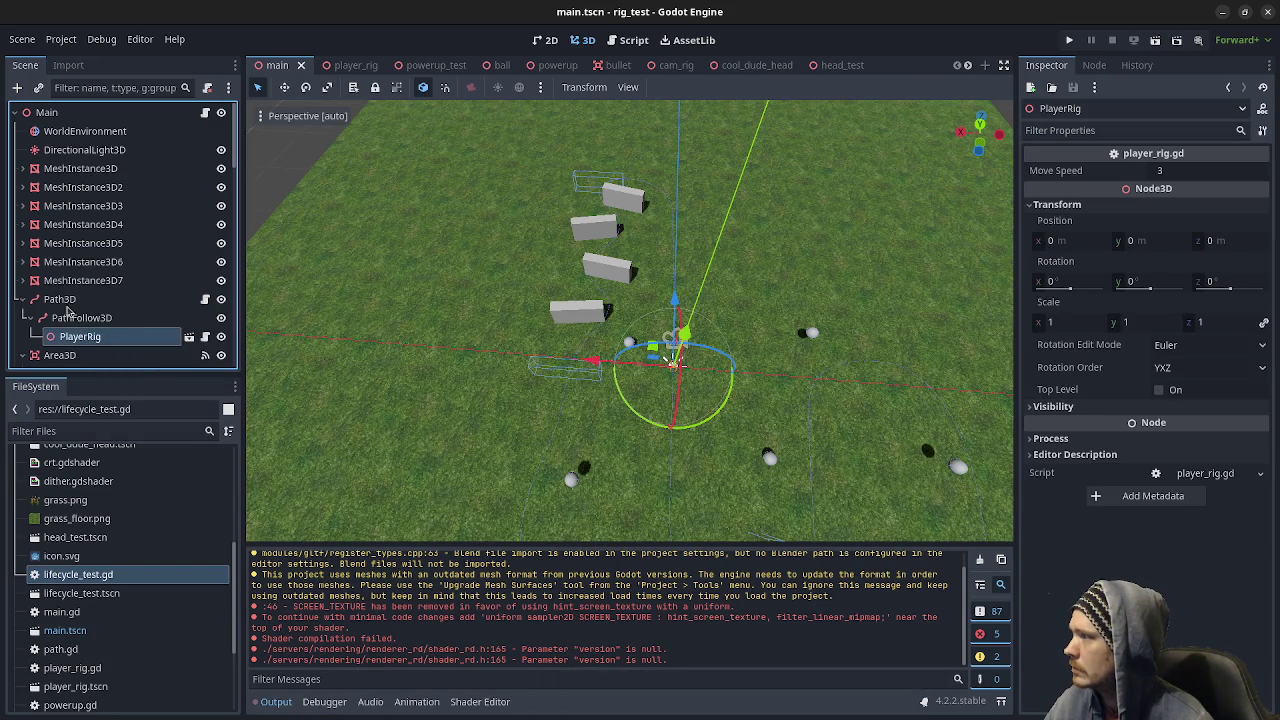
pyautogui.click(188, 337)
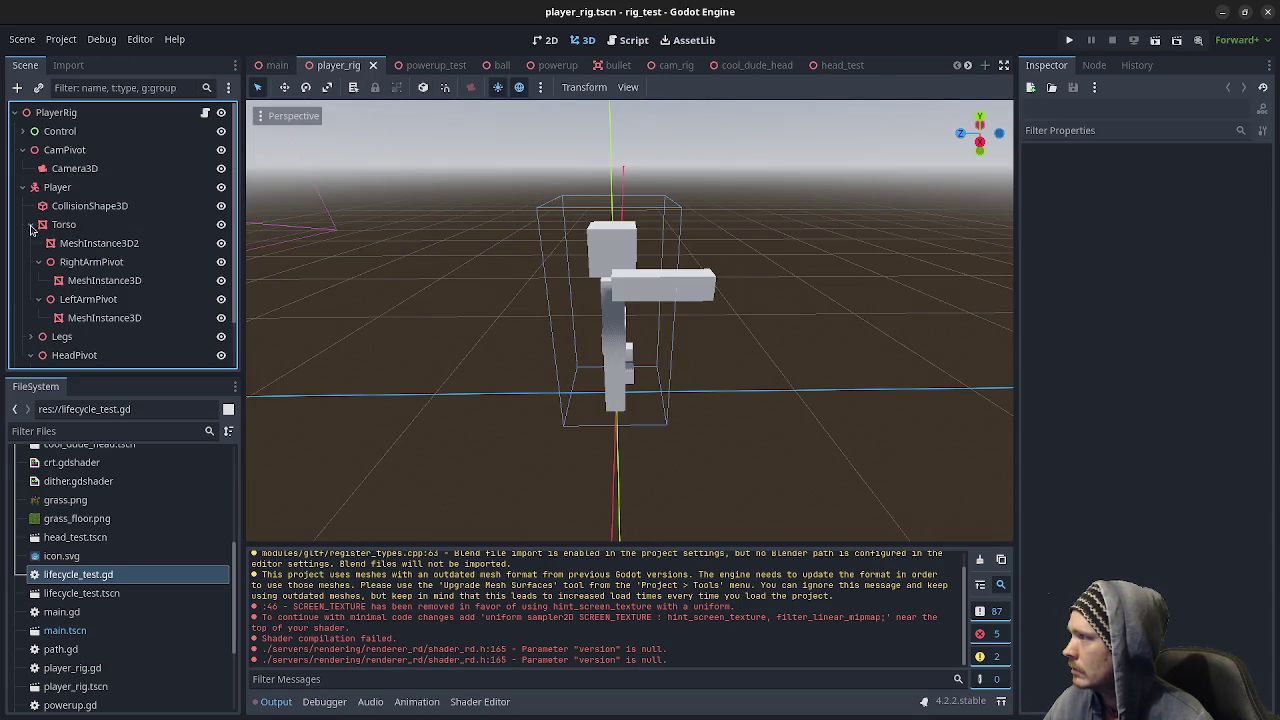
pyautogui.click(23, 188)
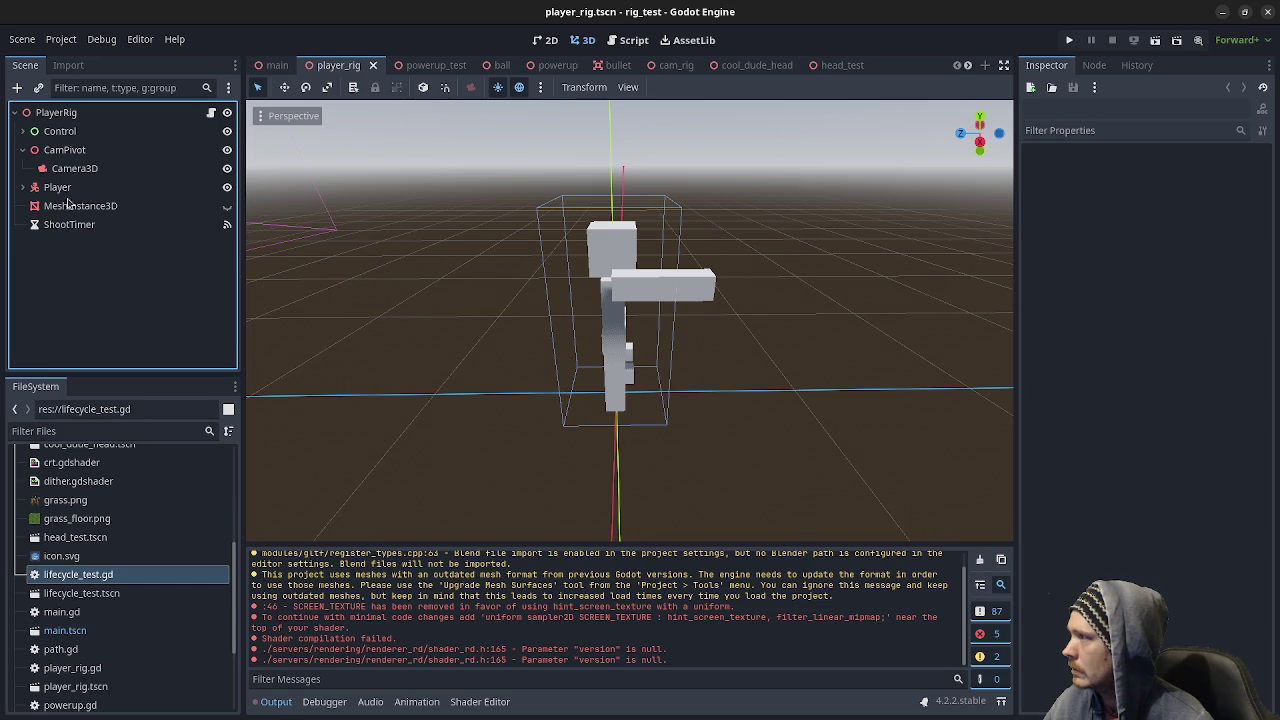
pyautogui.click(36, 188)
pyautogui.click(23, 188)
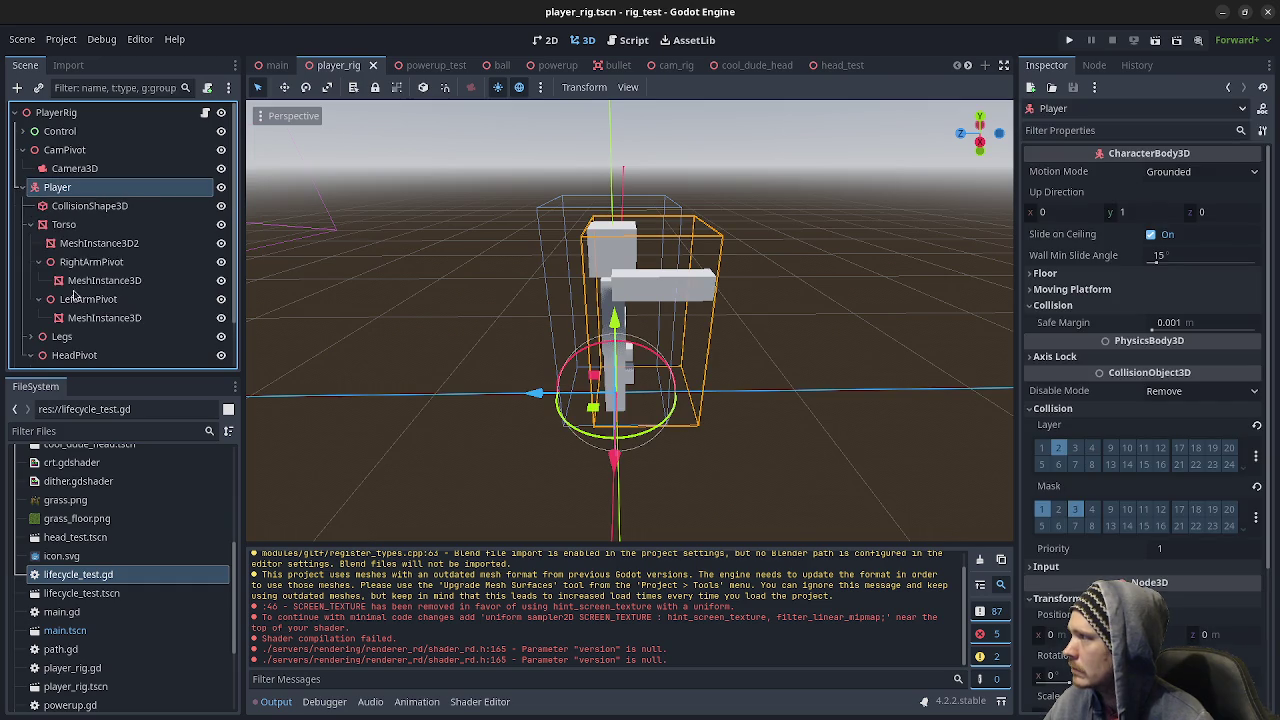
pyautogui.click(487, 295)
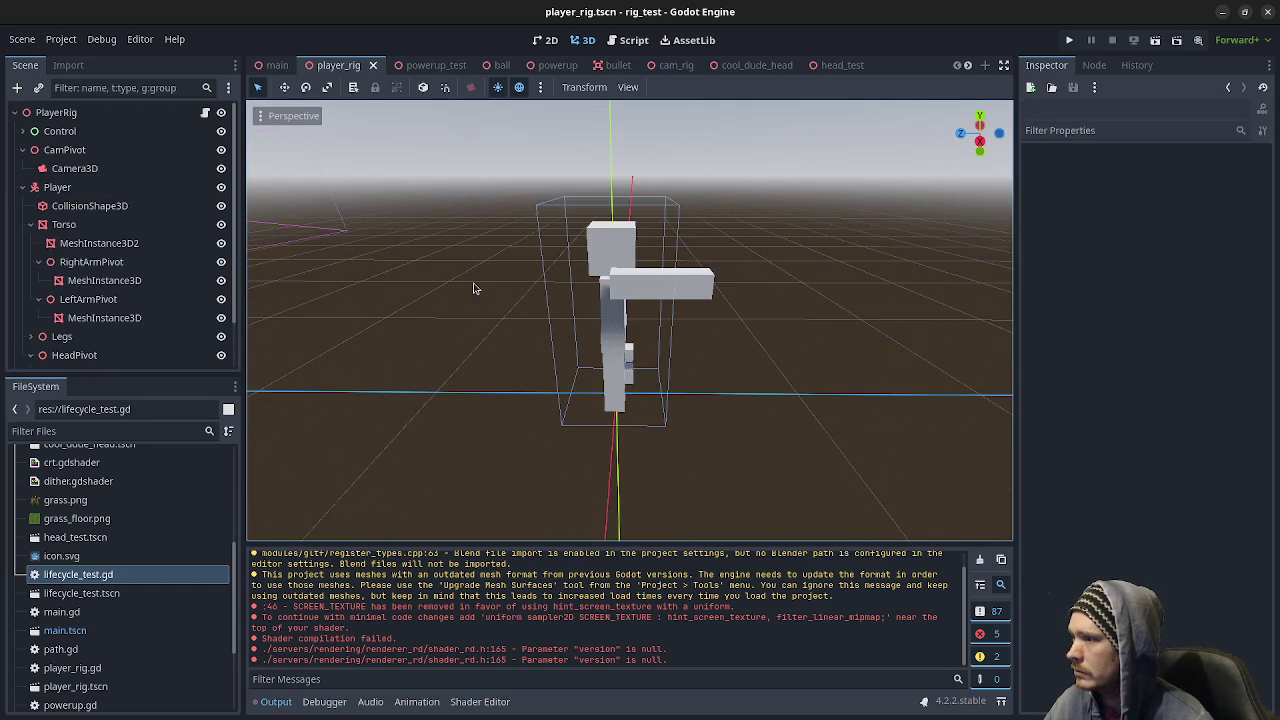
# - View player_rig.gd from the top, noting exported move_speed 3.0, then reselect the PlayerRig root
pyautogui.click(205, 112)
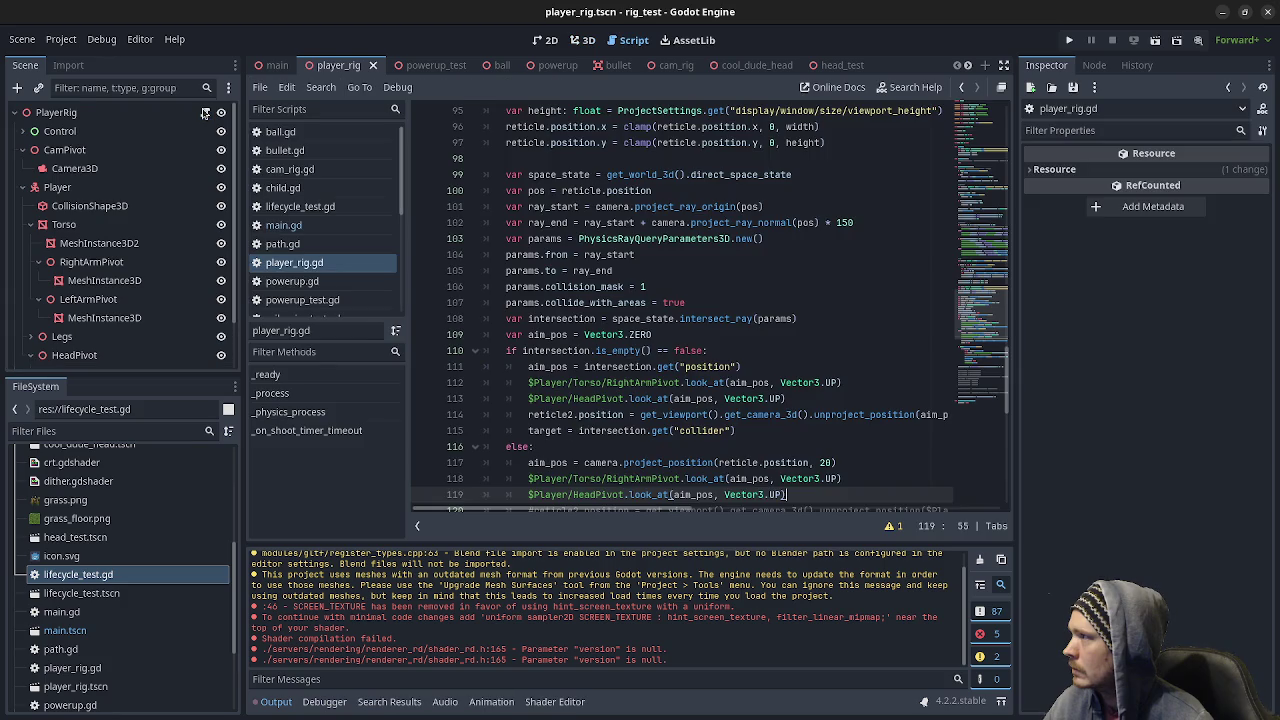
pyautogui.scroll(20, 704, 256)
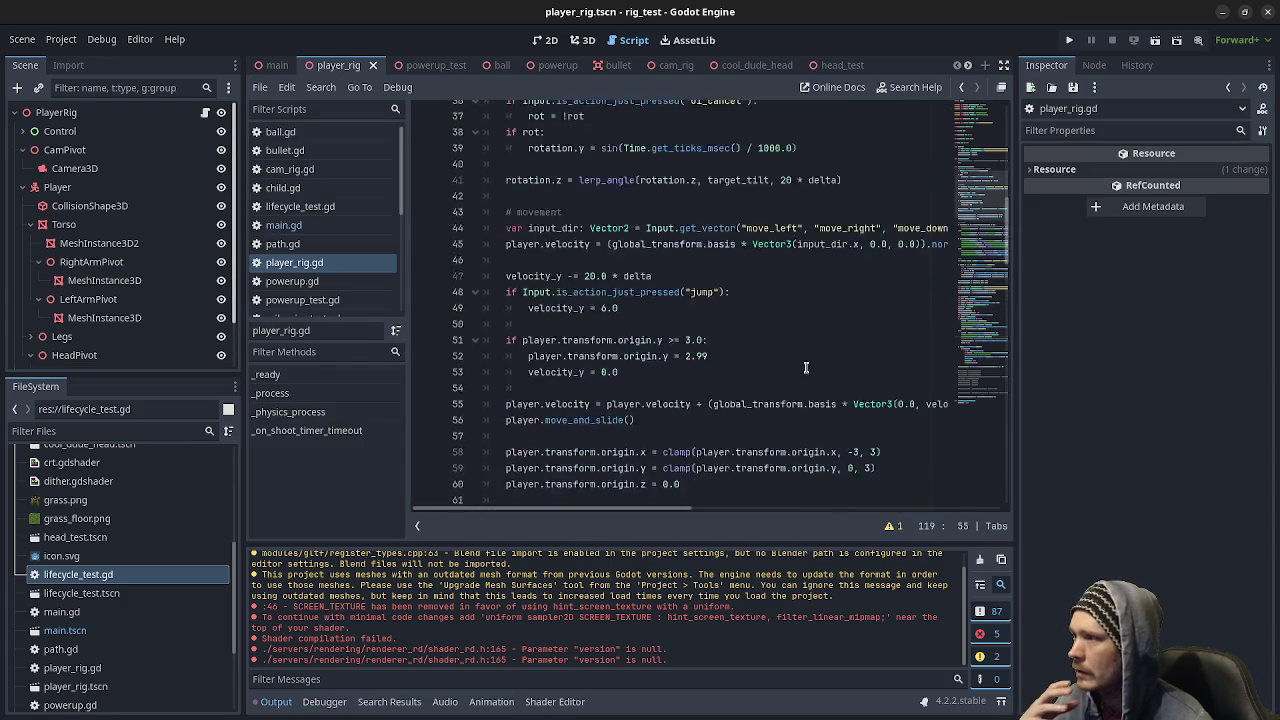
pyautogui.scroll(5, 809, 397)
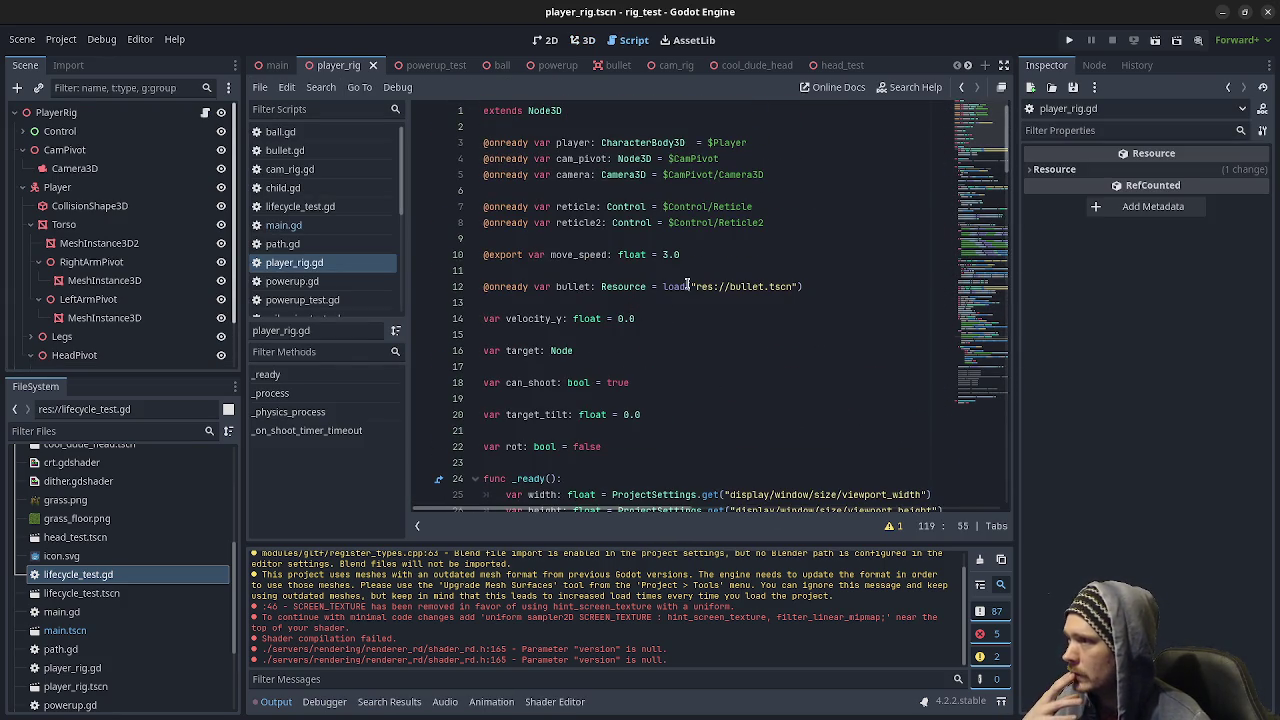
pyautogui.click(204, 113)
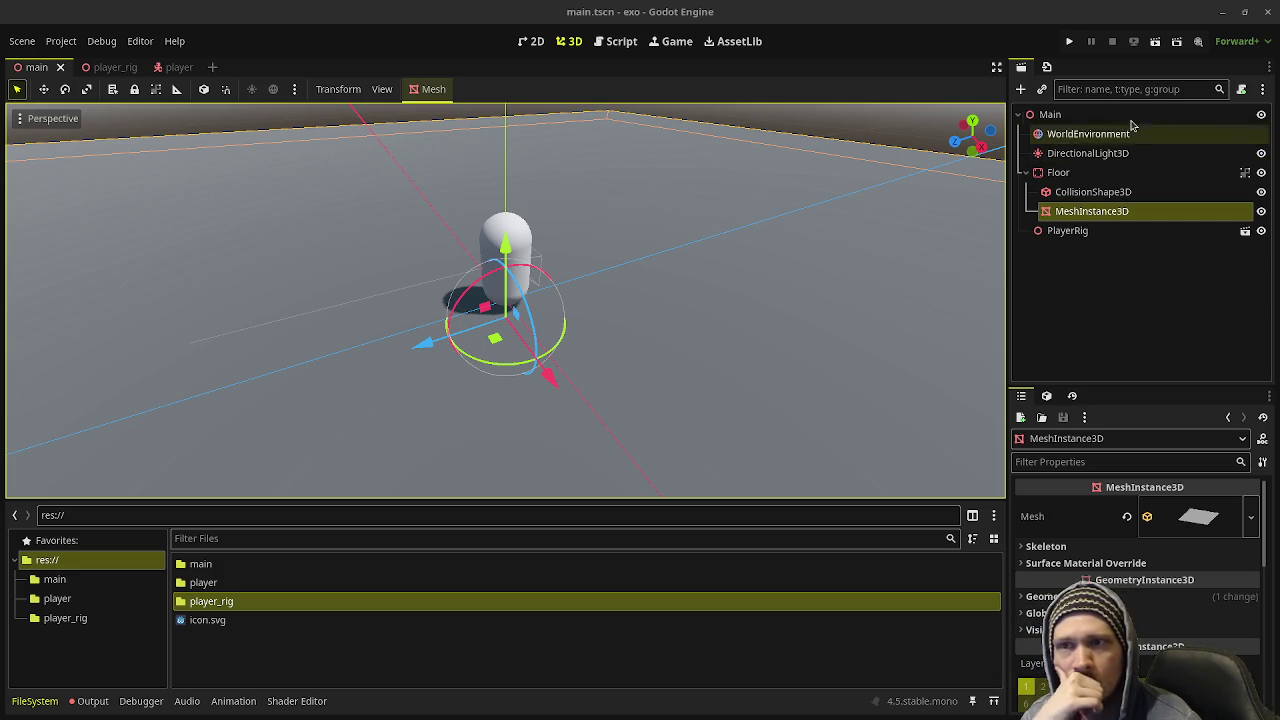
# - Attach a newly created player_rig.gd script to the player_rig scene's PlayerRig root node
pyautogui.click(110, 67)
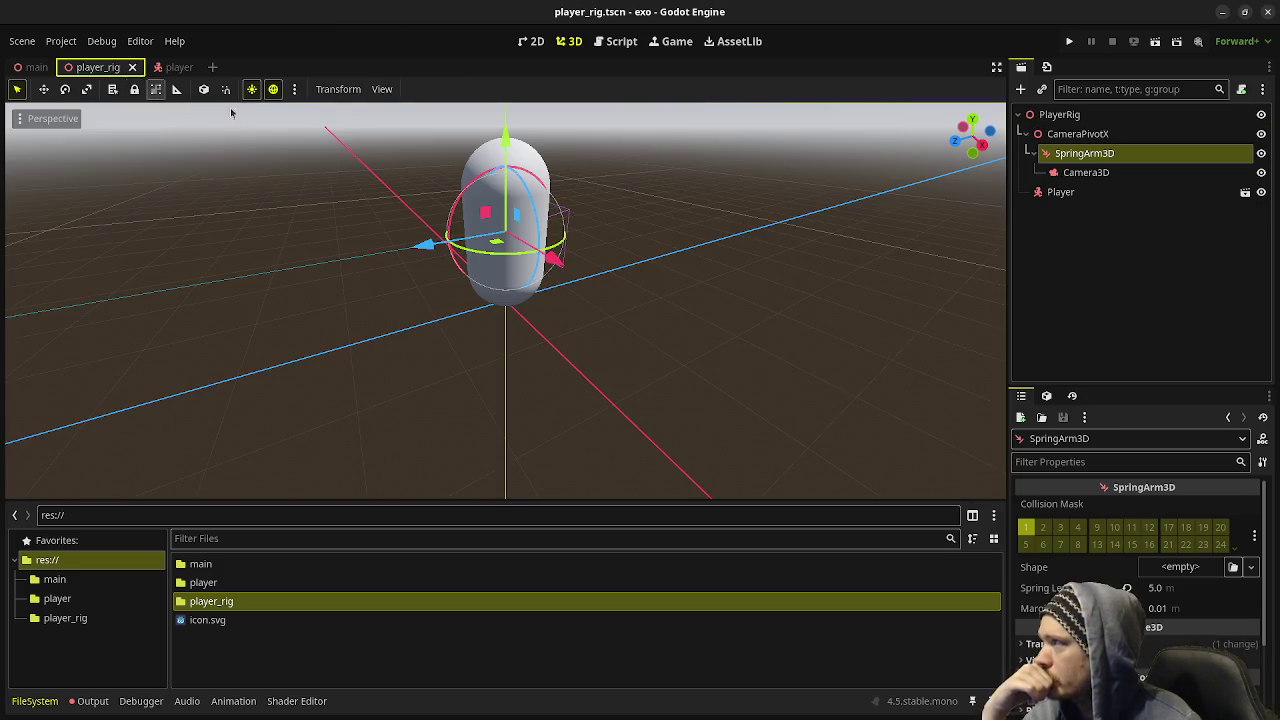
pyautogui.click(1119, 117)
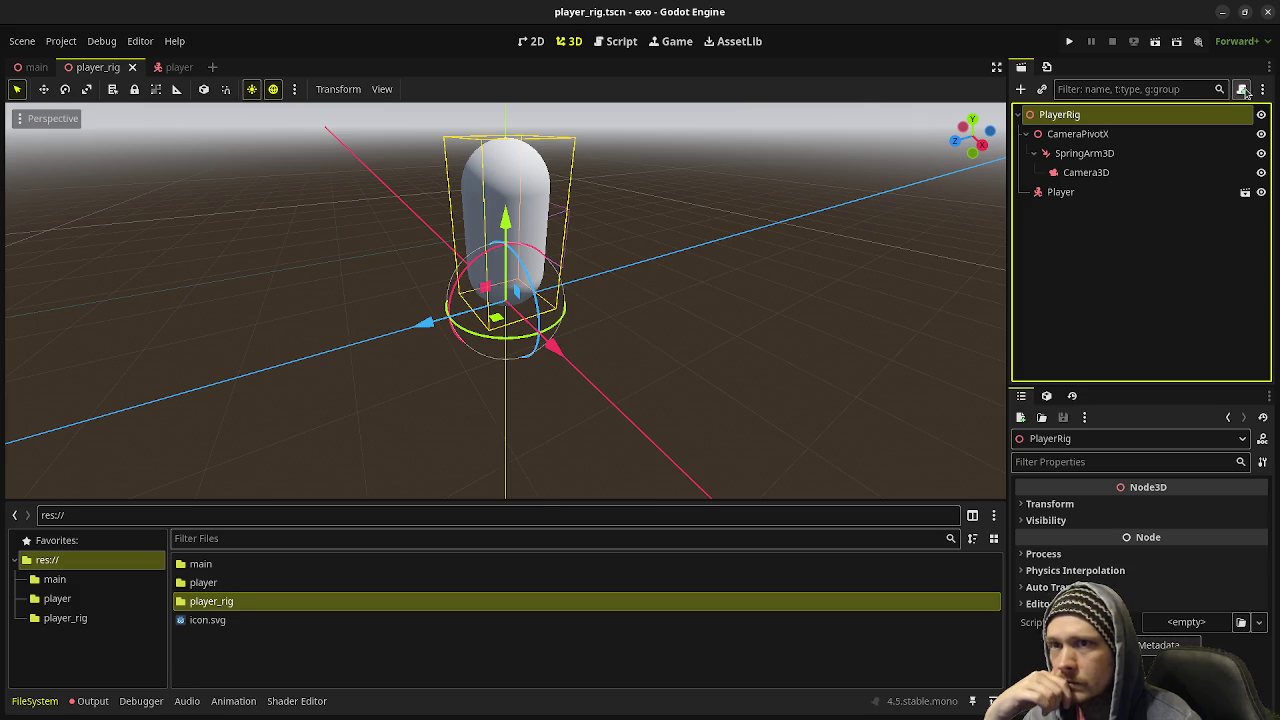
pyautogui.click(1241, 89)
pyautogui.click(700, 491)
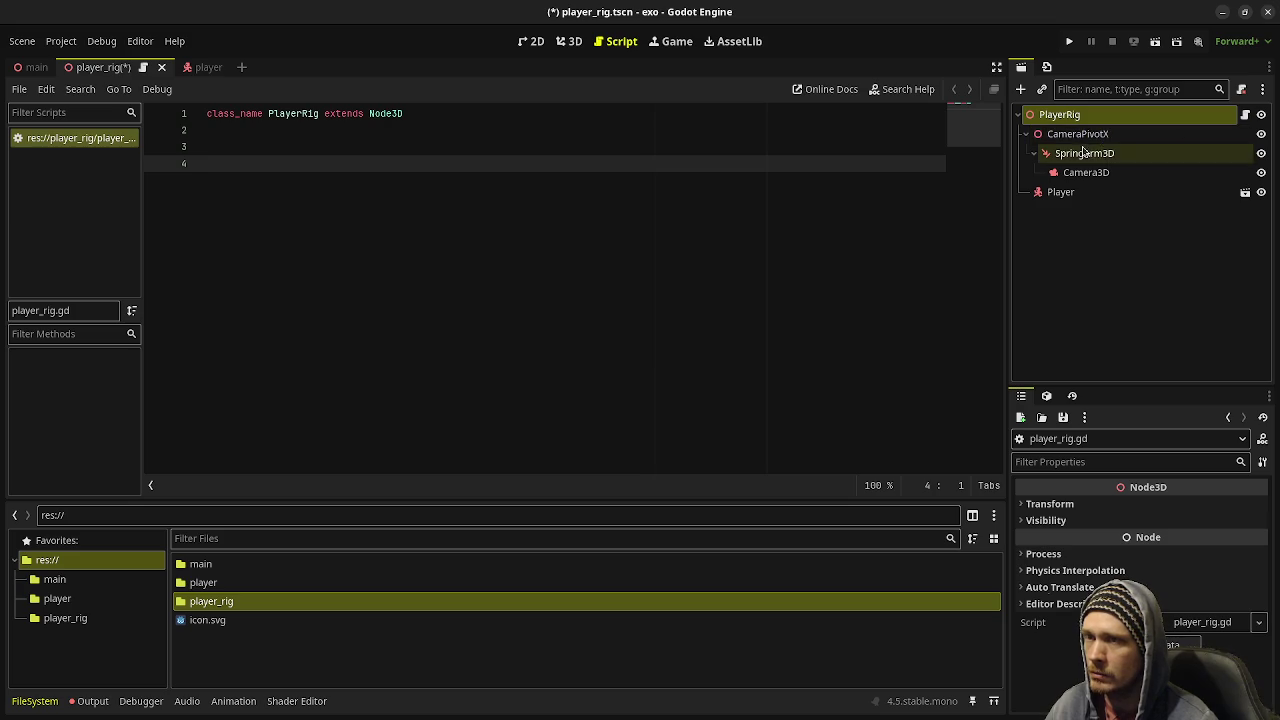
# - Rename the CameraPivotX node to CameraRig, save the scene, and reselect the PlayerRig root
pyautogui.click(1078, 138)
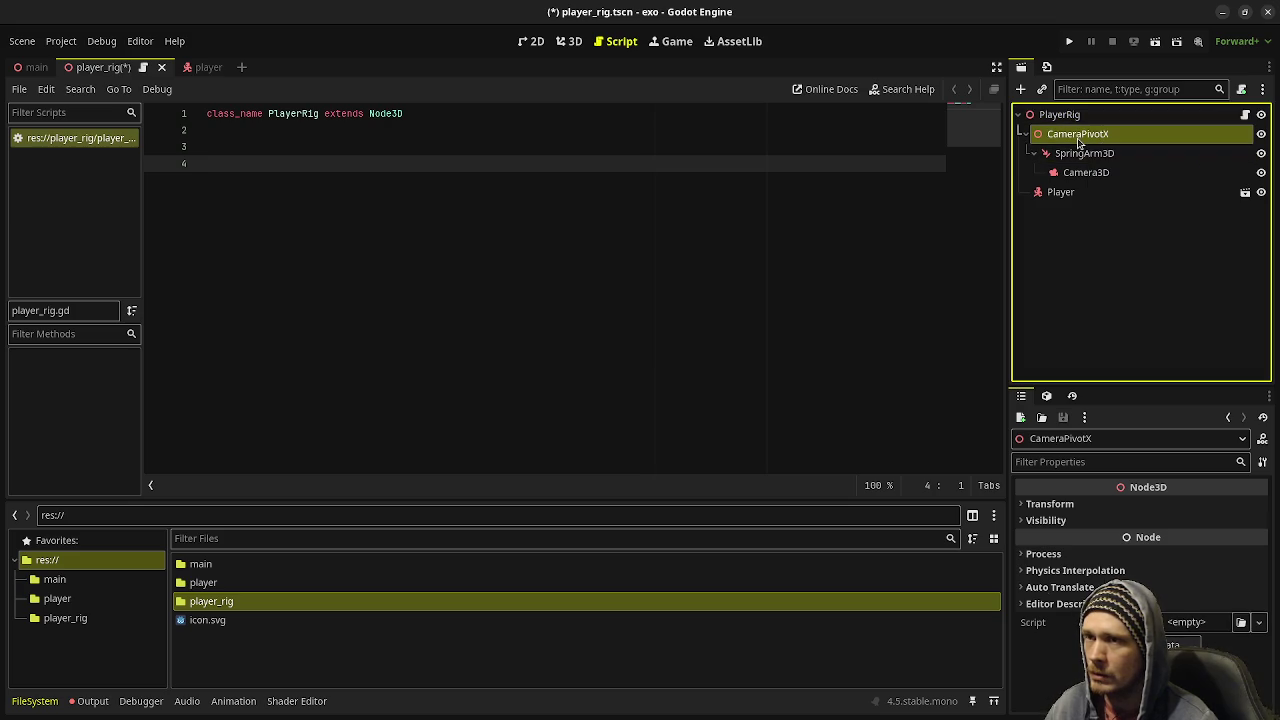
pyautogui.click(1078, 141)
pyautogui.press('End')
pyautogui.press('BackSpace')
pyautogui.press('BackSpace')
pyautogui.press('BackSpace')
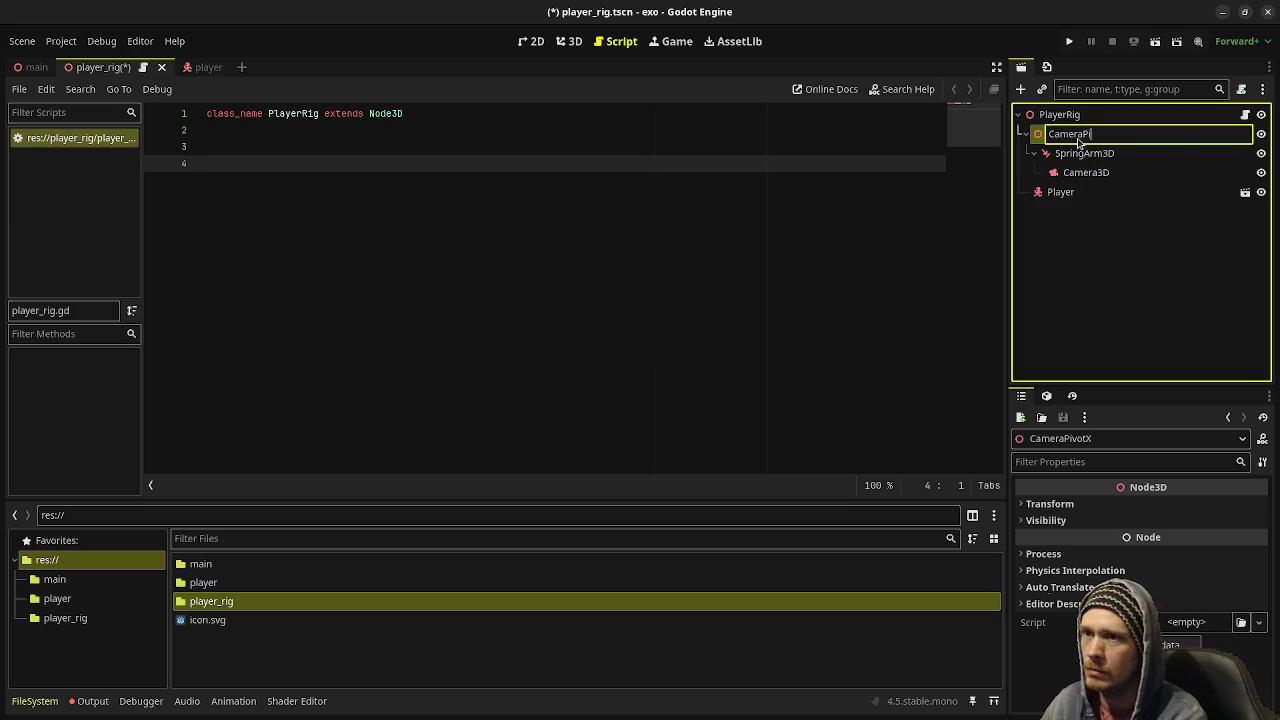
pyautogui.press('BackSpace')
pyautogui.write('Rig')
pyautogui.press('Return')
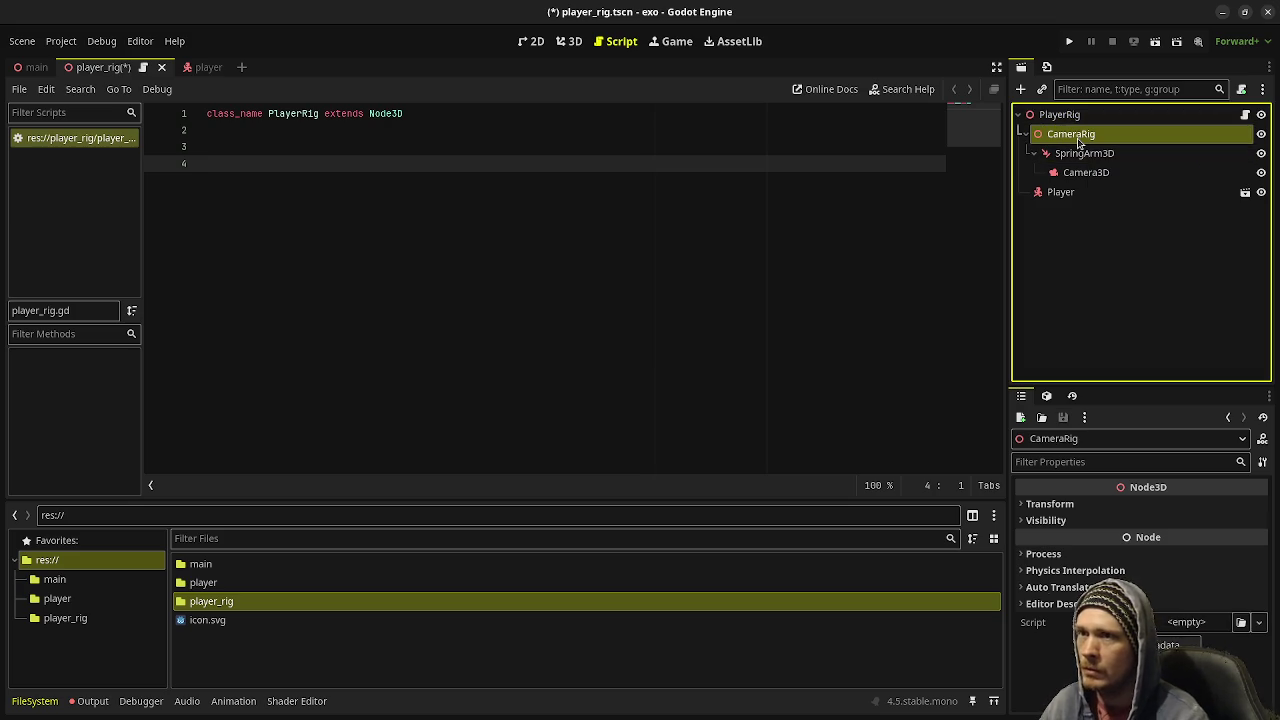
pyautogui.hotkey('ctrl', 's')
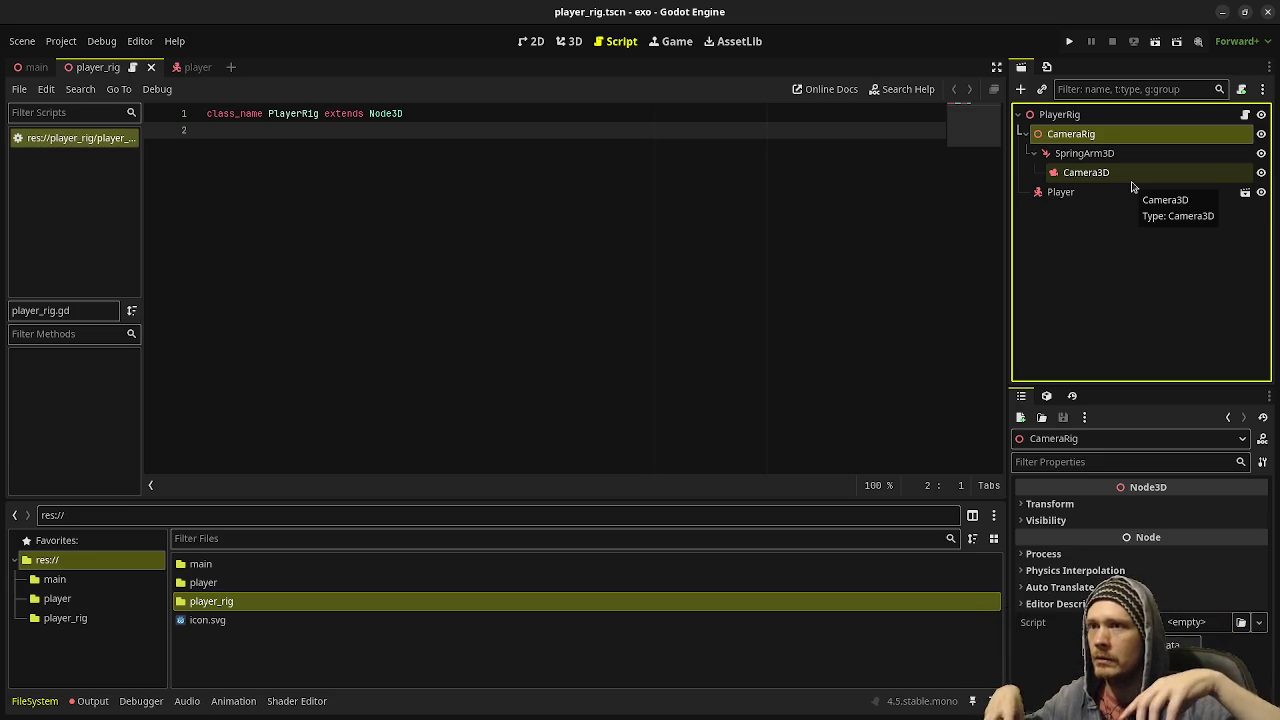
pyautogui.click(1062, 117)
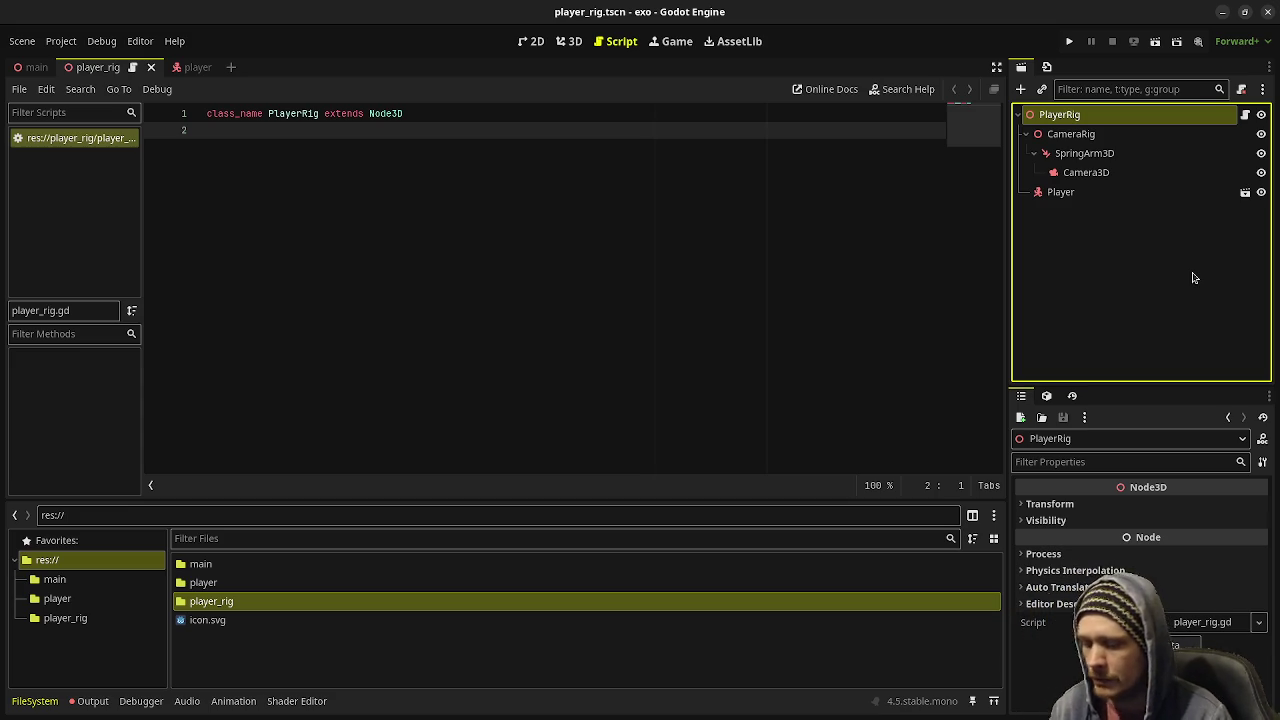
pyautogui.click(410, 272)
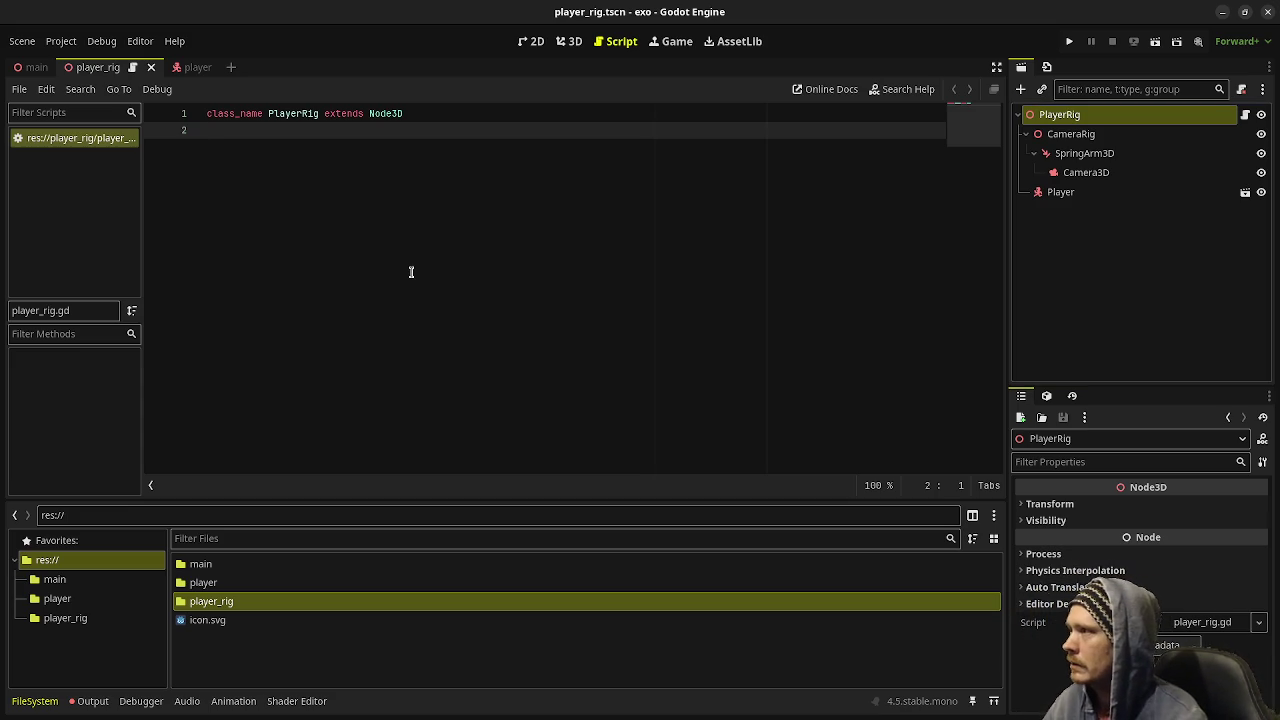
pyautogui.press('Return')
pyautogui.press('Return')
pyautogui.moveTo(1070, 136); pyautogui.dragTo(432, 180)
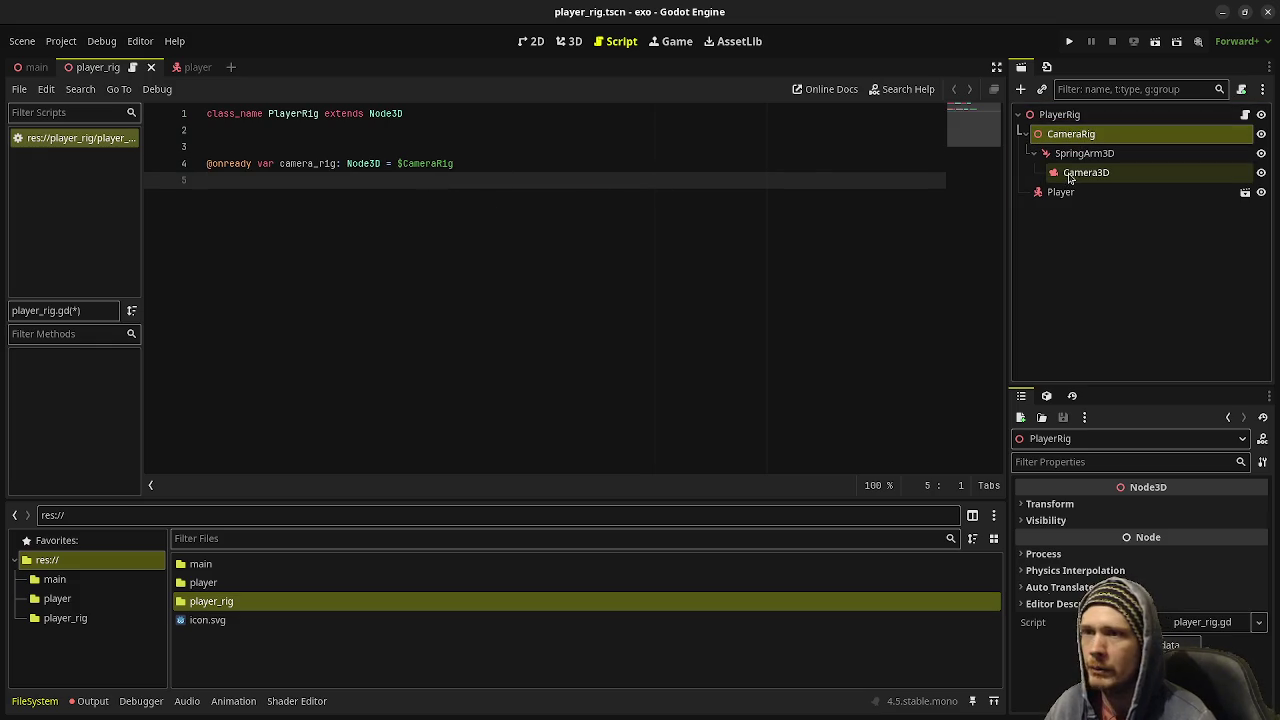
pyautogui.moveTo(1090, 175)
pyautogui.mouseDown()
pyautogui.moveTo(423, 160)
pyautogui.moveTo(365, 180)
pyautogui.mouseUp()
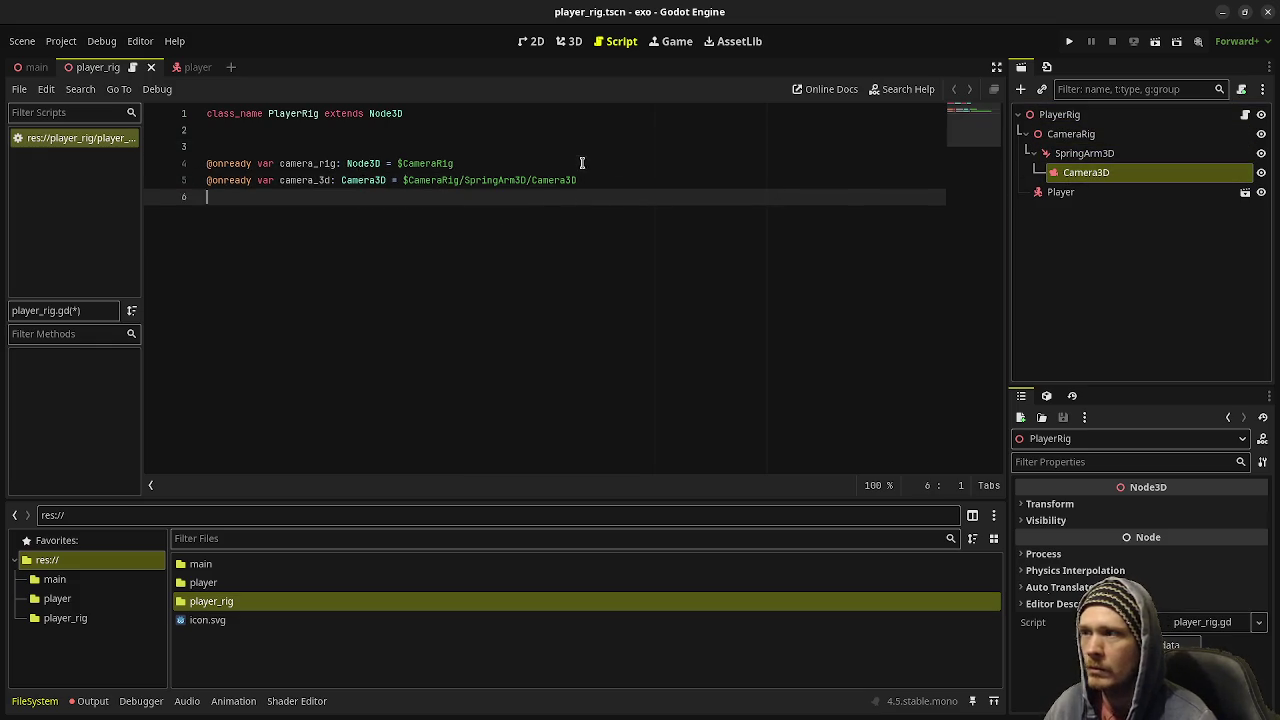
pyautogui.click(582, 163)
pyautogui.press('Return')
pyautogui.moveTo(1085, 153); pyautogui.dragTo(440, 180)
pyautogui.press('BackSpace')
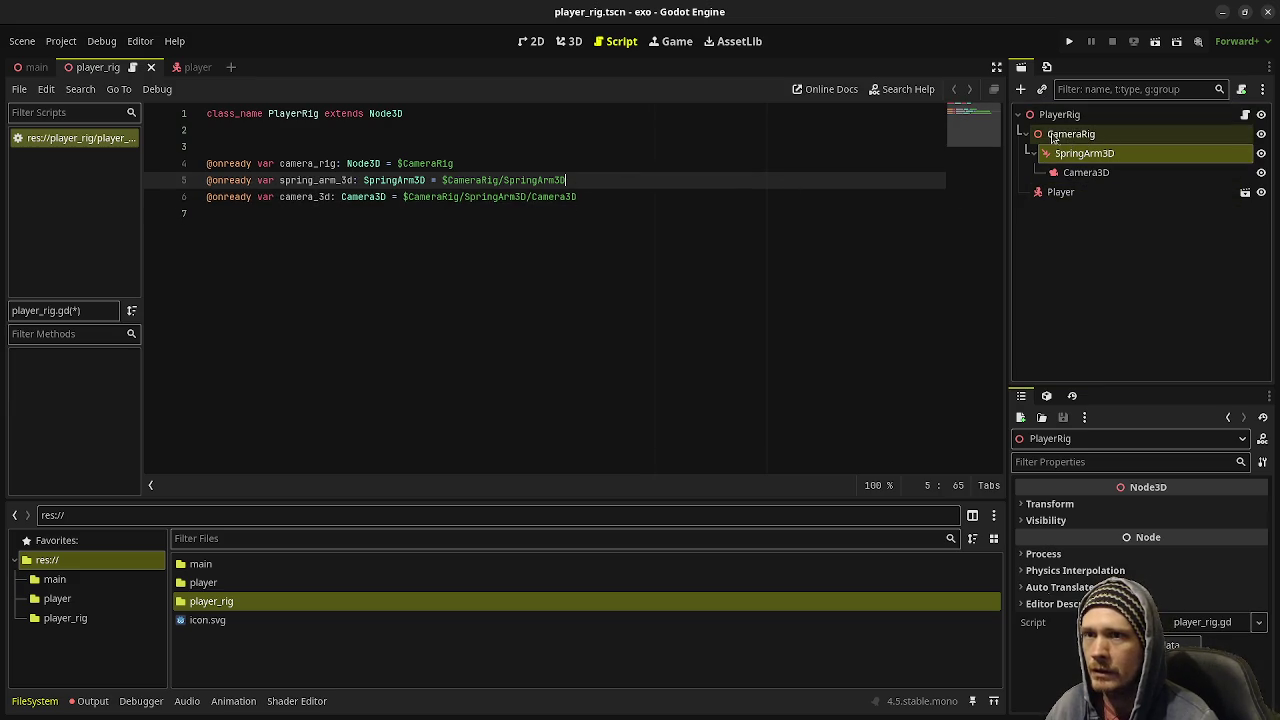
pyautogui.click(683, 280)
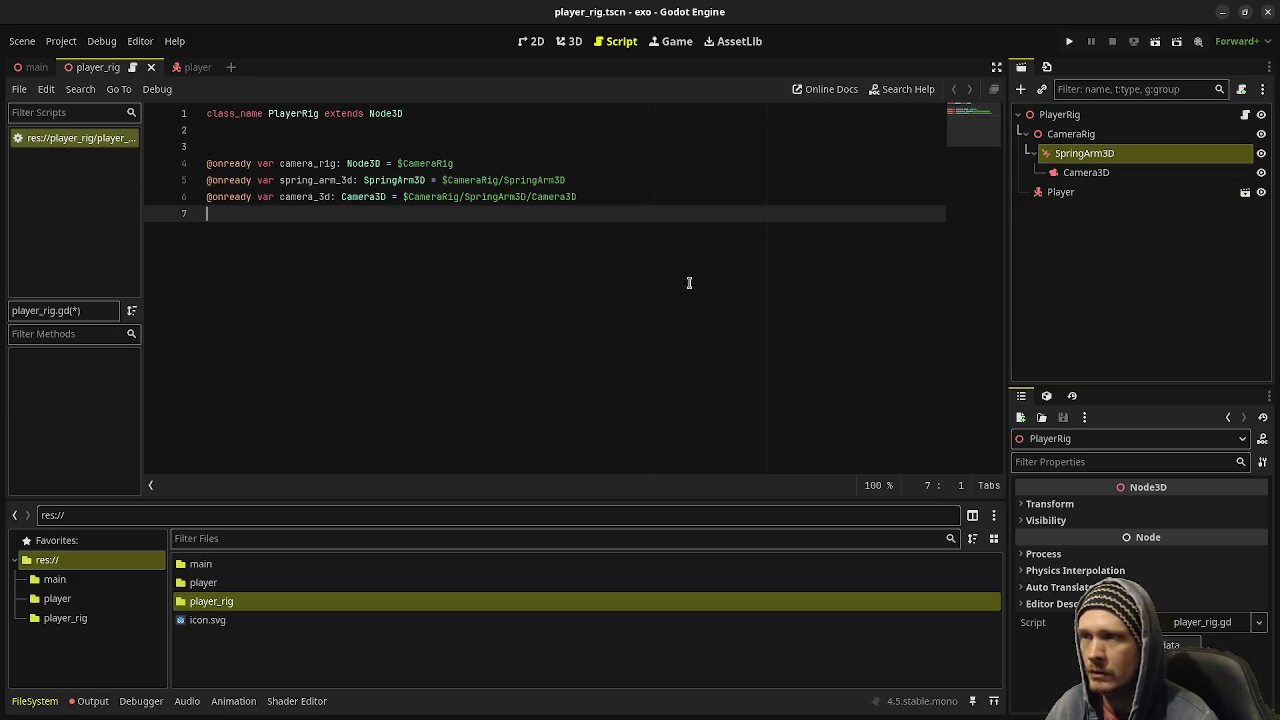
pyautogui.press('Return')
pyautogui.moveTo(1060, 191); pyautogui.dragTo(484, 324)
pyautogui.hotkey('ctrl', 's')
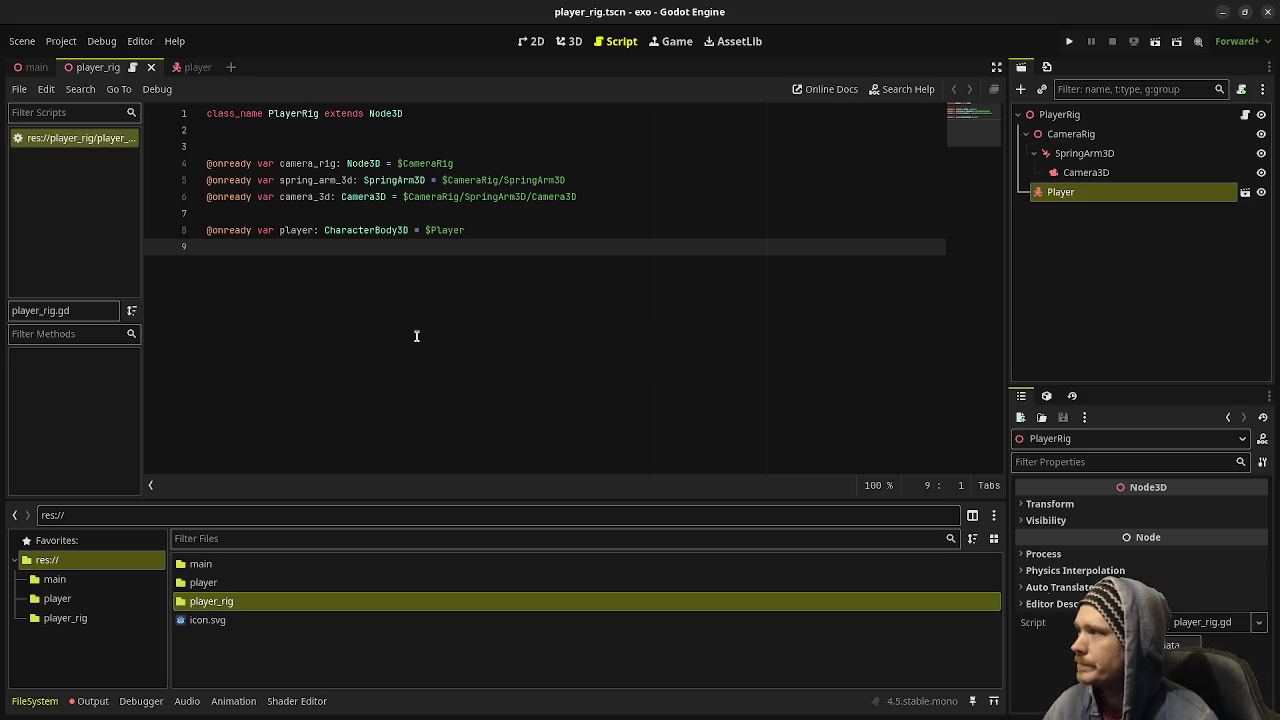
# - Begin an exported camera_height float variable on a new line 4
pyautogui.click(385, 150)
pyautogui.press('Return')
pyautogui.press('Return')
pyautogui.press('Up')
pyautogui.press('Up')
pyautogui.press('Return')
pyautogui.write('@export var')
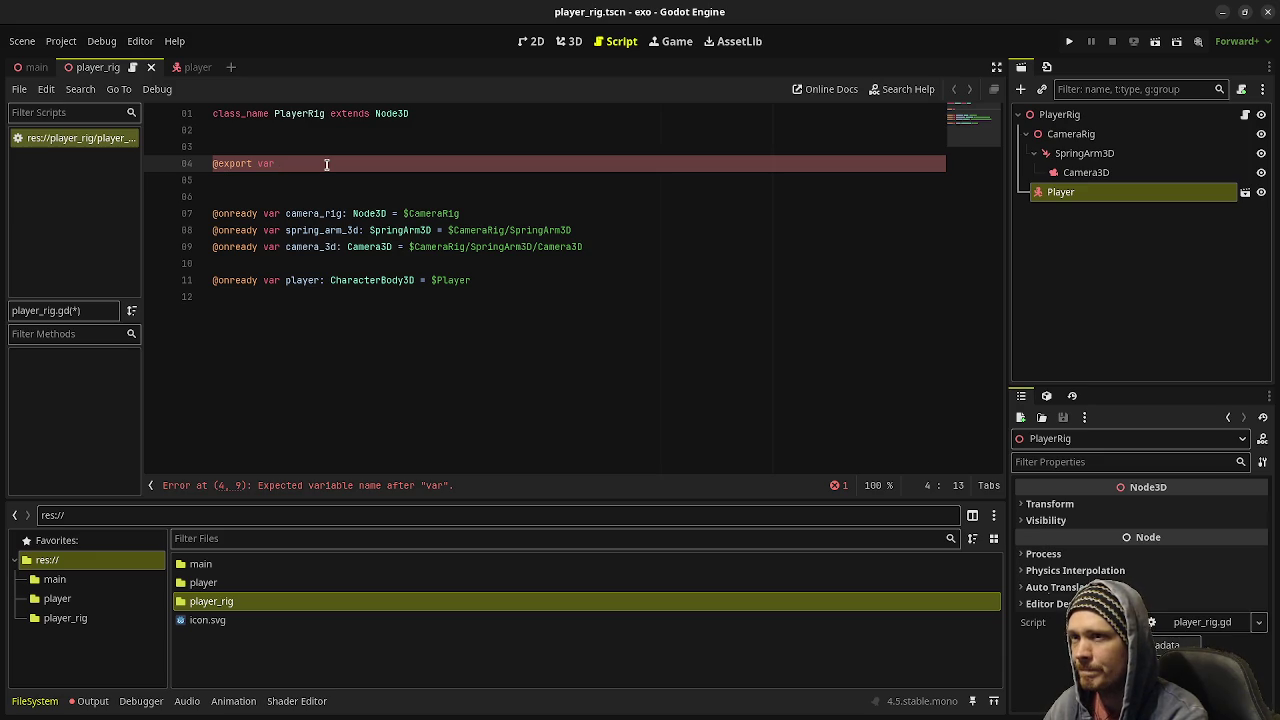
pyautogui.write('camera_')
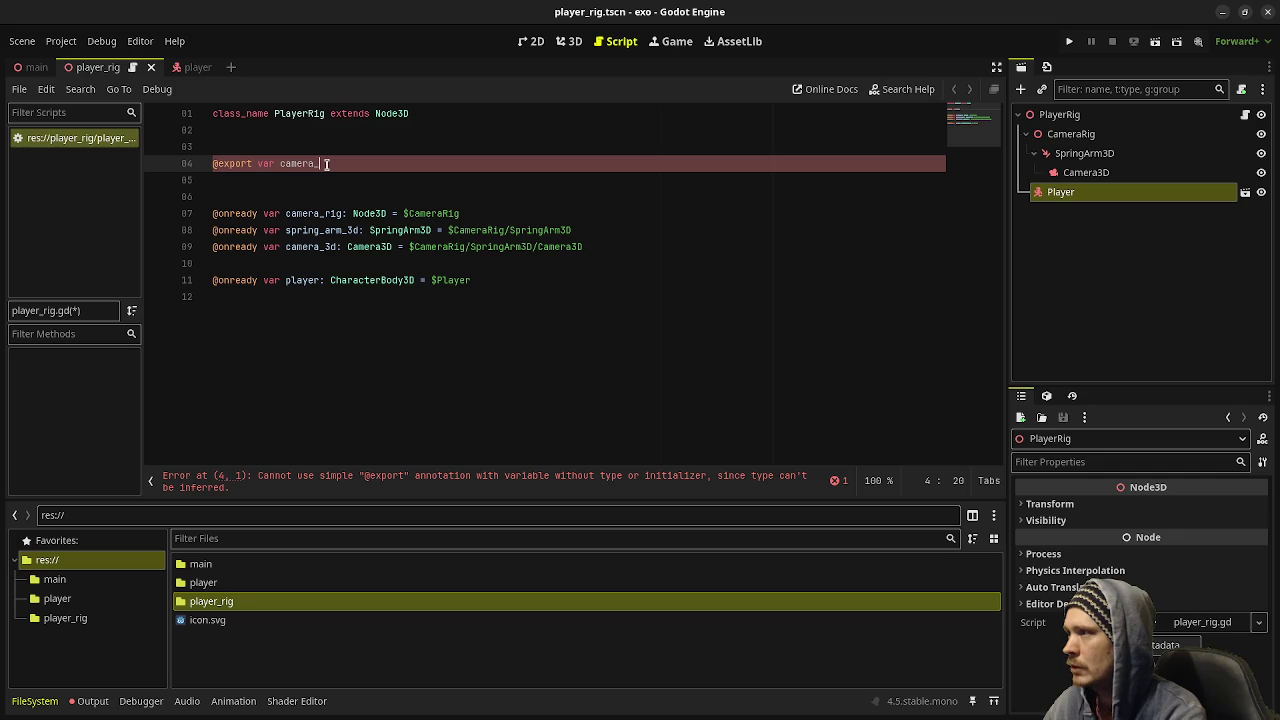
pyautogui.write('eight: float =')
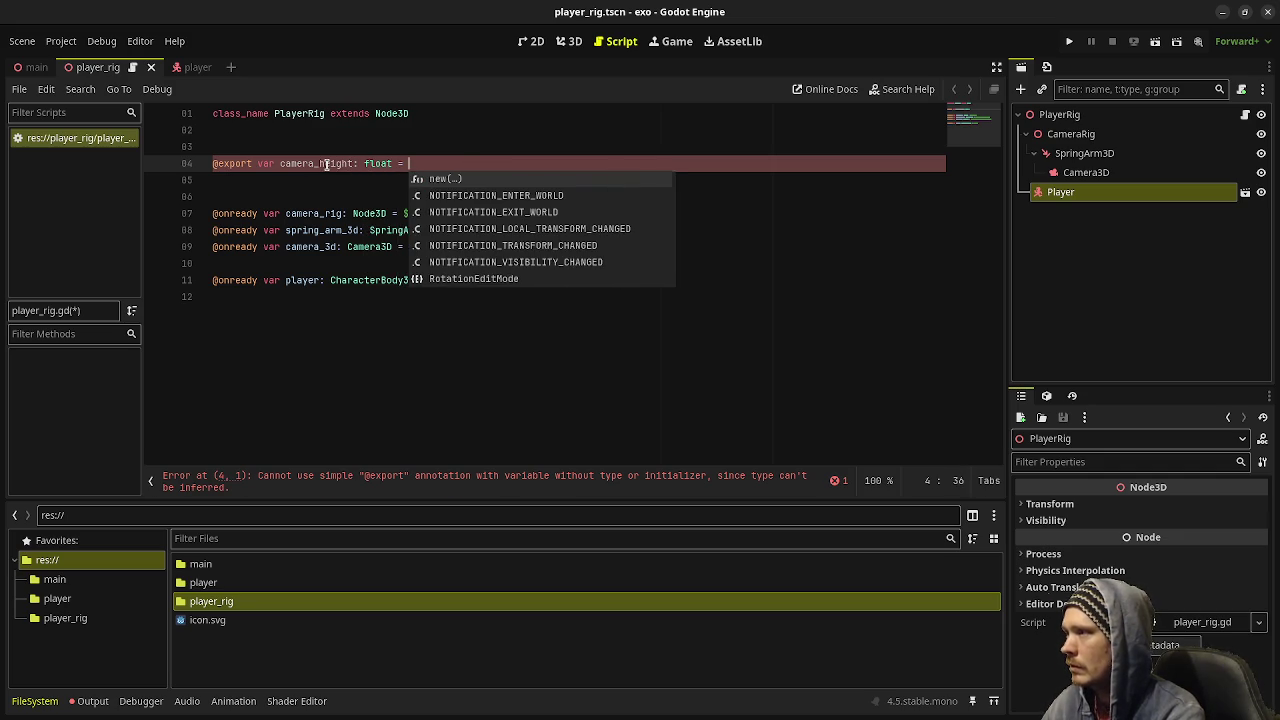
# - Inspect the CameraRig and SpringArm3D nodes' transform properties in the 3D view
pyautogui.click(1068, 140)
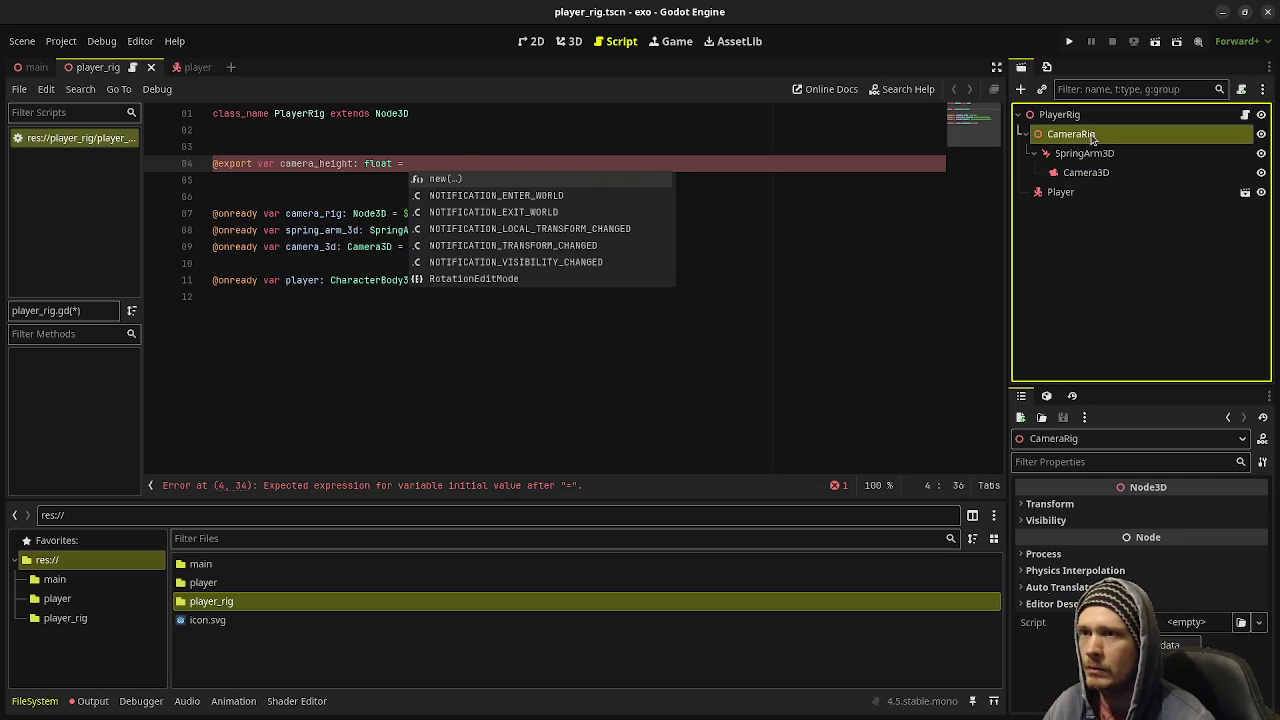
pyautogui.click(569, 41)
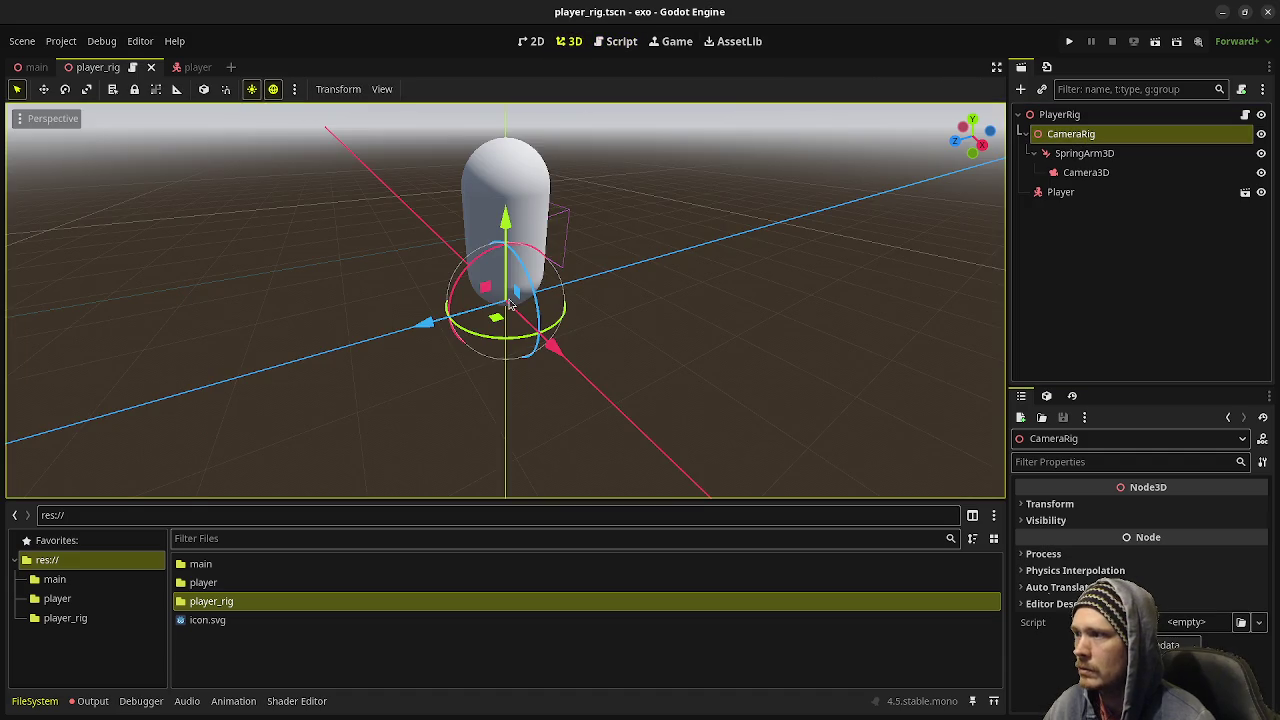
pyautogui.click(1084, 153)
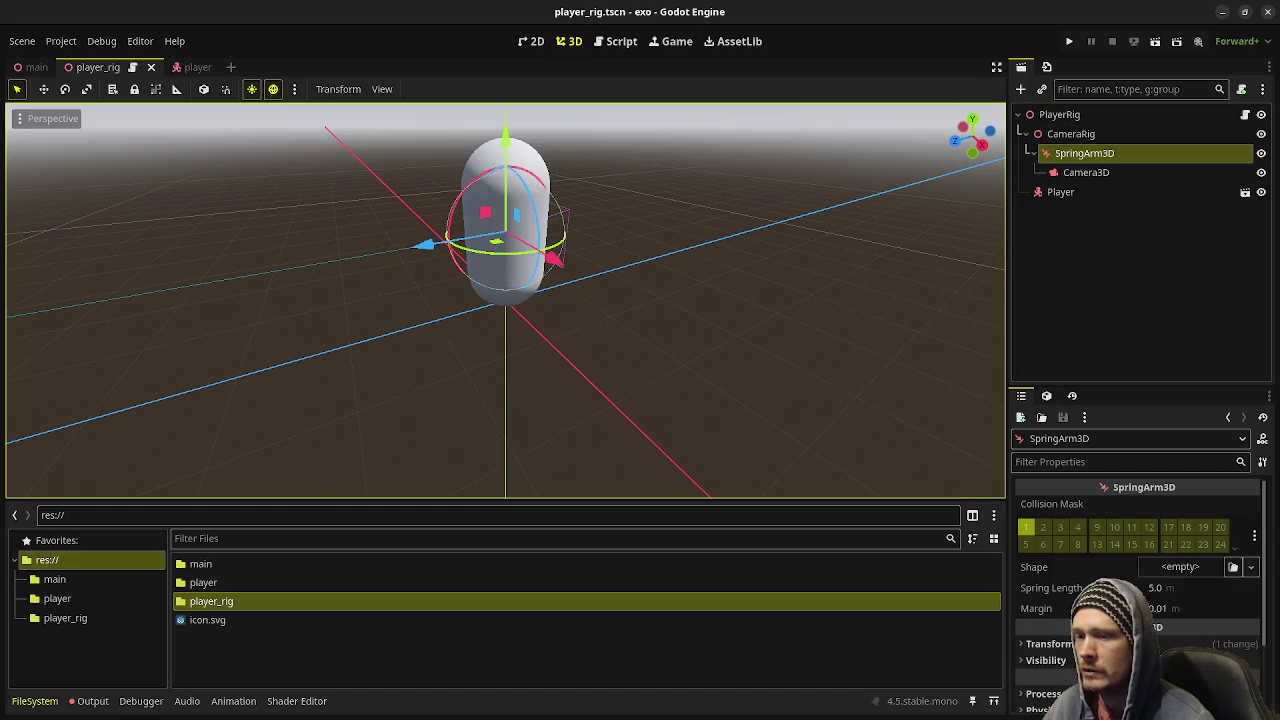
pyautogui.scroll(-3, 1140, 600)
pyautogui.click(1049, 556)
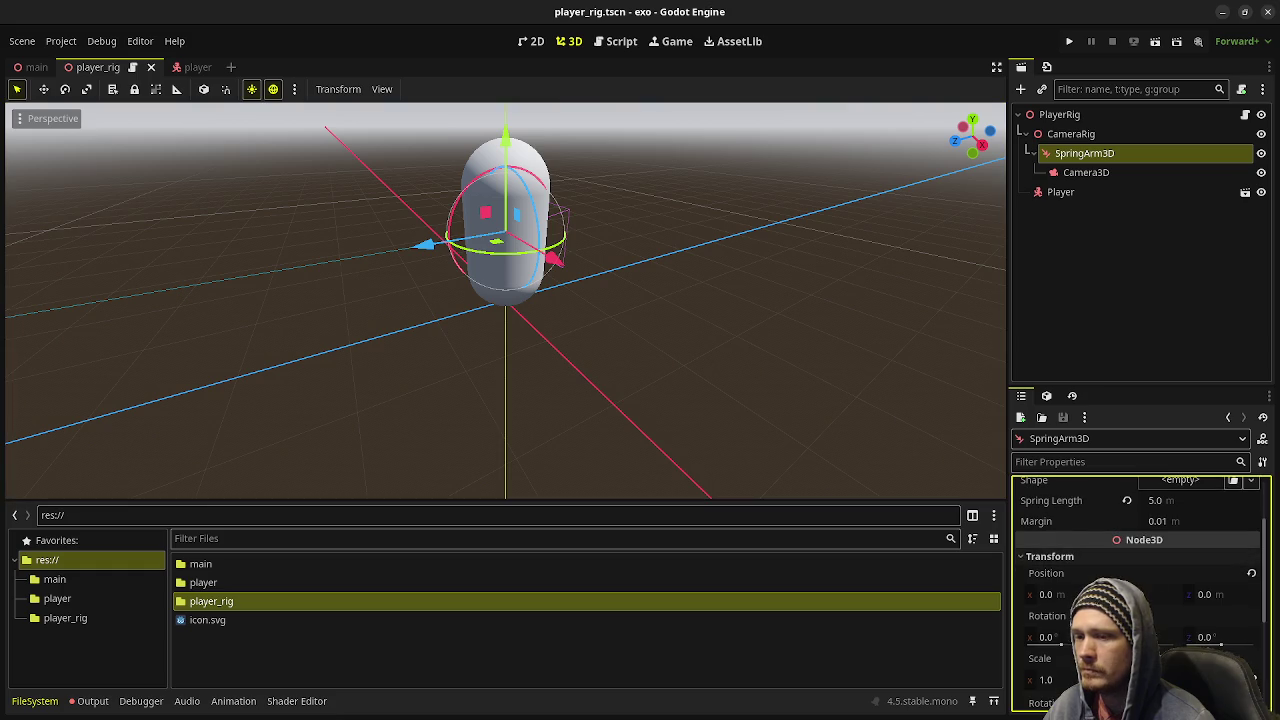
# - Give camera_height a default of 1.0 and add an exported camera_distance float defaulting to 5.0
pyautogui.click(621, 41)
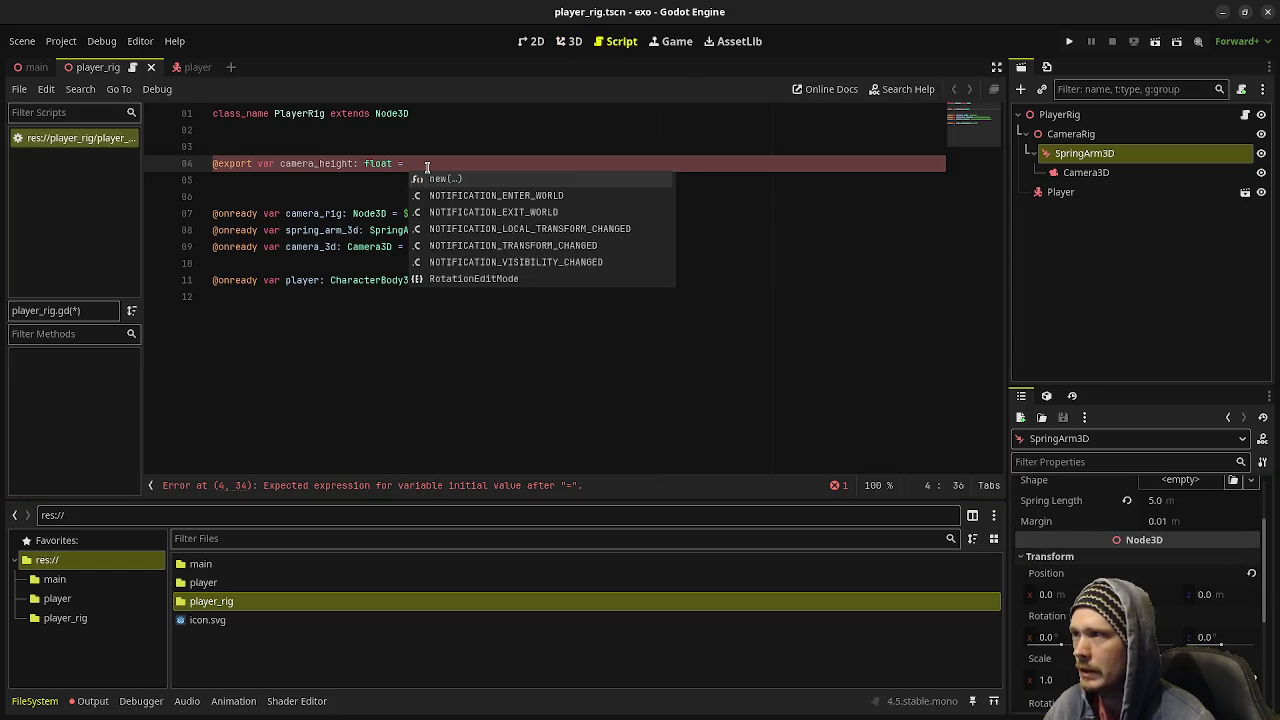
pyautogui.click(426, 168)
pyautogui.write('1.0')
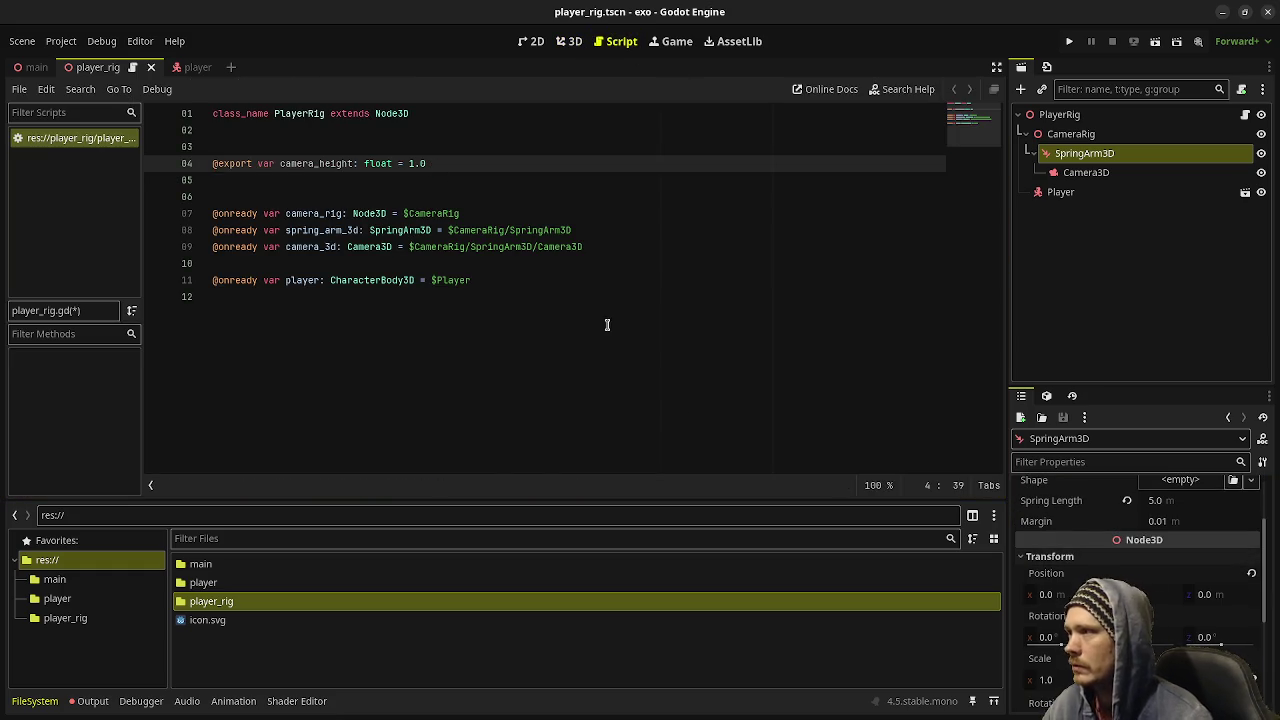
pyautogui.press('Return')
pyautogui.write('@')
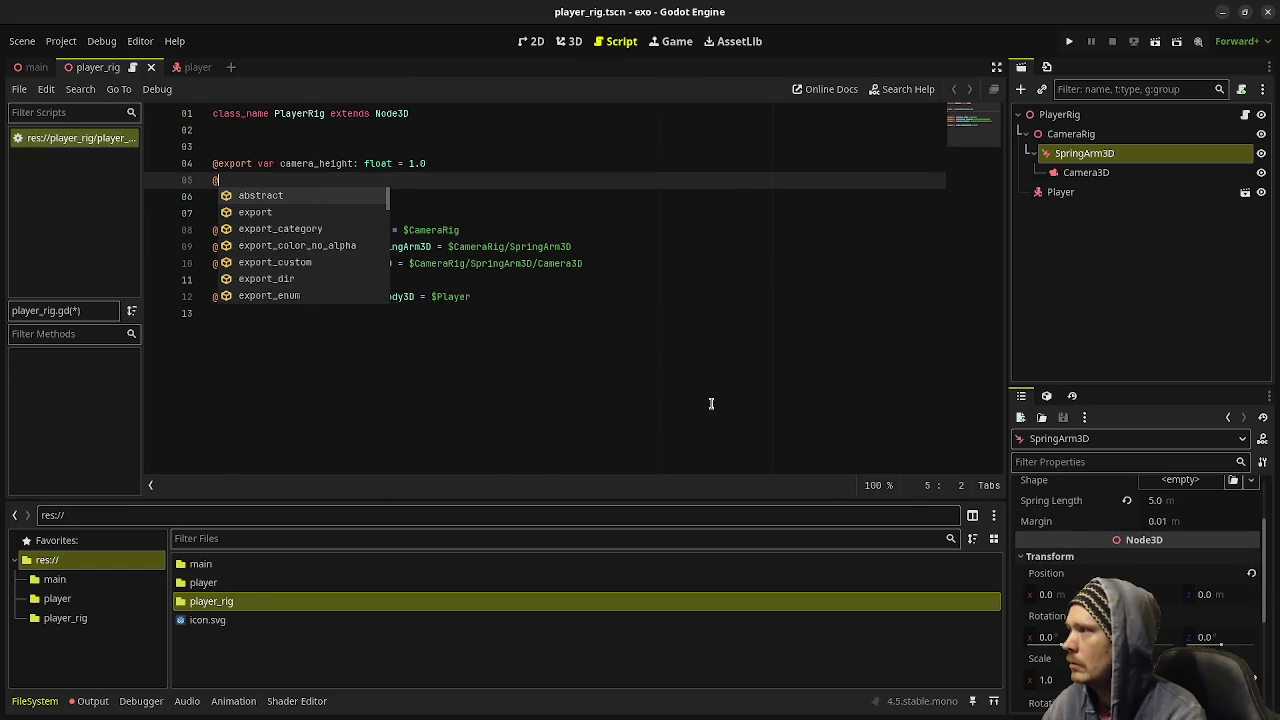
pyautogui.write('export var ')
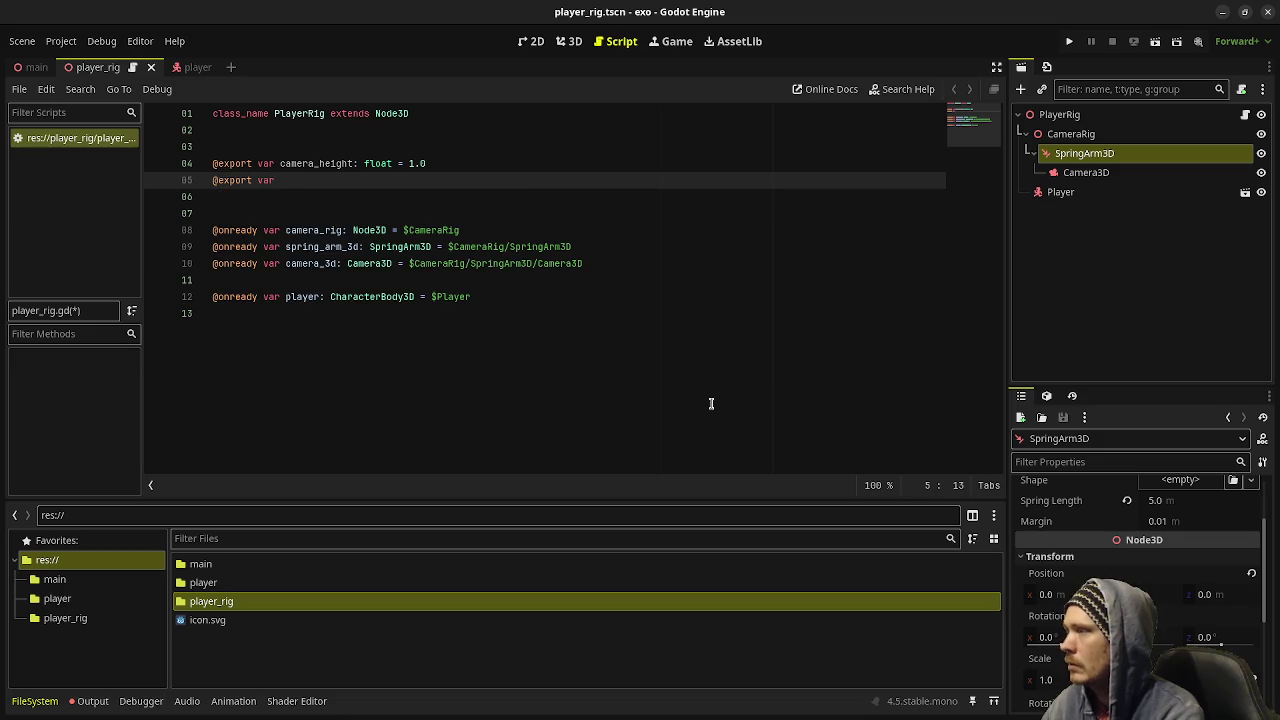
pyautogui.write('camera_distan')
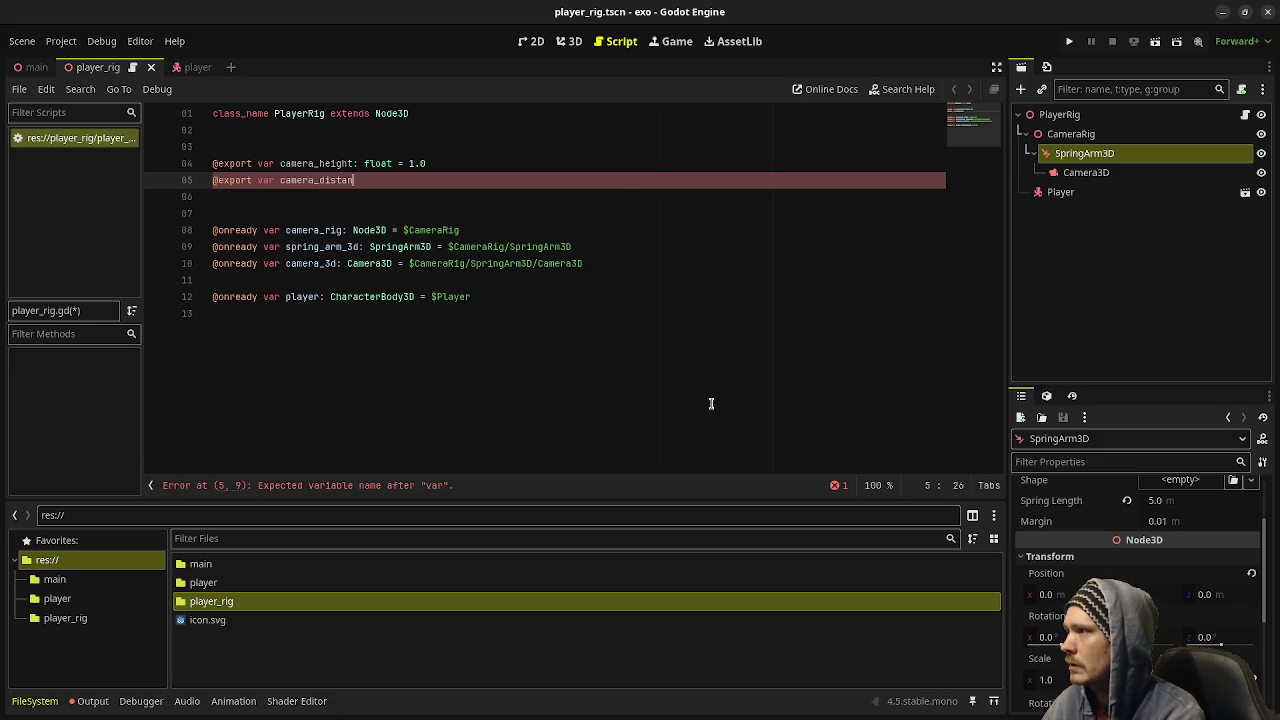
pyautogui.write('ce: float =')
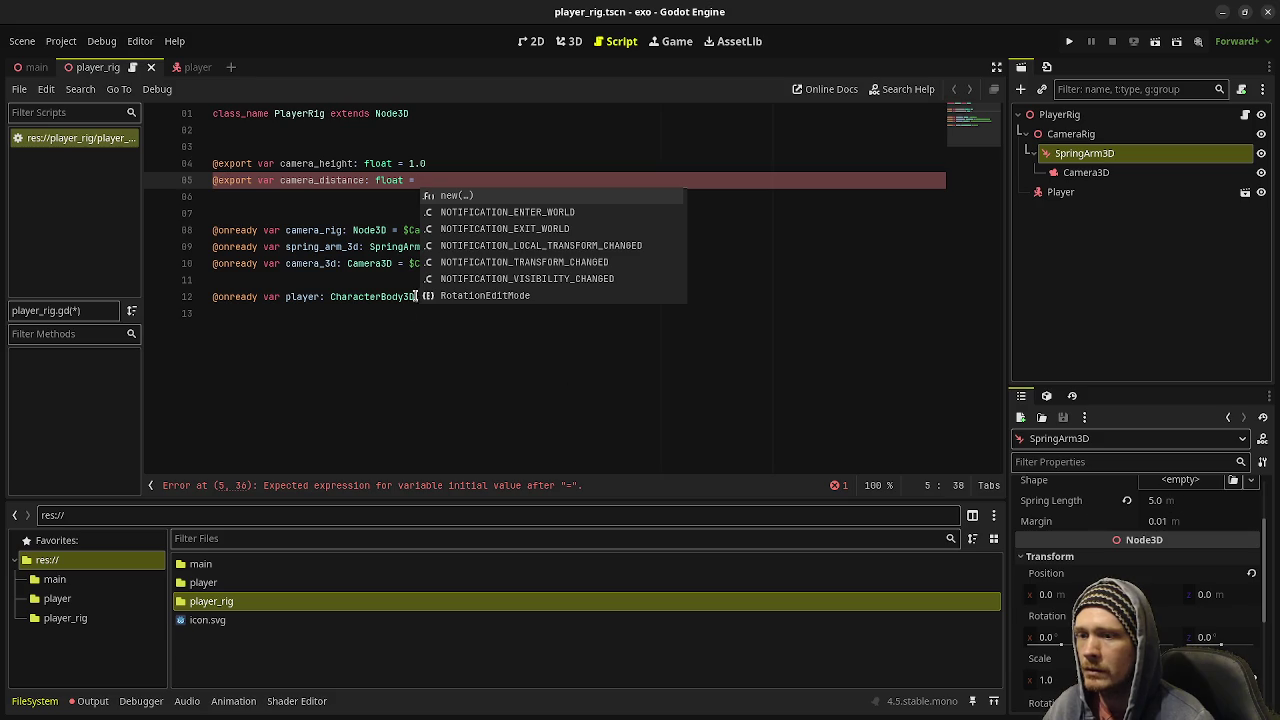
pyautogui.press('Escape')
pyautogui.write('5.0')
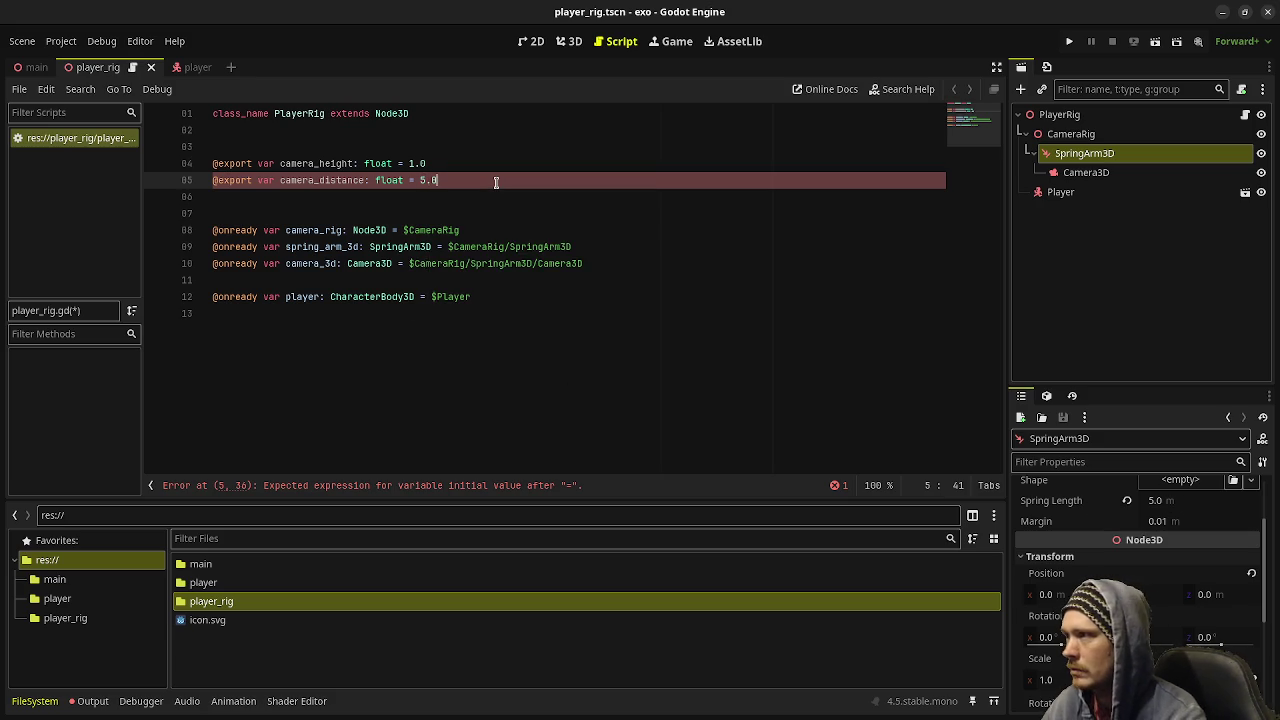
pyautogui.press('Return')
# - Add an exported camera_pitch float defaulting to 0.0 and save the script
pyautogui.write('@')
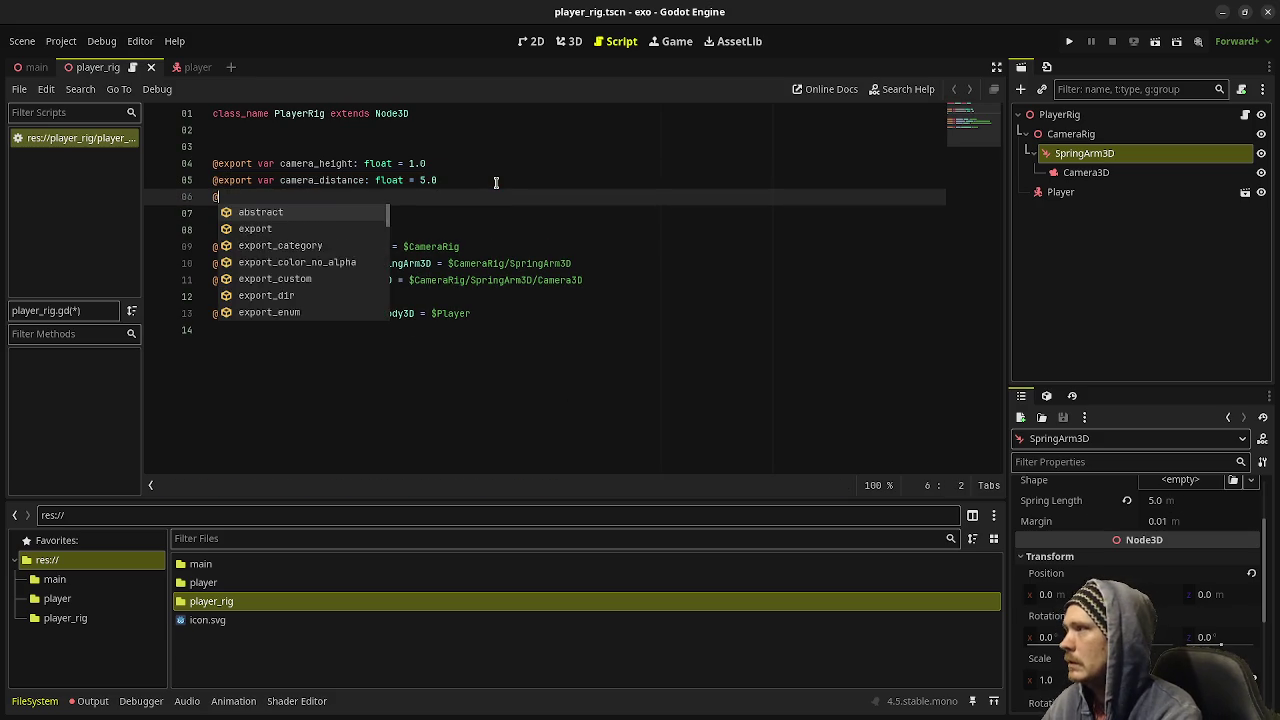
pyautogui.write('export var camera_')
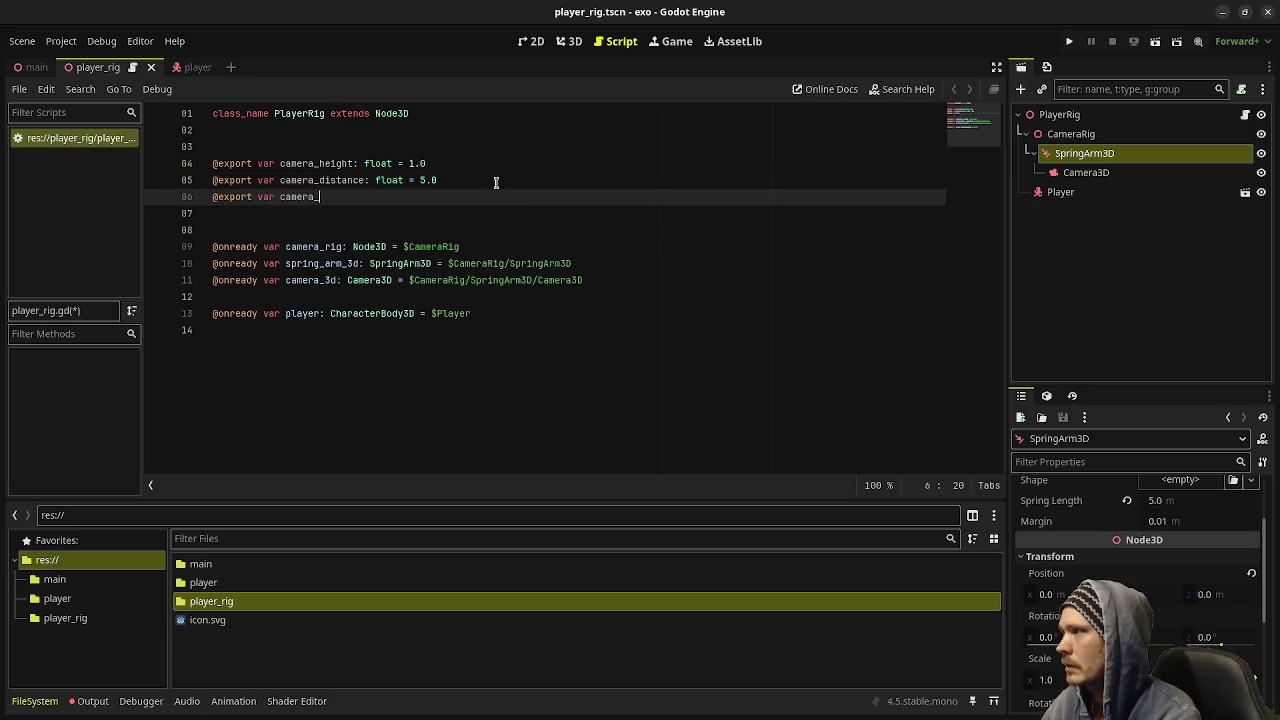
pyautogui.write('pitch: float =')
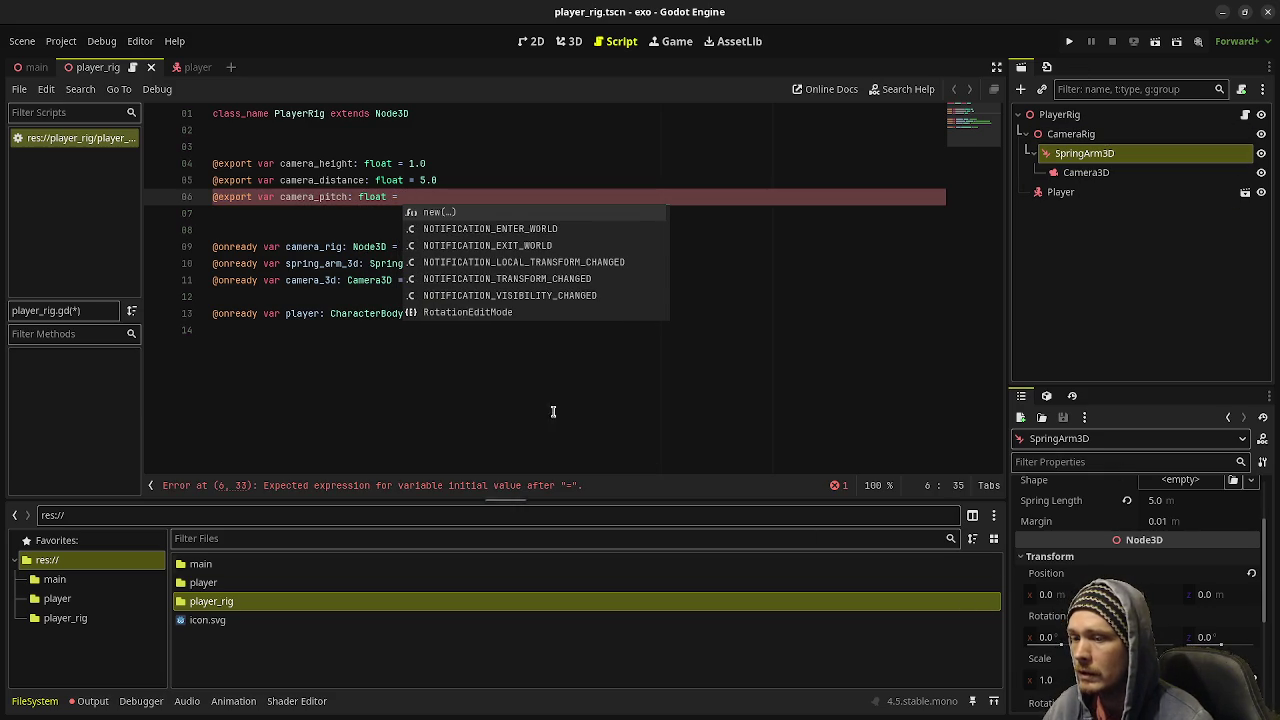
pyautogui.press('Escape')
pyautogui.write('0.0')
pyautogui.hotkey('ctrl', 's')
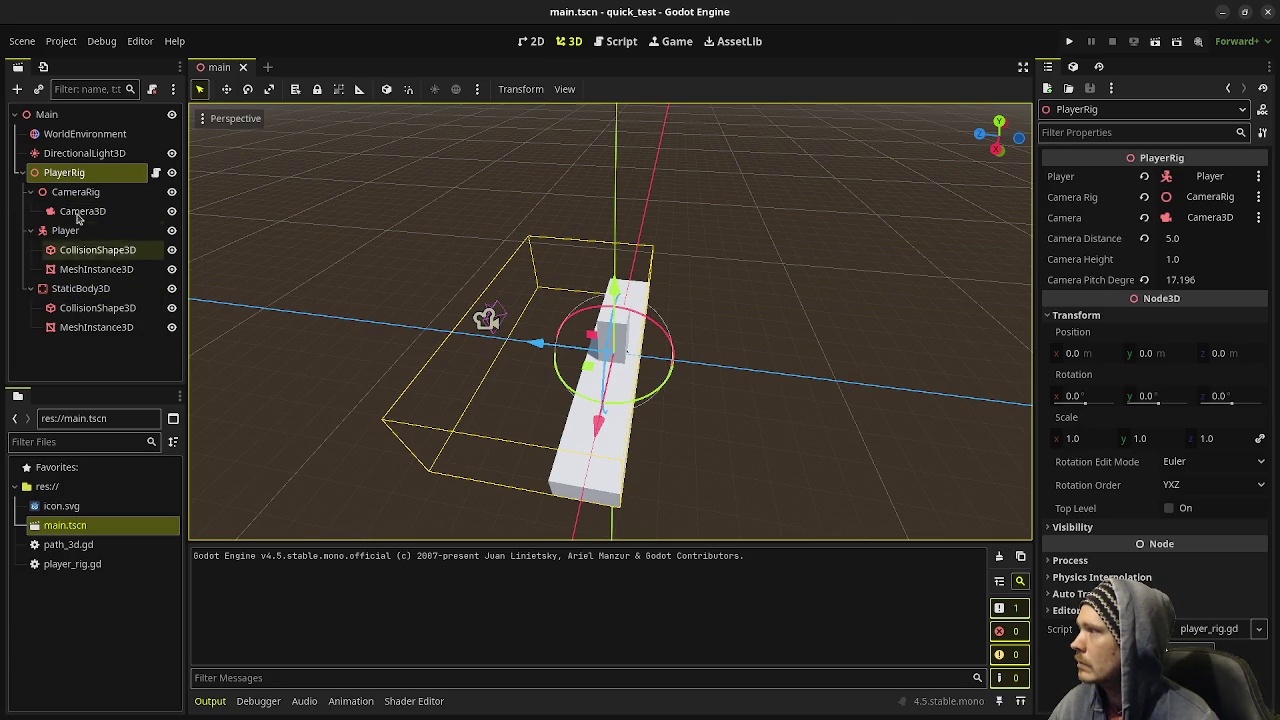
pyautogui.click(1222, 12)
pyautogui.click(418, 196)
pyautogui.write('0.0')
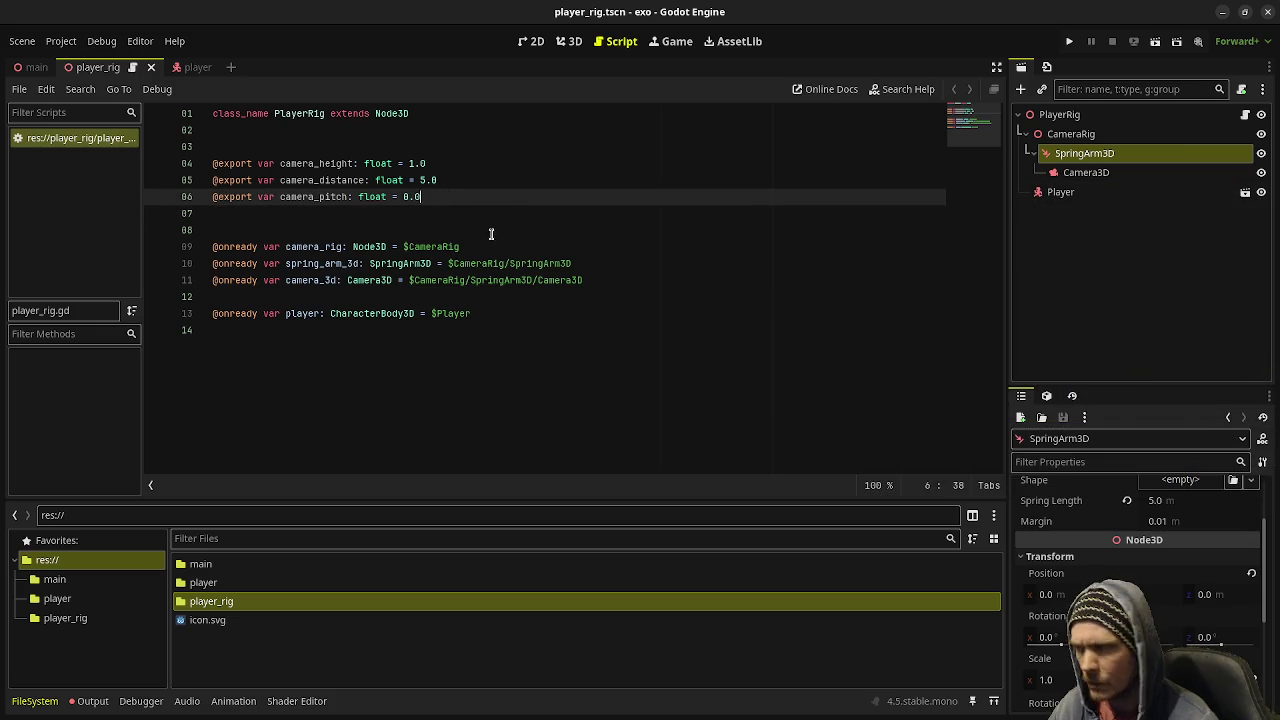
pyautogui.press('Return')
pyautogui.write('@e')
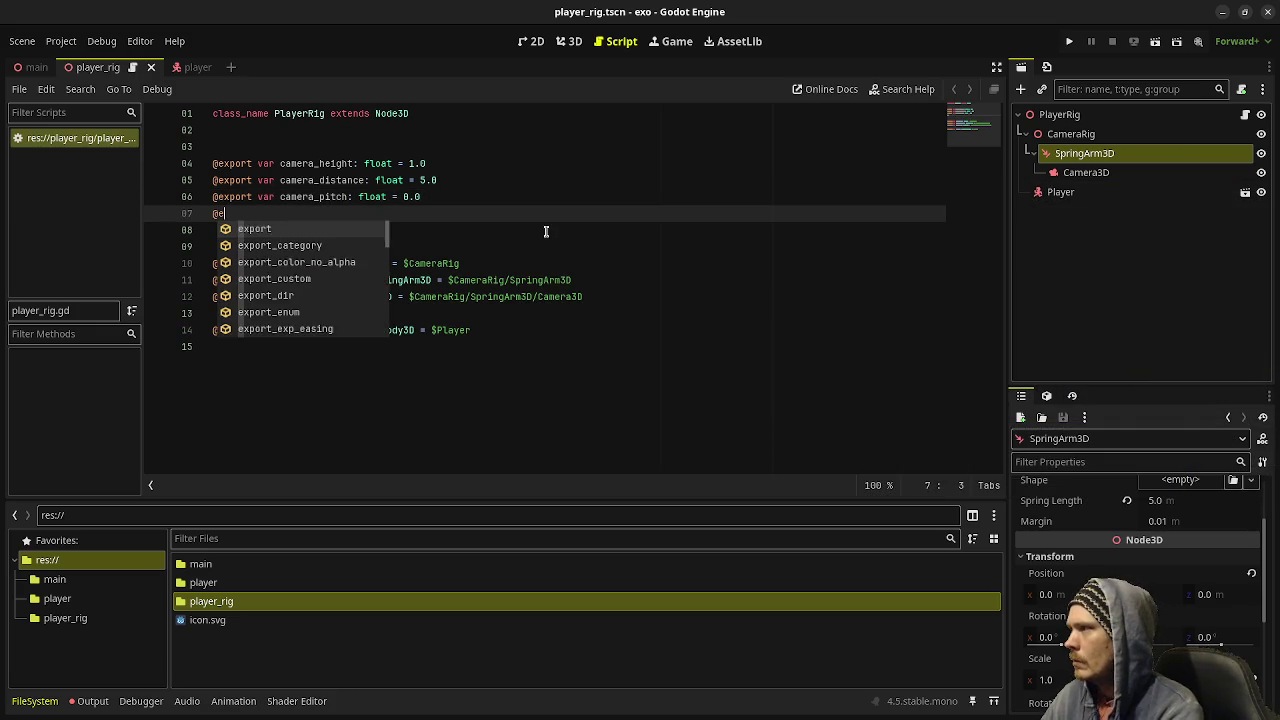
pyautogui.write('xport var camera_')
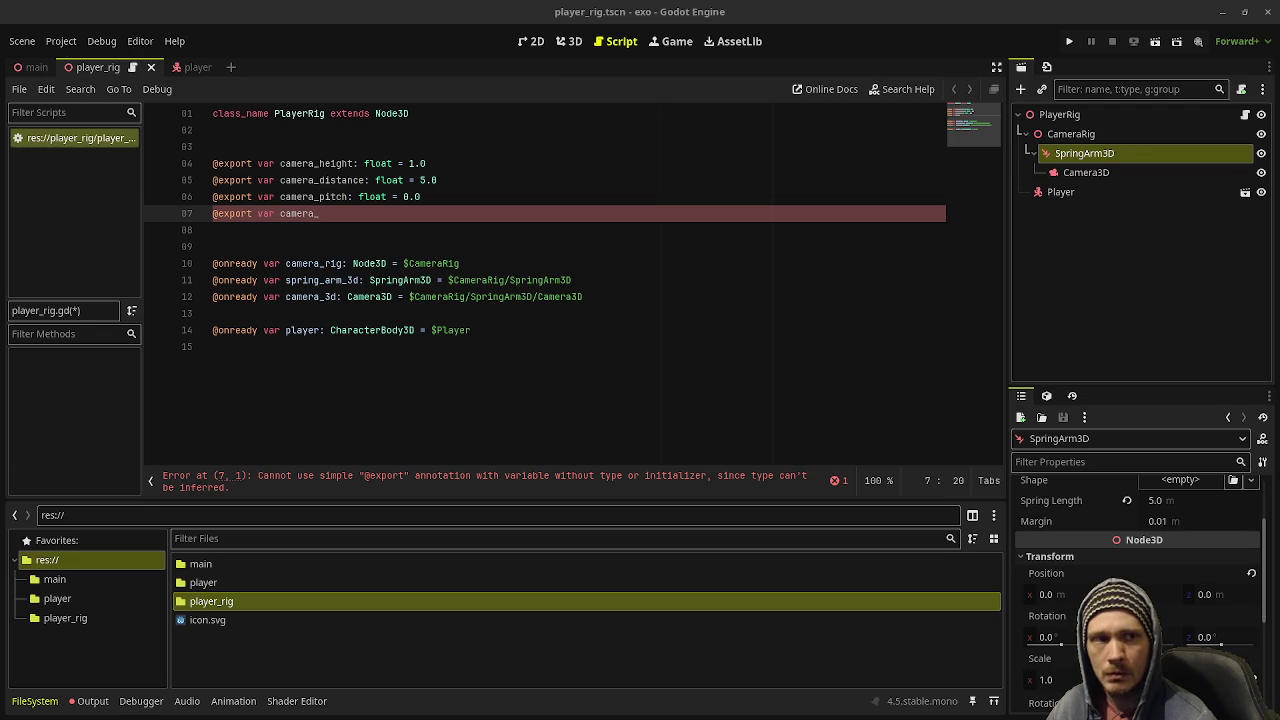
pyautogui.hotkey('alt', 'Tab')
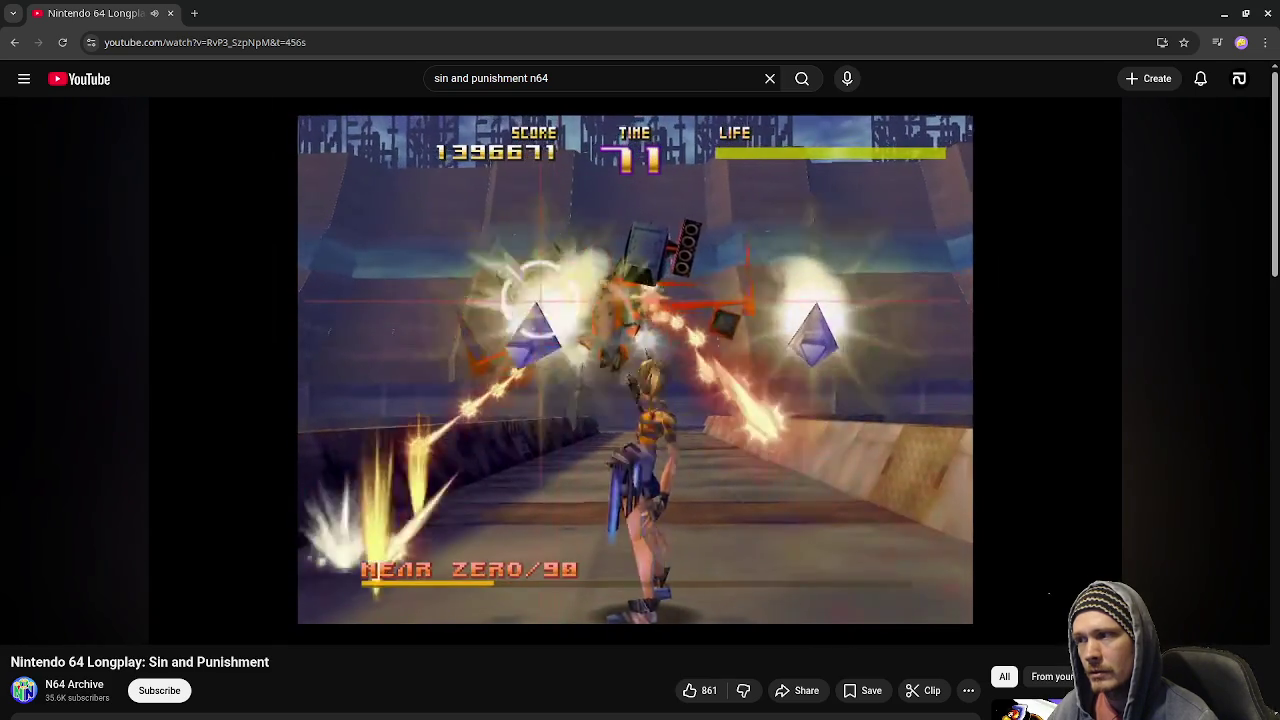
# - Close the browser window to get back to the player_rig.gd script editor
pyautogui.moveTo(1111, 277)
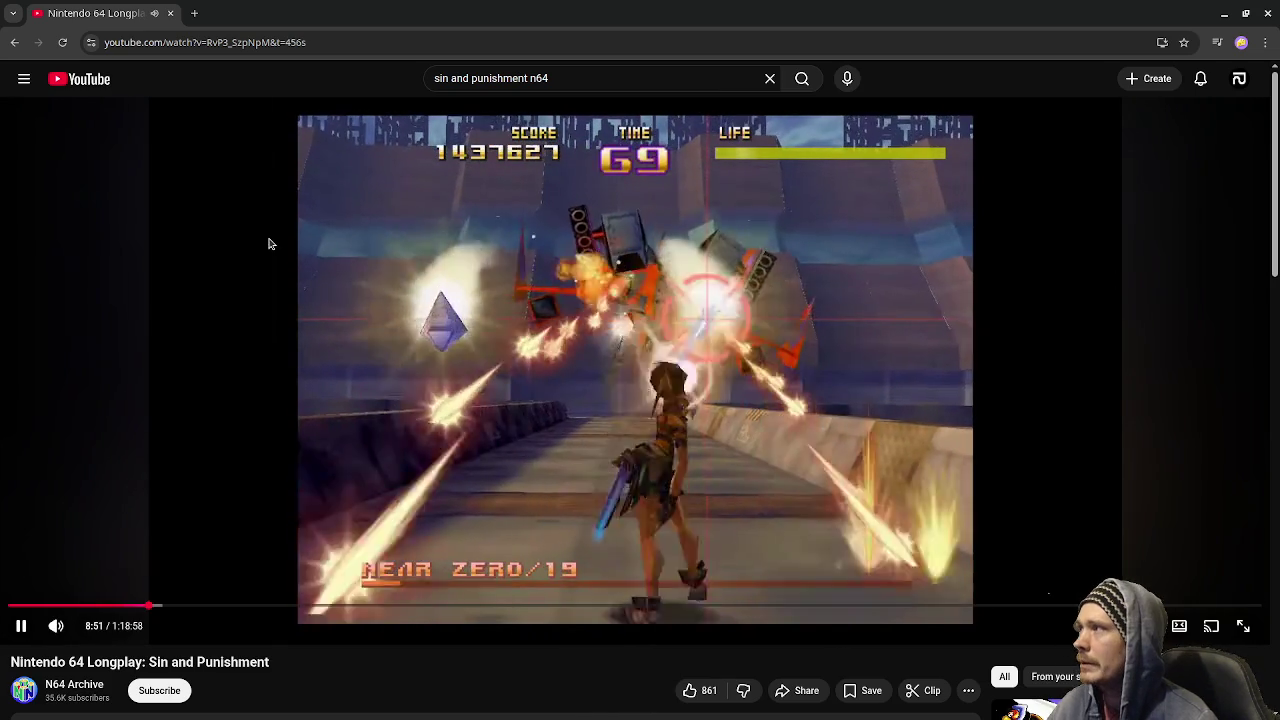
pyautogui.click(1265, 13)
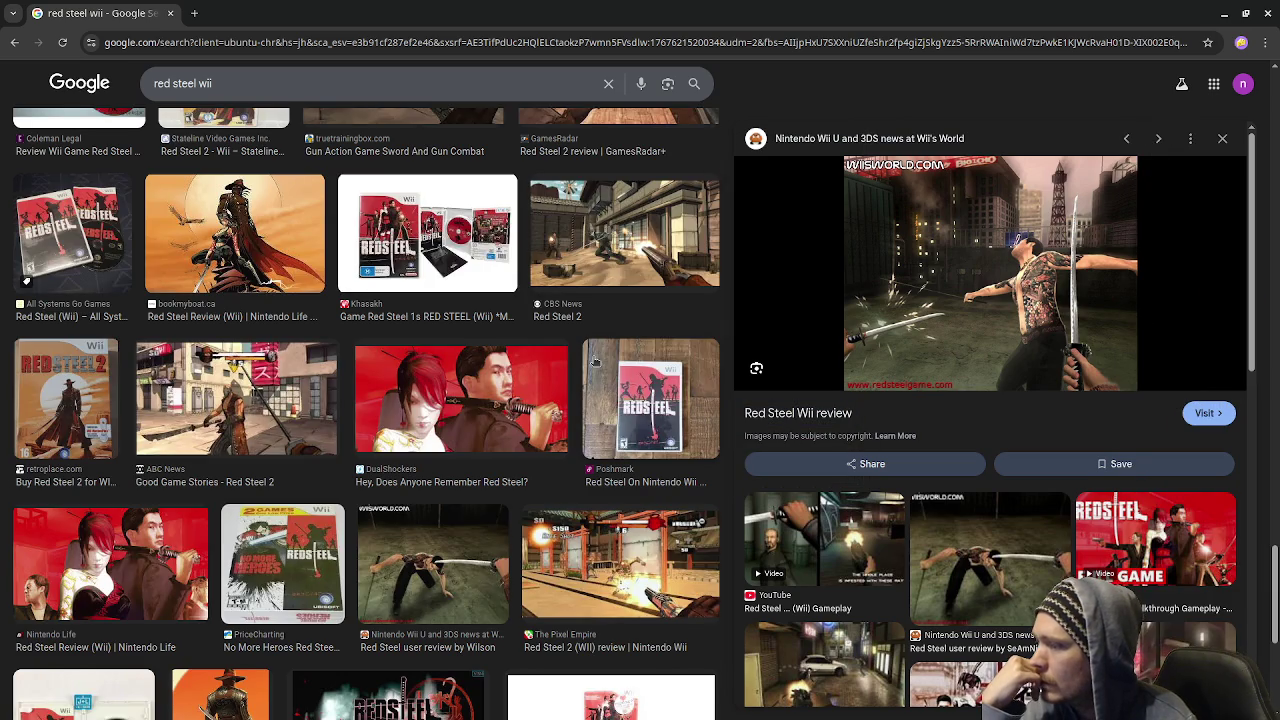
# - Switch the 'red steel wii' Google results from image results to the Videos tab
pyautogui.scroll(-2, 594, 362)
pyautogui.scroll(-3, 600, 366)
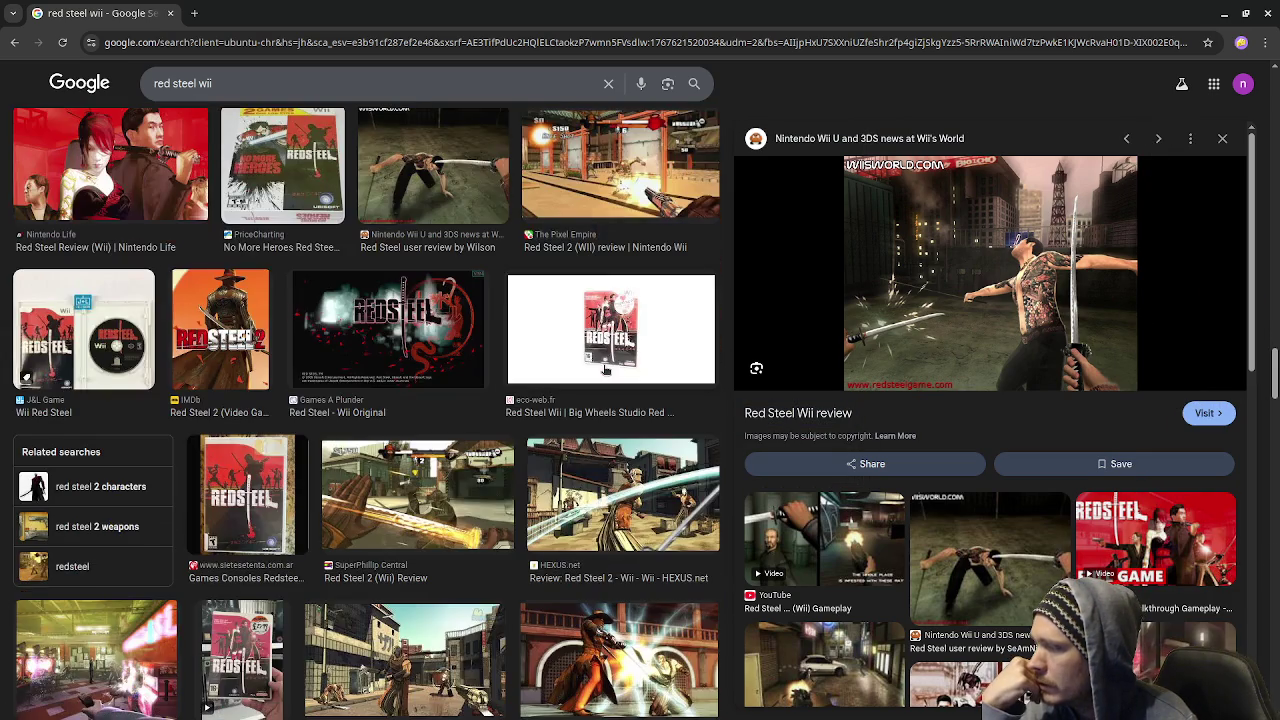
pyautogui.scroll(-2, 604, 370)
pyautogui.scroll(-2, 606, 368)
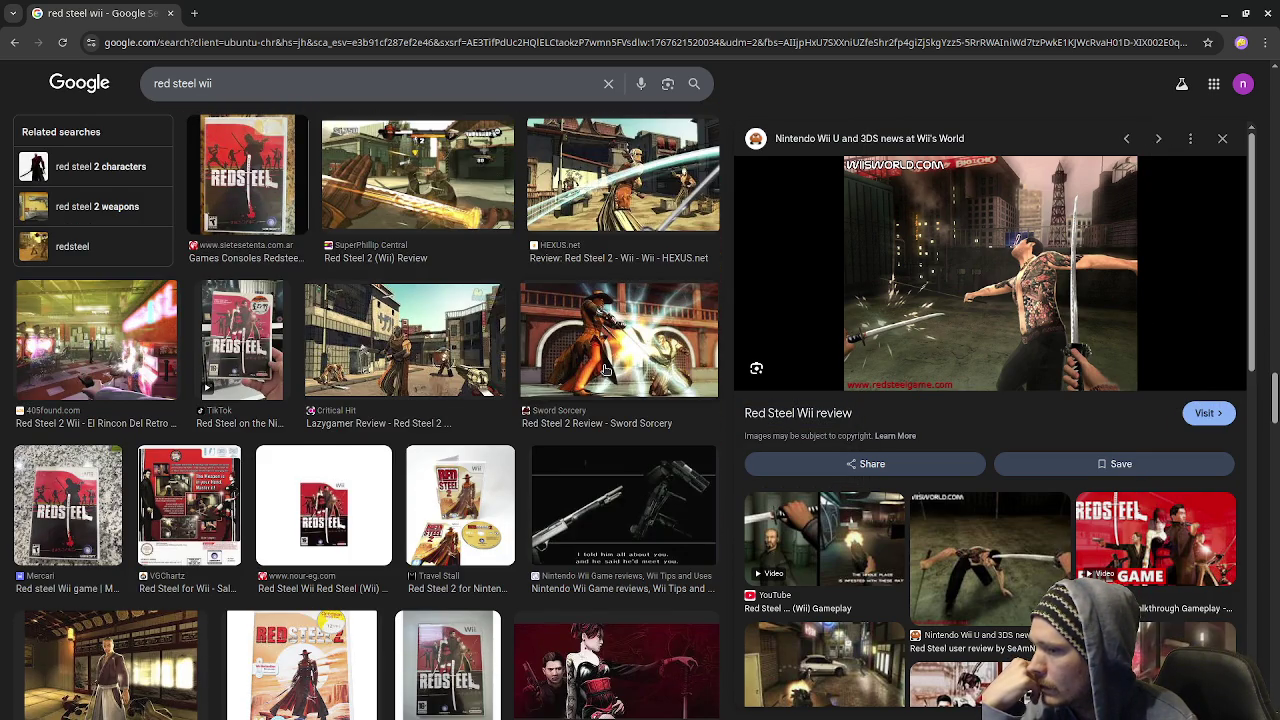
pyautogui.scroll(-3, 605, 370)
pyautogui.scroll(-10, 606, 372)
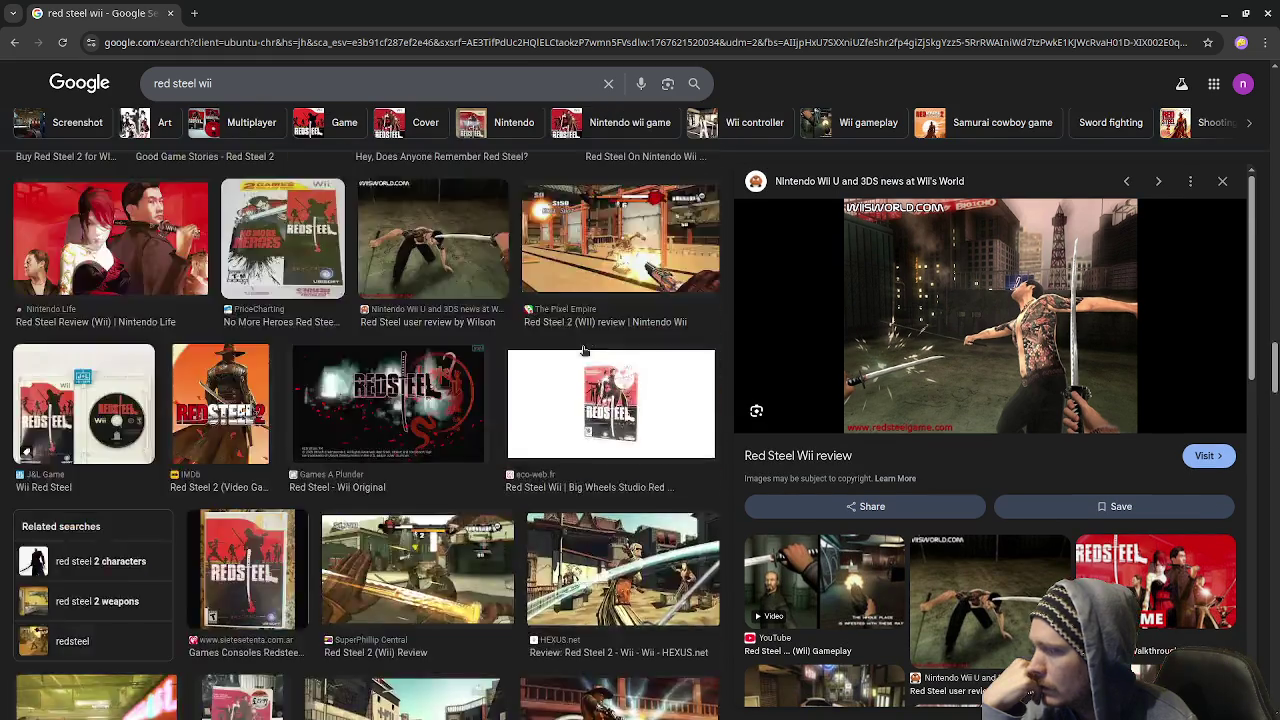
pyautogui.scroll(15, 468, 330)
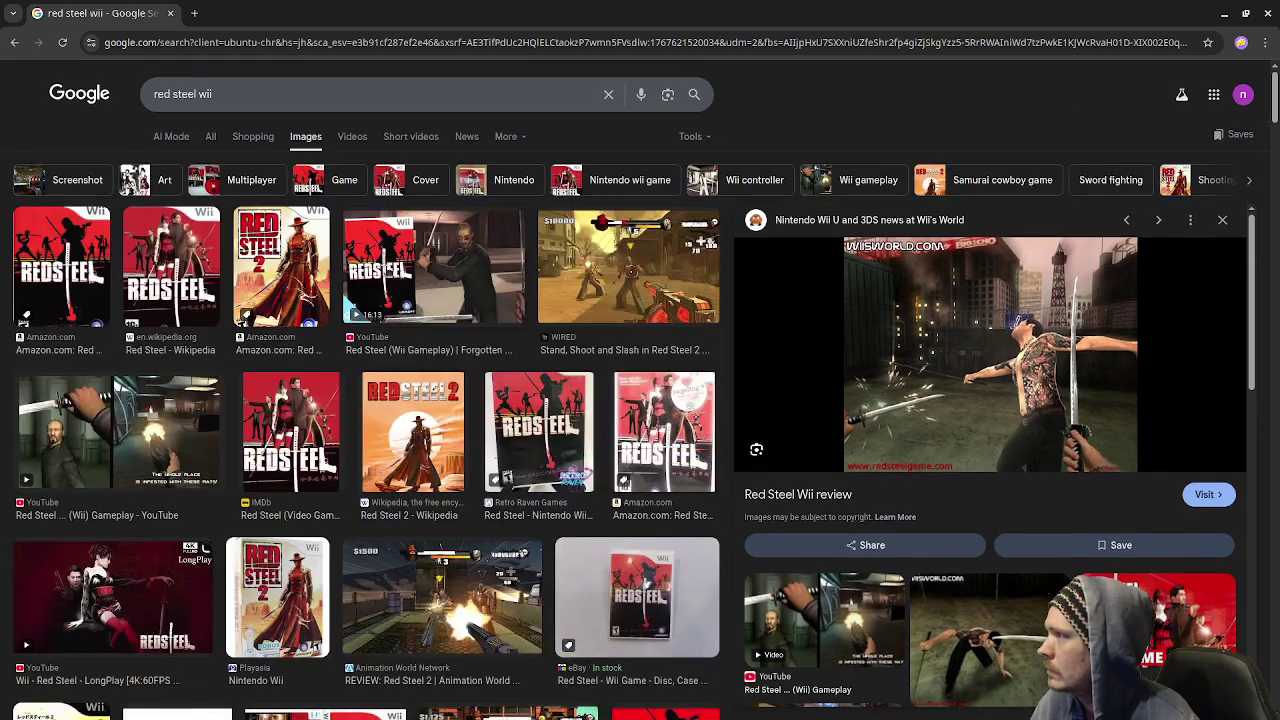
pyautogui.click(355, 140)
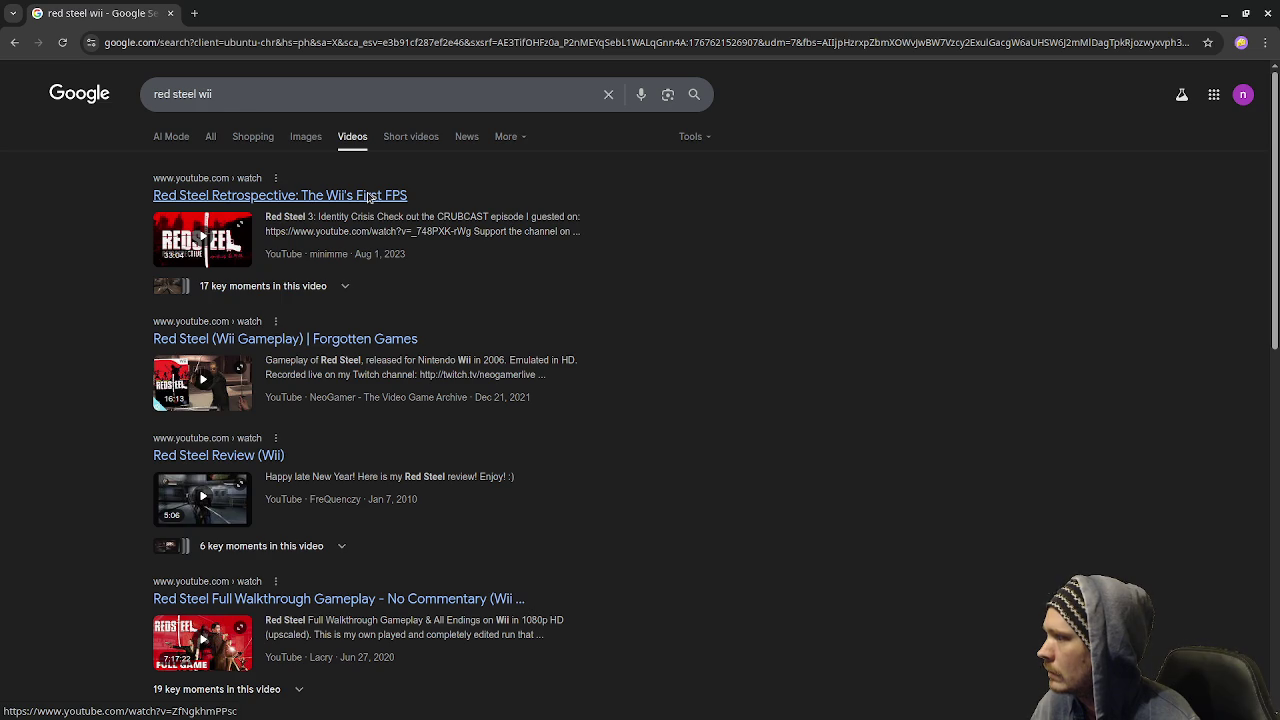
# - Play 'Red Steel (Wii Gameplay) | Forgotten Games' muted, seeking to about 1:35, 2:42 and 5:34
pyautogui.click(420, 338)
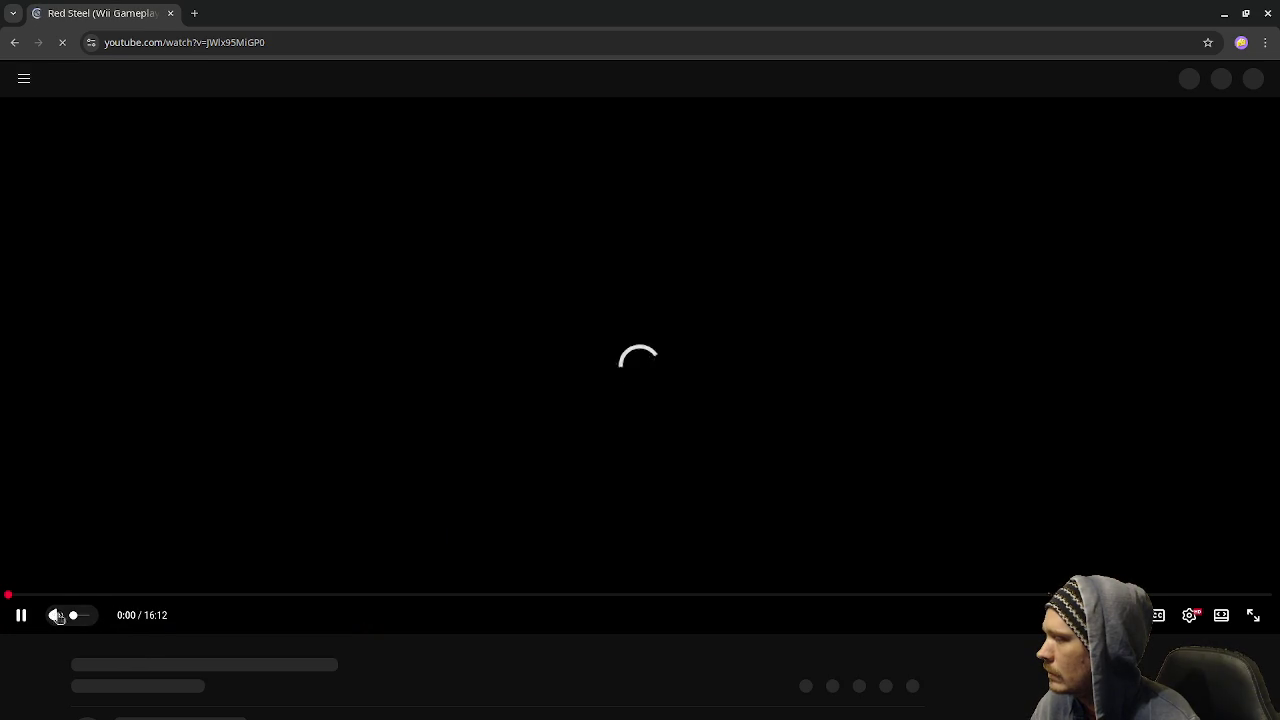
pyautogui.click(55, 615)
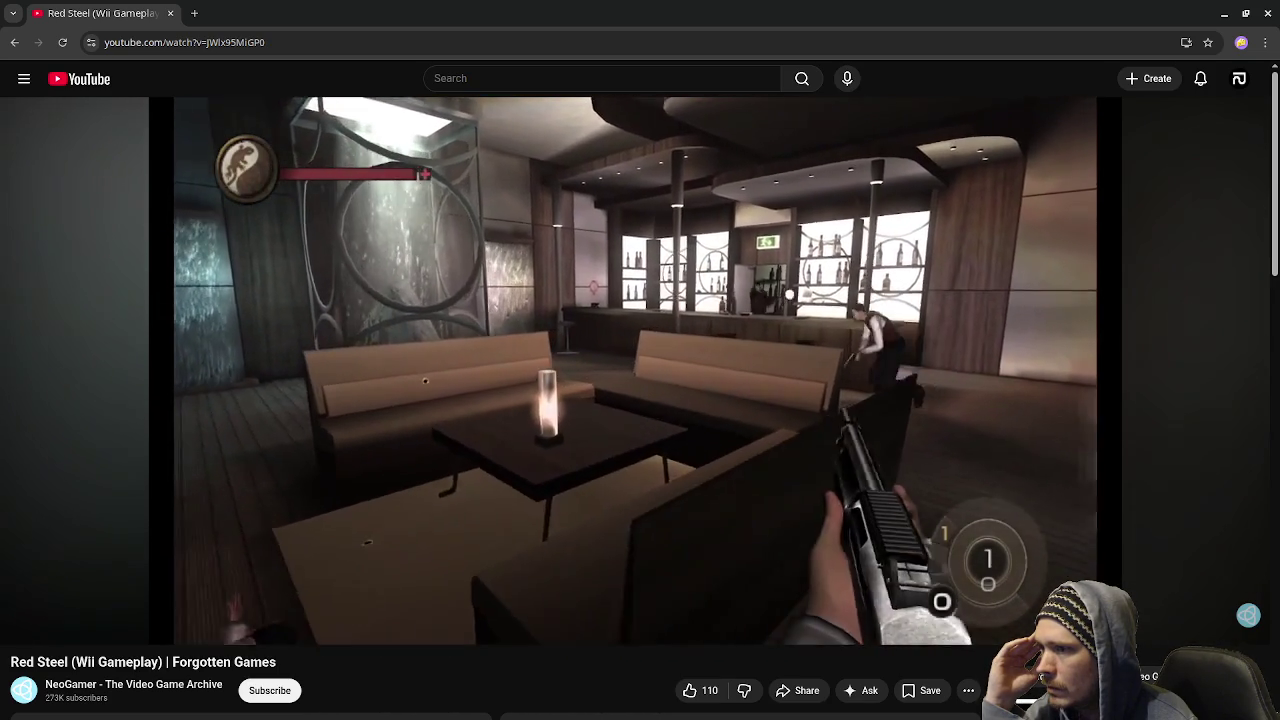
pyautogui.moveTo(500, 565)
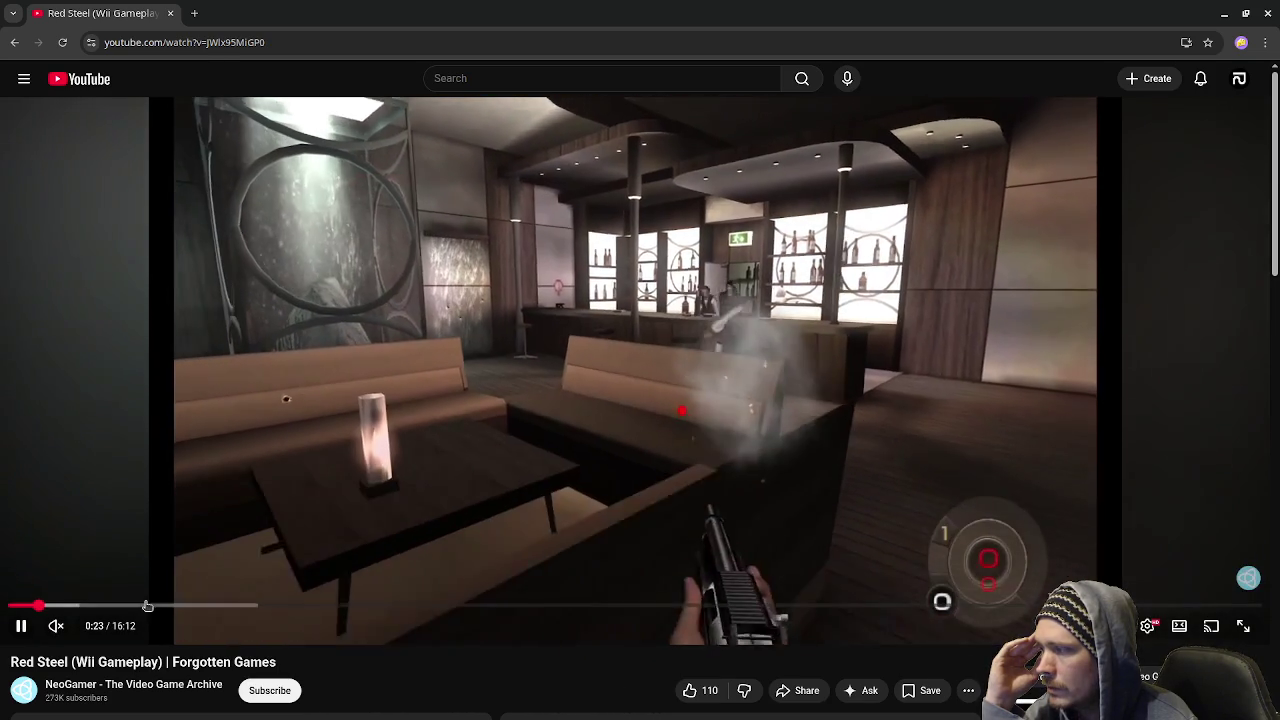
pyautogui.click(131, 604)
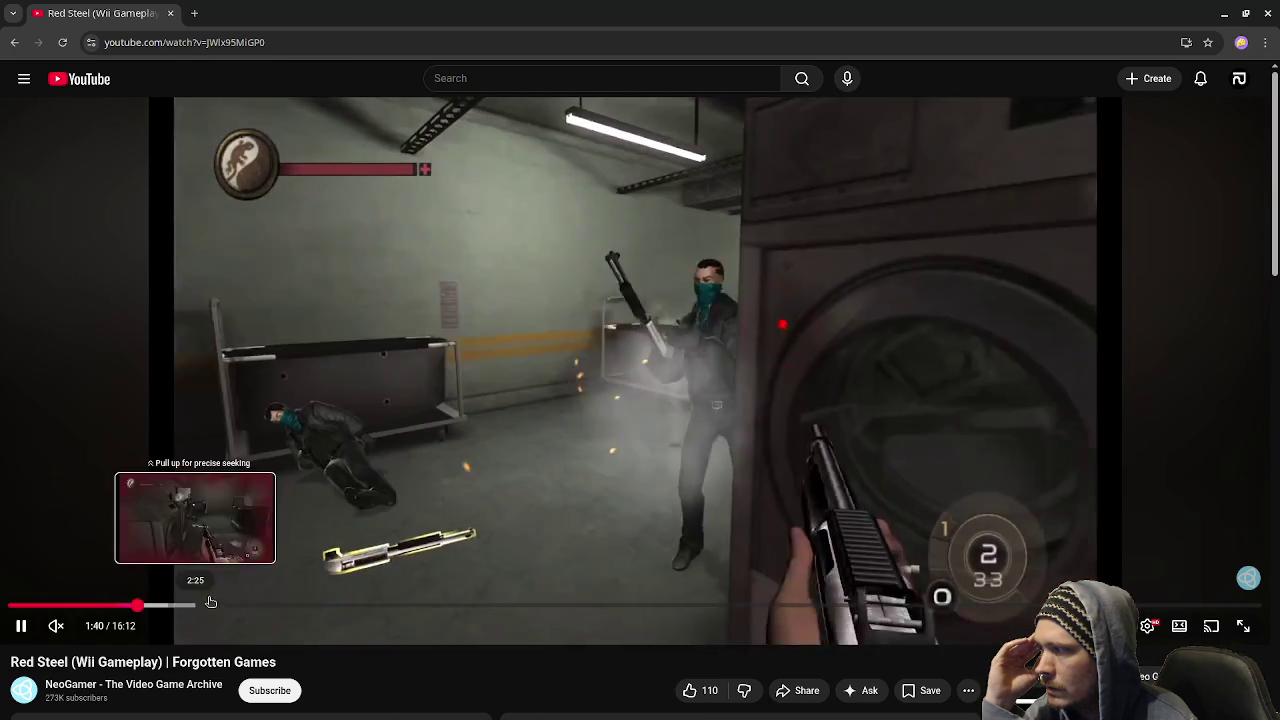
pyautogui.click(219, 605)
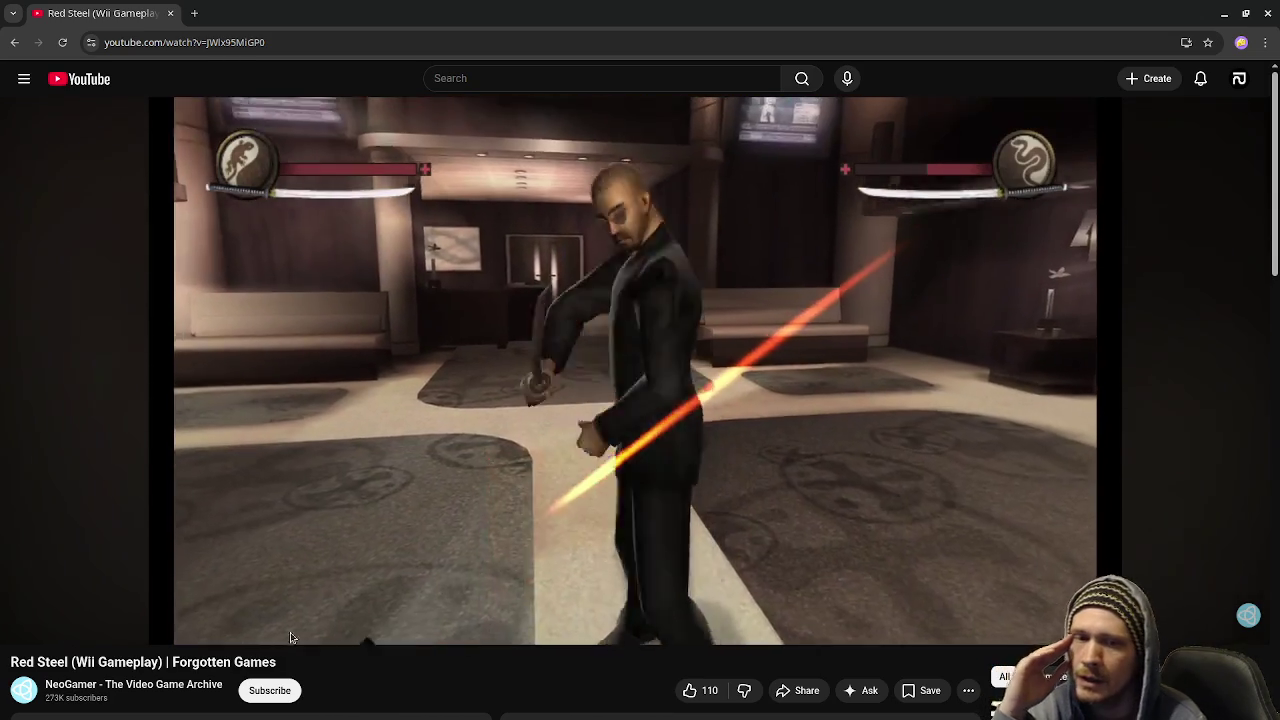
pyautogui.moveTo(289, 634)
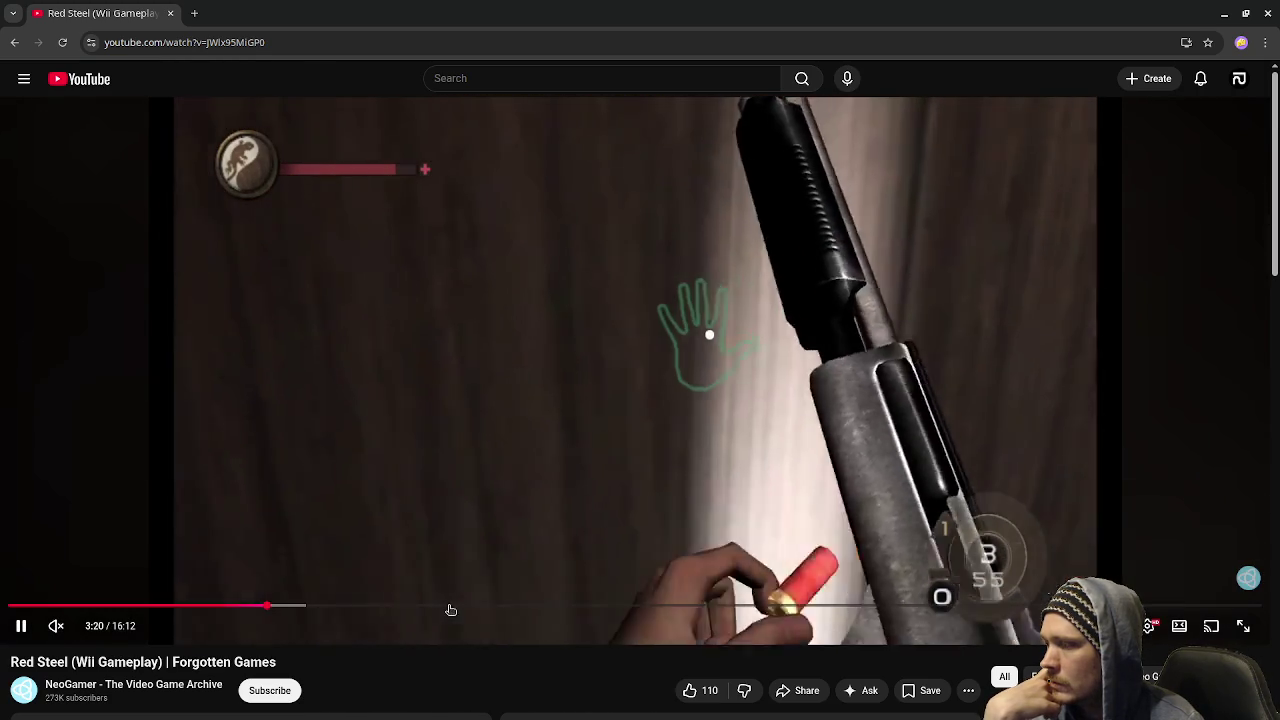
pyautogui.click(441, 607)
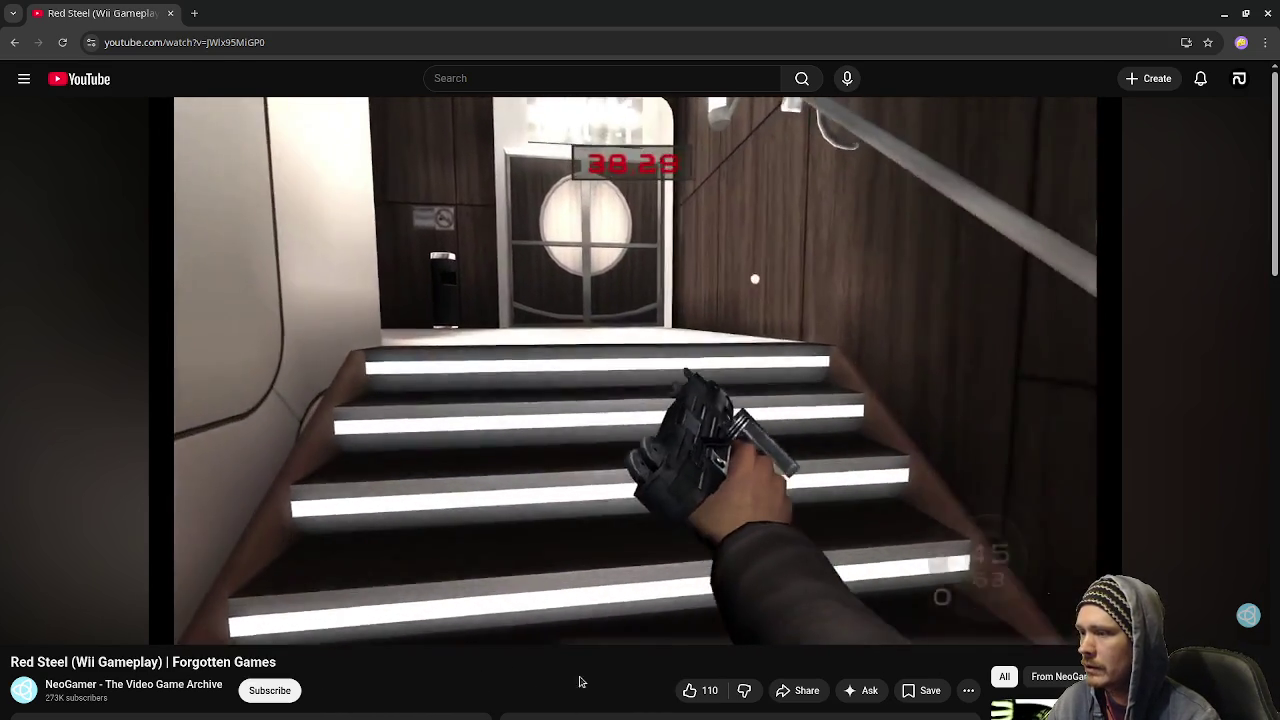
# - Watch the Red Steel gameplay through the parking garage level, then close the video
pyautogui.moveTo(603, 634)
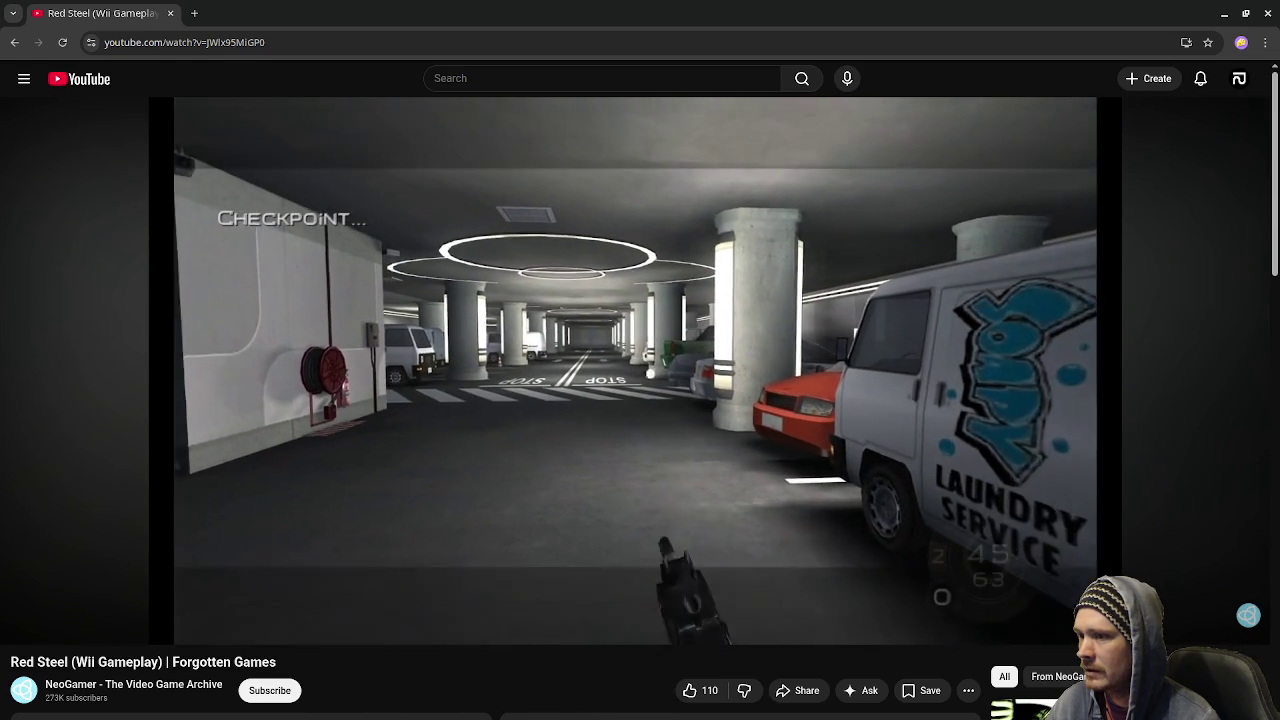
pyautogui.moveTo(549, 390)
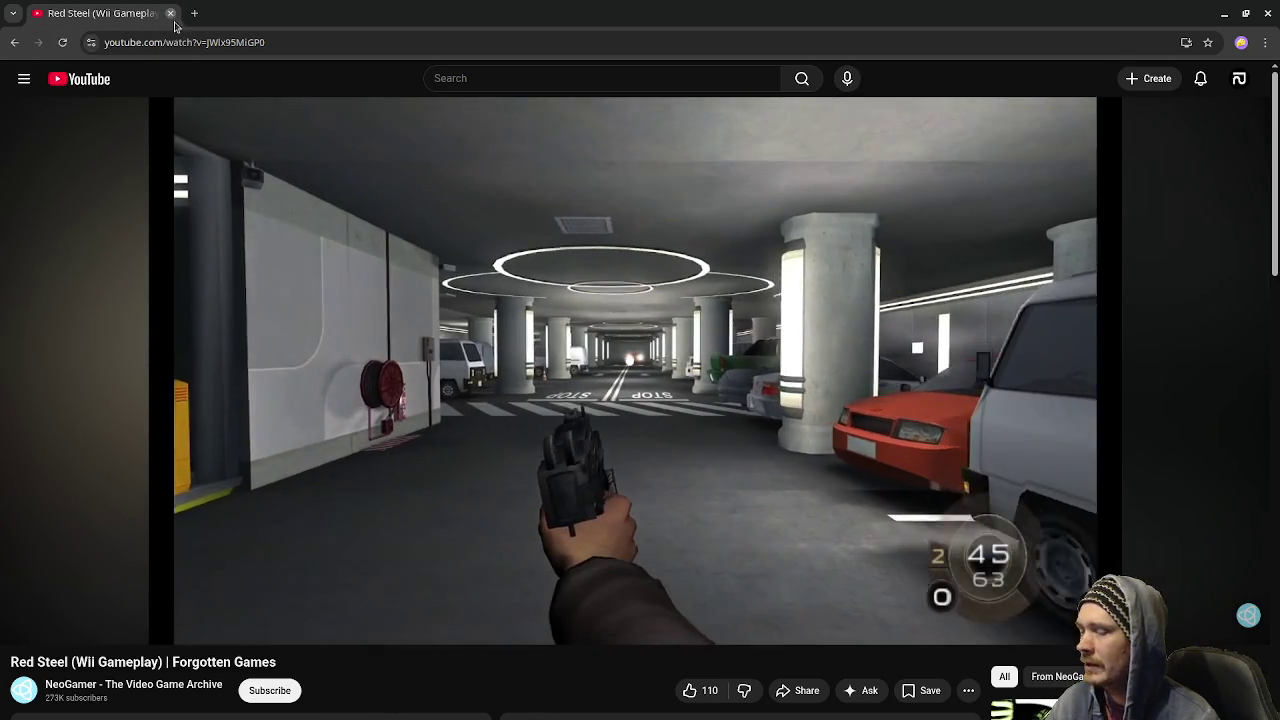
pyautogui.click(171, 13)
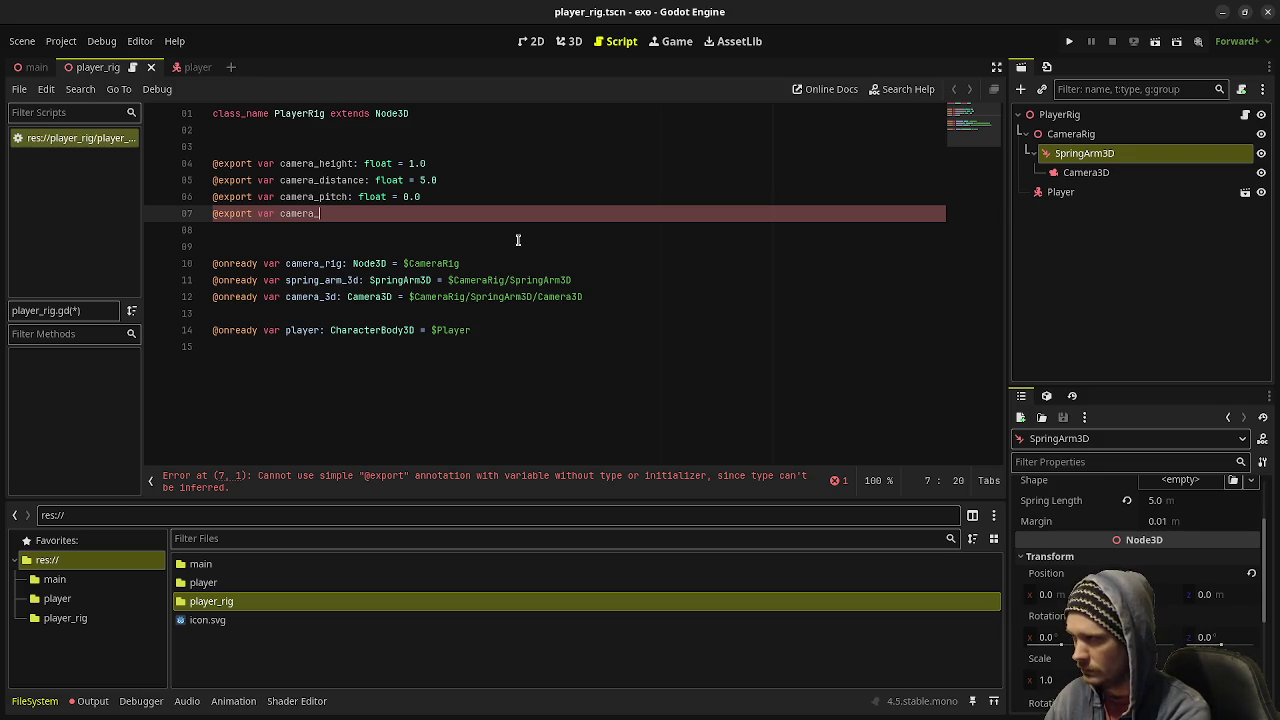
# - Complete line 7 as camera_rotation: float = 0.0, save, and add a blank line at the end
pyautogui.write('rotation: float =')
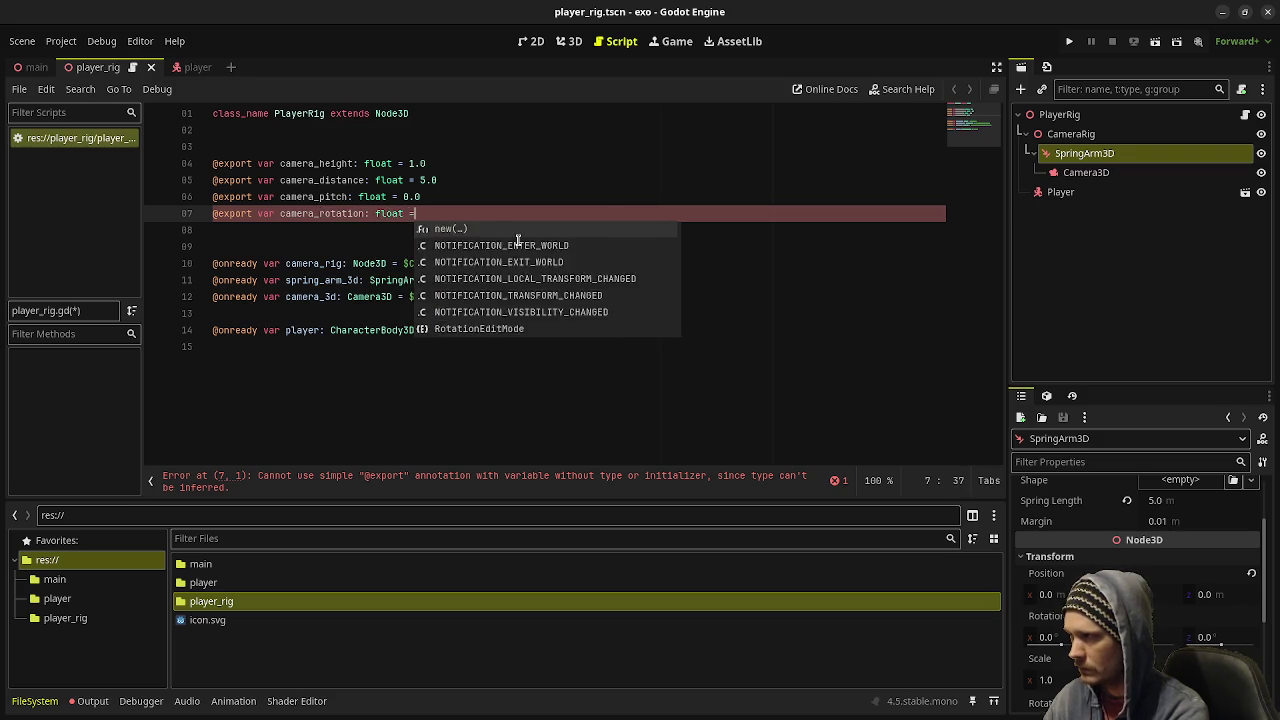
pyautogui.write(' 0.0')
pyautogui.hotkey('ctrl', 's')
pyautogui.click(508, 404)
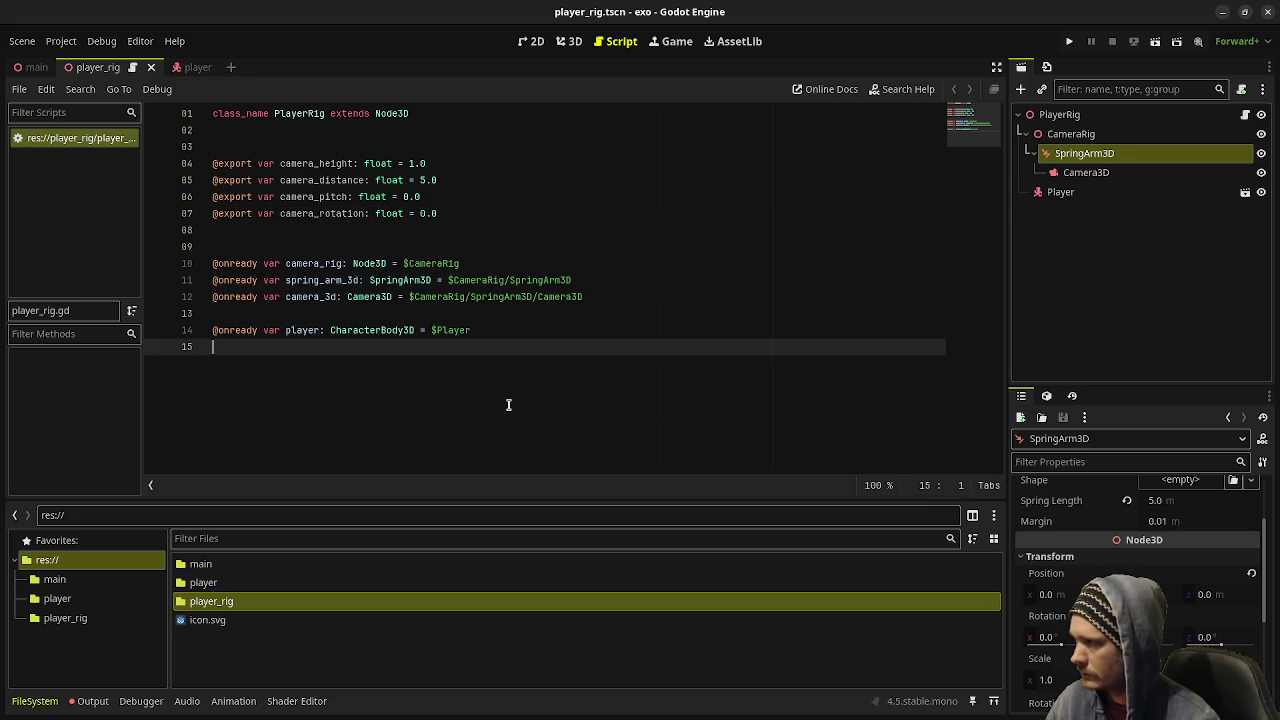
pyautogui.press('Return')
pyautogui.press('Return')
# - Add func _ready() -> void: setting spring_arm_3d.position.y = camera_height
pyautogui.write('func _re')
pyautogui.press('Return')
pyautogui.press('Return')
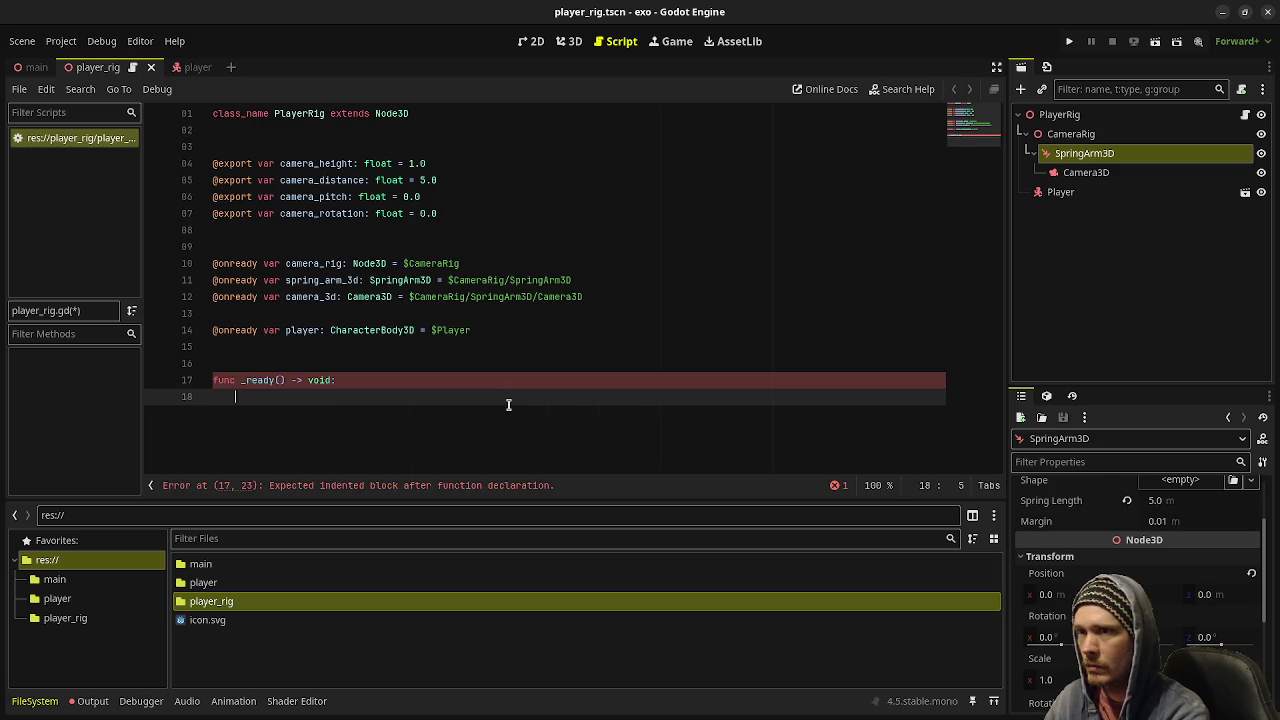
pyautogui.write('sprin')
pyautogui.press('Return')
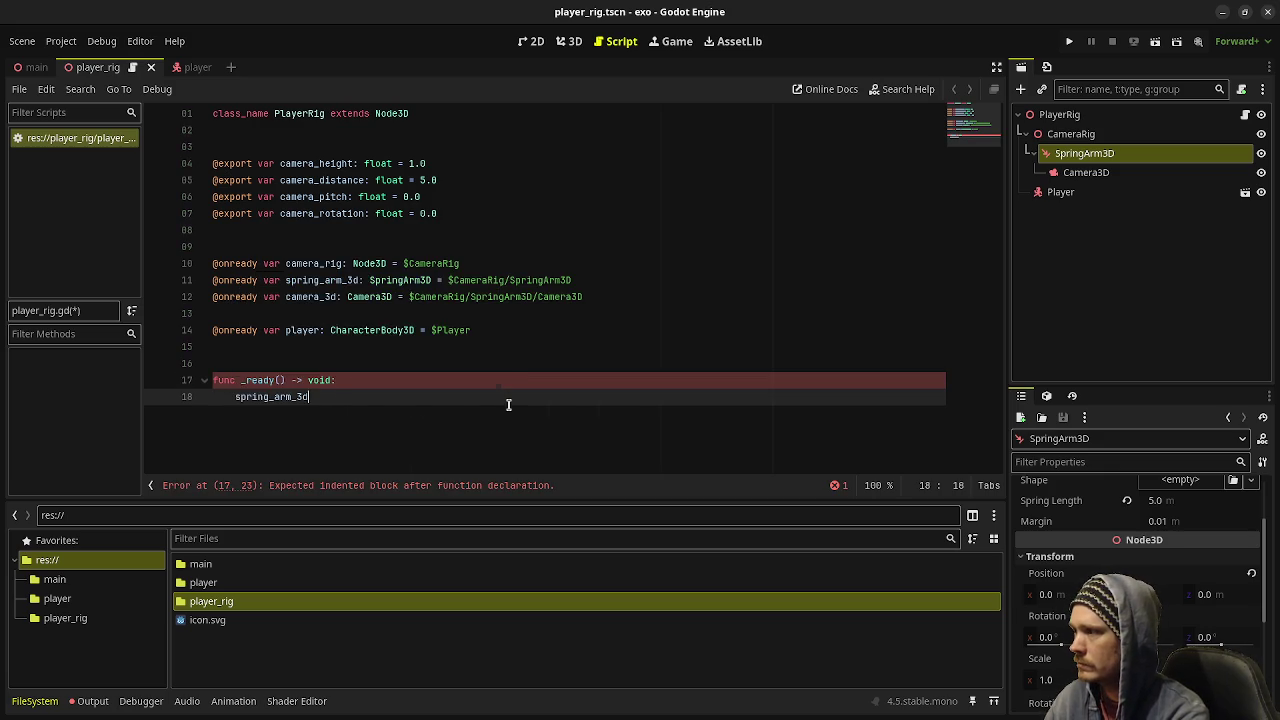
pyautogui.write('.')
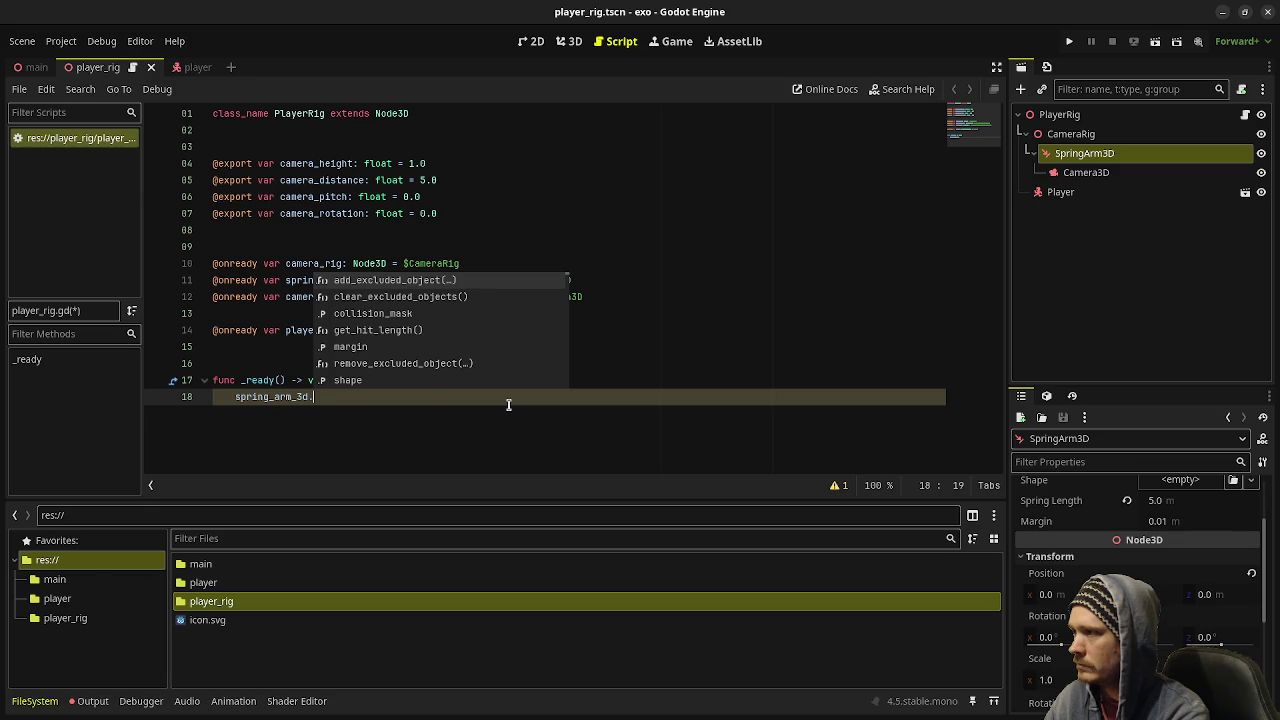
pyautogui.write('positio')
pyautogui.press('Return')
pyautogui.write('.y ')
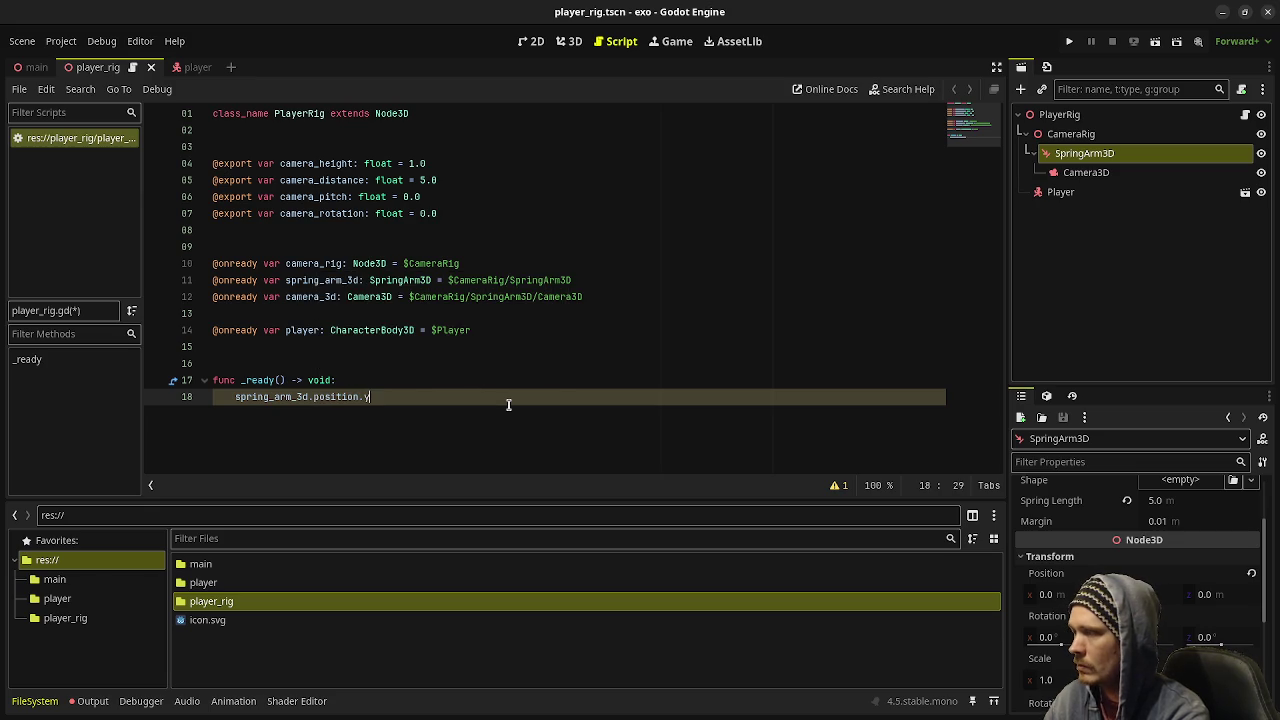
pyautogui.write('=')
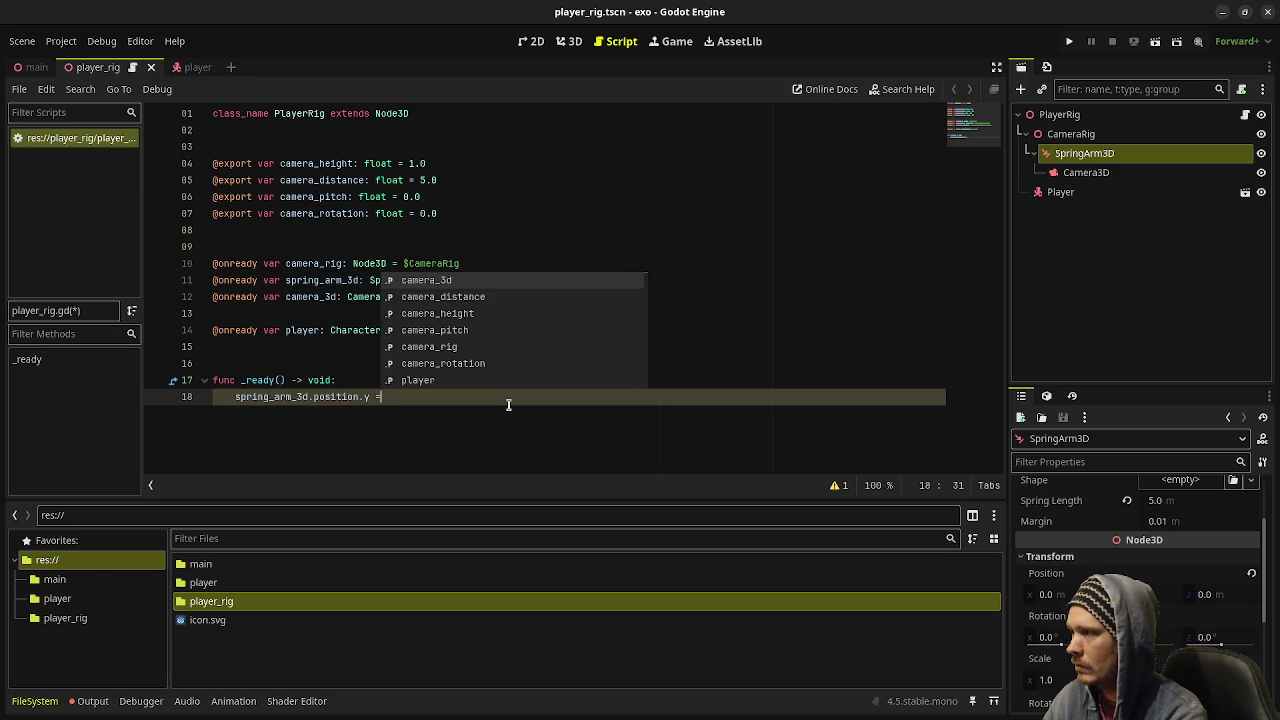
pyautogui.write(' camera_')
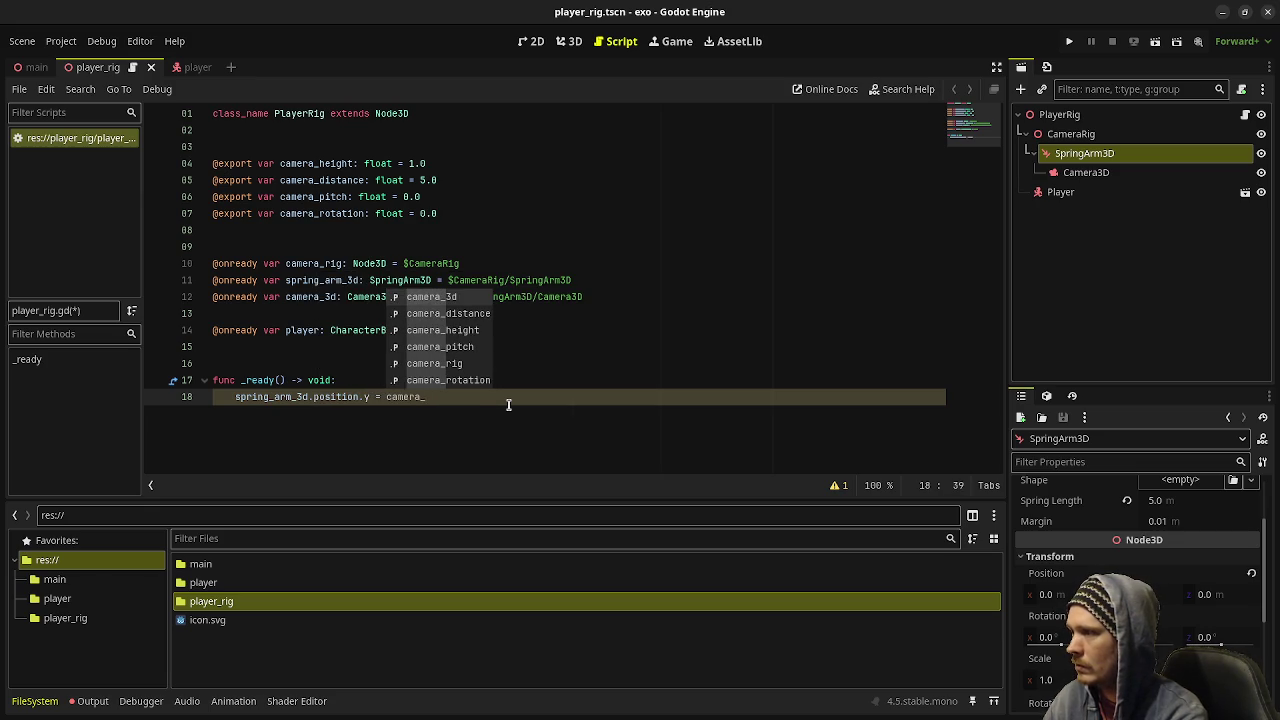
pyautogui.write('height')
pyautogui.press('Return')
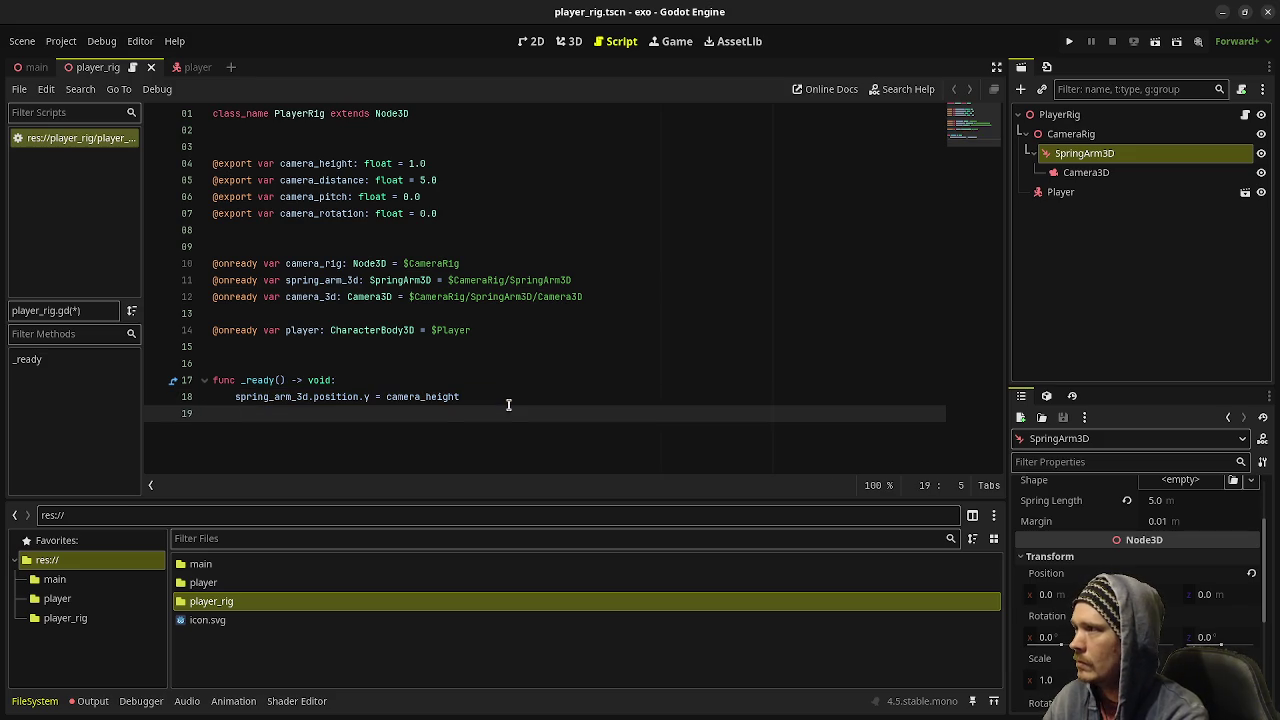
# - Add spring_arm_3d.spring_length = camera_distance and spring_arm_3d.rotation_degrees.x = camera_pitch
pyautogui.write('spring_arm_3d.le')
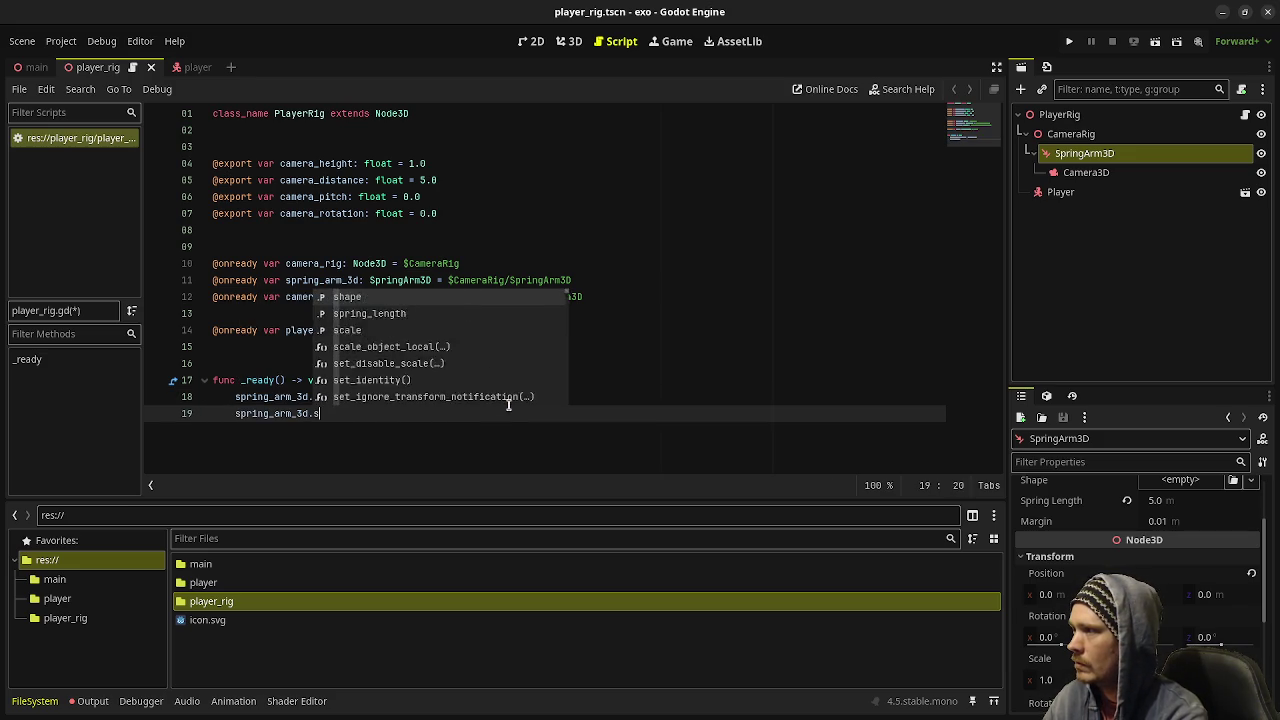
pyautogui.press('Return')
pyautogui.write('= camera_di')
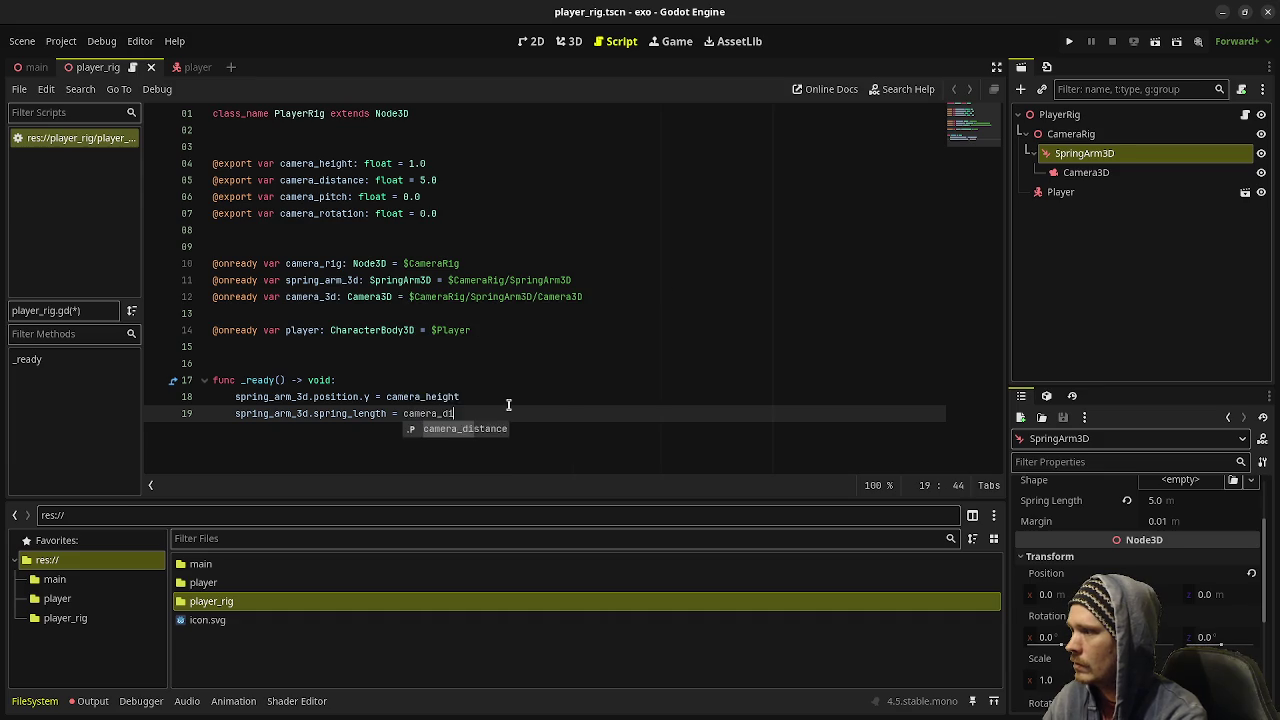
pyautogui.press('Return')
pyautogui.press('Return')
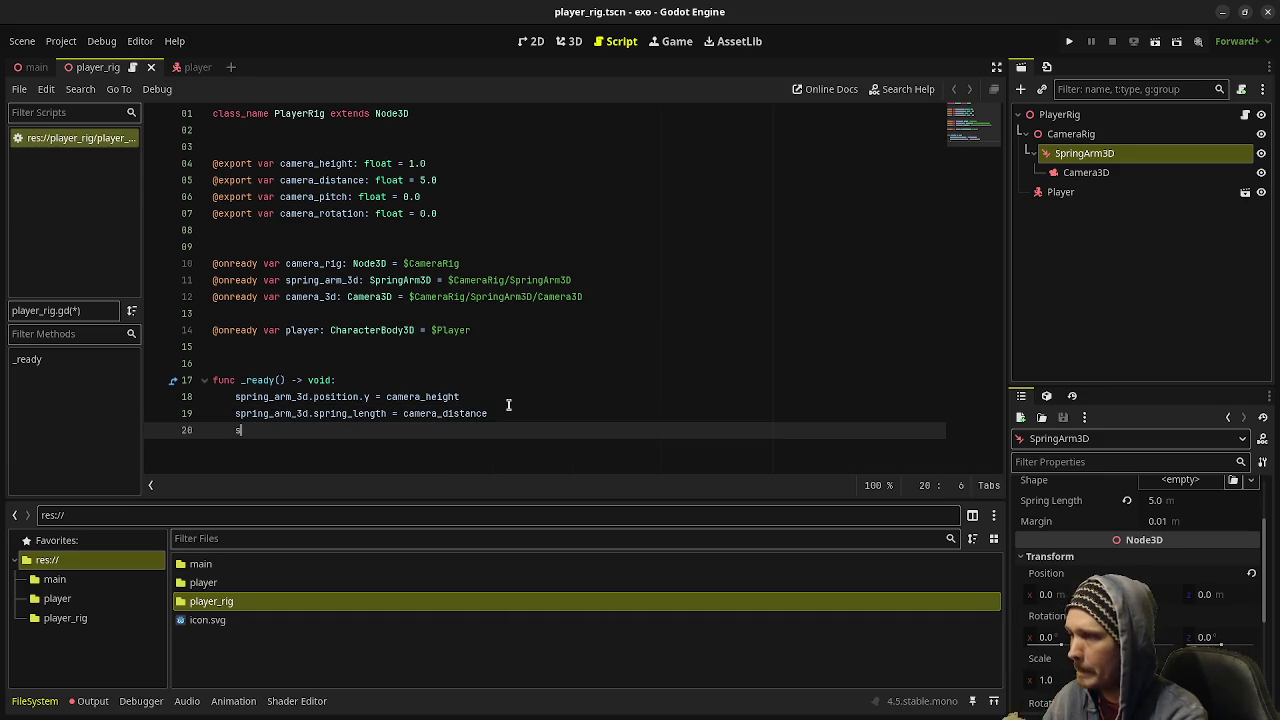
pyautogui.write('spri')
pyautogui.press('Return')
pyautogui.write('.r')
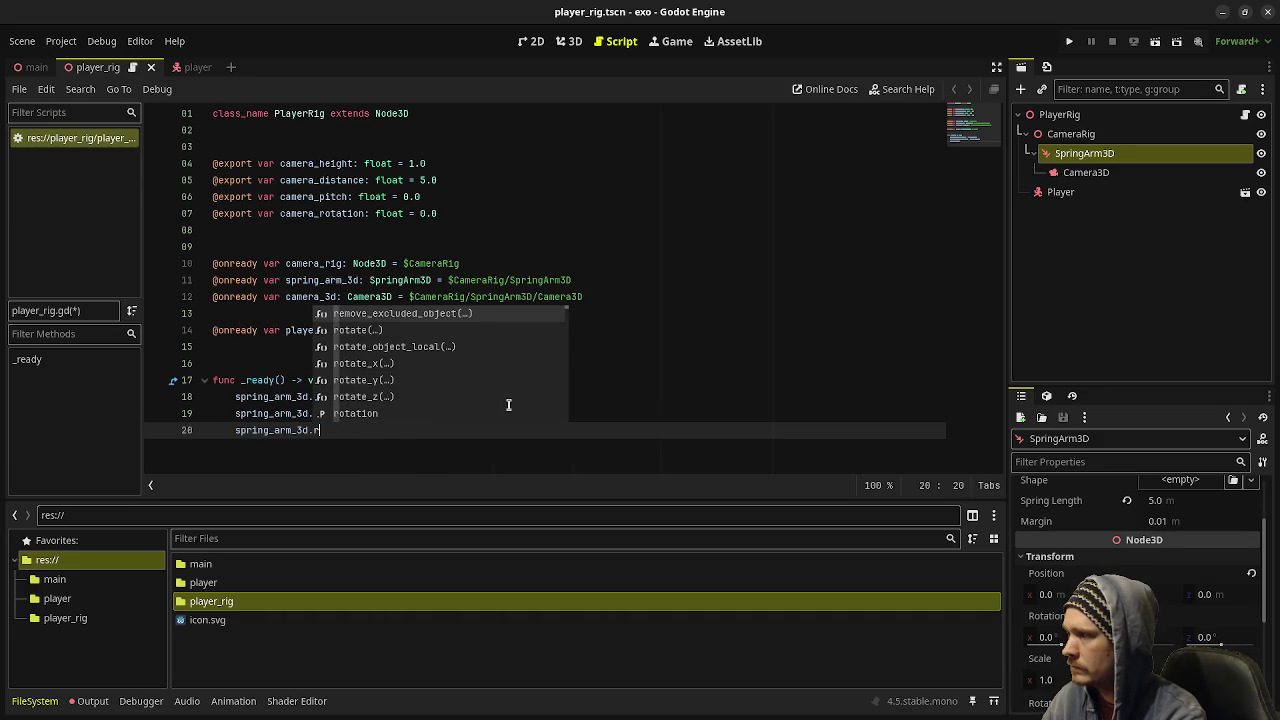
pyautogui.write('otation_')
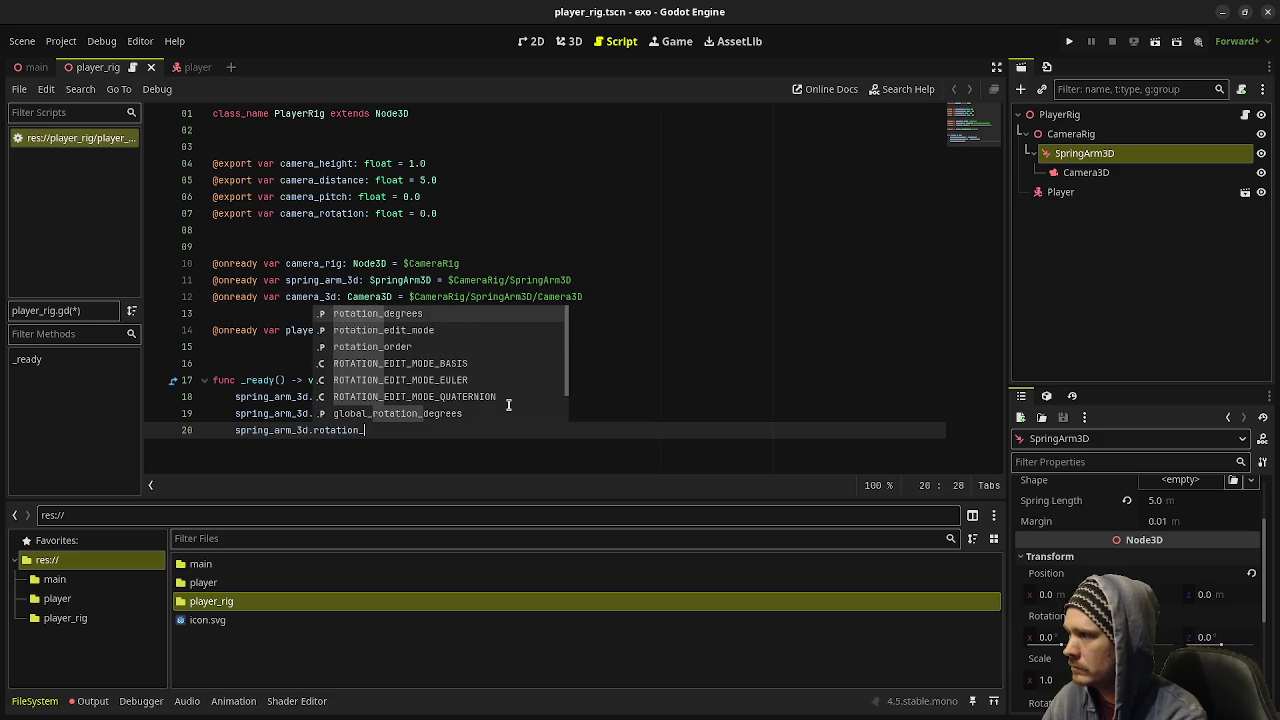
pyautogui.write('degrees.')
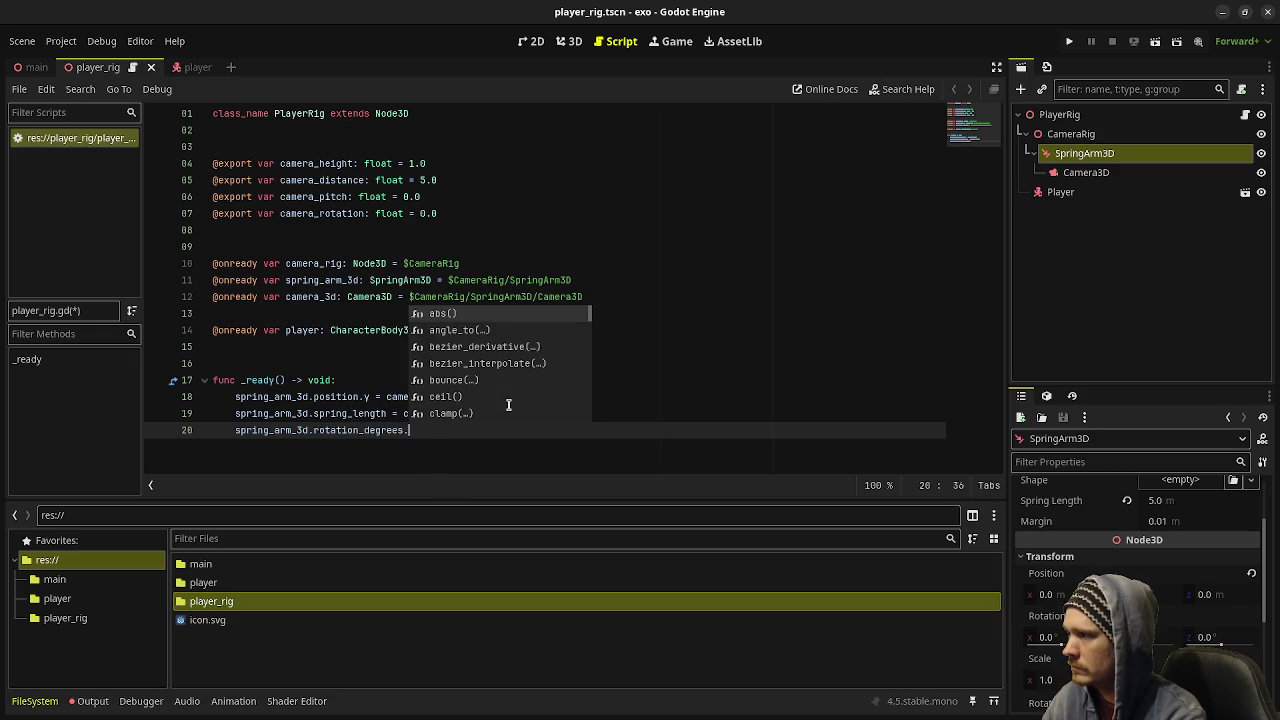
pyautogui.write('x = camera_p')
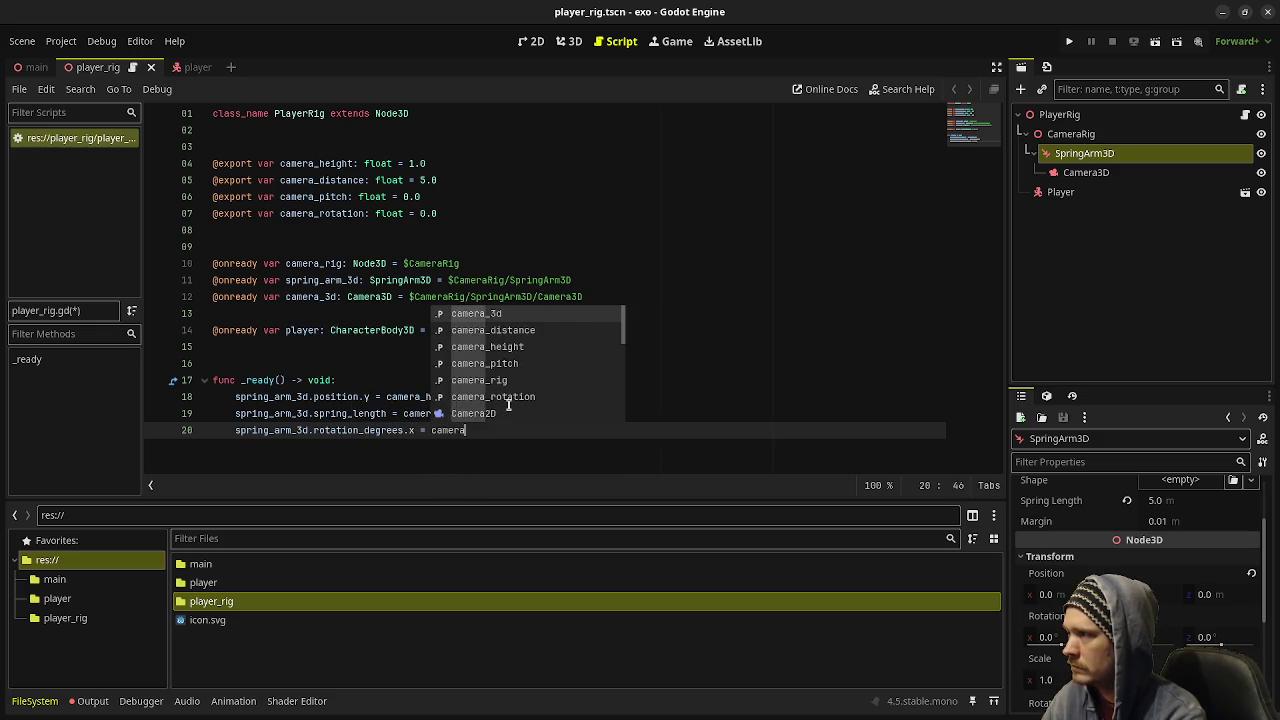
pyautogui.press('Return')
pyautogui.press('Return')
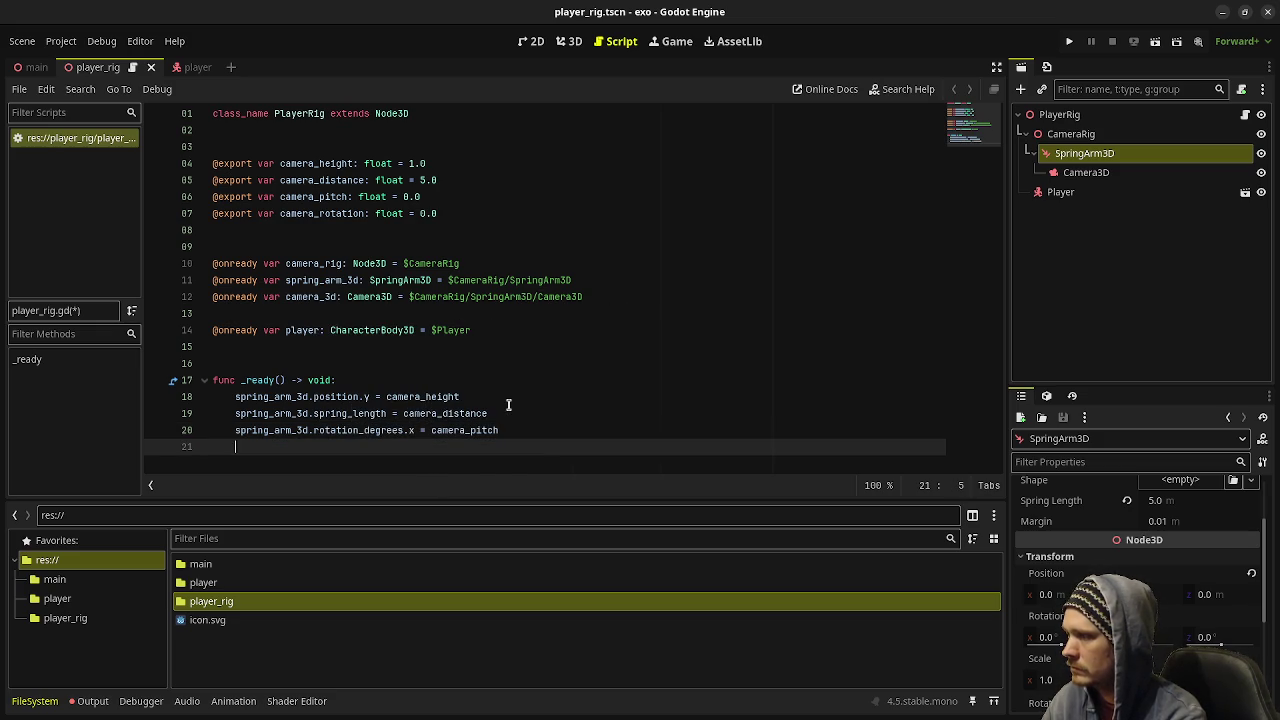
# - Add camera_rig.rotation_degrees.y = camera_rotation and start new lines below _ready
pyautogui.write('camera')
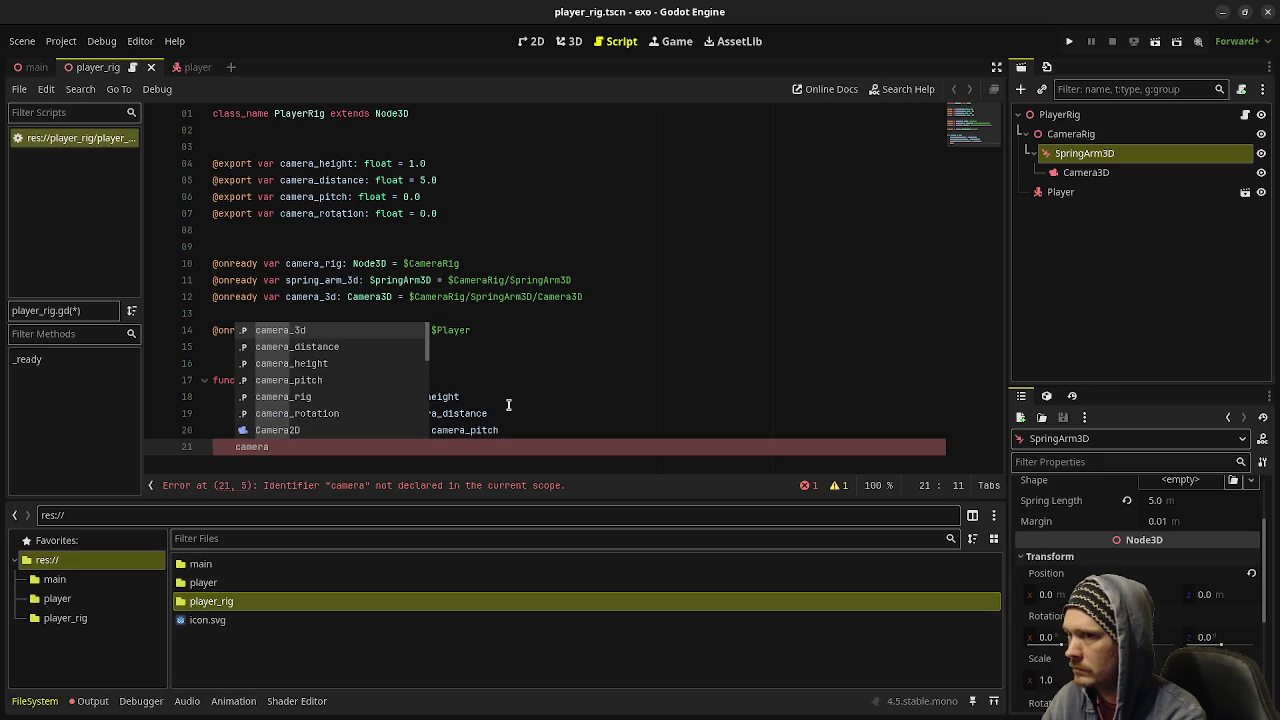
pyautogui.write('_rig')
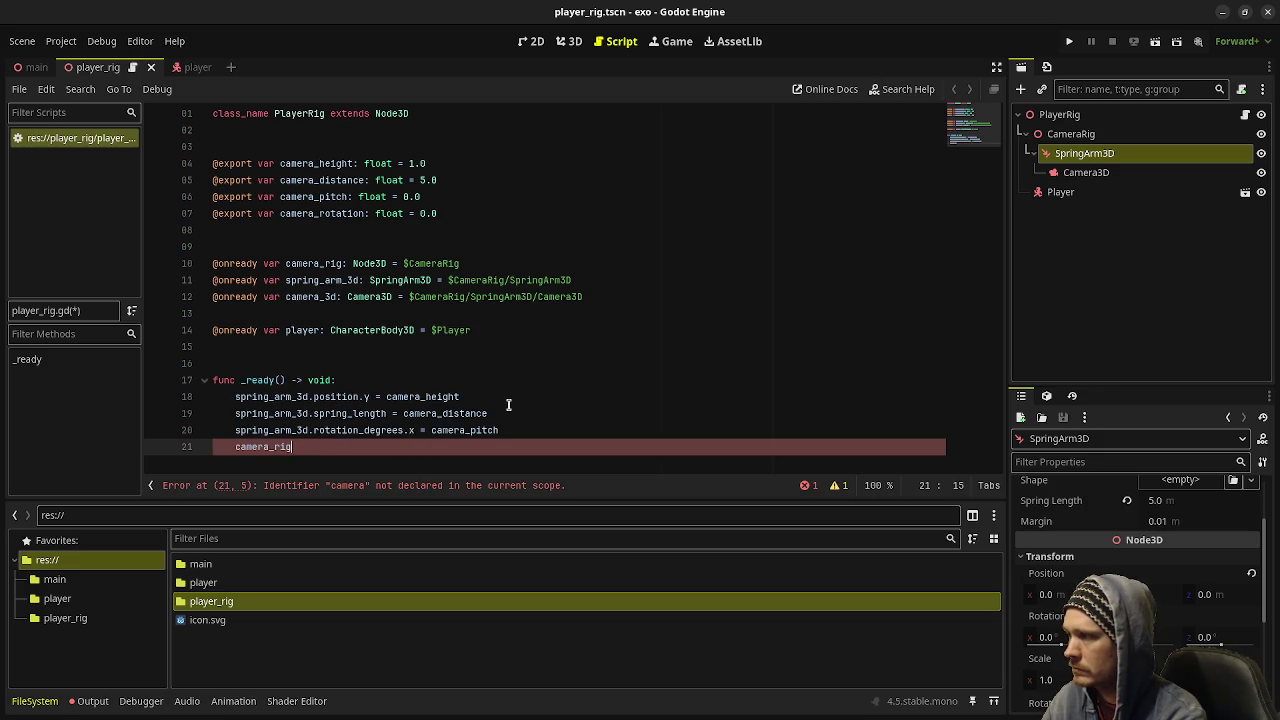
pyautogui.write('.')
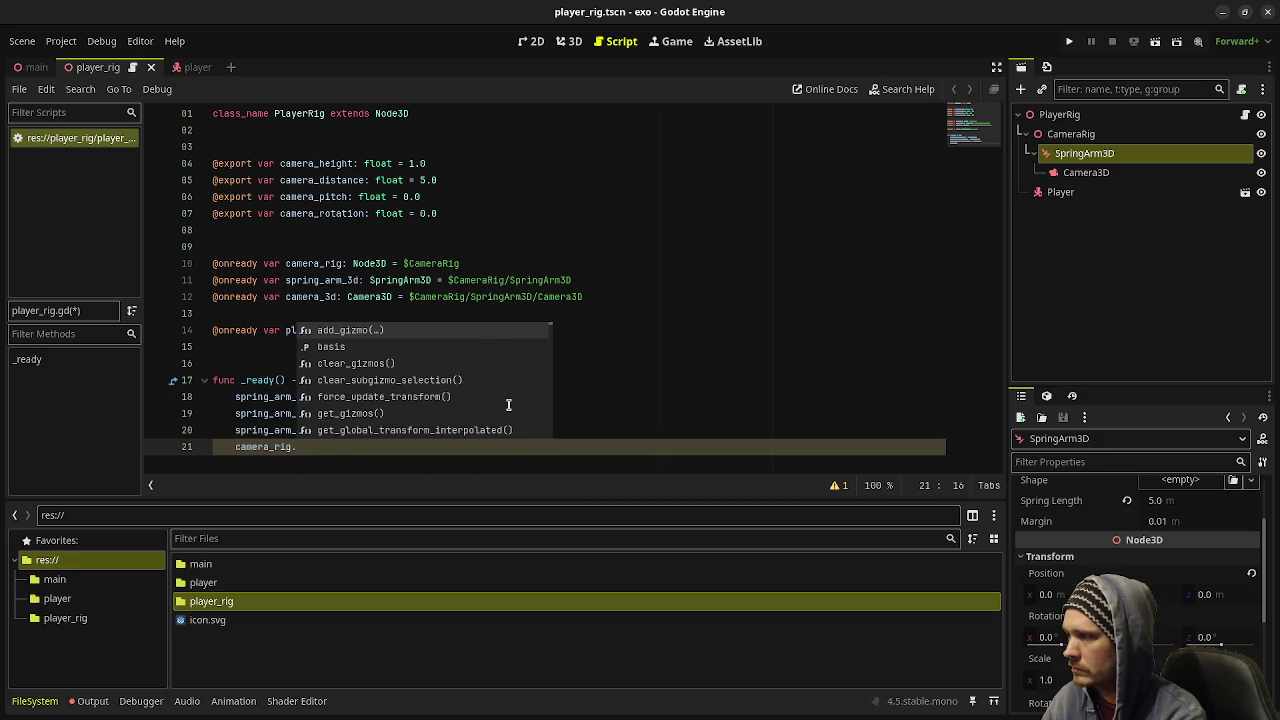
pyautogui.write('rotation_degrees.y = camera_rotation')
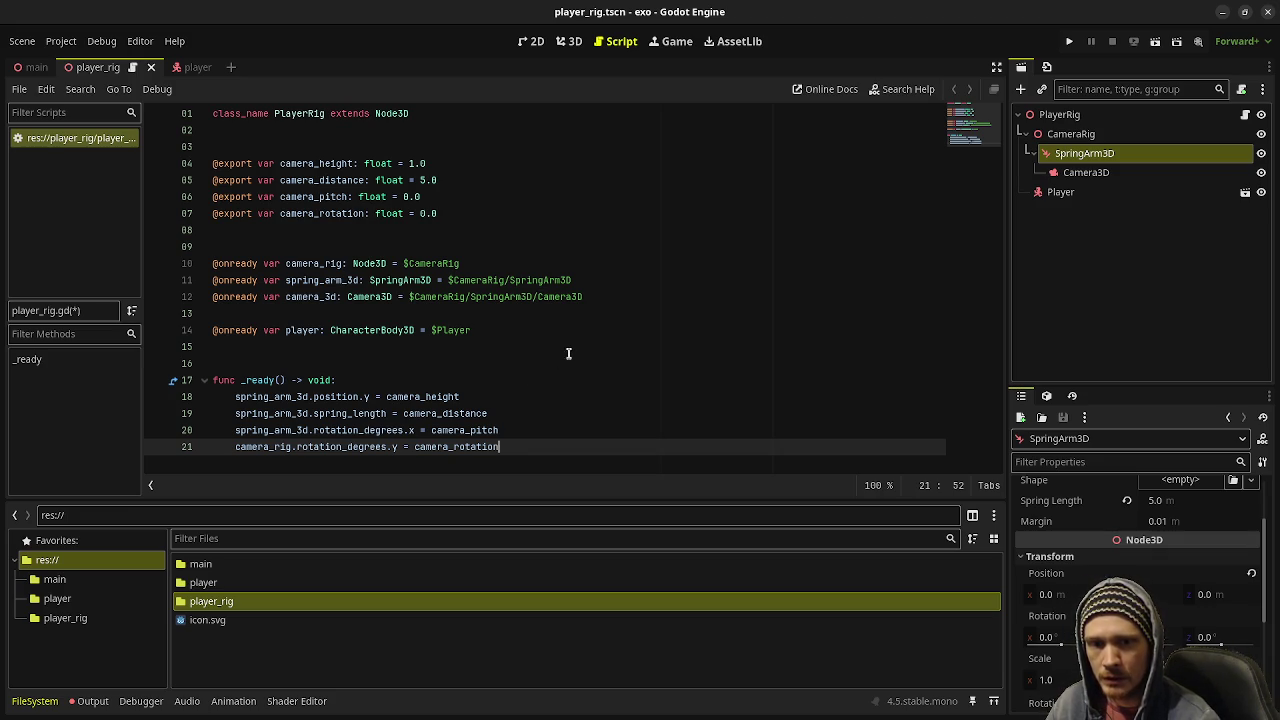
pyautogui.click(560, 422)
pyautogui.doubleClick(558, 445)
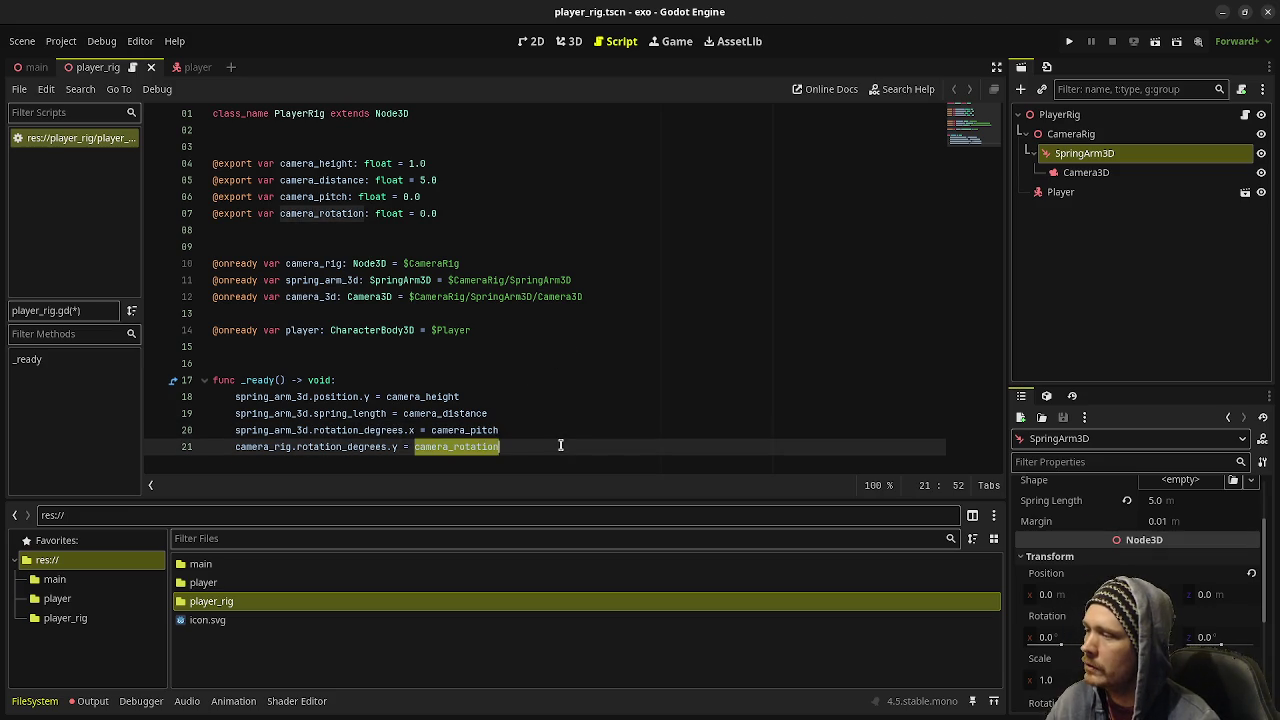
pyautogui.click(616, 451)
pyautogui.press('Return')
pyautogui.press('Return')
pyautogui.press('Return')
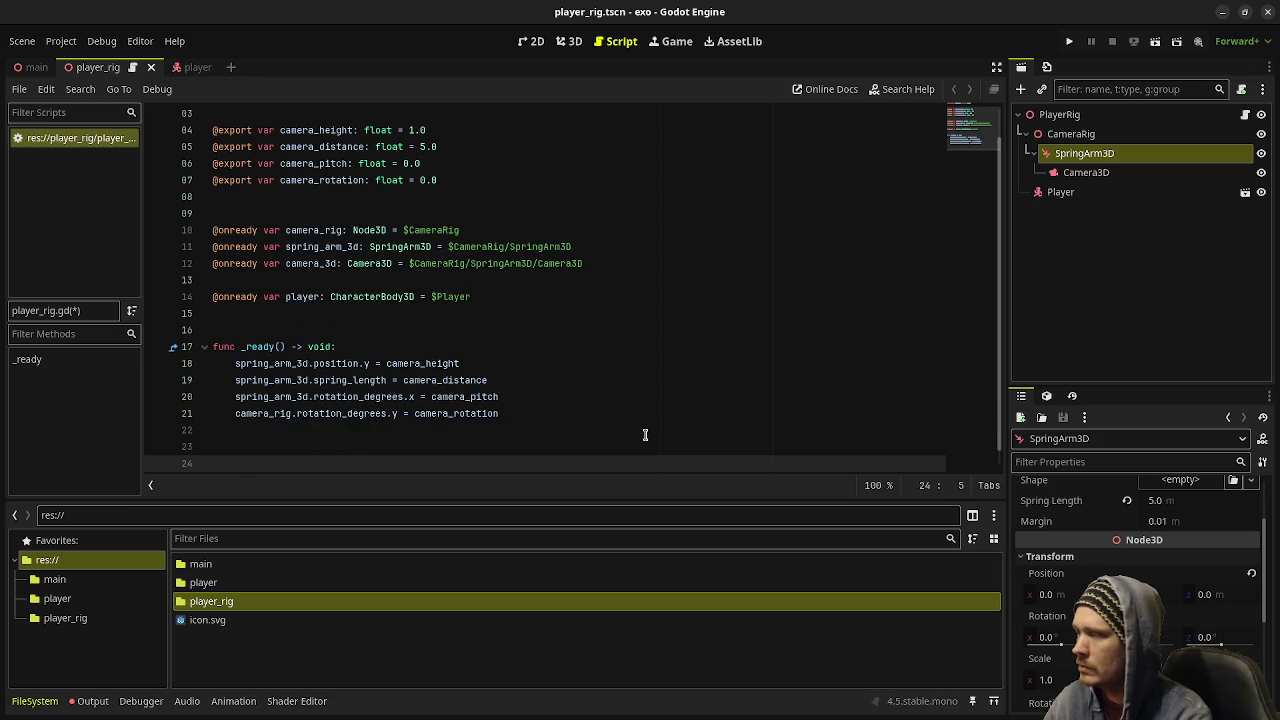
# - Add func _process(delta: float) -> void: containing a copy of _ready's four camera lines
pyautogui.write('func ')
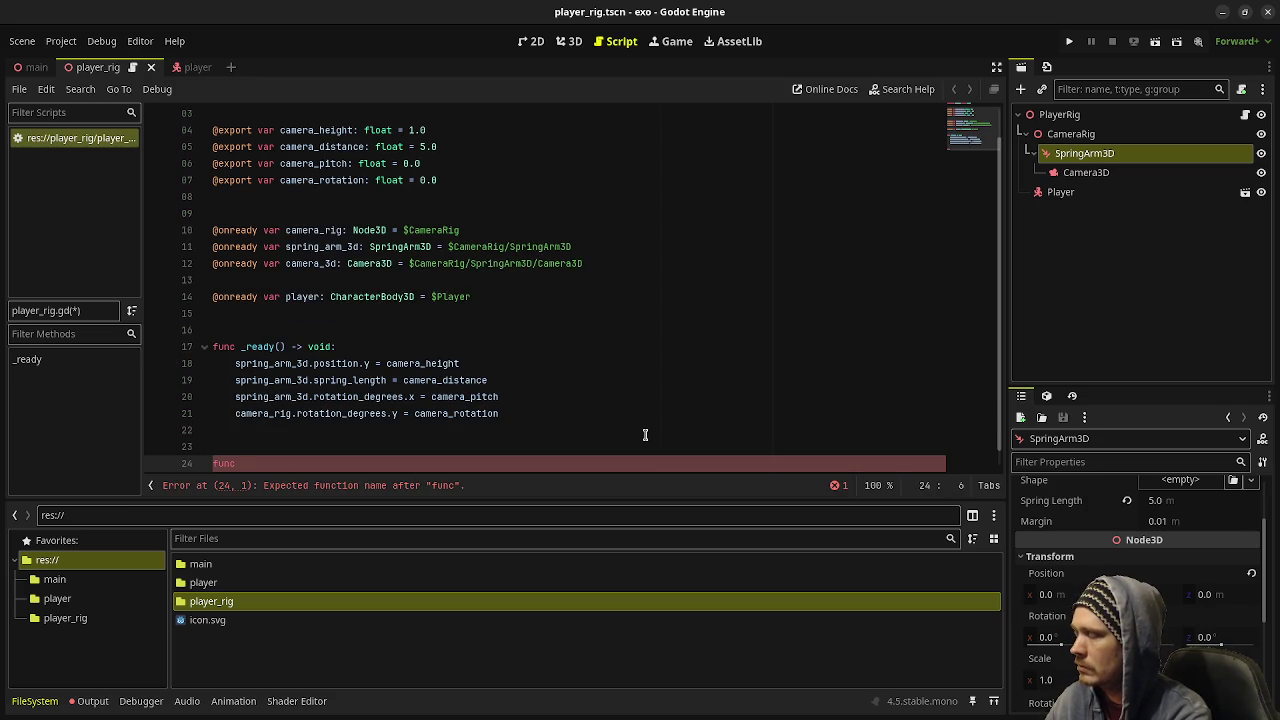
pyautogui.write('_process(delta: float) -> v')
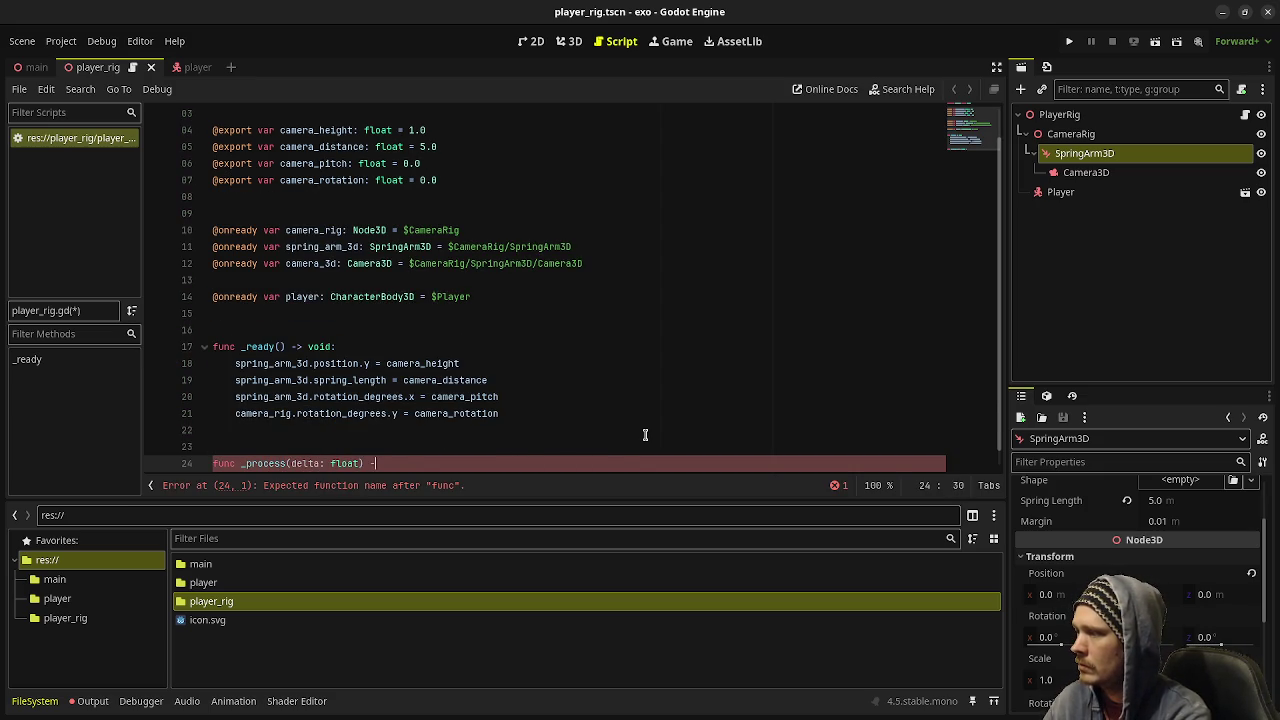
pyautogui.write('oid:')
pyautogui.press('Return')
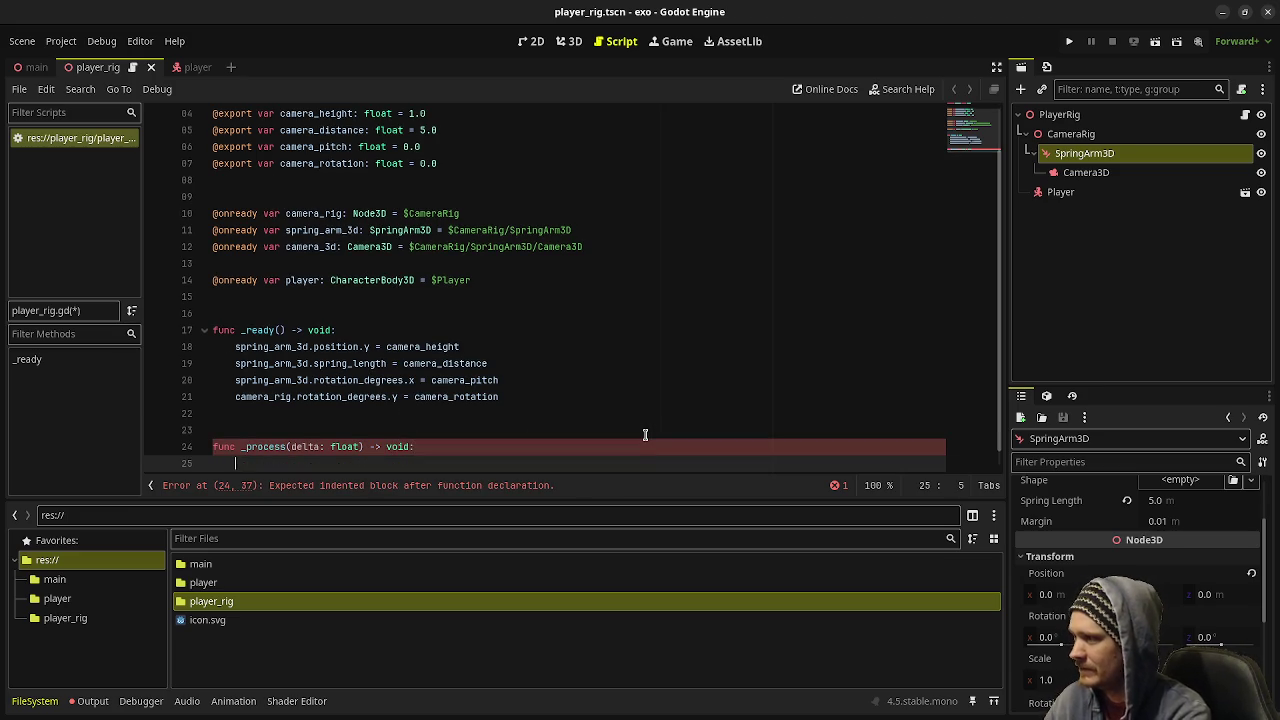
pyautogui.moveTo(510, 397); pyautogui.dragTo(236, 347)
pyautogui.hotkey('ctrl', 'c')
pyautogui.click(319, 463)
pyautogui.hotkey('ctrl', 'v')
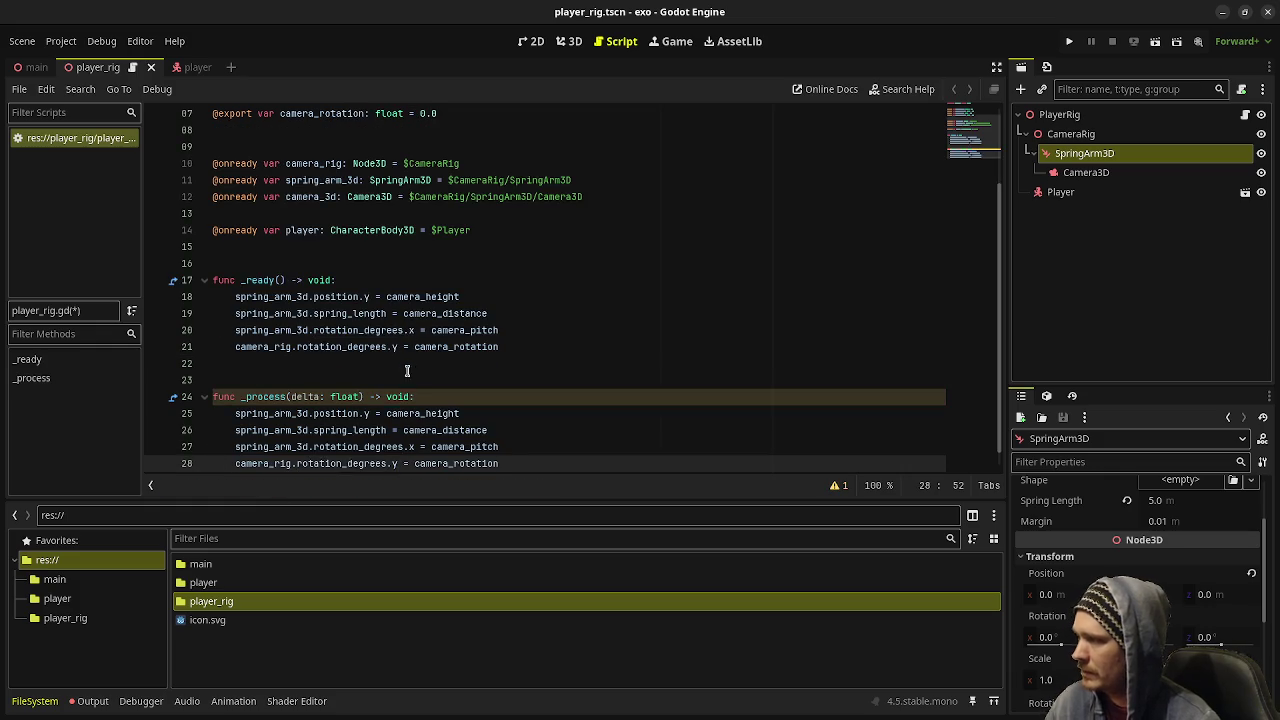
# - Insert 'lerpf(X,' before the assigned values on the _process lines using multiple cursors
pyautogui.click(389, 413)
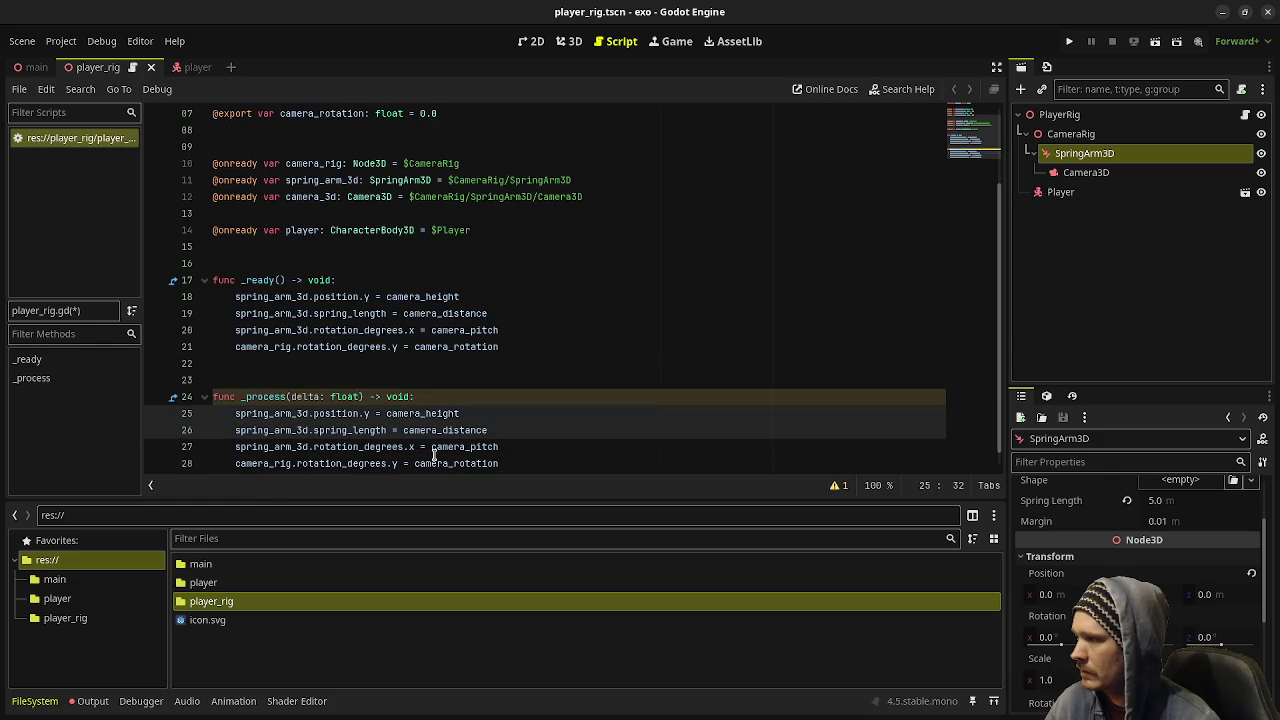
pyautogui.keyDown('alt'); pyautogui.click(433, 449); pyautogui.keyUp('alt')
pyautogui.keyDown('alt'); pyautogui.click(415, 463); pyautogui.keyUp('alt')
pyautogui.write('l')
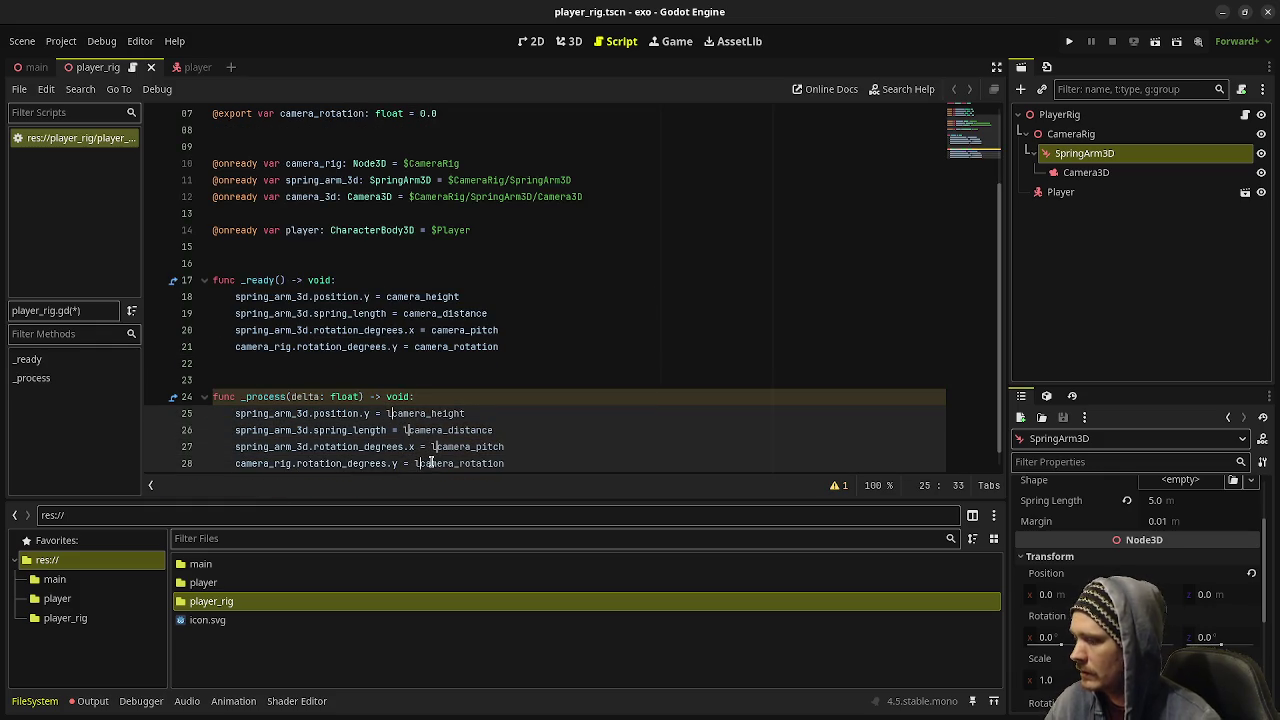
pyautogui.write('erpf(')
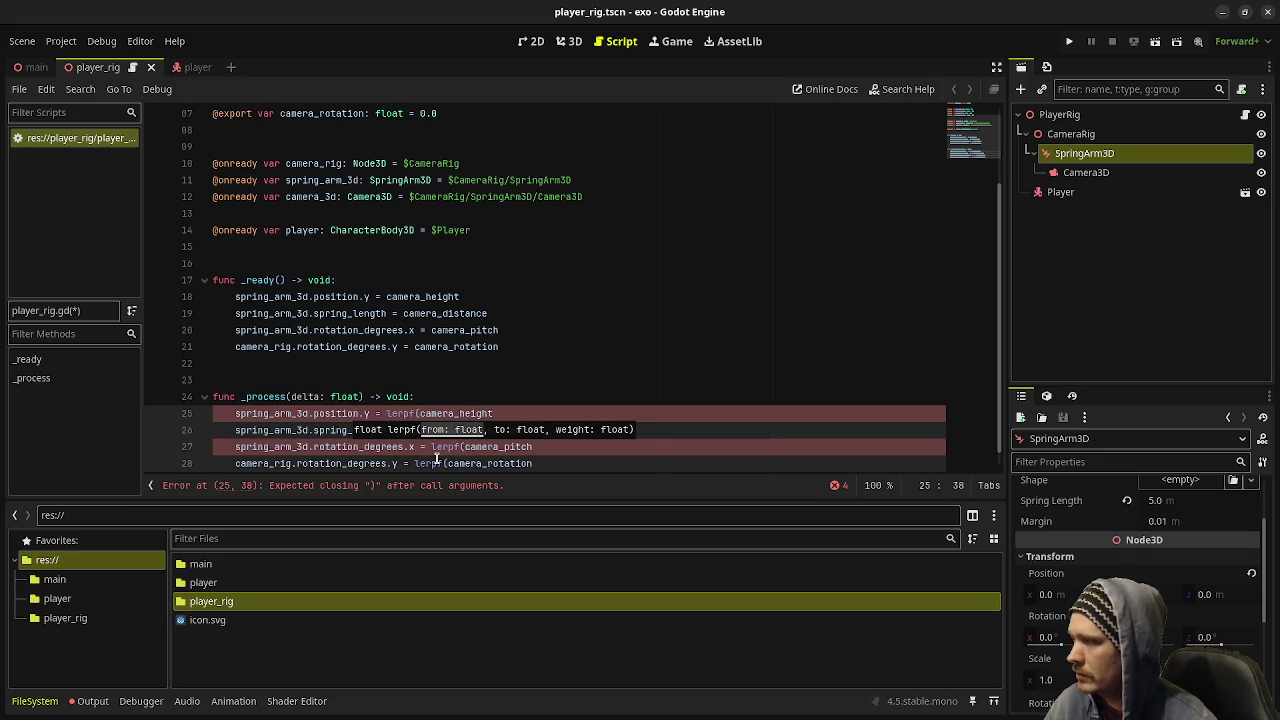
pyautogui.write('X,')
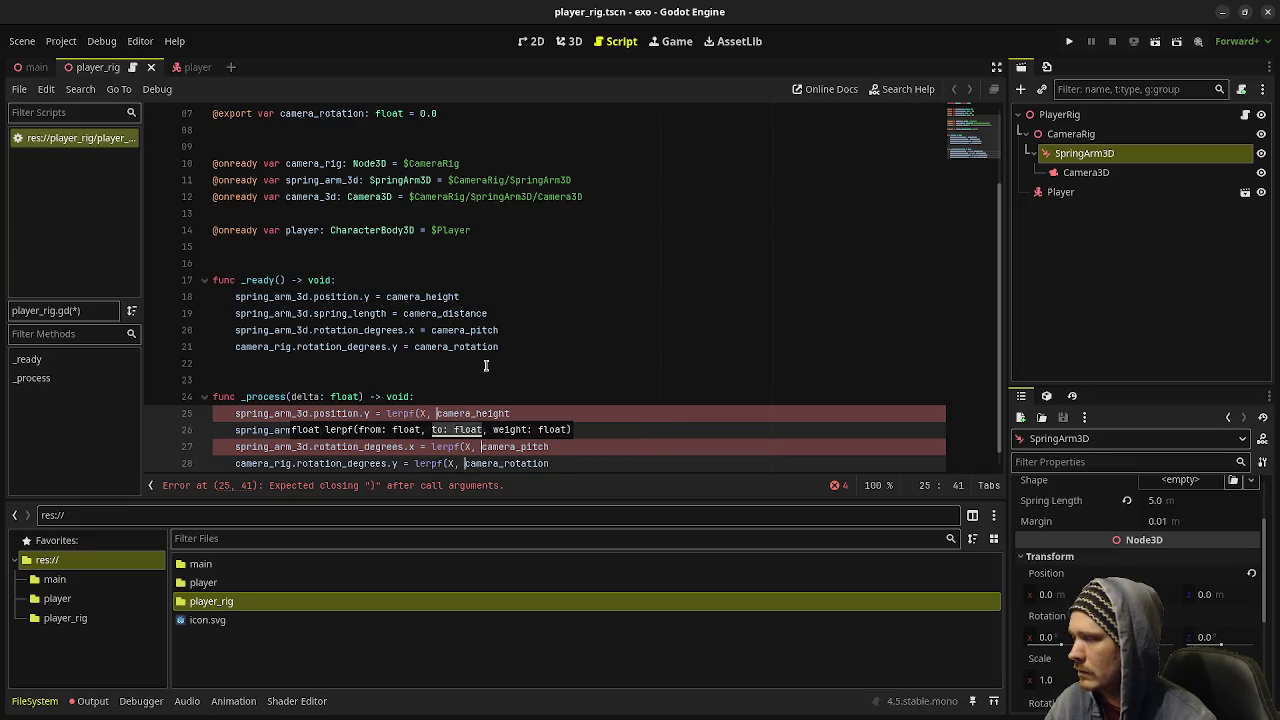
# - Close the lerpf calls with ', 10.0 * delta)' at the ends of the _process lines
pyautogui.click(576, 408)
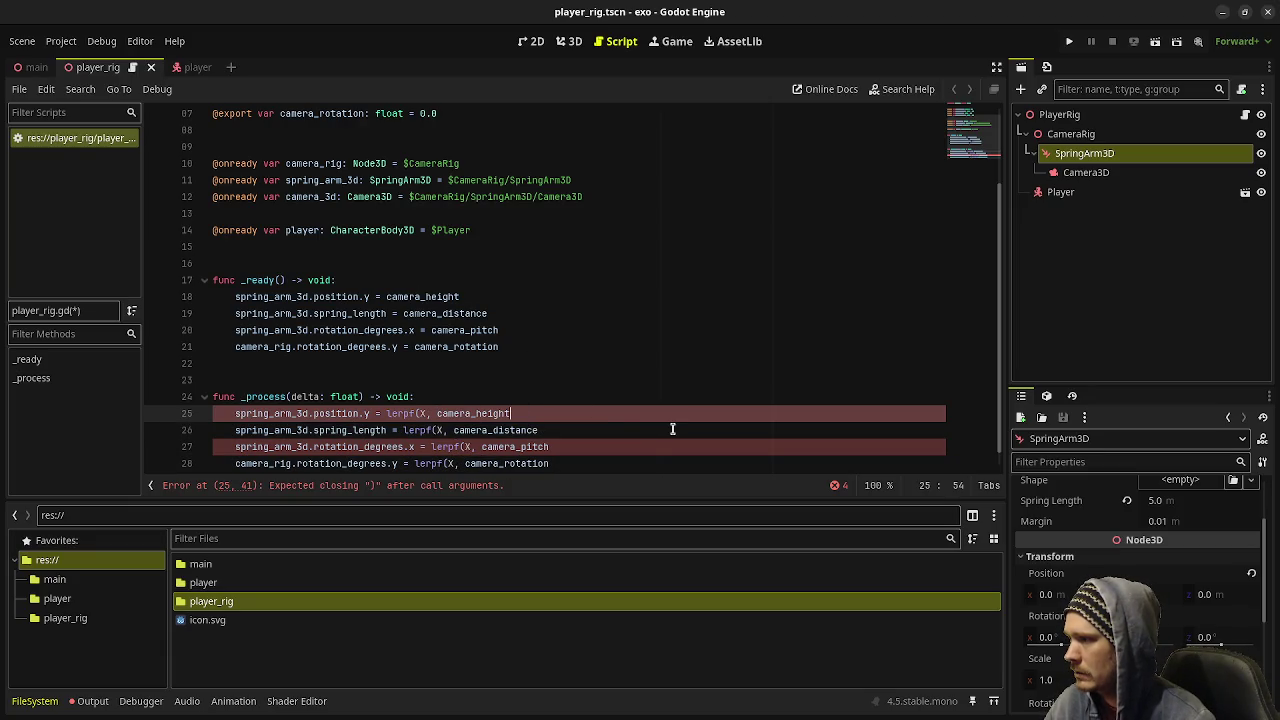
pyautogui.keyDown('alt'); pyautogui.click(583, 446); pyautogui.keyUp('alt')
pyautogui.keyDown('alt'); pyautogui.click(575, 463); pyautogui.keyUp('alt')
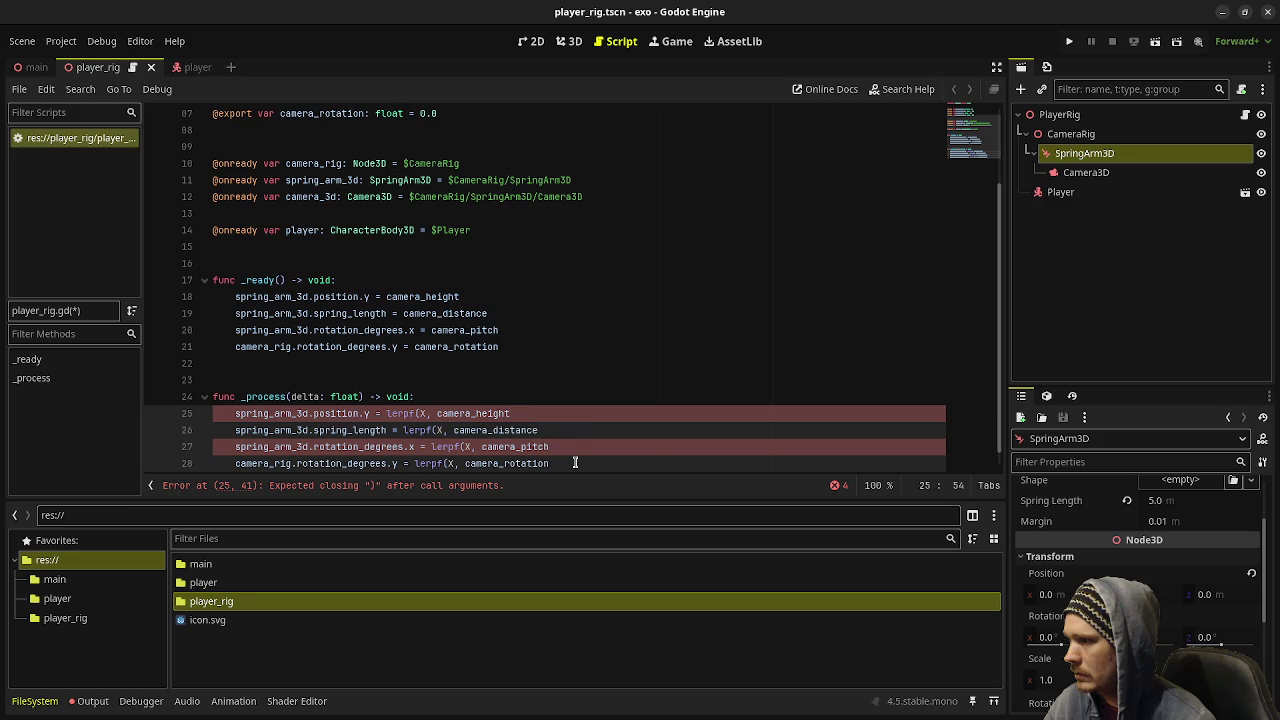
pyautogui.write(', 10.0')
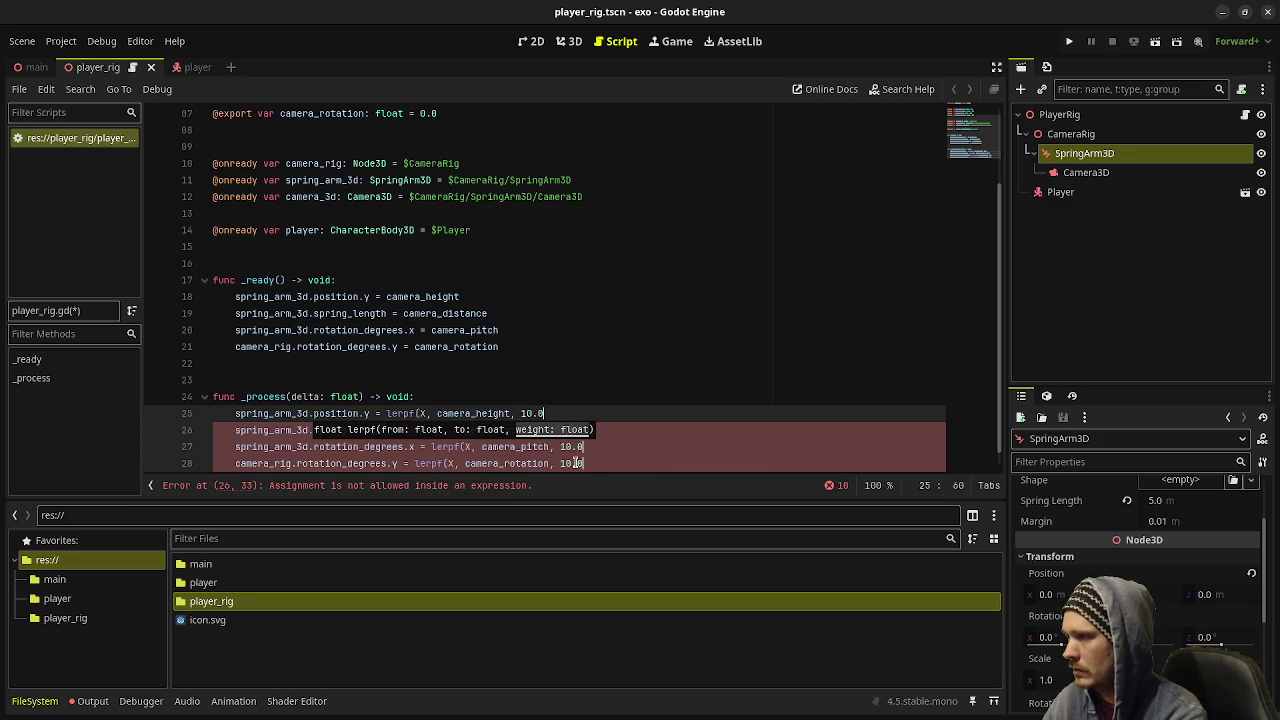
pyautogui.write(' * delta)')
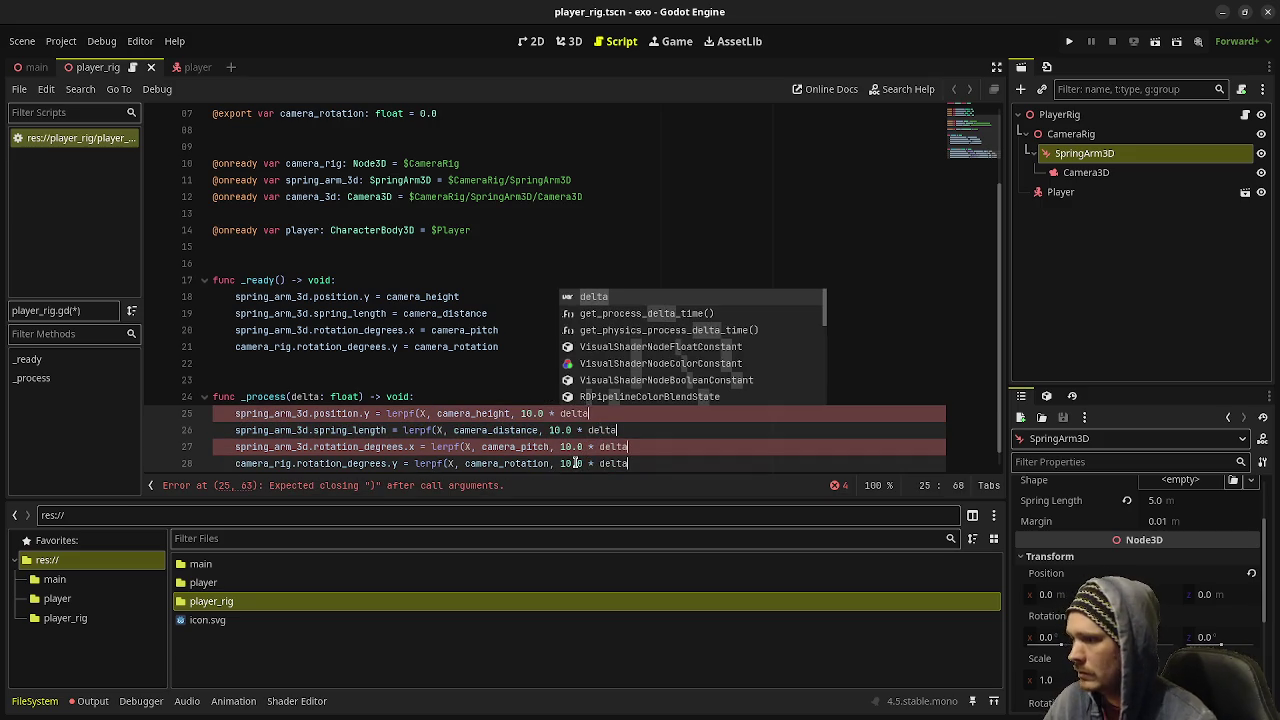
# - Use spring_arm_3d.position.y as line 25's lerp start and begin replacing line 26's X
pyautogui.click(558, 391)
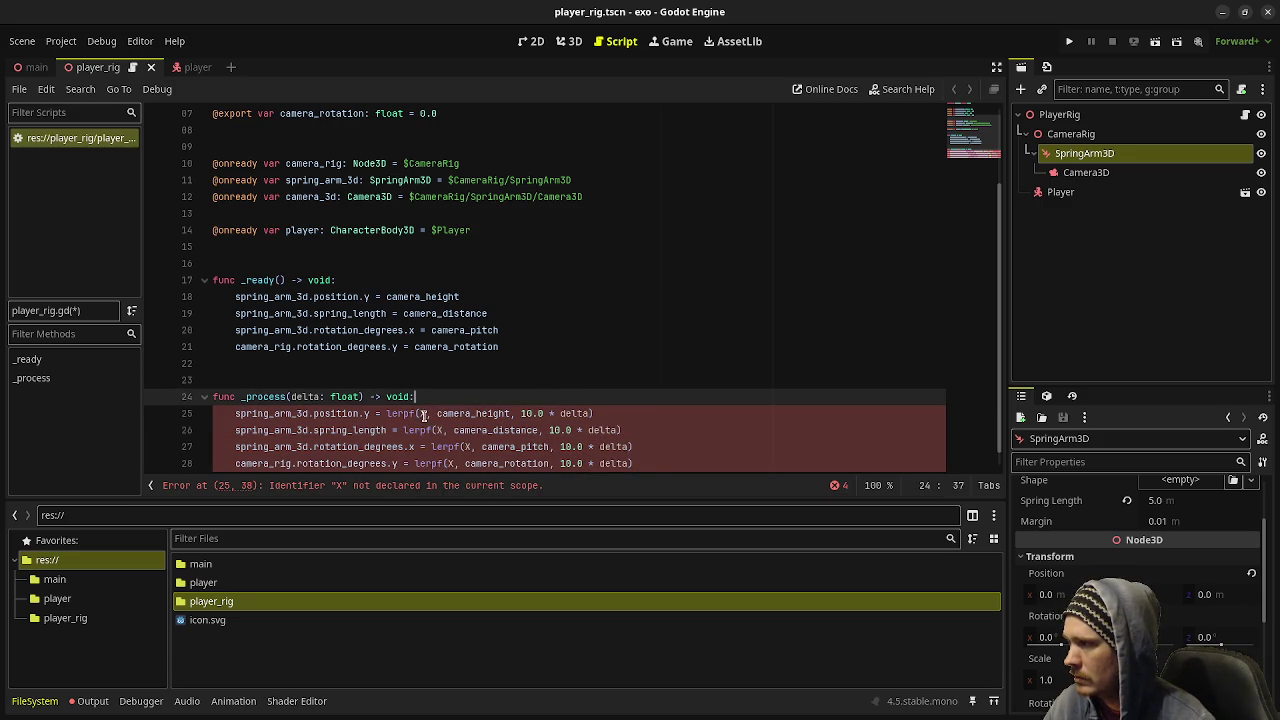
pyautogui.click(420, 413)
pyautogui.moveTo(235, 413); pyautogui.dragTo(370, 413)
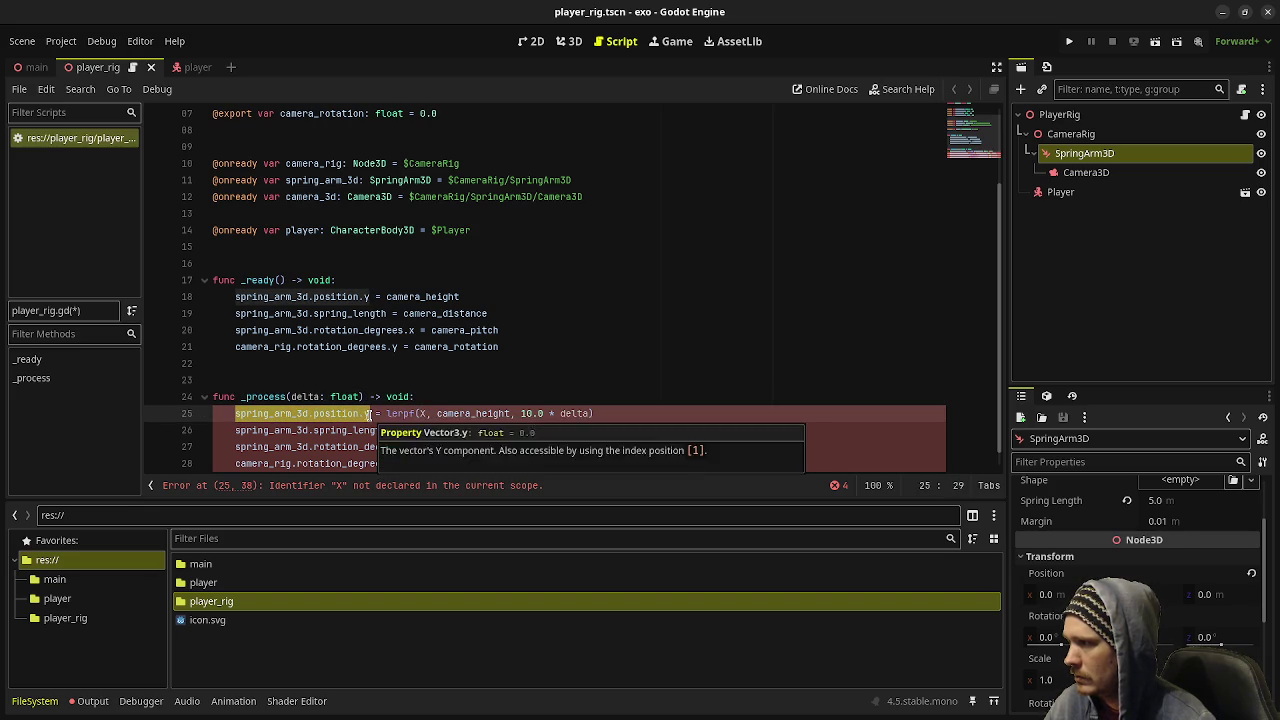
pyautogui.click(422, 413)
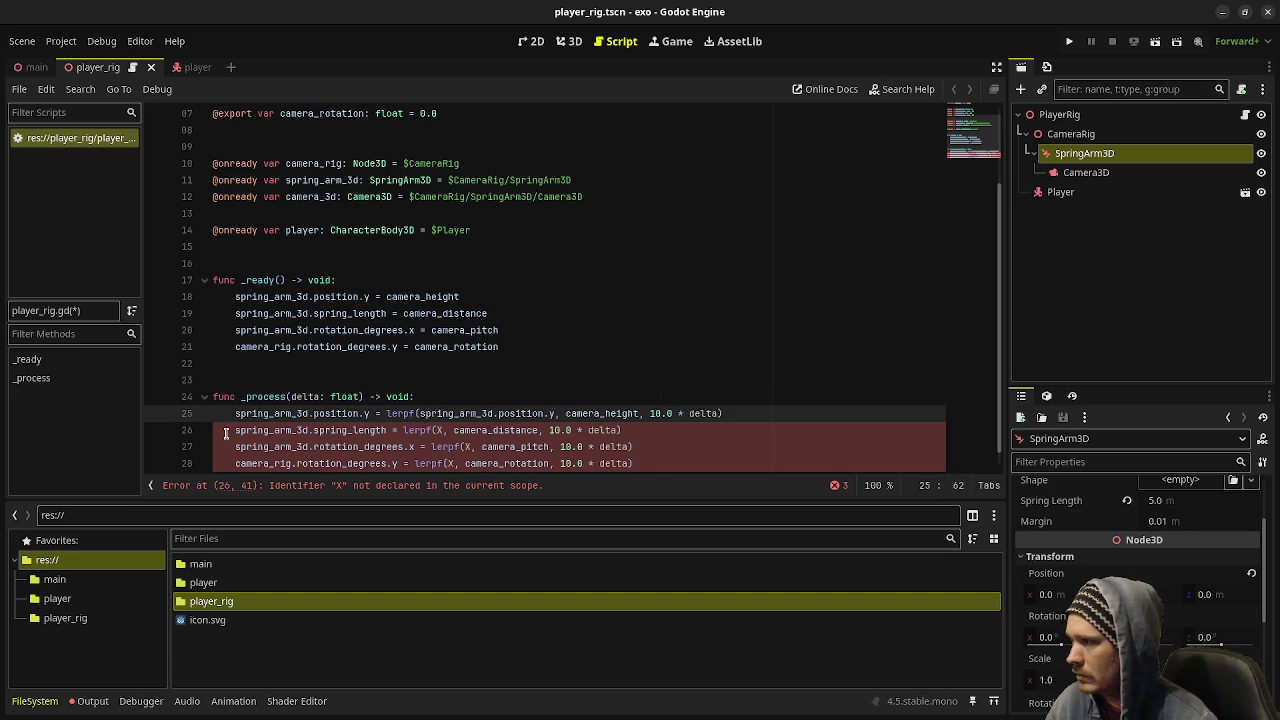
pyautogui.moveTo(236, 430); pyautogui.dragTo(384, 432)
pyautogui.hotkey('ctrl', 'c')
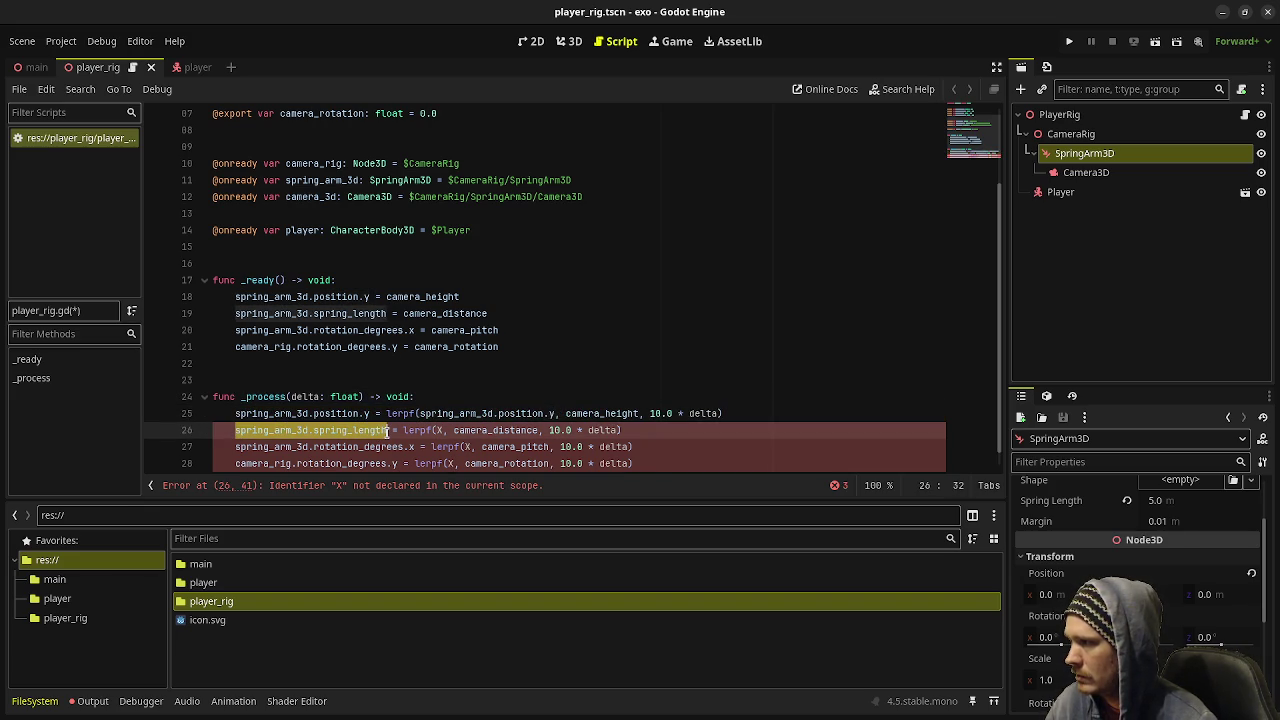
pyautogui.click(437, 430)
pyautogui.press('Delete')
# - Replace the X on lines 26 and 27 with spring_arm_3d.spring_length and spring_arm_3d.rotation_degrees.x
pyautogui.hotkey('ctrl', 'v')
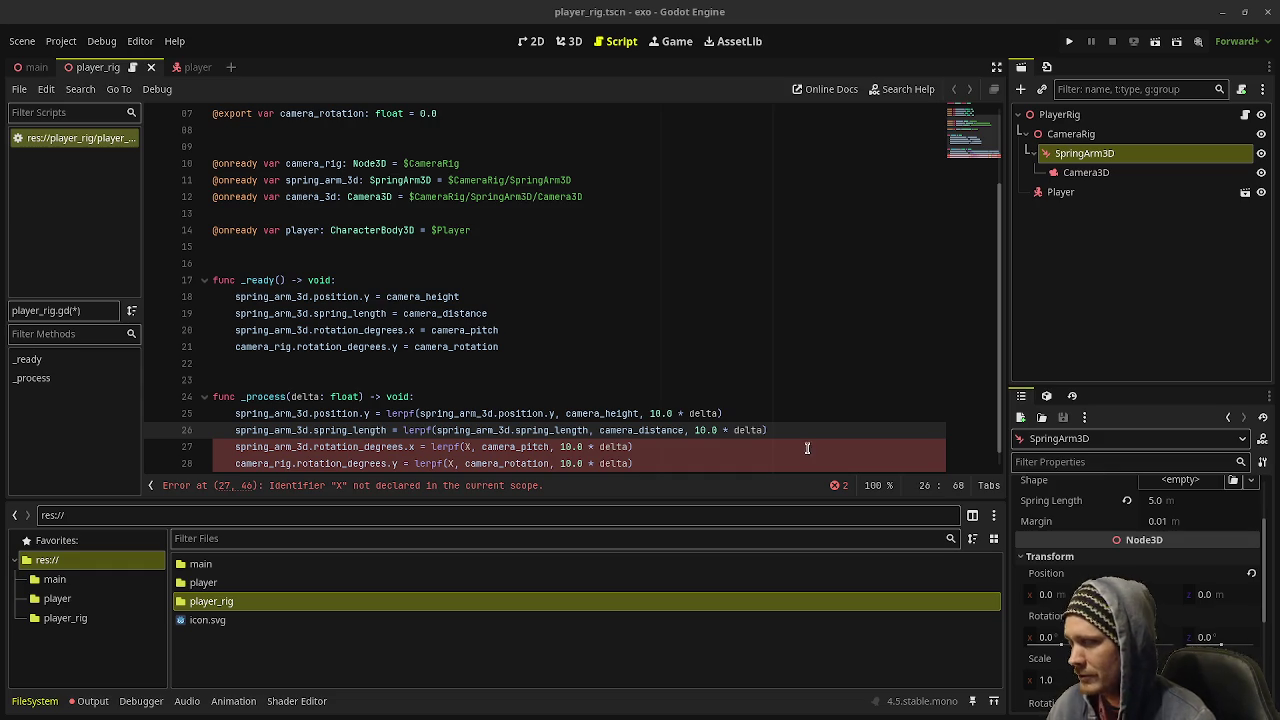
pyautogui.click(234, 448)
pyautogui.moveTo(231, 448); pyautogui.dragTo(415, 448)
pyautogui.hotkey('ctrl', 'c')
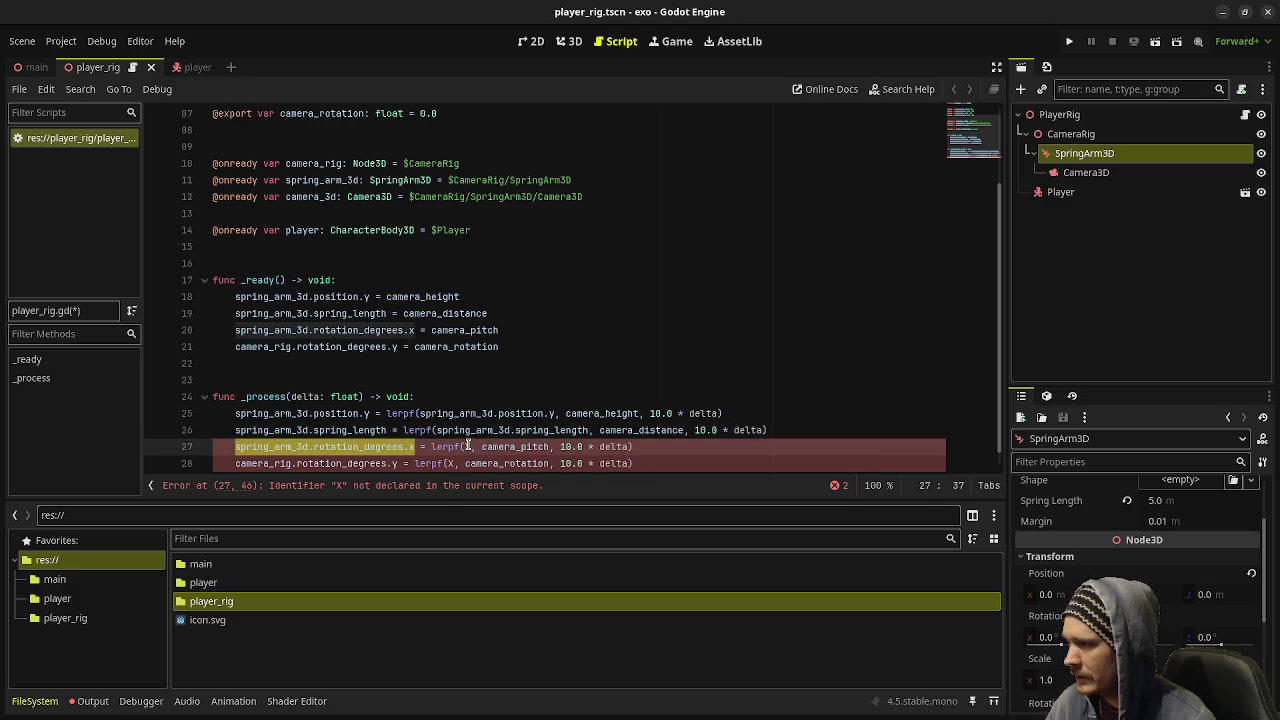
pyautogui.doubleClick(468, 447)
pyautogui.hotkey('ctrl', 'v')
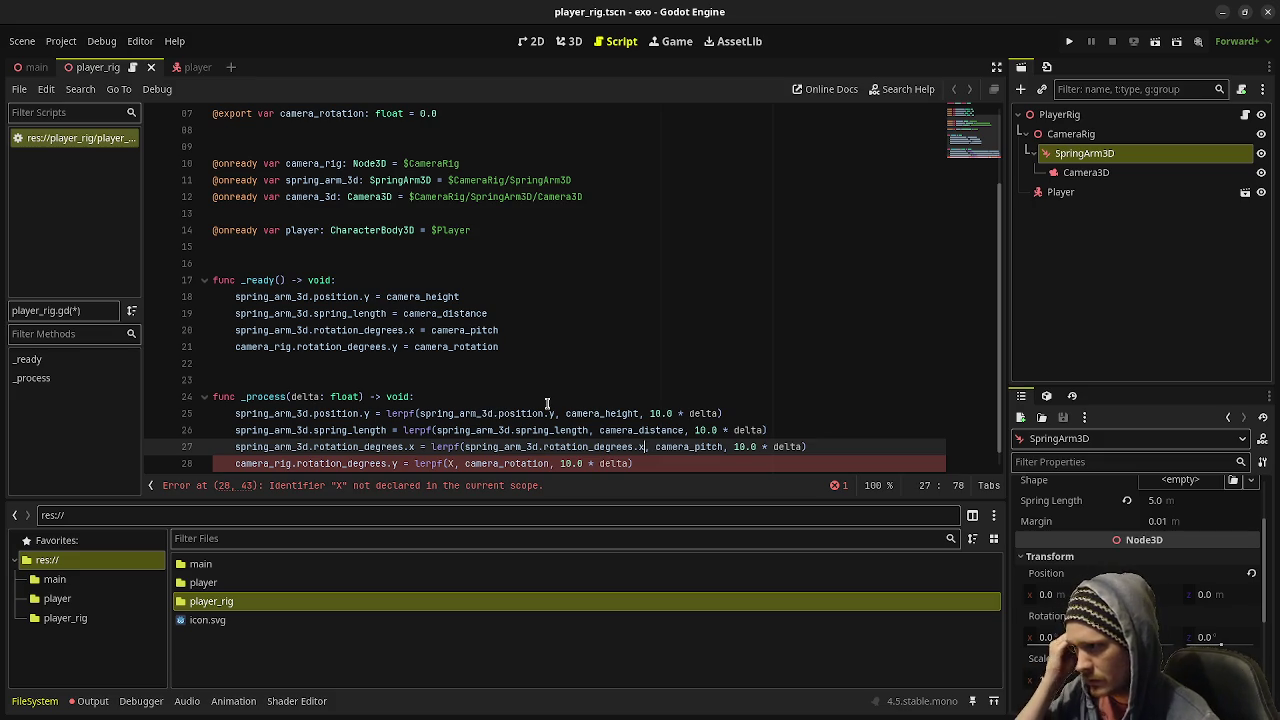
# - Replace line 28's X with camera_rig.rotation_degrees.y and save the script
pyautogui.moveTo(233, 463); pyautogui.dragTo(398, 463)
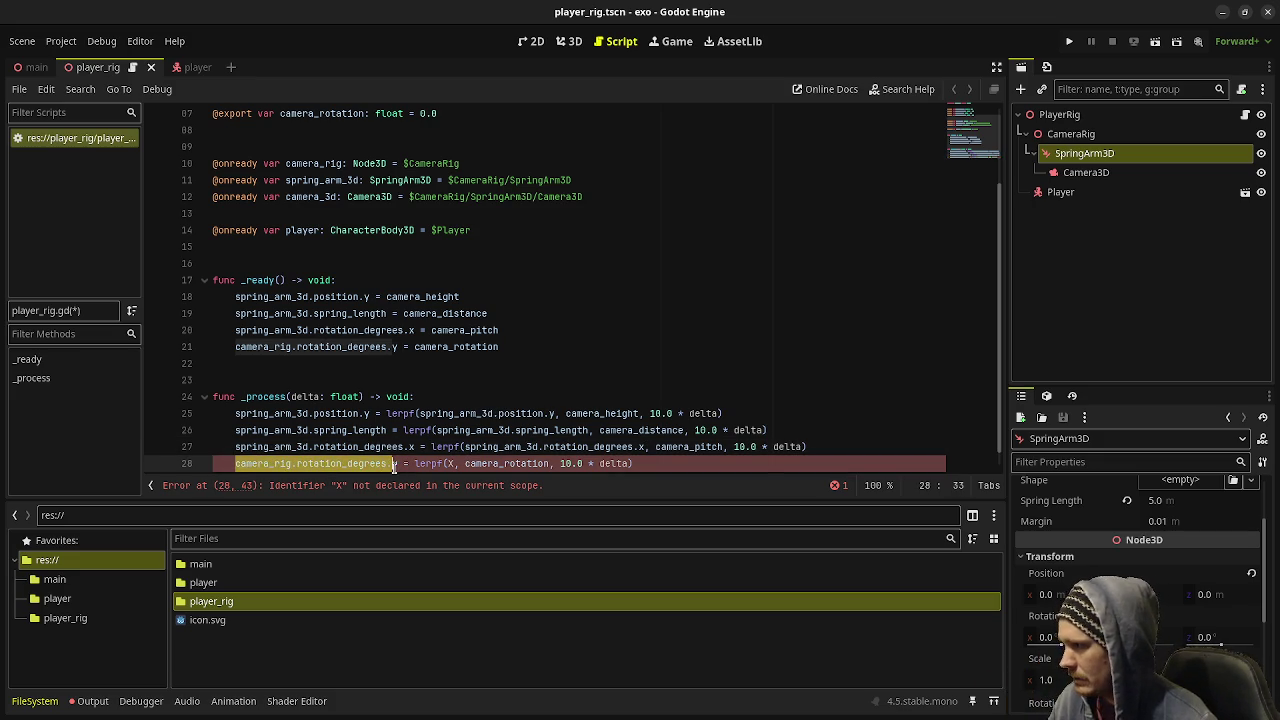
pyautogui.hotkey('ctrl', 'c')
pyautogui.doubleClick(452, 463)
pyautogui.hotkey('ctrl', 'v')
pyautogui.hotkey('ctrl', 's')
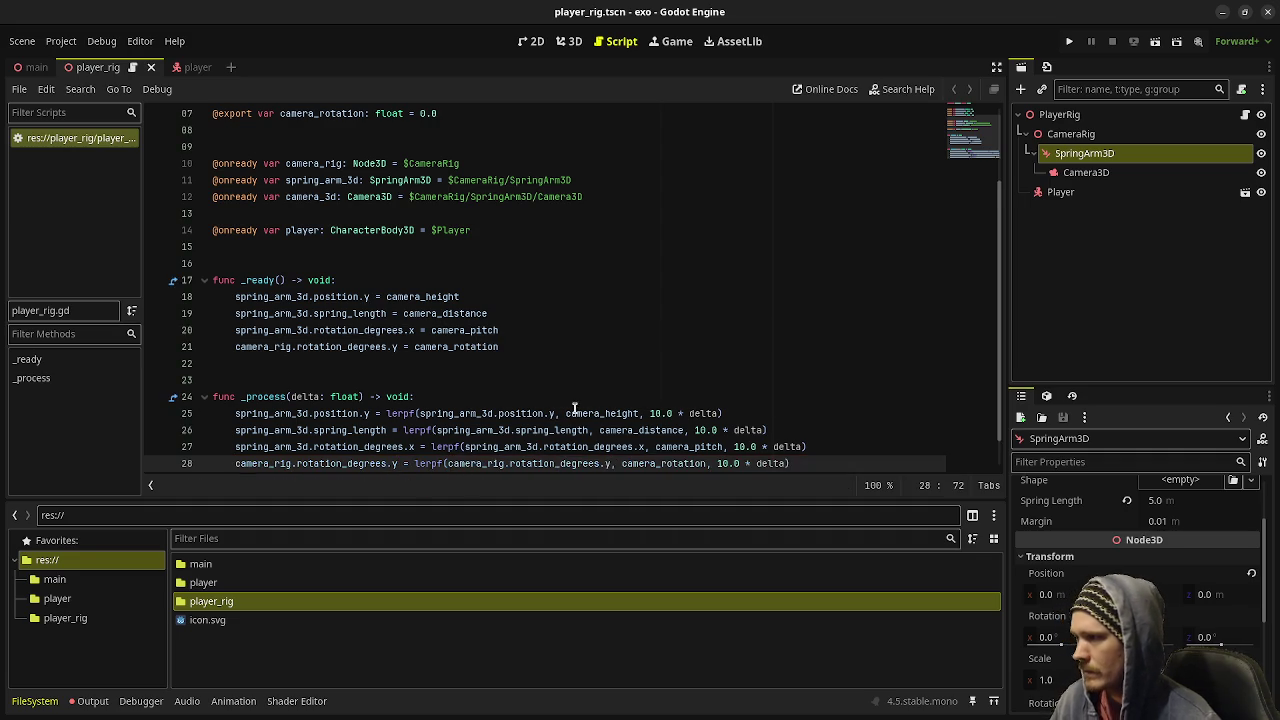
pyautogui.scroll(-1, 575, 408)
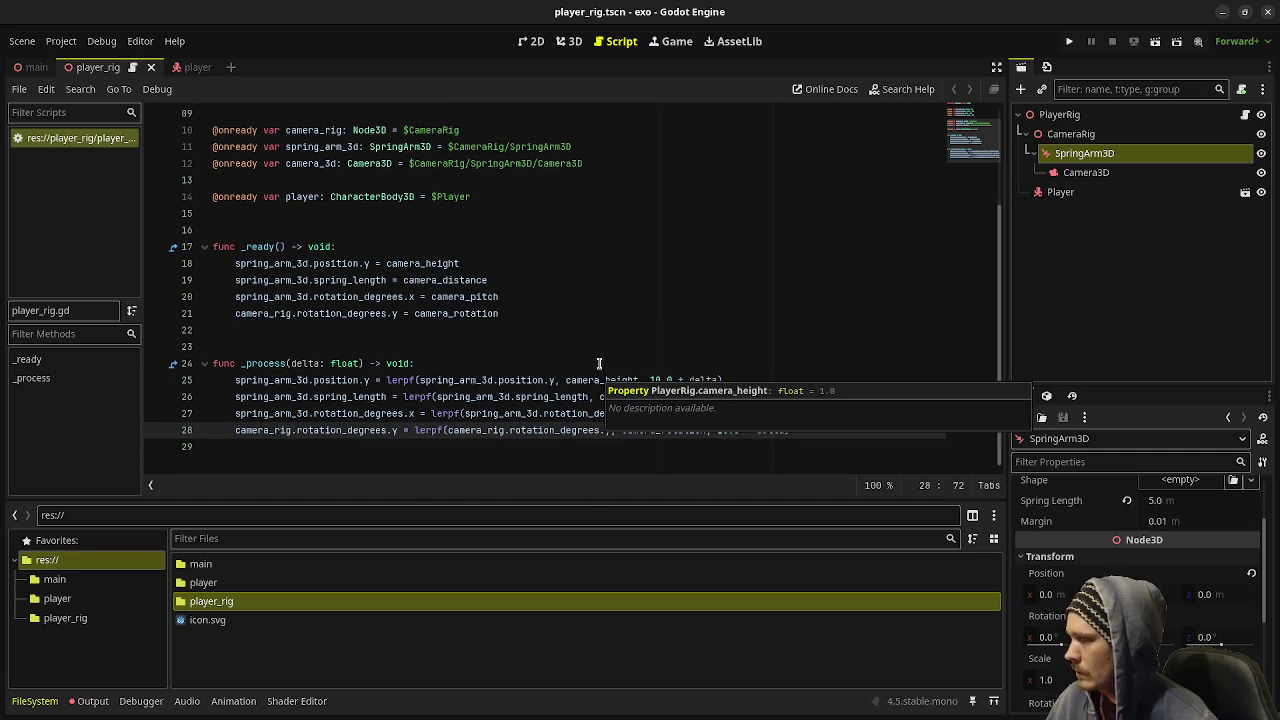
pyautogui.click(577, 332)
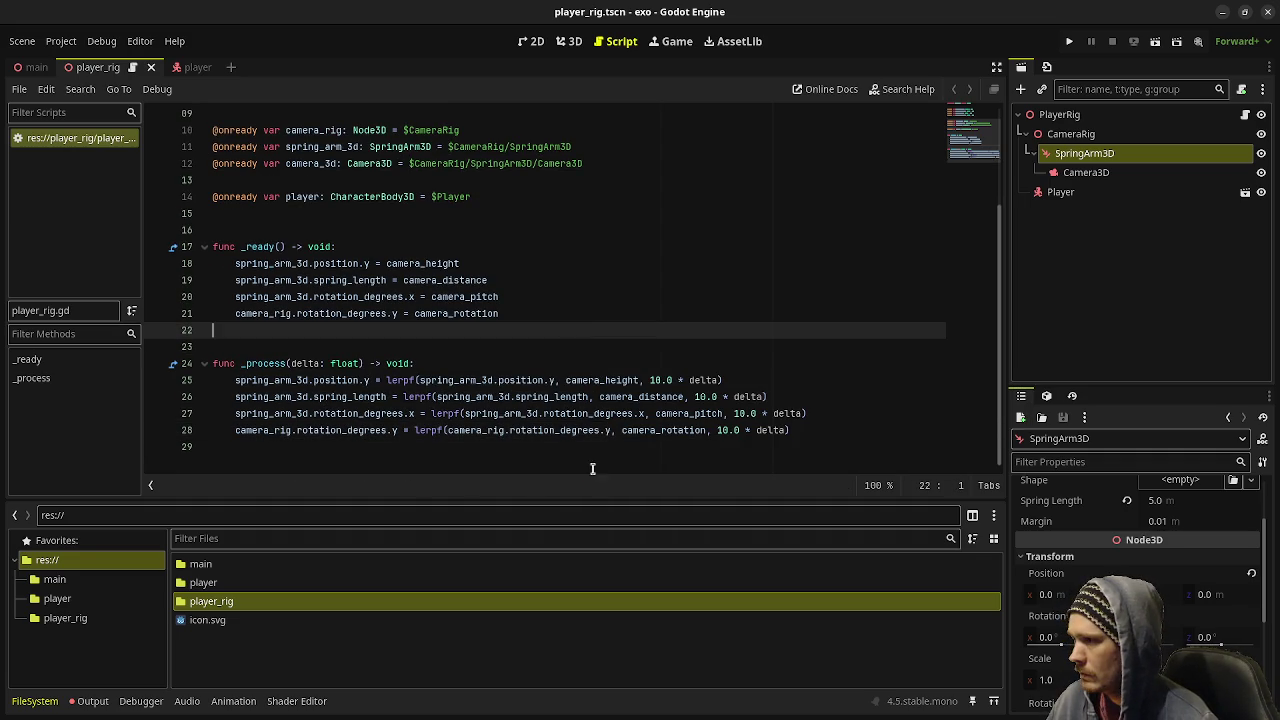
# - Show the main scene in 3D, run it, and select the current scene as the project's main scene
pyautogui.click(1070, 43)
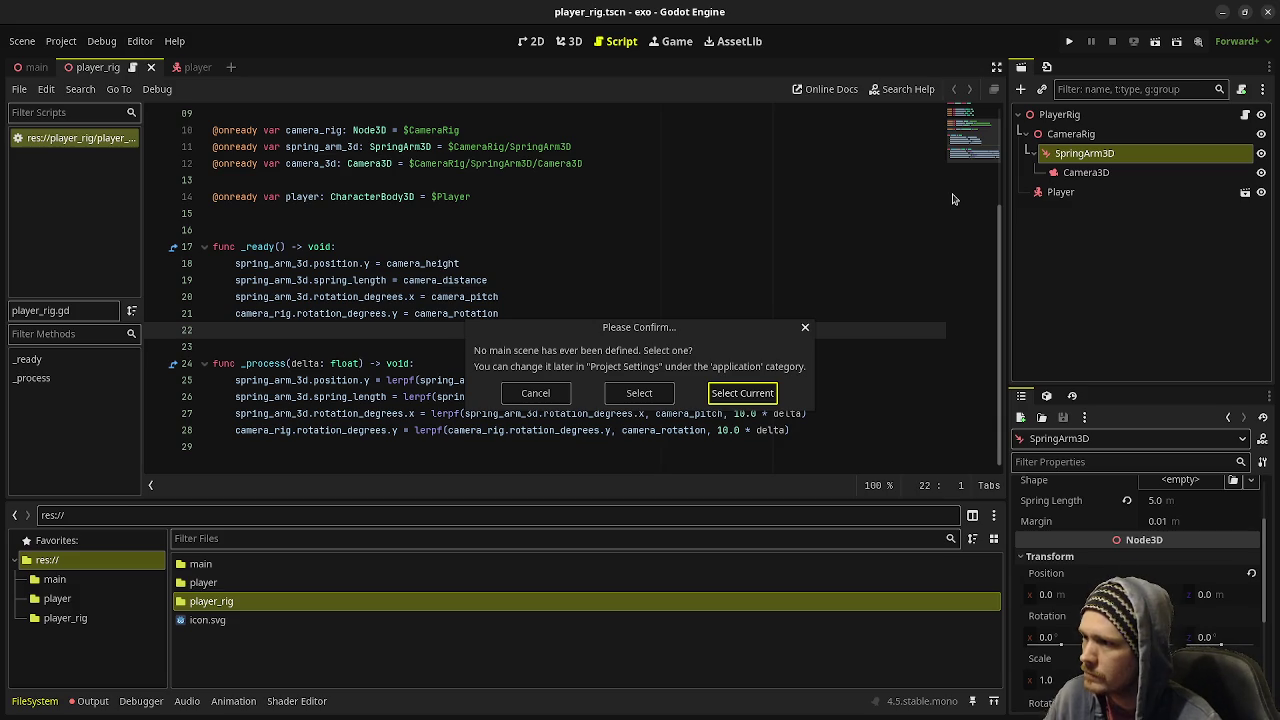
pyautogui.click(540, 393)
pyautogui.click(30, 67)
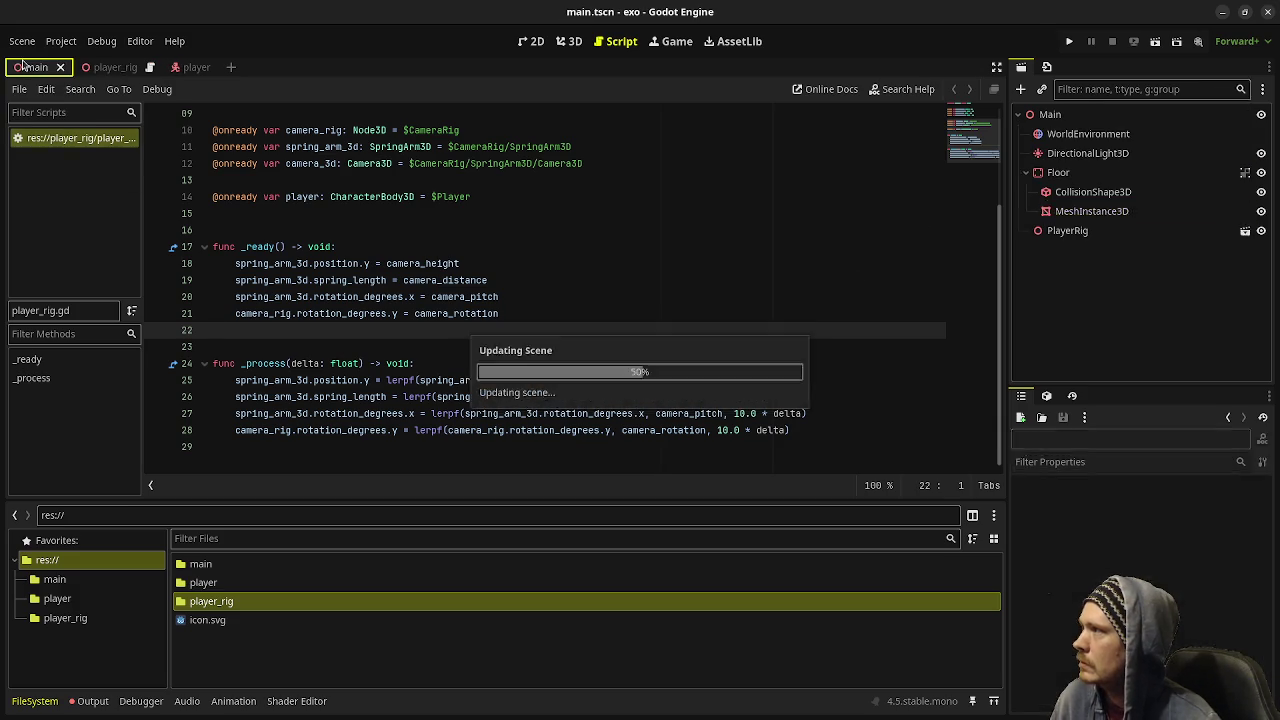
pyautogui.click(568, 43)
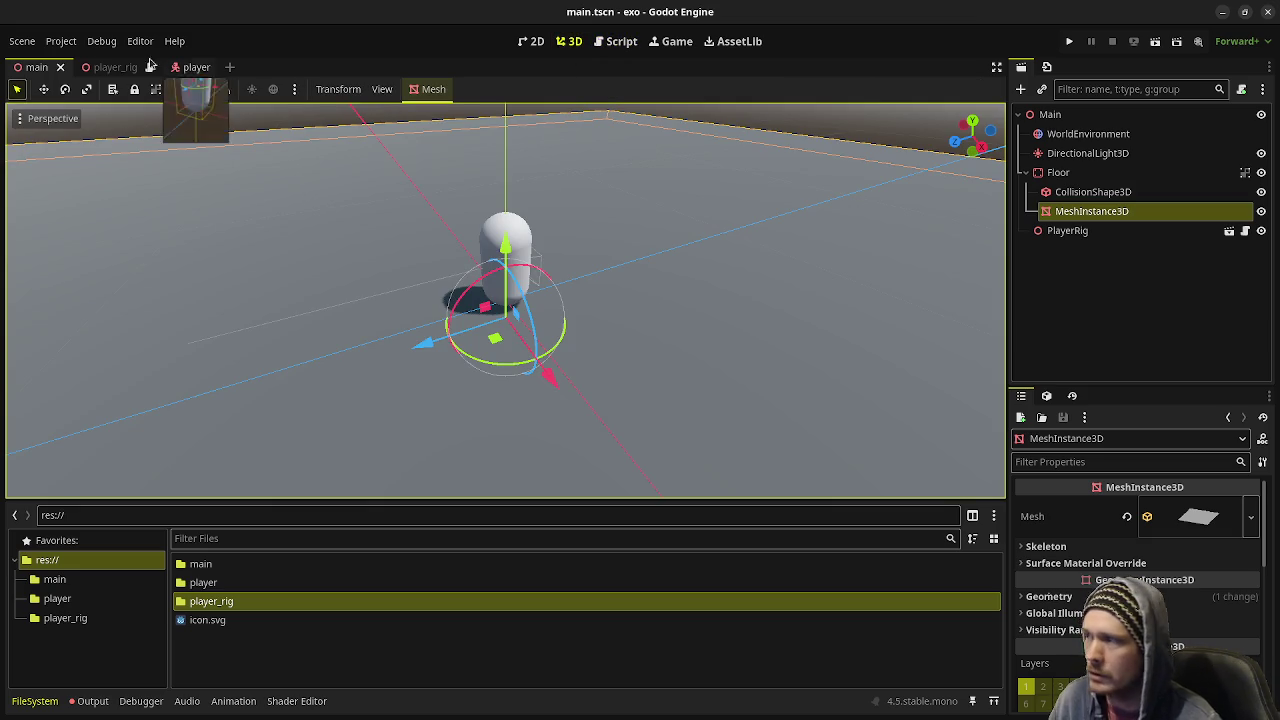
pyautogui.click(52, 42)
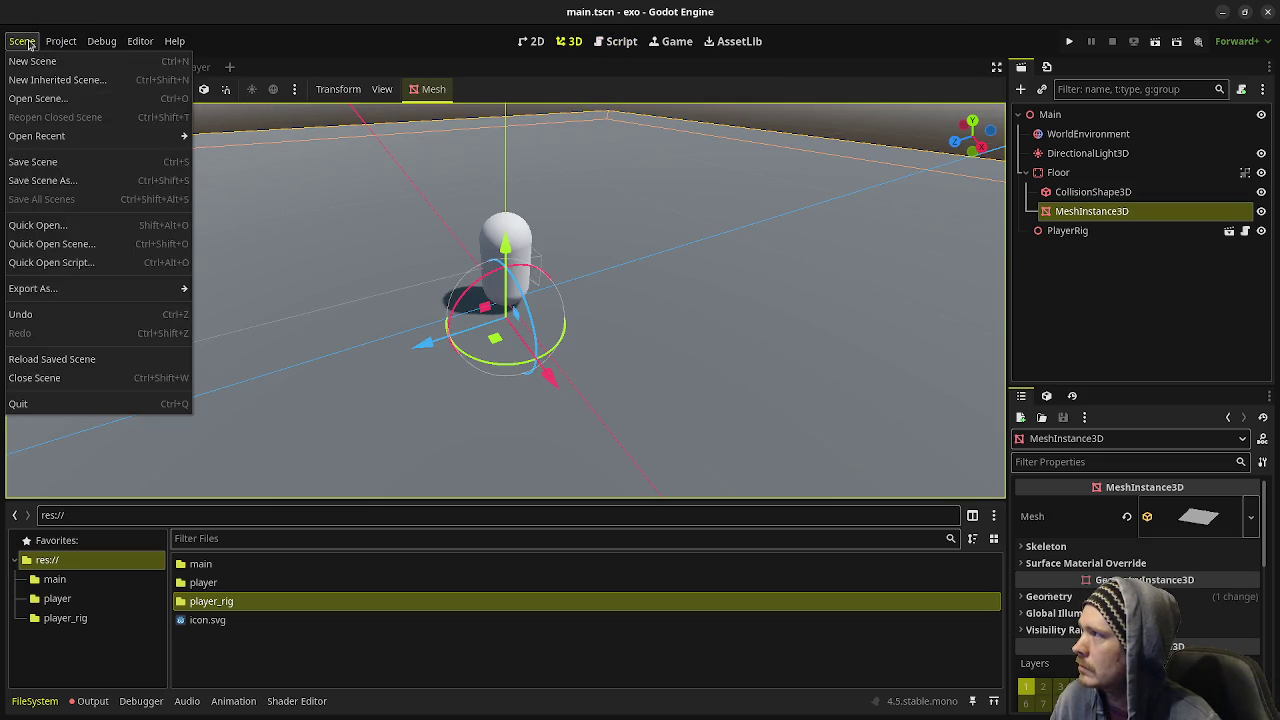
pyautogui.moveTo(59, 41)
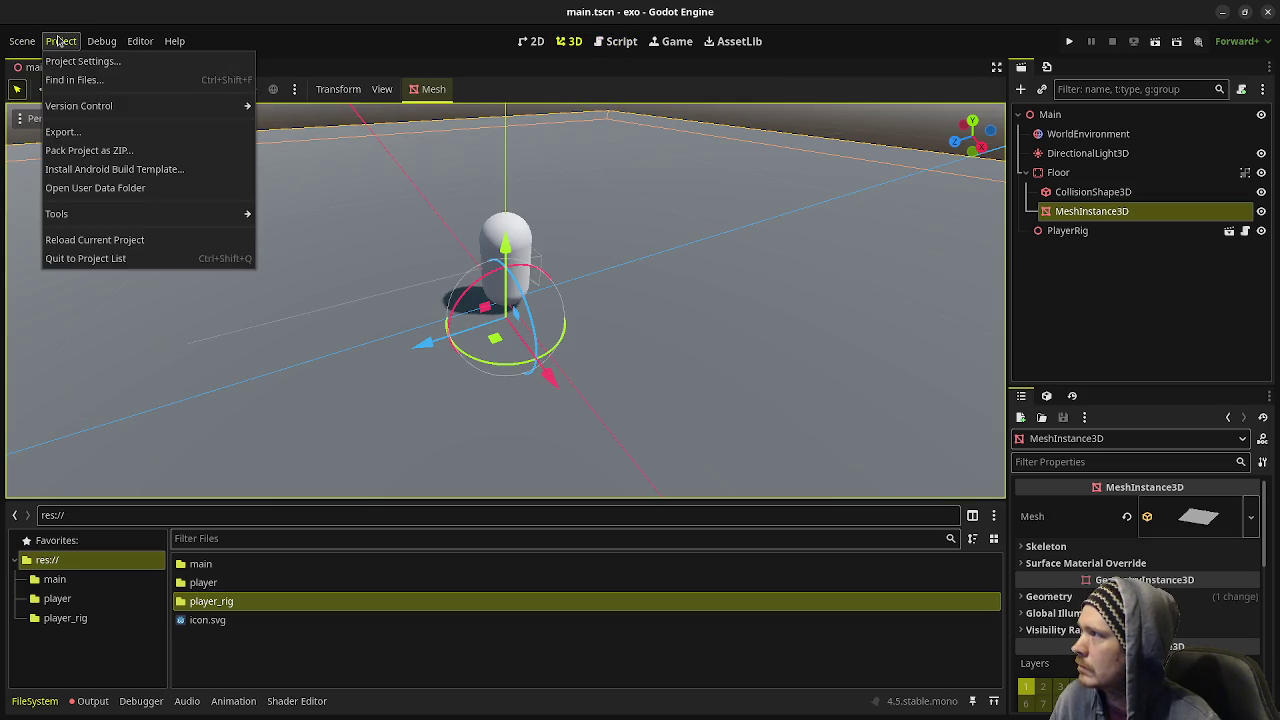
pyautogui.click(835, 37)
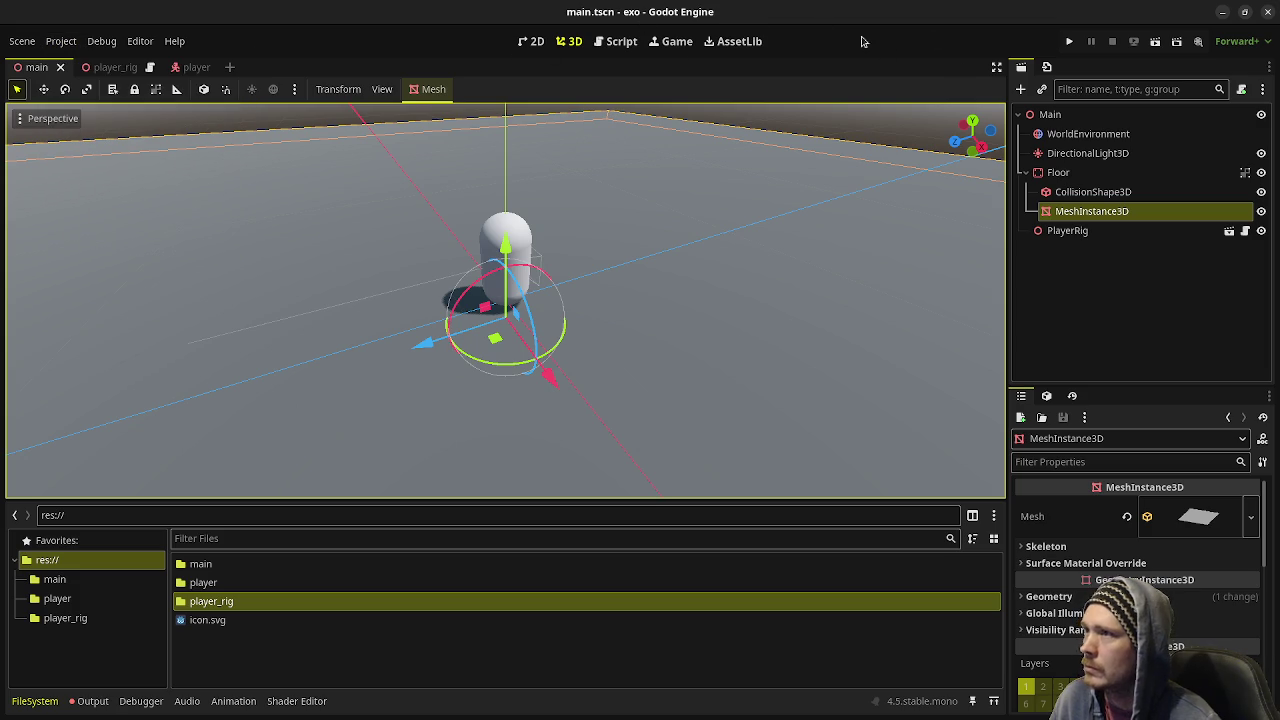
pyautogui.click(1069, 41)
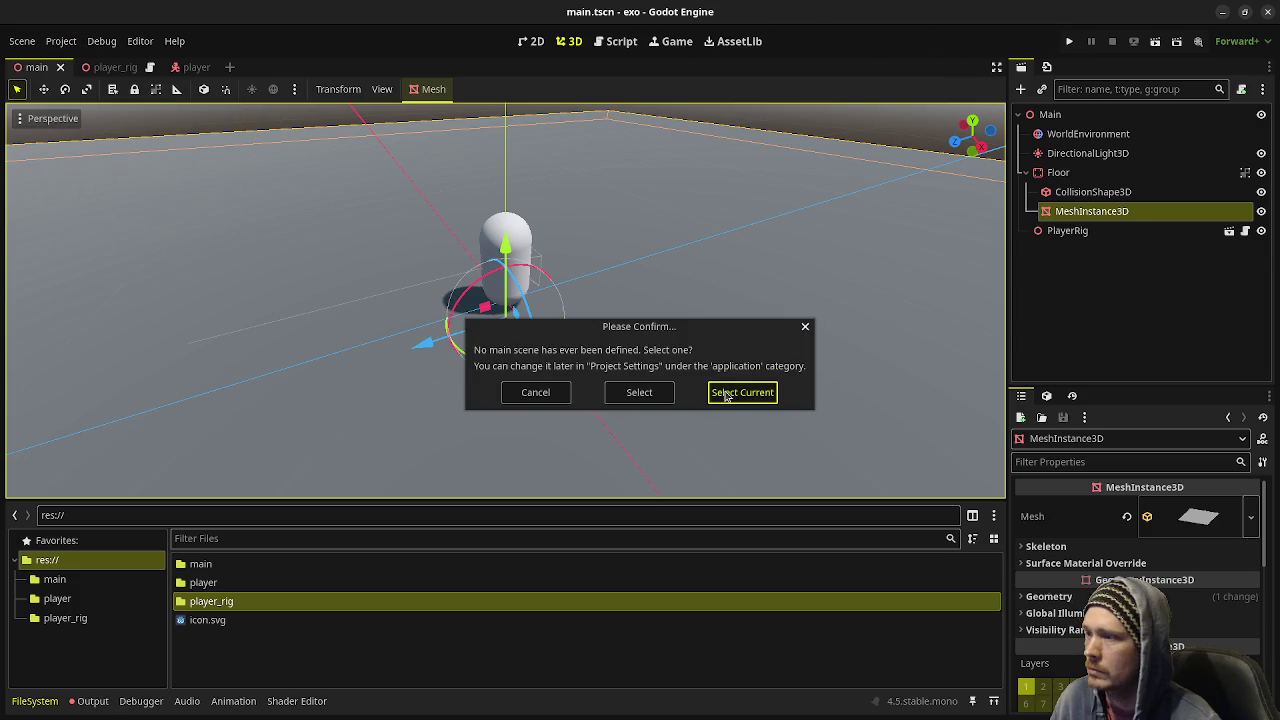
pyautogui.click(725, 391)
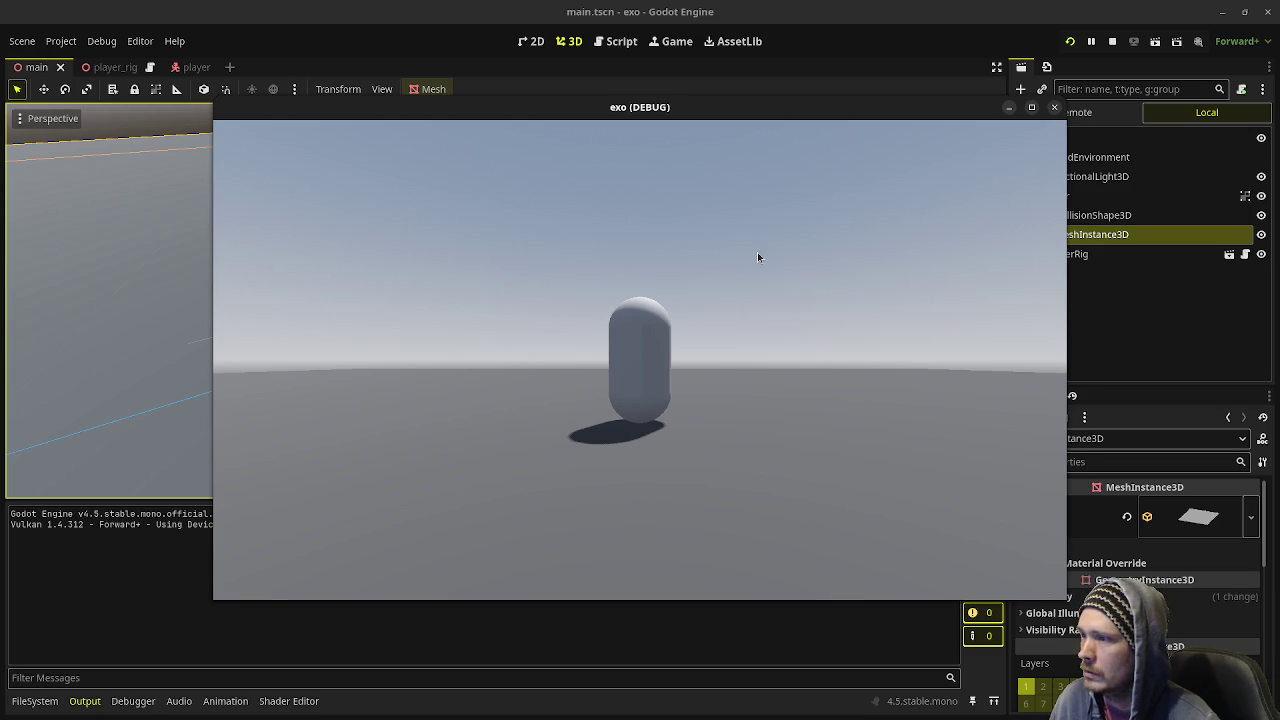
# - Select PlayerRig and keep the running game window always on top
pyautogui.moveTo(734, 110)
pyautogui.mouseDown()
pyautogui.moveTo(663, 129)
pyautogui.moveTo(746, 146)
pyautogui.mouseUp()
pyautogui.click(1080, 262)
pyautogui.click(1078, 256)
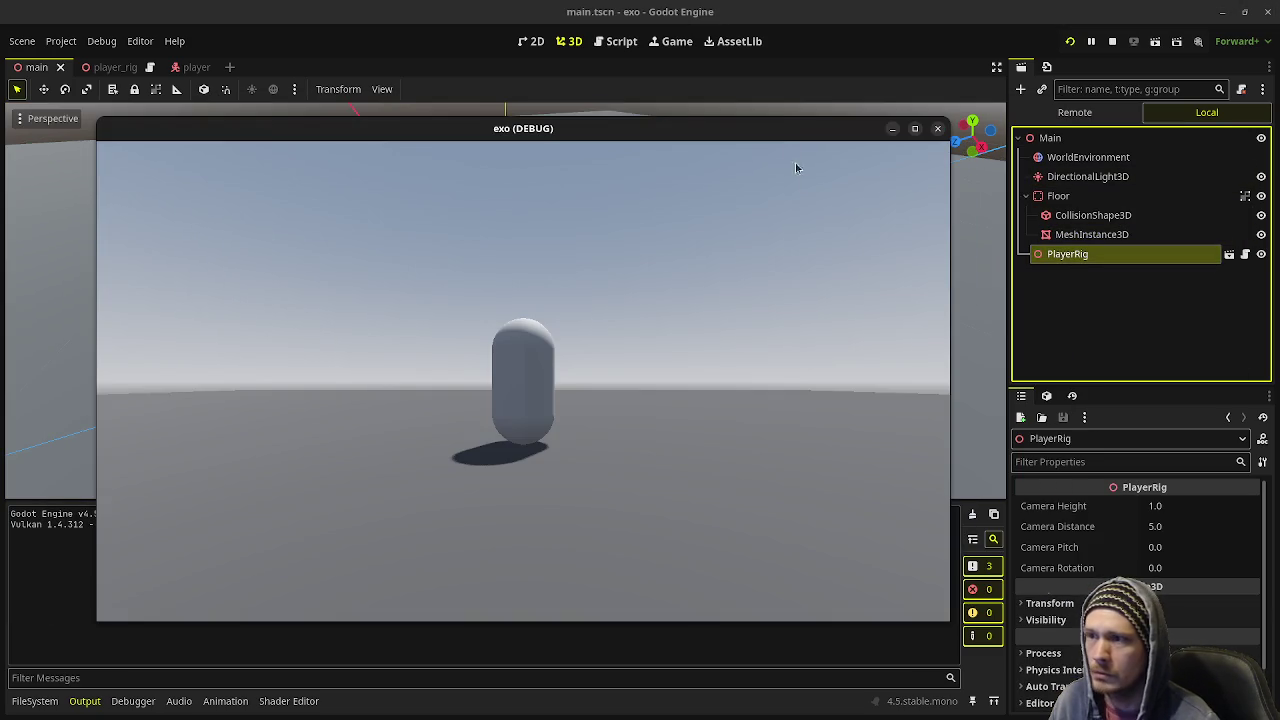
pyautogui.rightClick(783, 128)
pyautogui.click(858, 274)
# - Live-set camera height to 1, shorten camera distance to 4.38, then revert distance to 5.0
pyautogui.moveTo(1182, 506); pyautogui.dragTo(1192, 506)
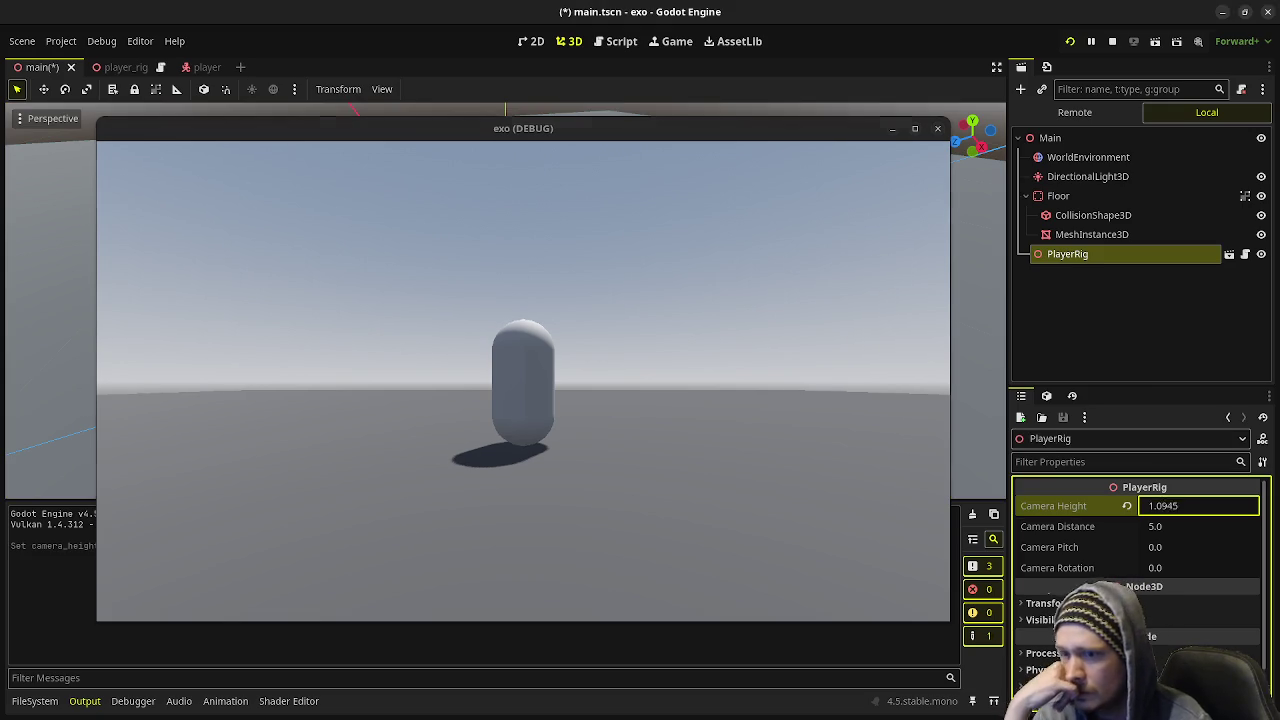
pyautogui.click(1209, 505)
pyautogui.write('1')
pyautogui.press('Return')
pyautogui.moveTo(1166, 527)
pyautogui.mouseDown()
pyautogui.moveTo(1140, 527)
pyautogui.moveTo(1162, 552)
pyautogui.moveTo(1140, 552)
pyautogui.mouseUp()
pyautogui.click(1127, 526)
# - Adjust camera rotation and pitch (about -1.79), reset both to 0, stop the game and save
pyautogui.click(1127, 547)
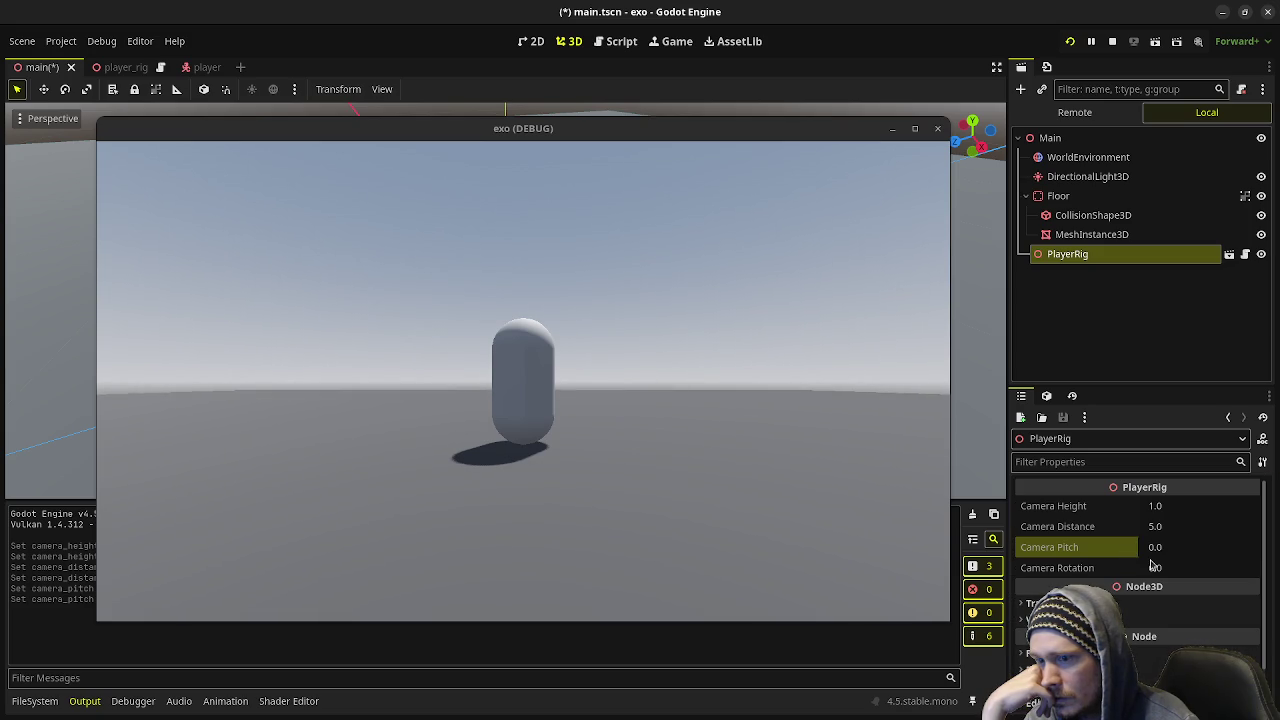
pyautogui.moveTo(1176, 567); pyautogui.dragTo(1160, 567)
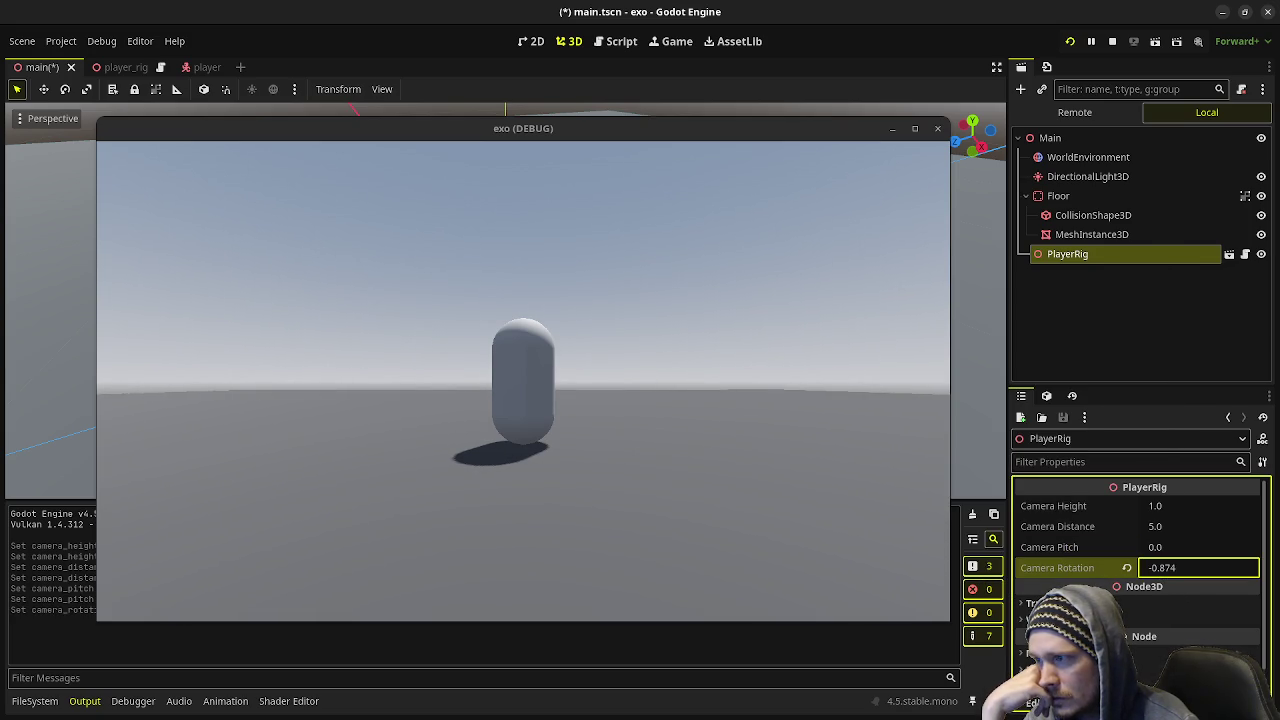
pyautogui.click(1127, 567)
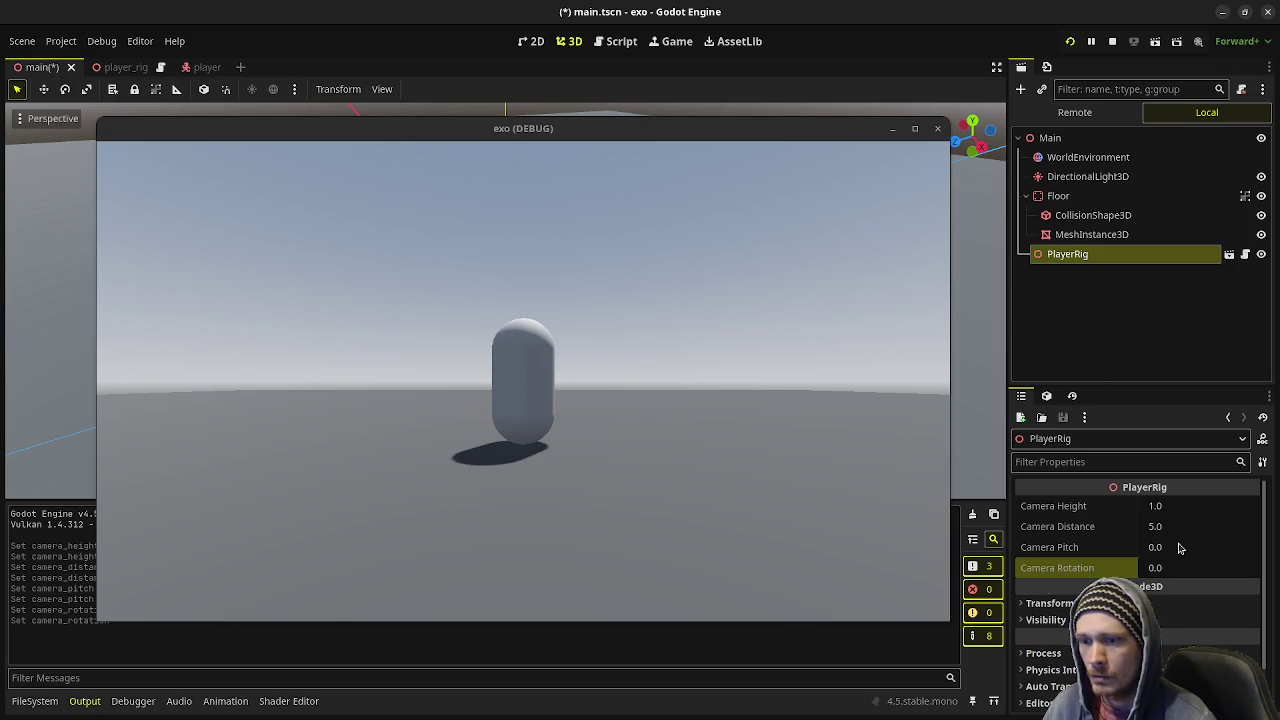
pyautogui.moveTo(1173, 554); pyautogui.dragTo(1180, 553)
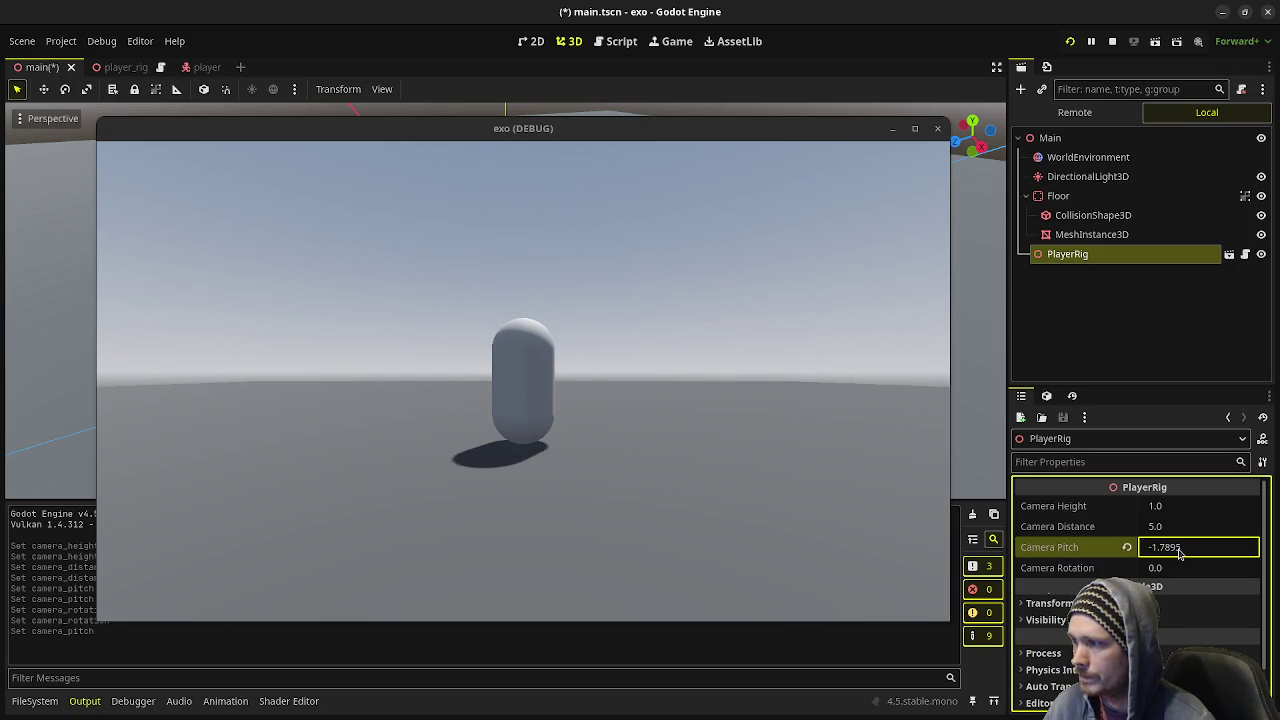
pyautogui.click(1127, 547)
pyautogui.click(1112, 41)
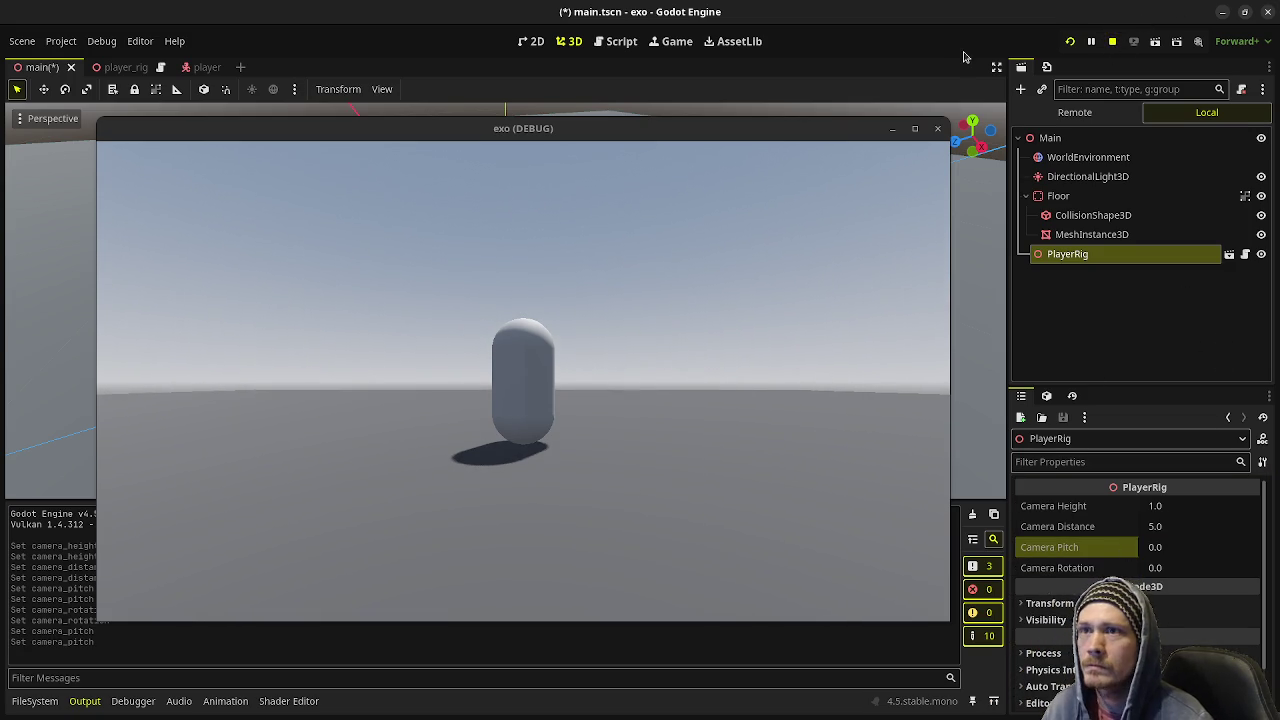
pyautogui.hotkey('ctrl', 's')
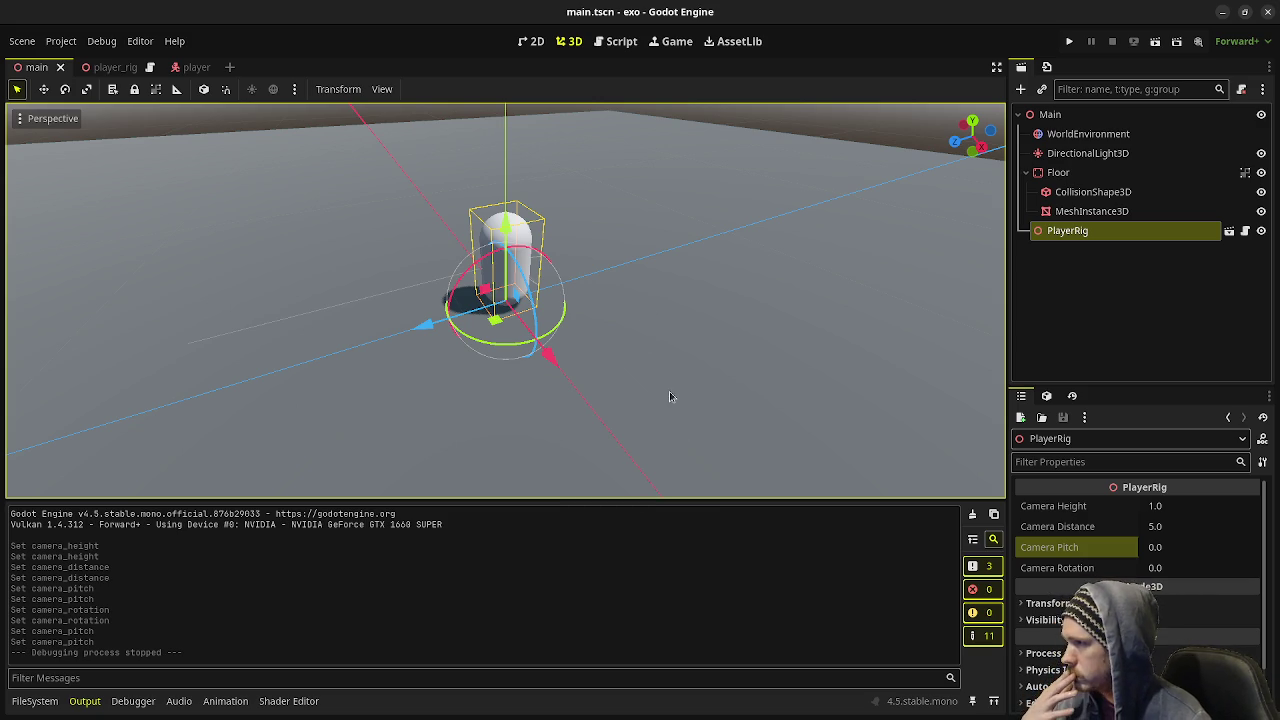
# - Open the script editor and place the caret on lines 19–21 of the script
pyautogui.click(615, 41)
pyautogui.click(526, 279)
pyautogui.click(538, 316)
pyautogui.scroll(3, 560, 330)
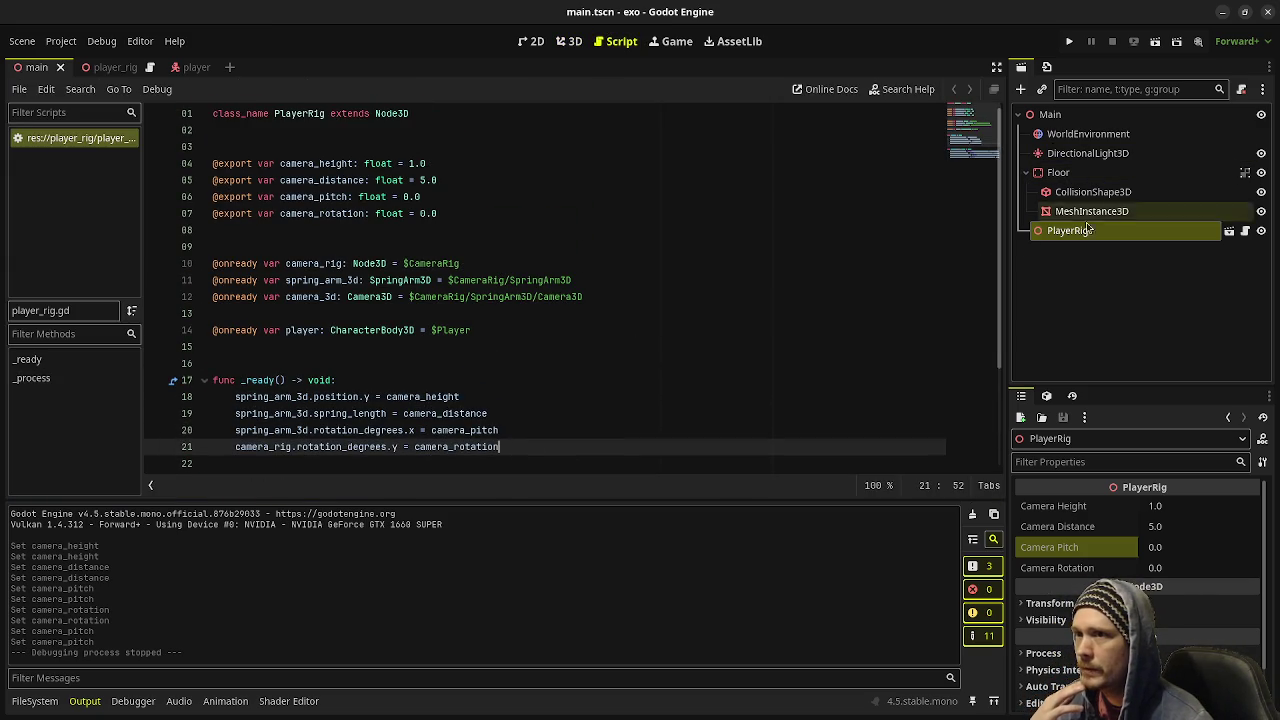
# - In the player_rig scene, collapse and re-expand CameraRig and SpringArm3D, then show all windows
pyautogui.click(115, 68)
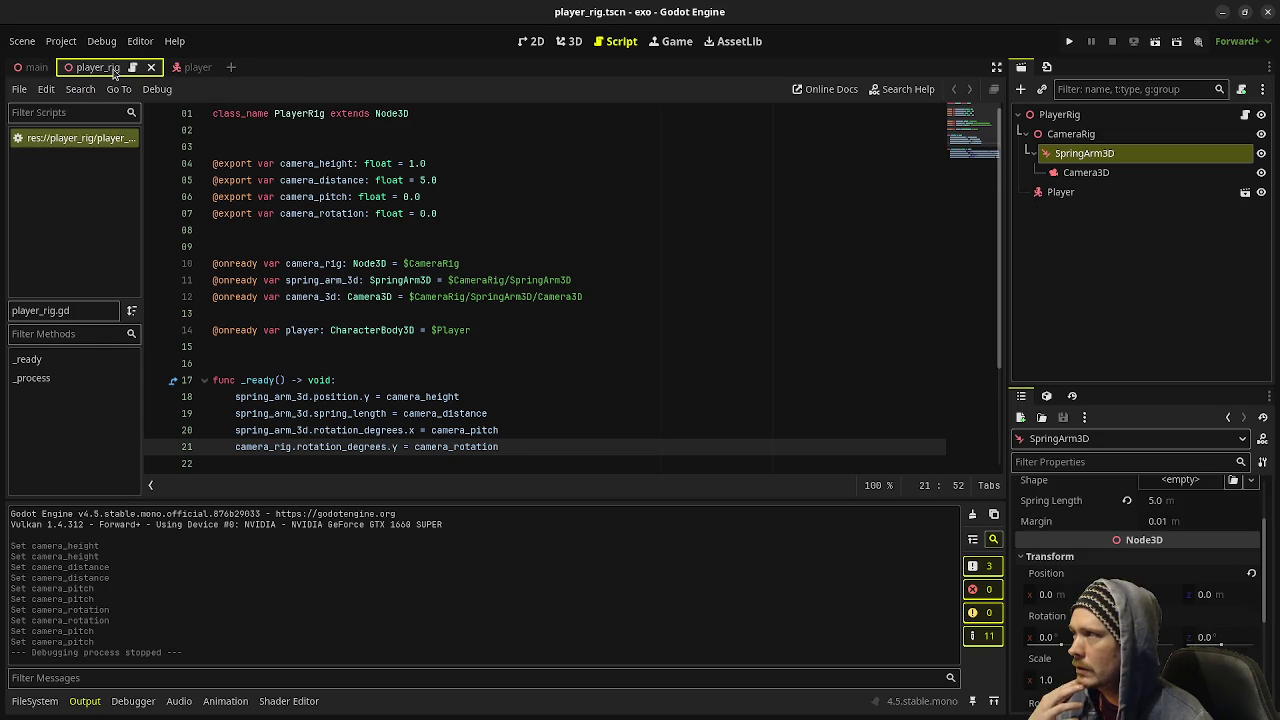
pyautogui.moveTo(1034, 143)
pyautogui.mouseDown()
pyautogui.moveTo(1029, 134)
pyautogui.moveTo(1046, 160)
pyautogui.mouseUp()
pyautogui.click(1044, 155)
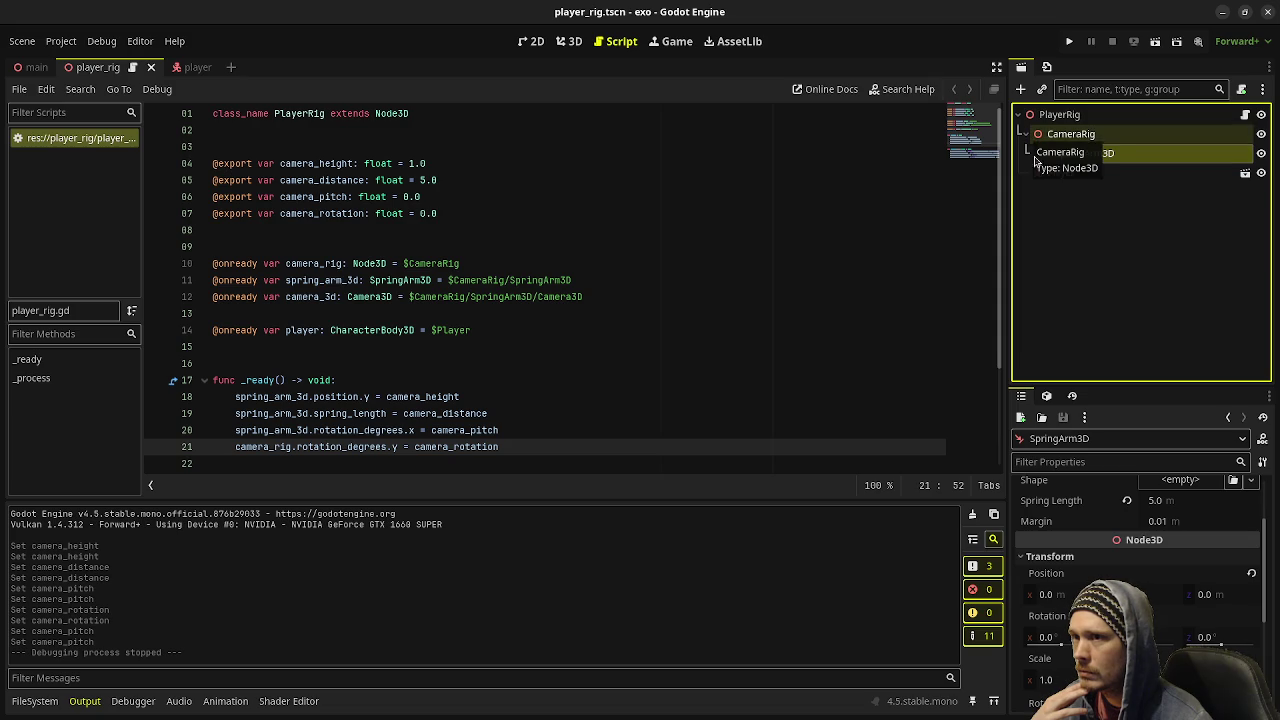
pyautogui.click(1026, 134)
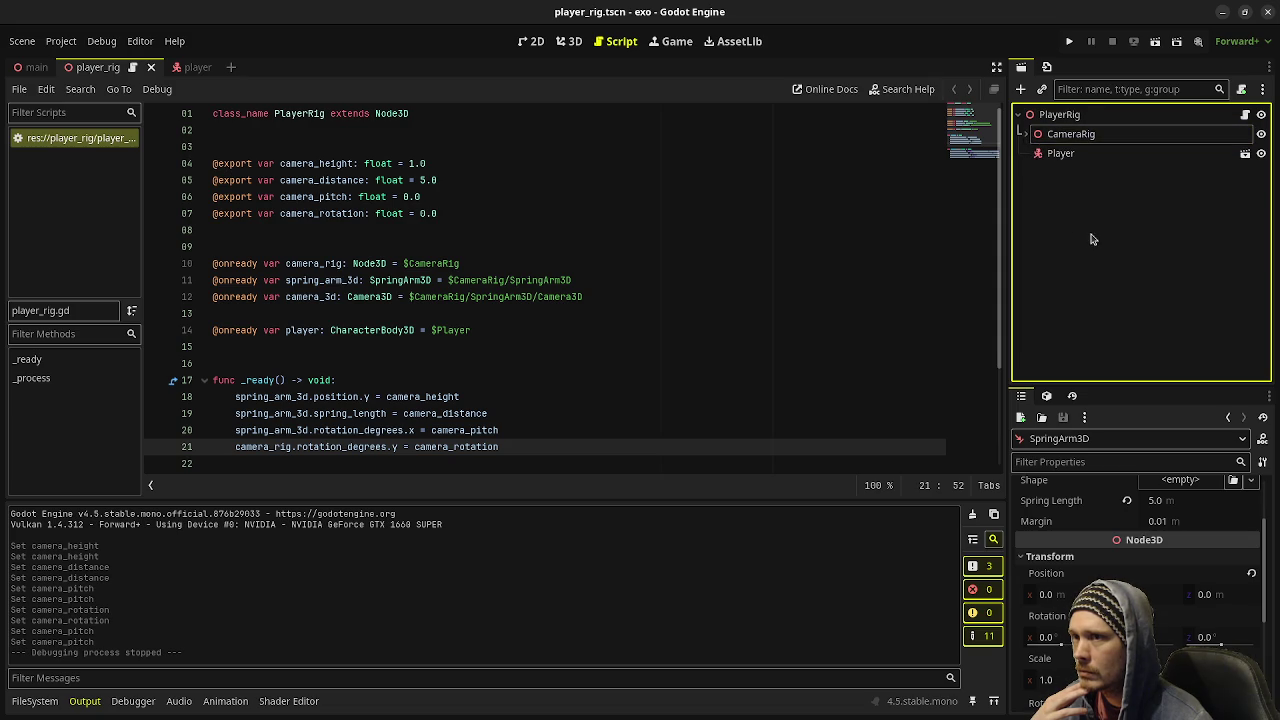
pyautogui.click(1026, 134)
pyautogui.click(1040, 154)
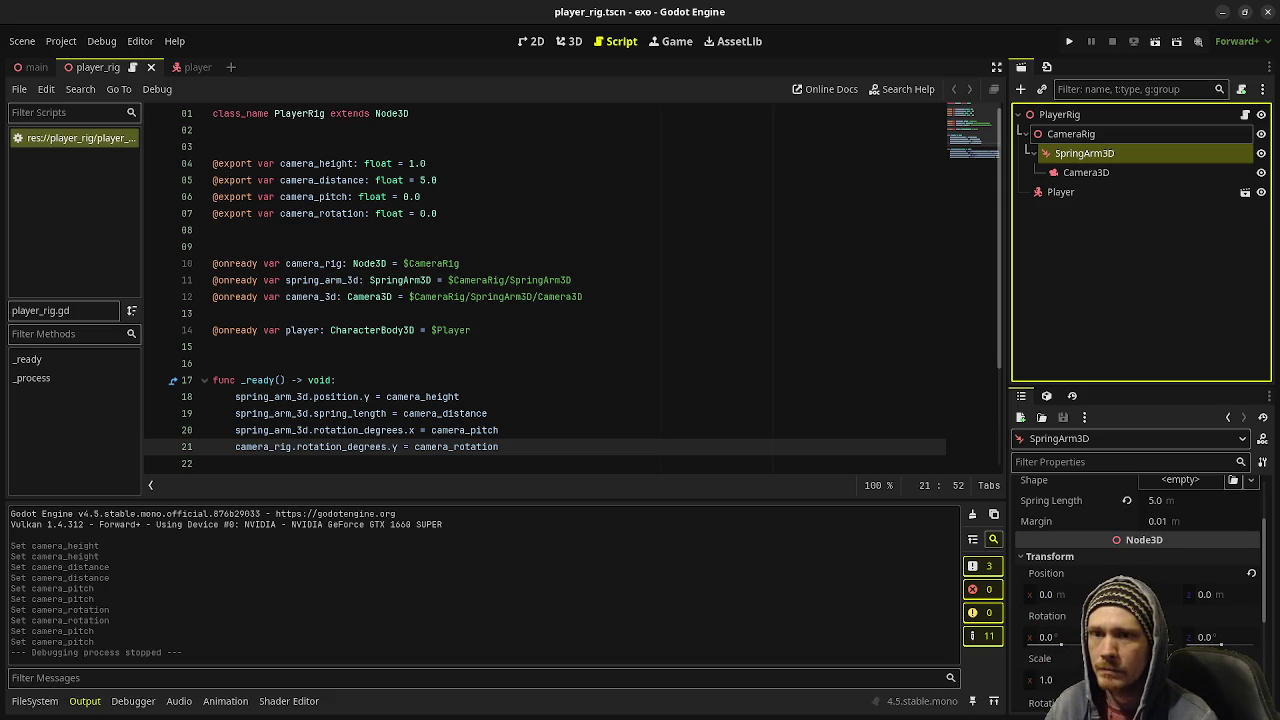
pyautogui.press('super')
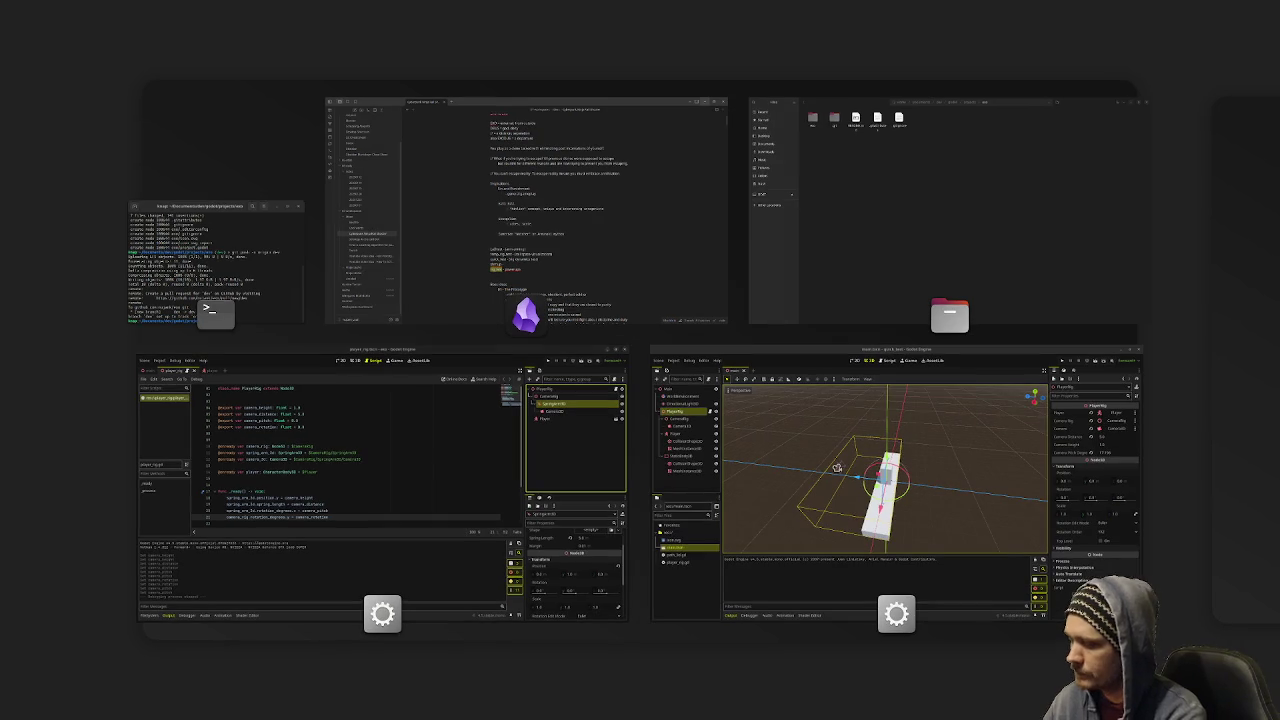
# - Create a new 1600×1600 sprite in Aseprite
pyautogui.press('super')
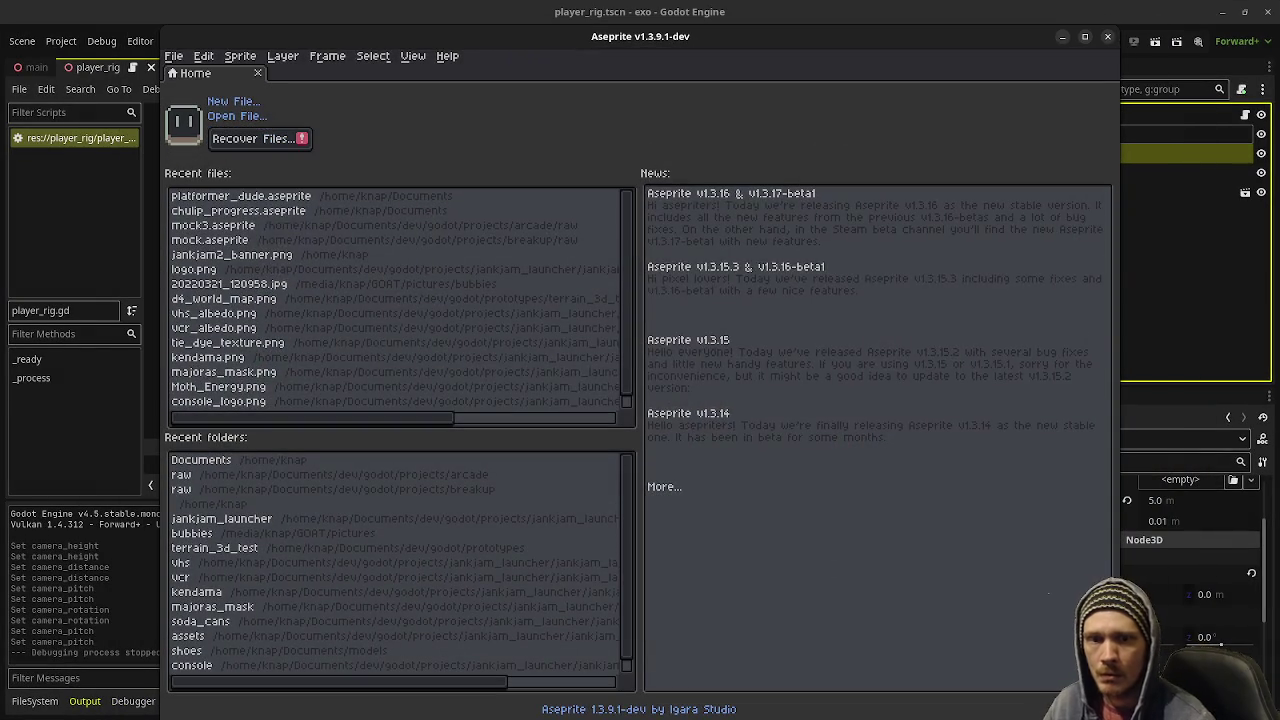
pyautogui.click(173, 56)
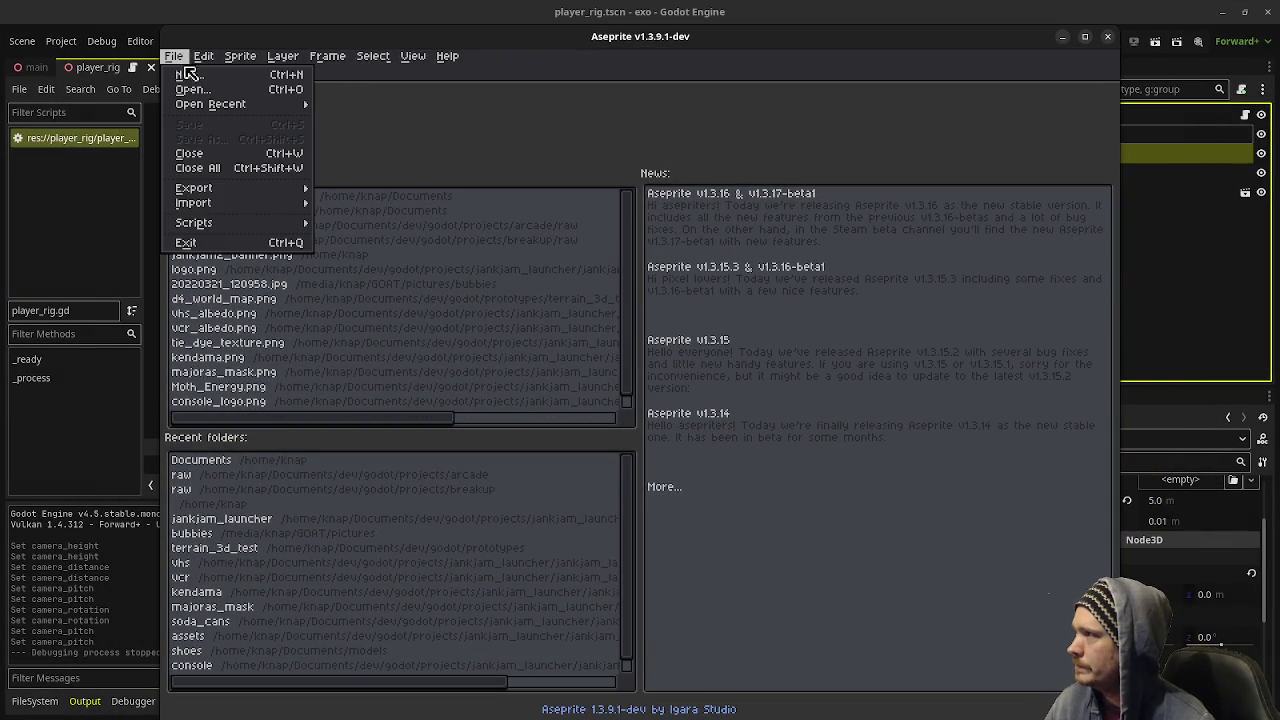
pyautogui.click(185, 74)
pyautogui.click(599, 504)
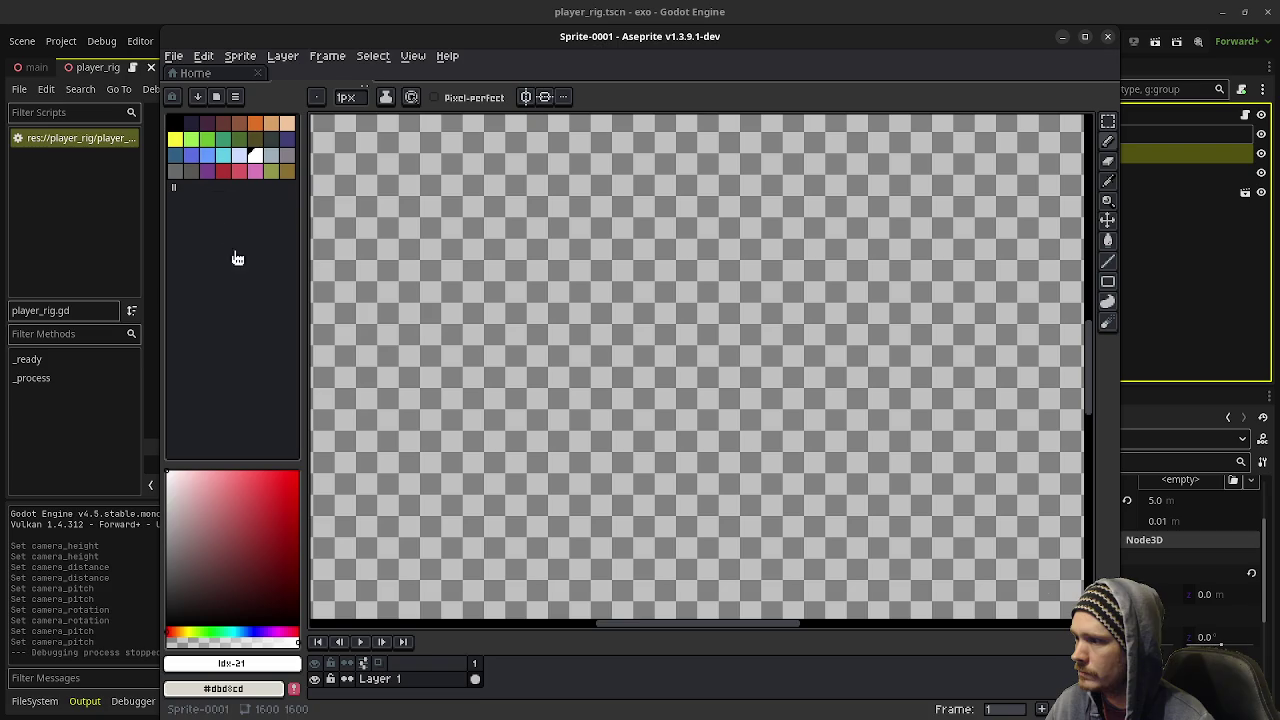
# - Fill the whole canvas with dark navy using the Paint Bucket
pyautogui.click(187, 122)
pyautogui.press('g')
pyautogui.click(720, 258)
# - Choose a light drawing colour and the Pencil, undoing a stray horizontal line
pyautogui.click(260, 171)
pyautogui.press('b')
pyautogui.moveTo(320, 266); pyautogui.dragTo(1171, 266)
pyautogui.press('v')
pyautogui.hotkey('ctrl', 'z')
pyautogui.press('b')
pyautogui.moveTo(397, 280); pyautogui.dragTo(583, 314)
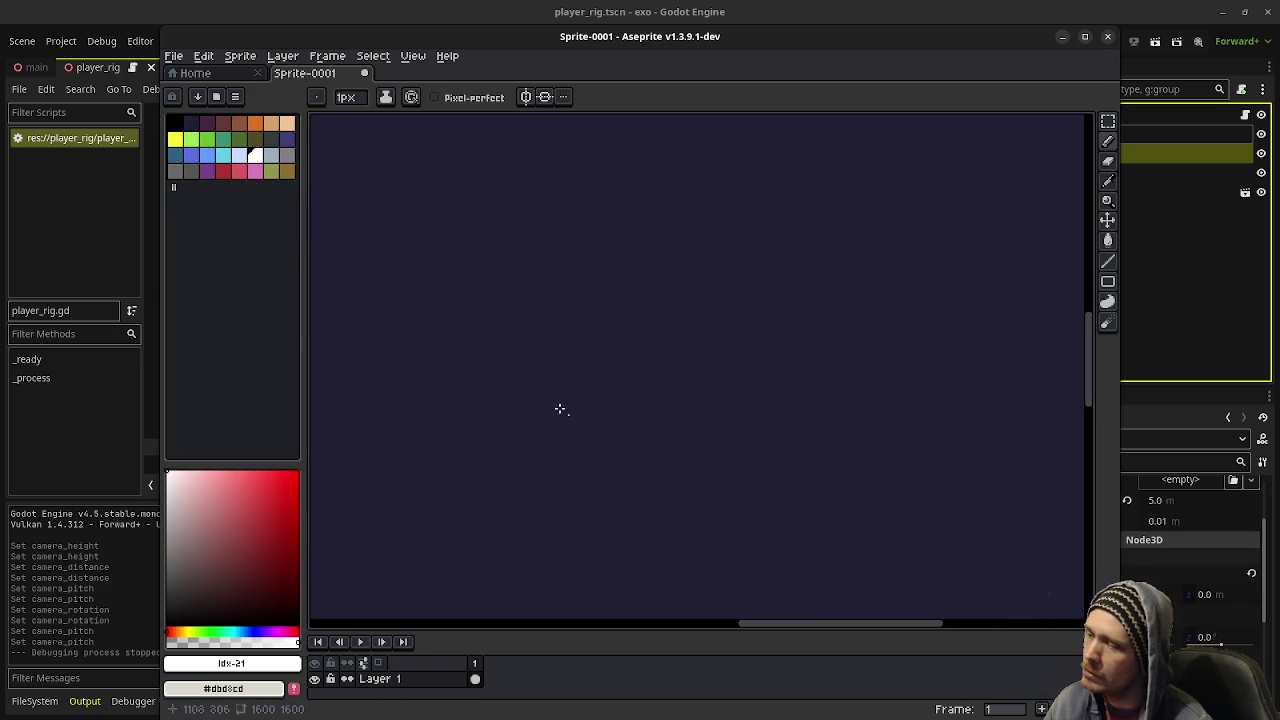
# - Draw a platform line with ticks at both ends and a stick figure above it
pyautogui.moveTo(532, 378); pyautogui.dragTo(703, 376)
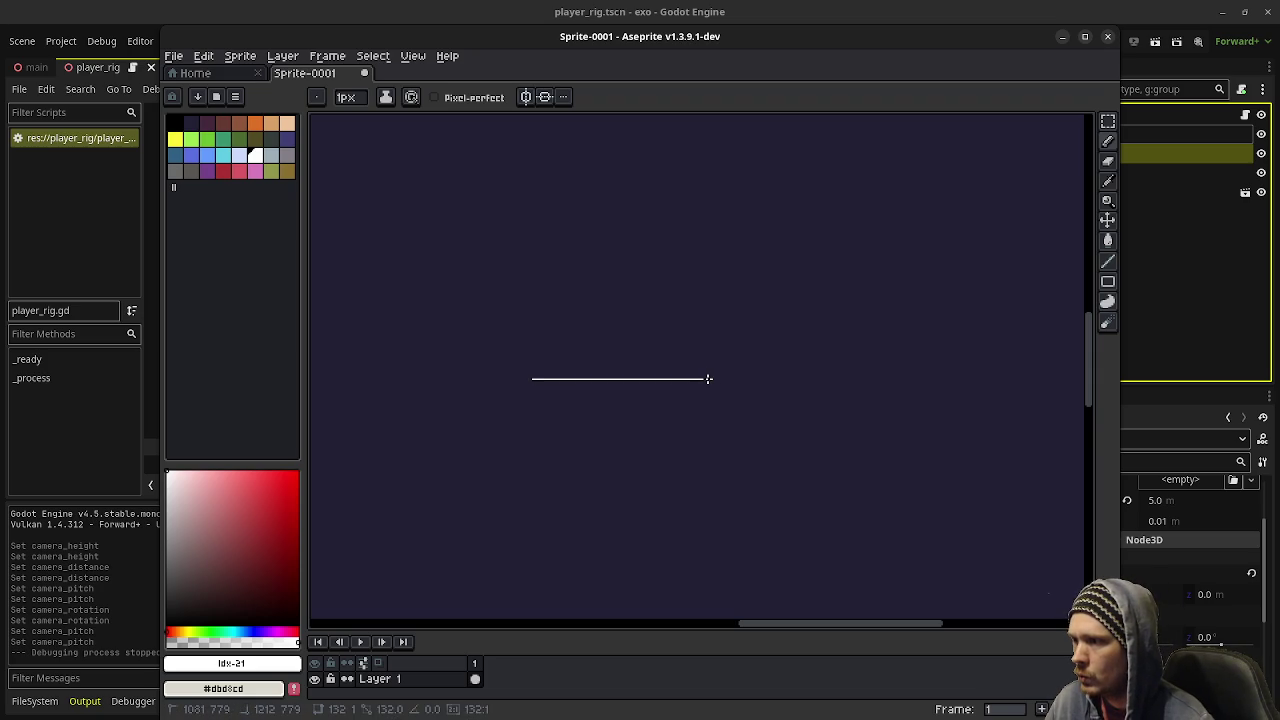
pyautogui.keyDown('shift'); pyautogui.click(708, 378); pyautogui.keyUp('shift')
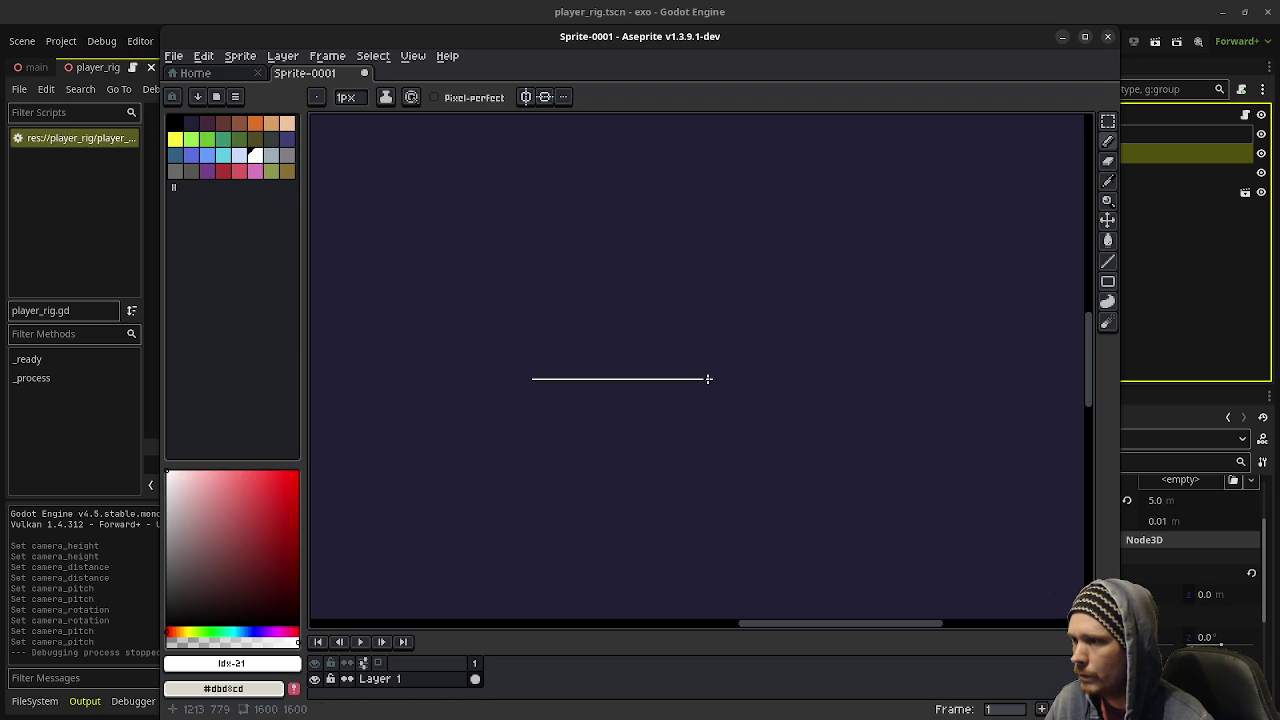
pyautogui.moveTo(530, 372); pyautogui.dragTo(530, 386)
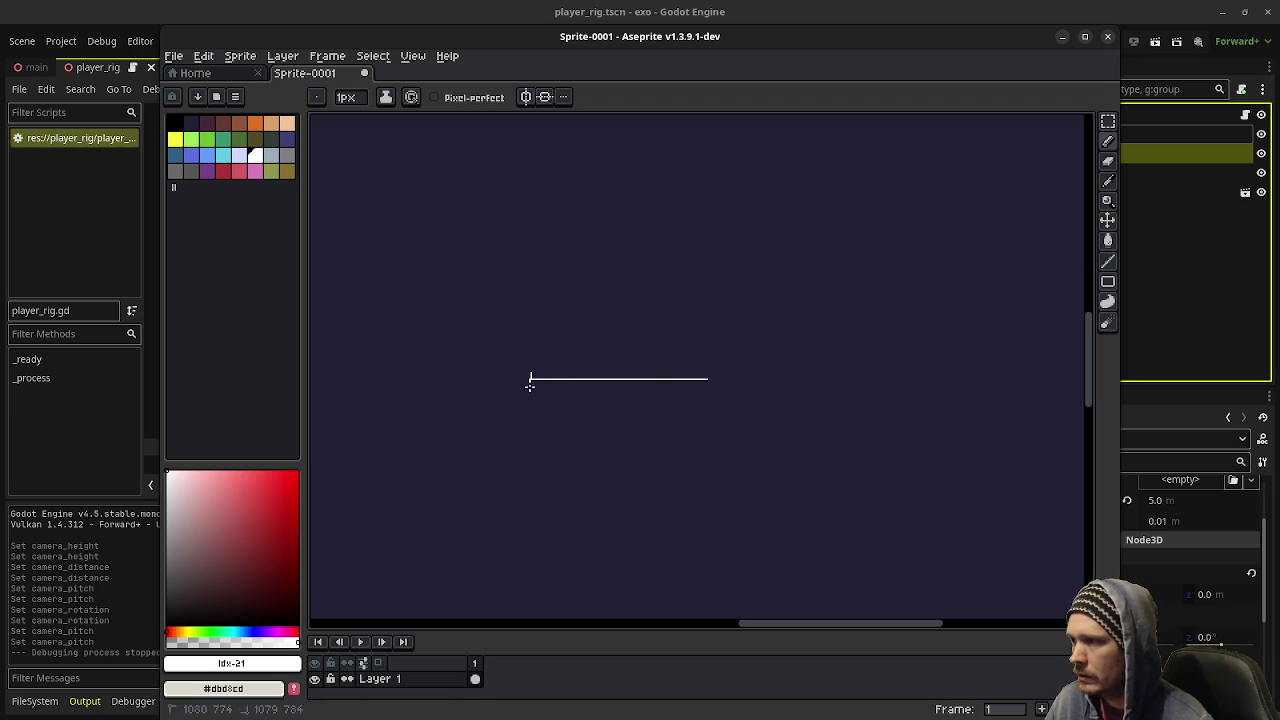
pyautogui.moveTo(709, 372); pyautogui.dragTo(709, 389)
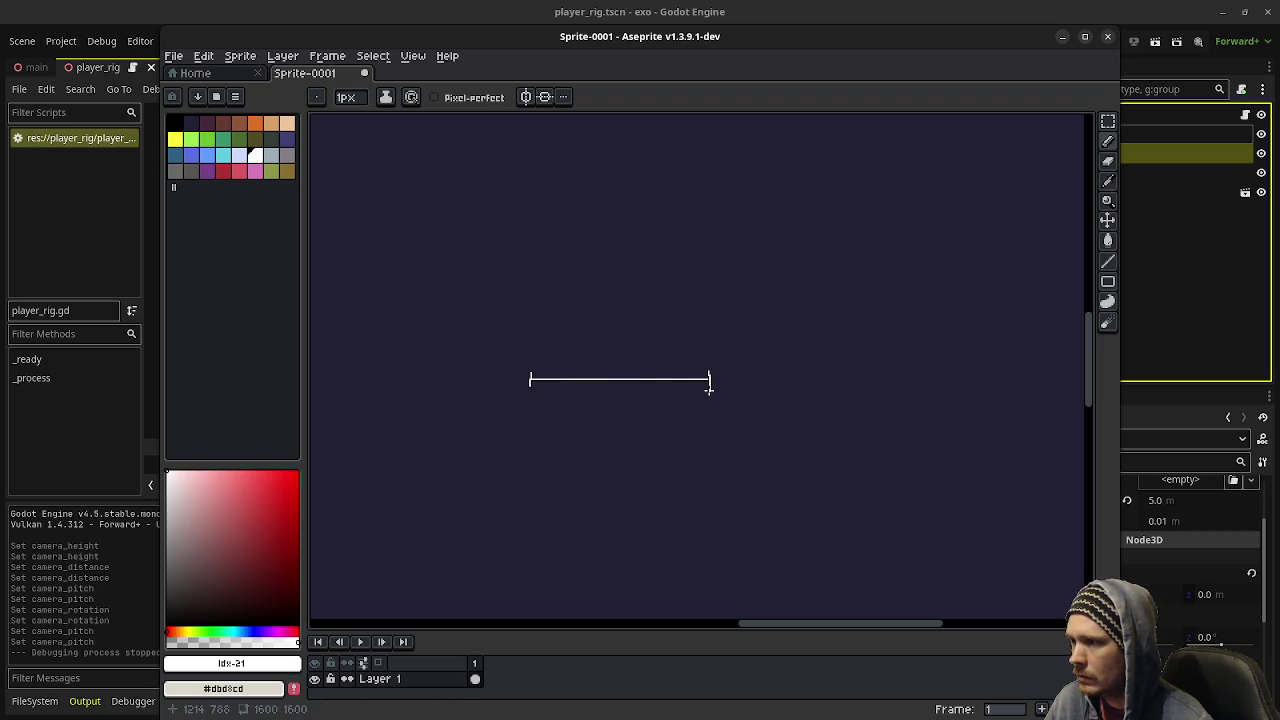
pyautogui.moveTo(608, 324)
pyautogui.mouseDown()
pyautogui.moveTo(608, 378)
pyautogui.moveTo(628, 378)
pyautogui.moveTo(597, 360)
pyautogui.moveTo(636, 356)
pyautogui.moveTo(528, 350)
pyautogui.moveTo(548, 360)
pyautogui.mouseUp()
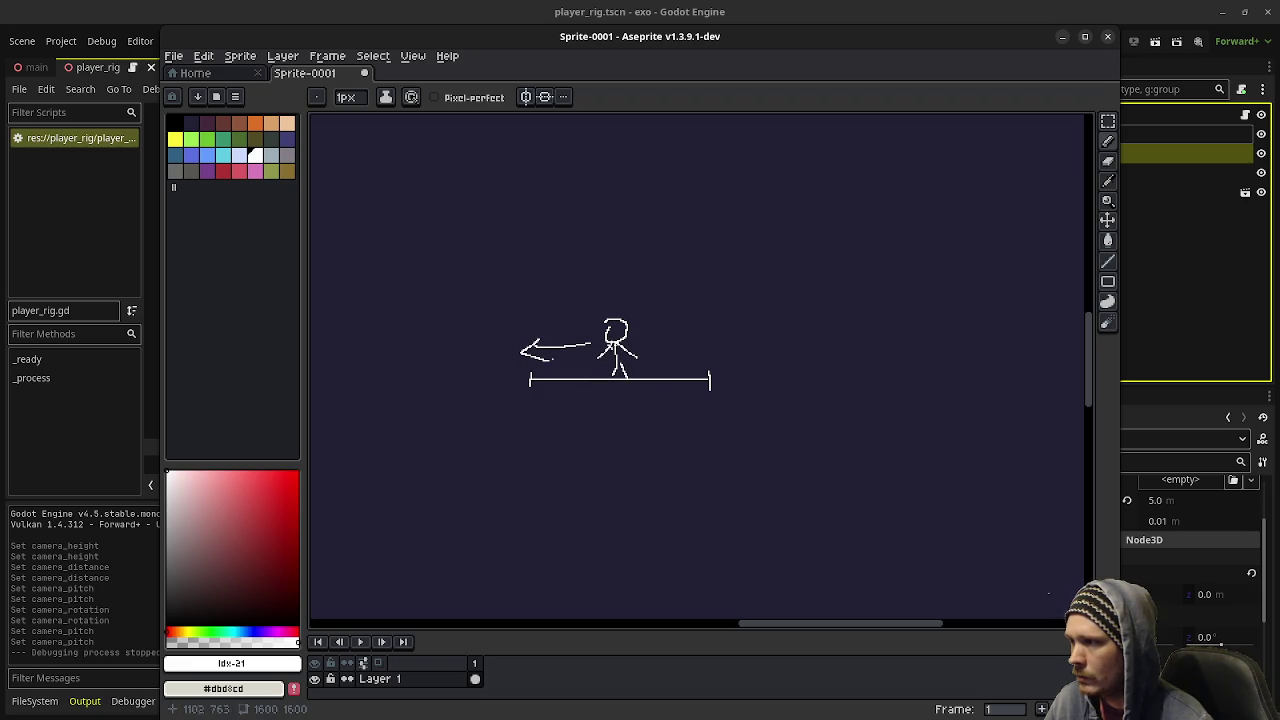
# - Draw arrows on either side of the figure and a trapezoid below it
pyautogui.moveTo(650, 340); pyautogui.dragTo(701, 347)
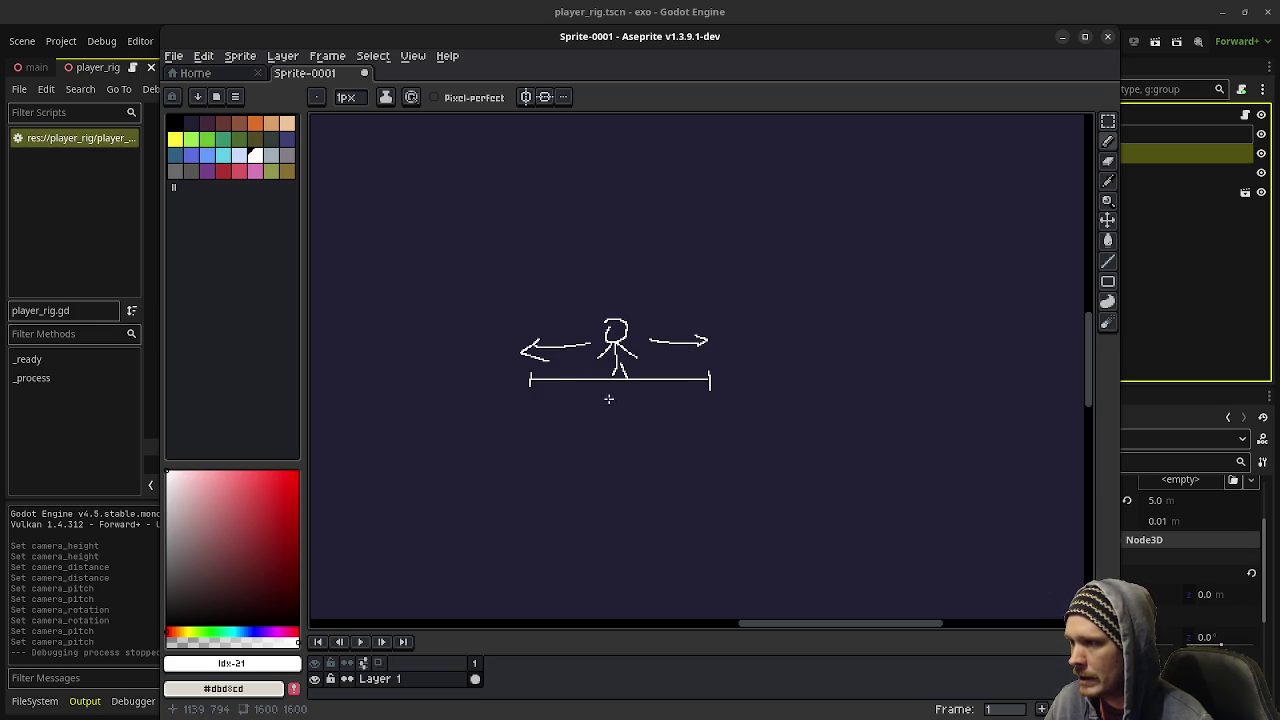
pyautogui.moveTo(556, 401)
pyautogui.mouseDown()
pyautogui.moveTo(694, 401)
pyautogui.moveTo(656, 462)
pyautogui.mouseUp()
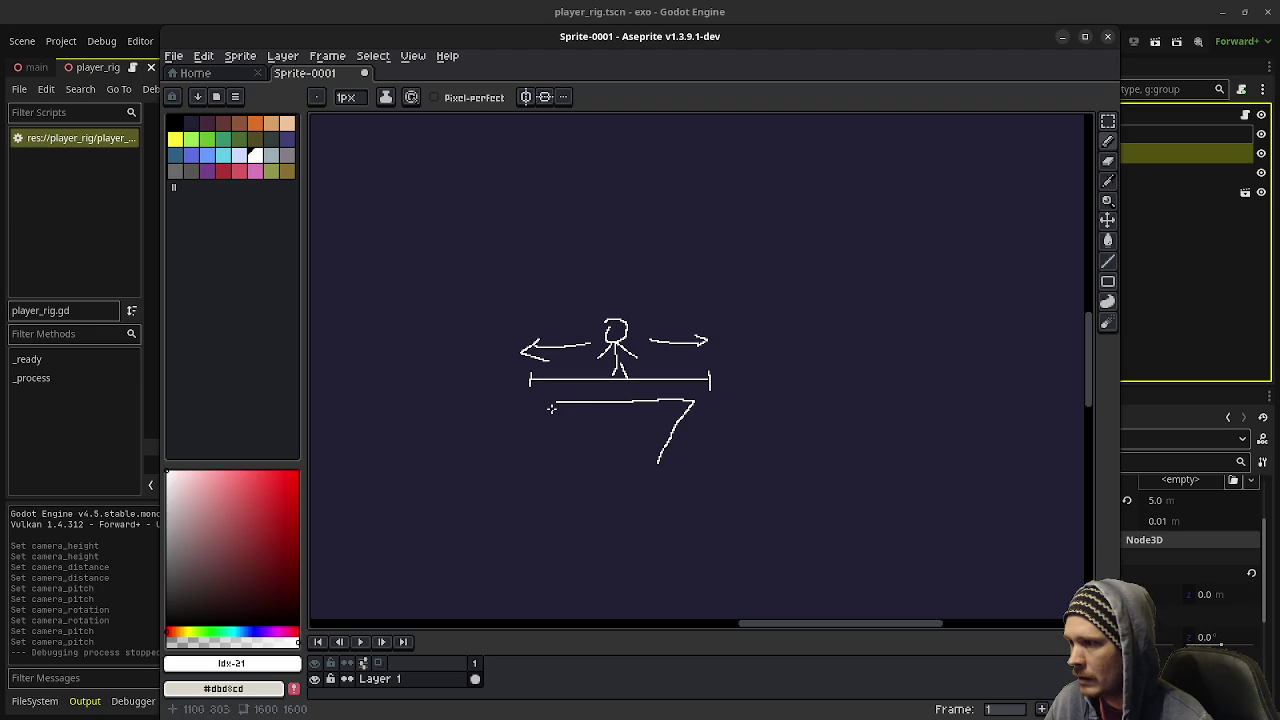
pyautogui.moveTo(556, 401)
pyautogui.mouseDown()
pyautogui.moveTo(585, 466)
pyautogui.moveTo(658, 468)
pyautogui.mouseUp()
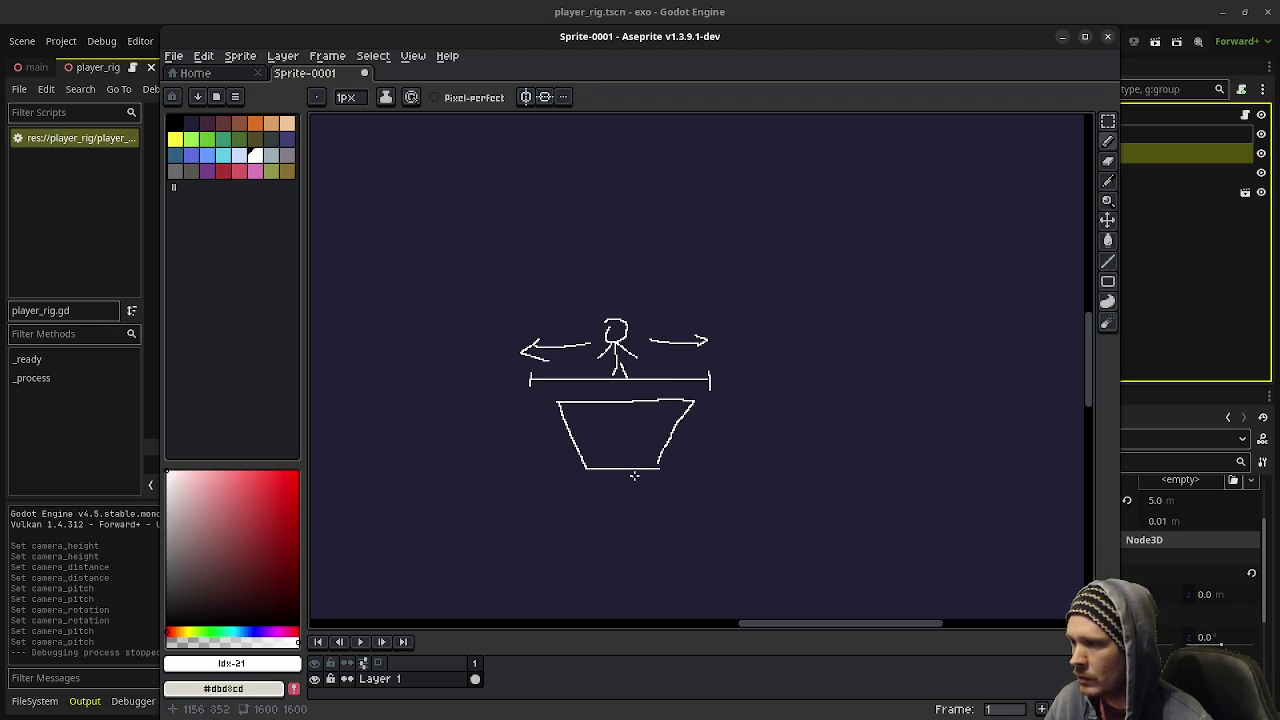
# - Add angled arrows off both sides of the trapezoid, then minimise Aseprite
pyautogui.moveTo(568, 424); pyautogui.dragTo(549, 445)
pyautogui.moveTo(669, 424); pyautogui.dragTo(719, 443)
pyautogui.moveTo(548, 437)
pyautogui.mouseDown()
pyautogui.moveTo(533, 447)
pyautogui.moveTo(565, 449)
pyautogui.mouseUp()
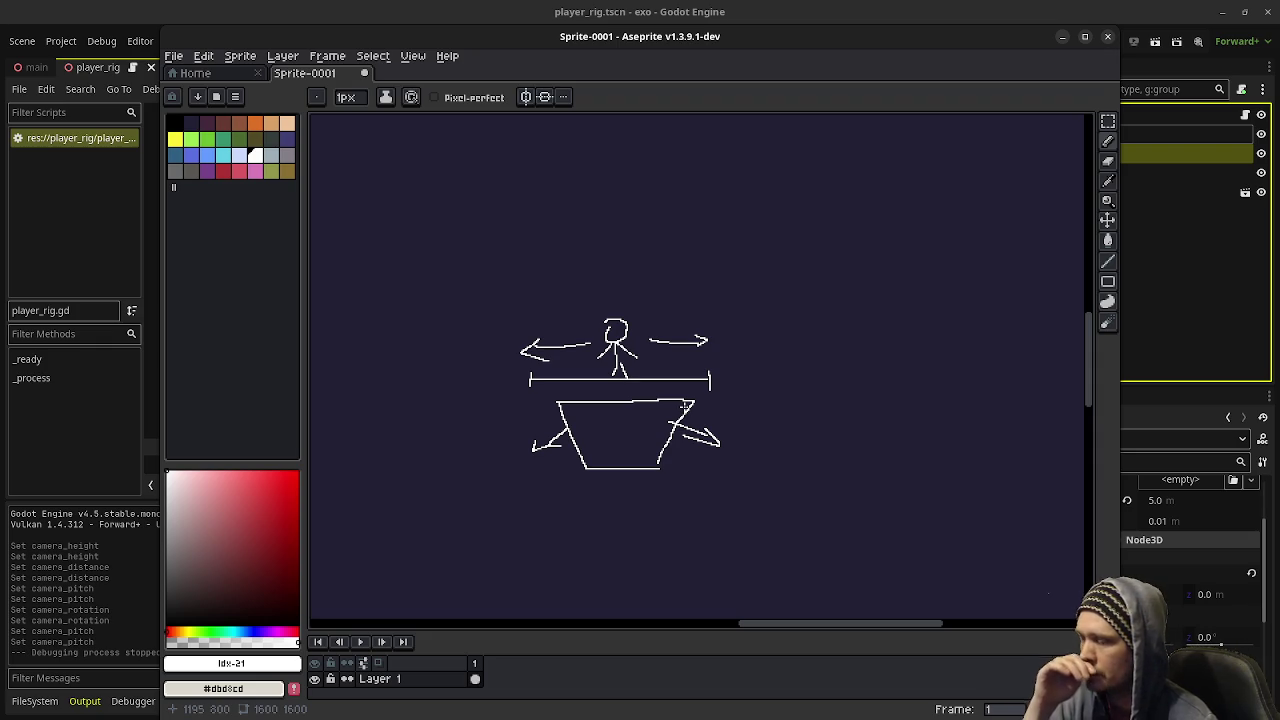
pyautogui.click(804, 309)
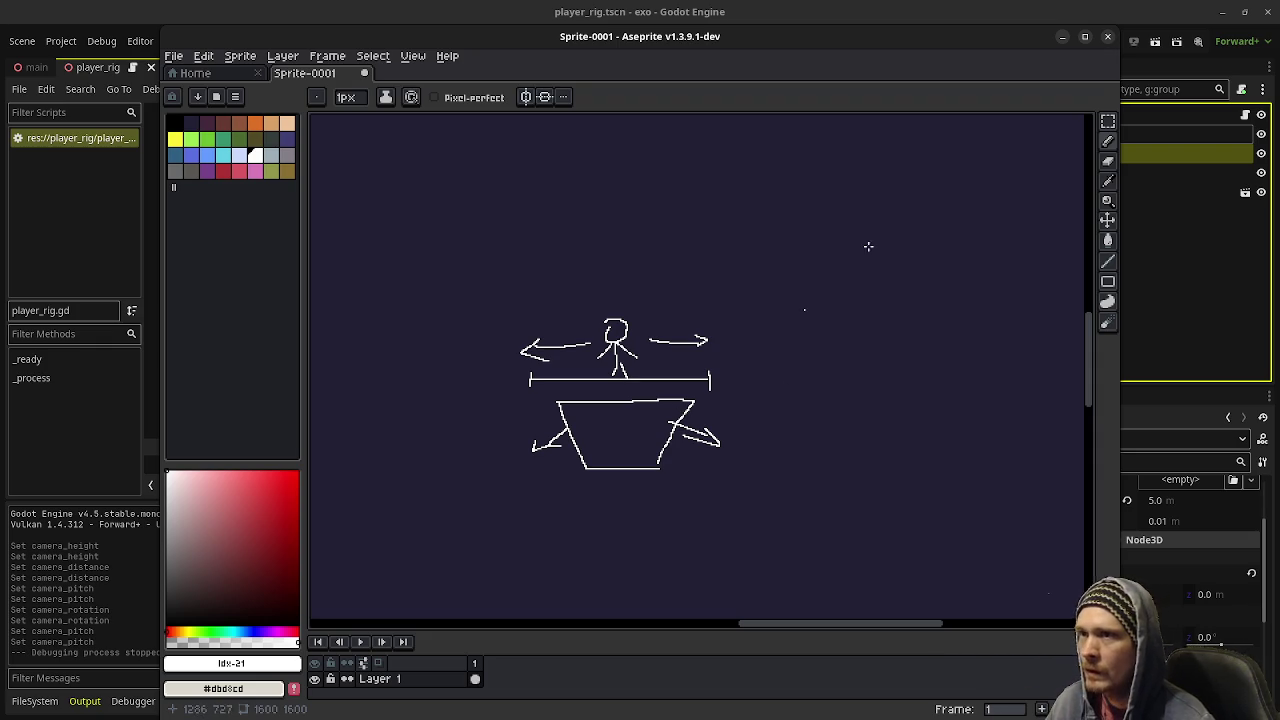
pyautogui.click(1062, 37)
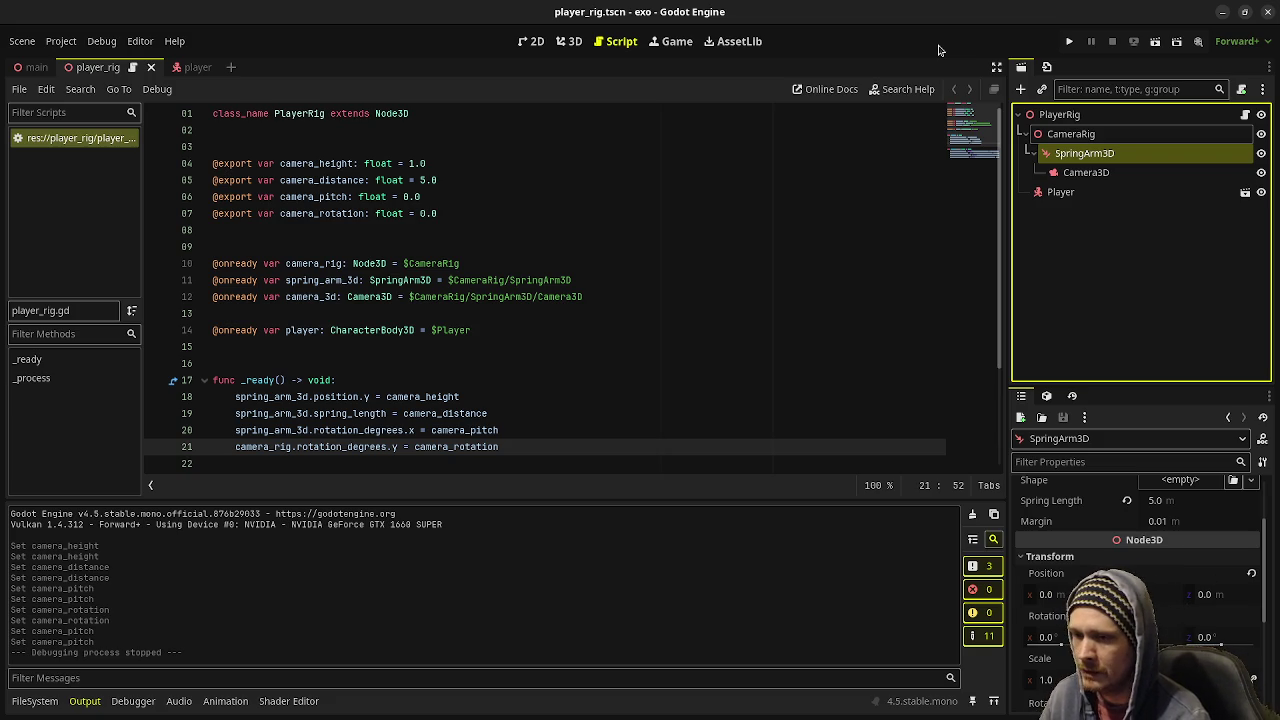
pyautogui.click(544, 396)
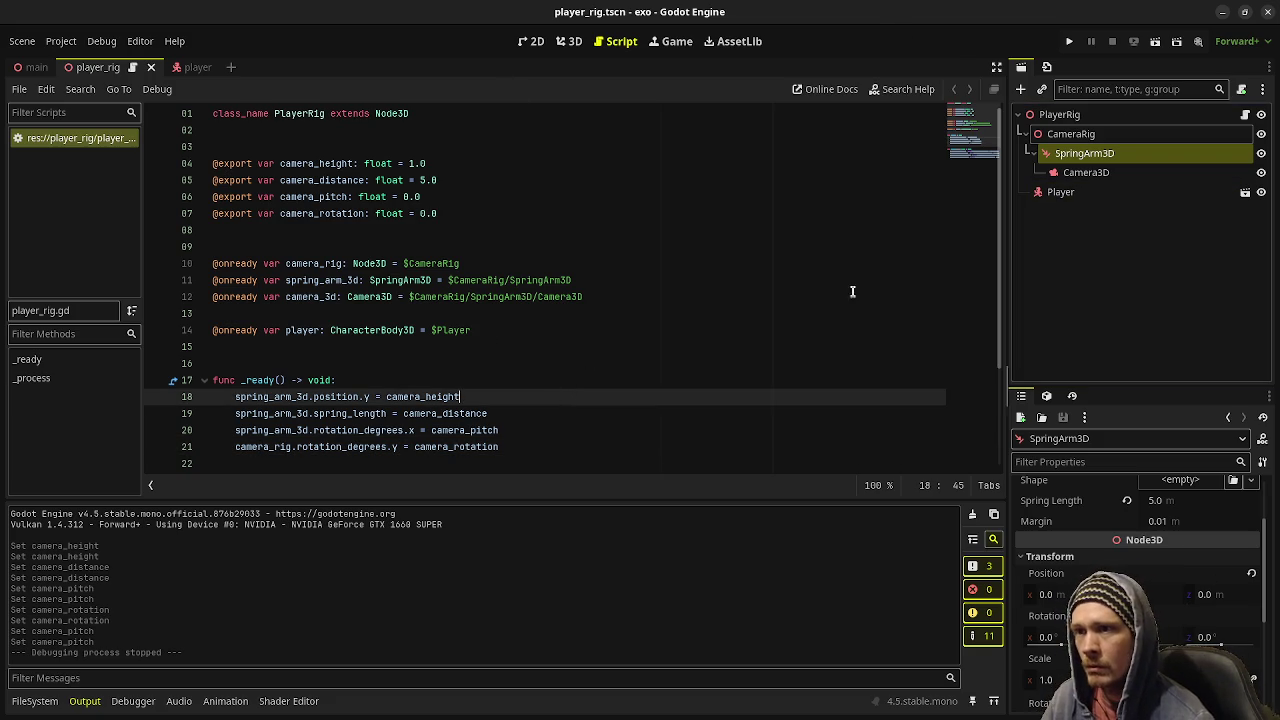
pyautogui.click(548, 348)
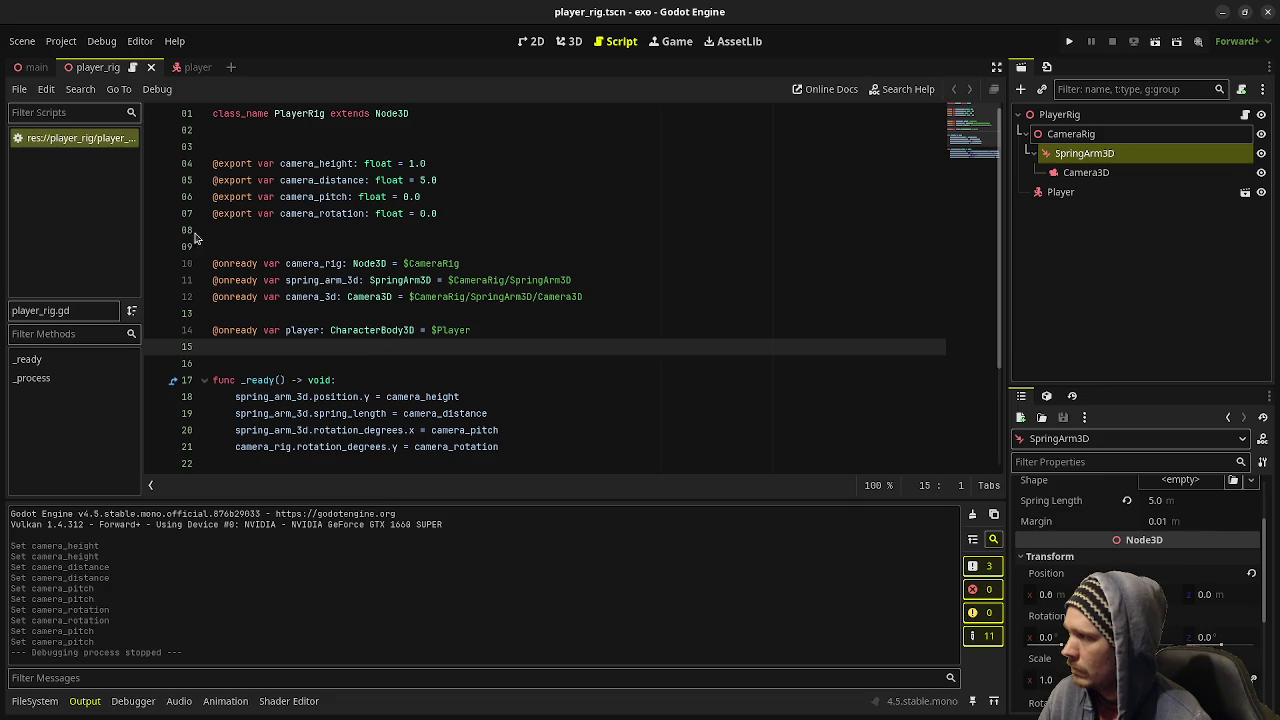
pyautogui.scroll(-3, 315, 384)
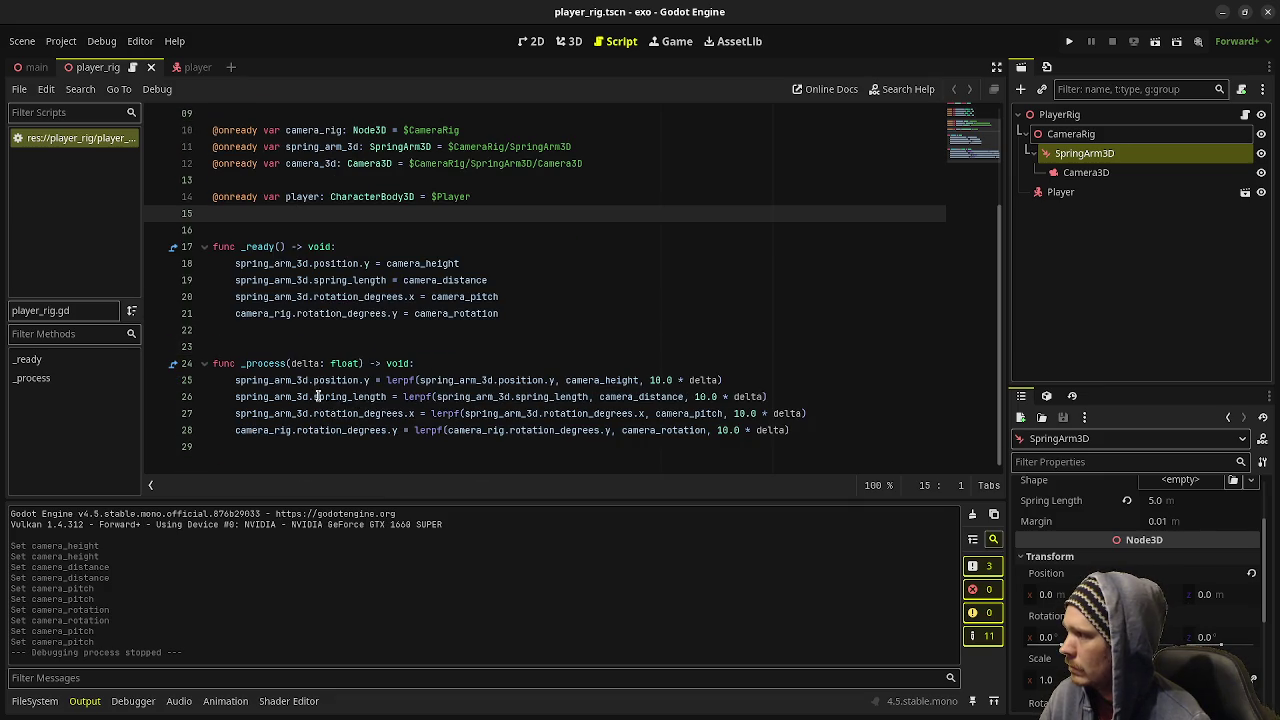
pyautogui.scroll(3, 357, 400)
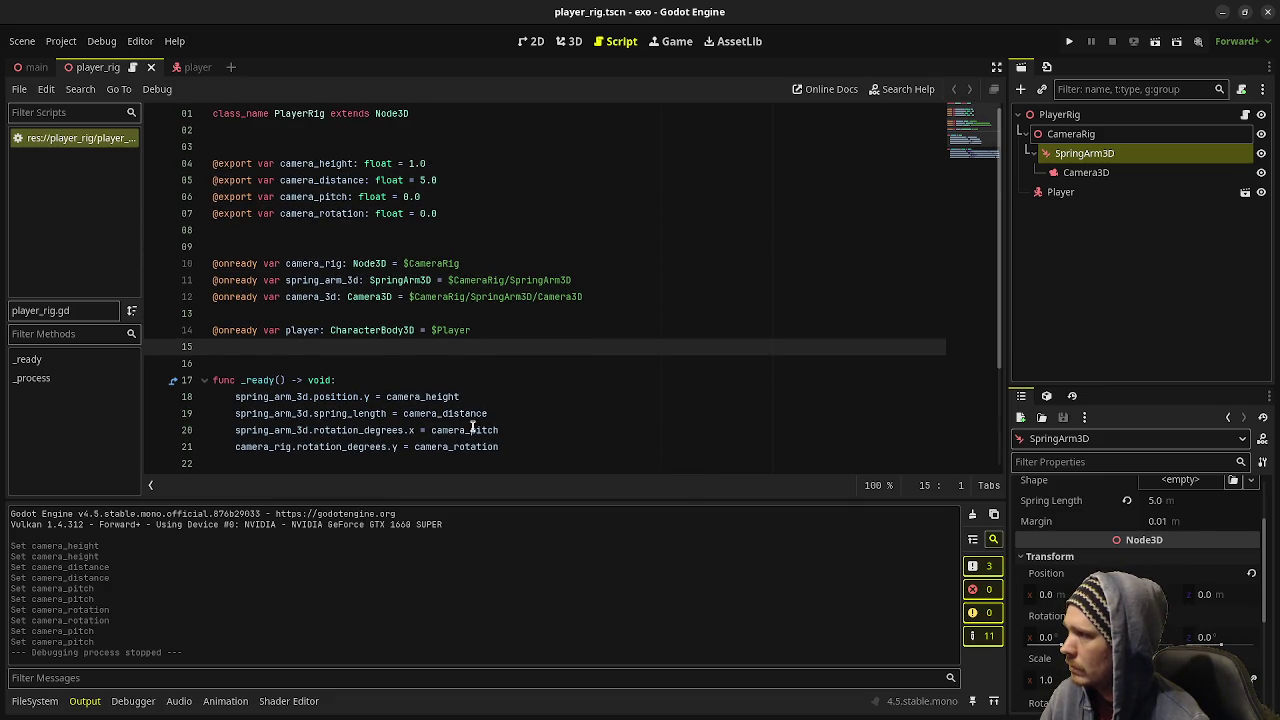
pyautogui.click(367, 249)
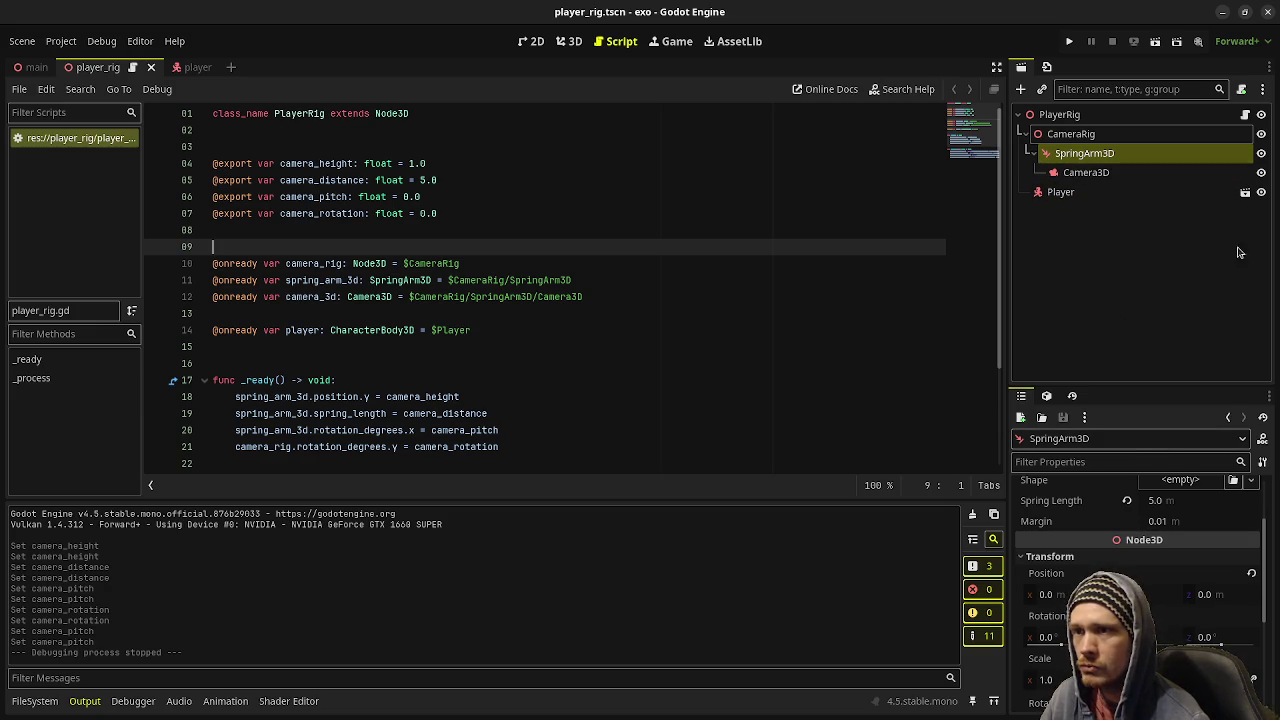
pyautogui.click(440, 213)
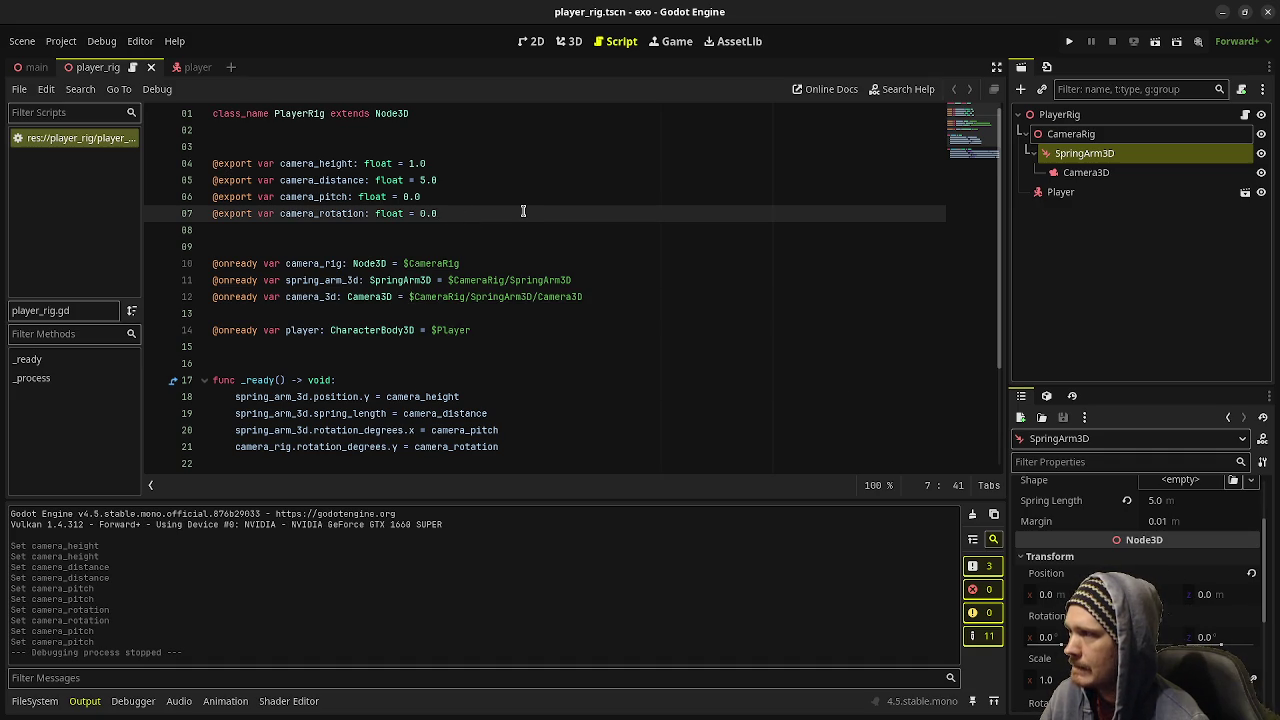
pyautogui.press('Return')
pyautogui.press('Return')
pyautogui.write('@export var')
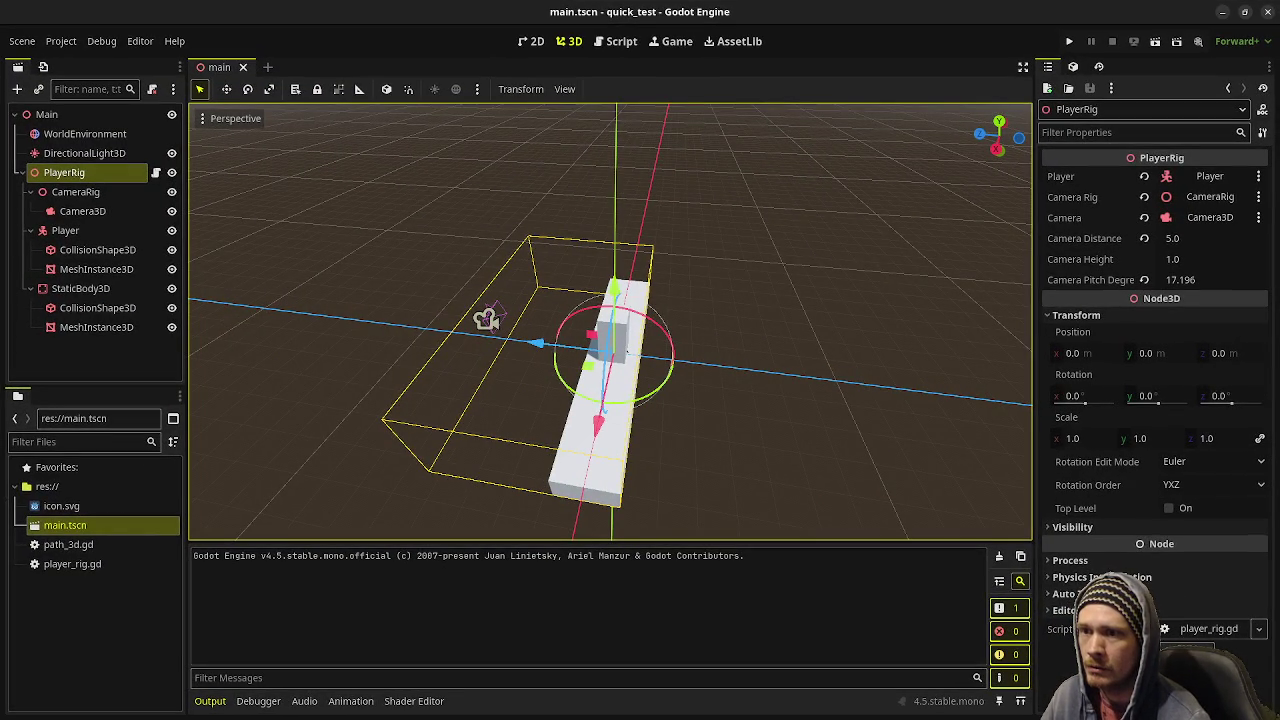
pyautogui.hotkey('alt', 'Tab')
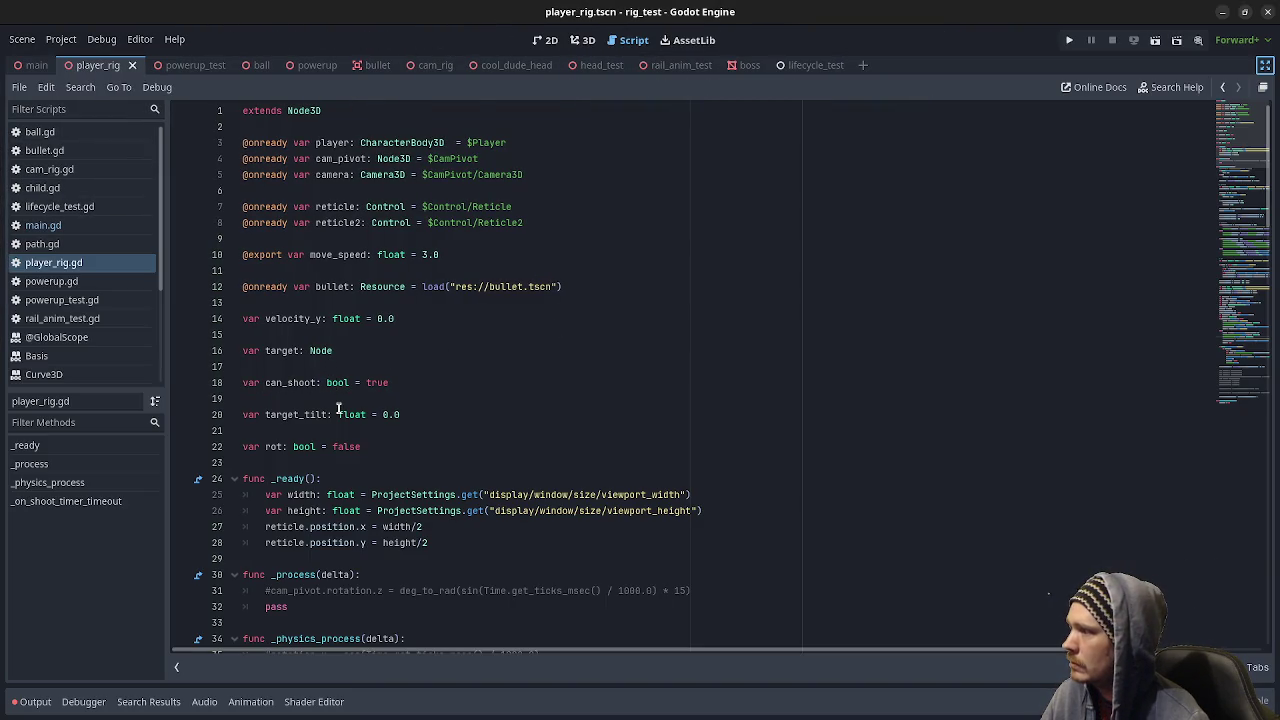
pyautogui.scroll(-2, 460, 490)
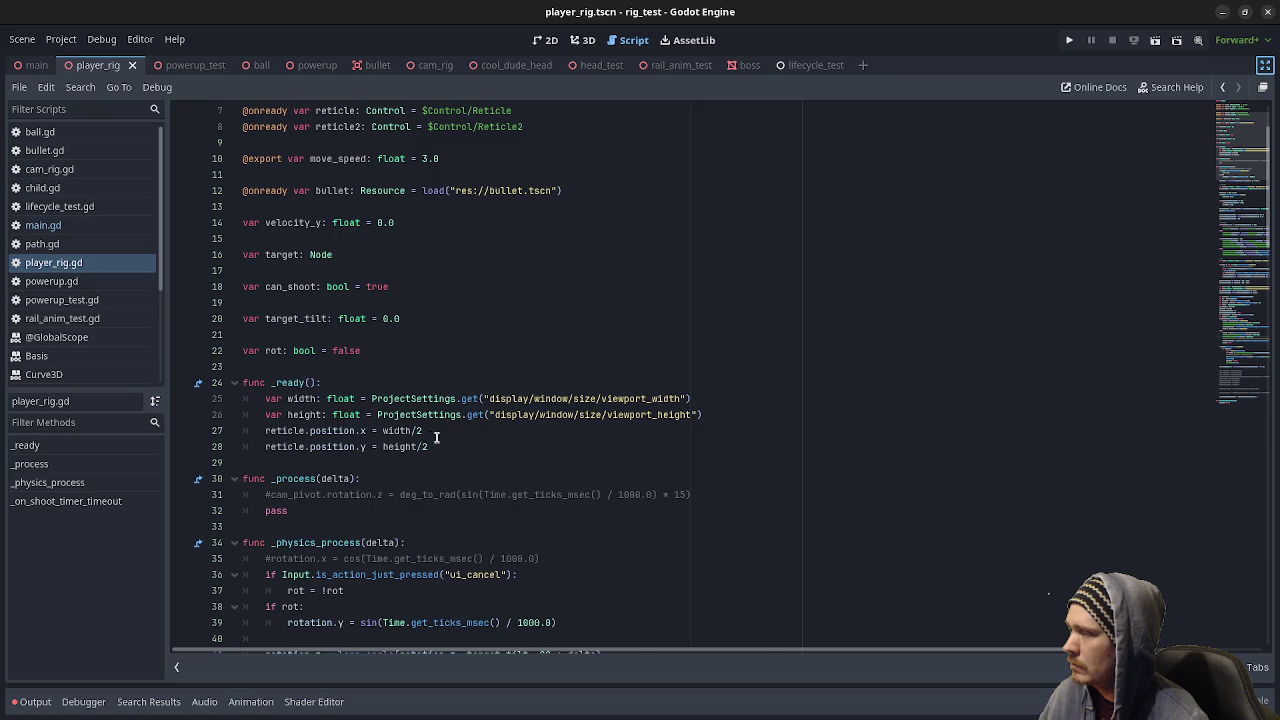
pyautogui.scroll(-4, 440, 440)
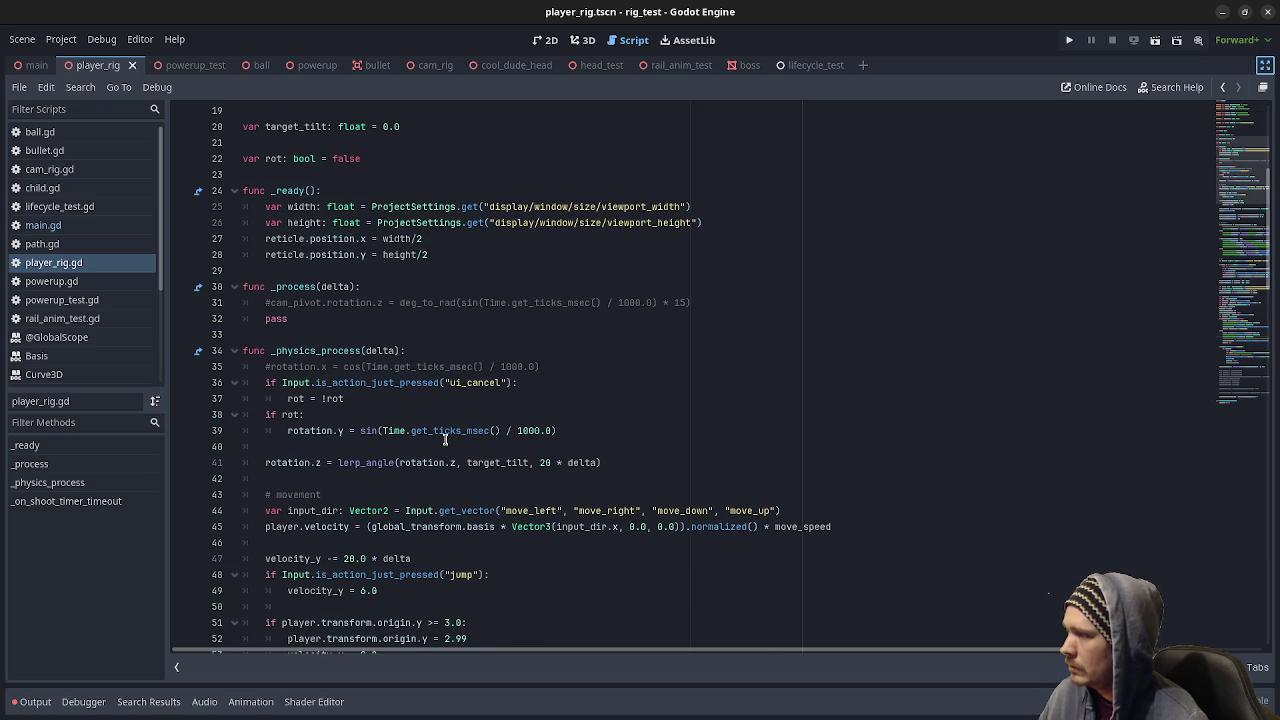
pyautogui.scroll(-2, 445, 440)
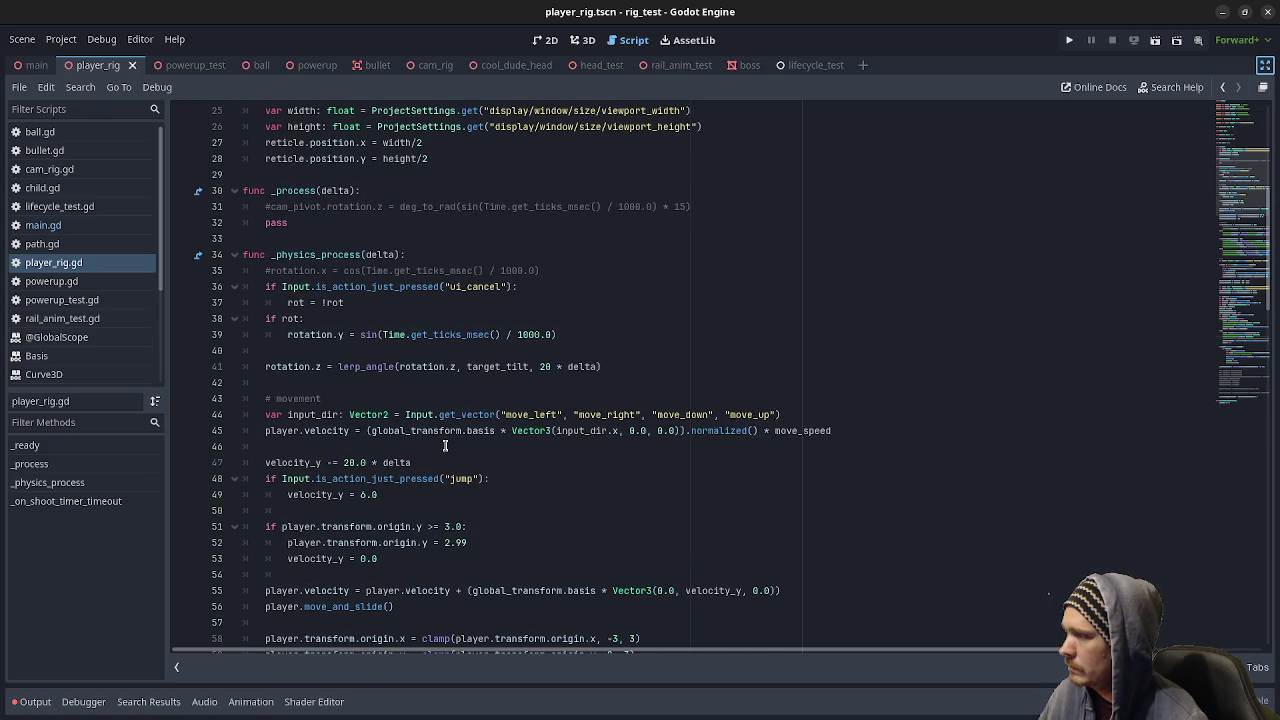
pyautogui.scroll(-1, 440, 450)
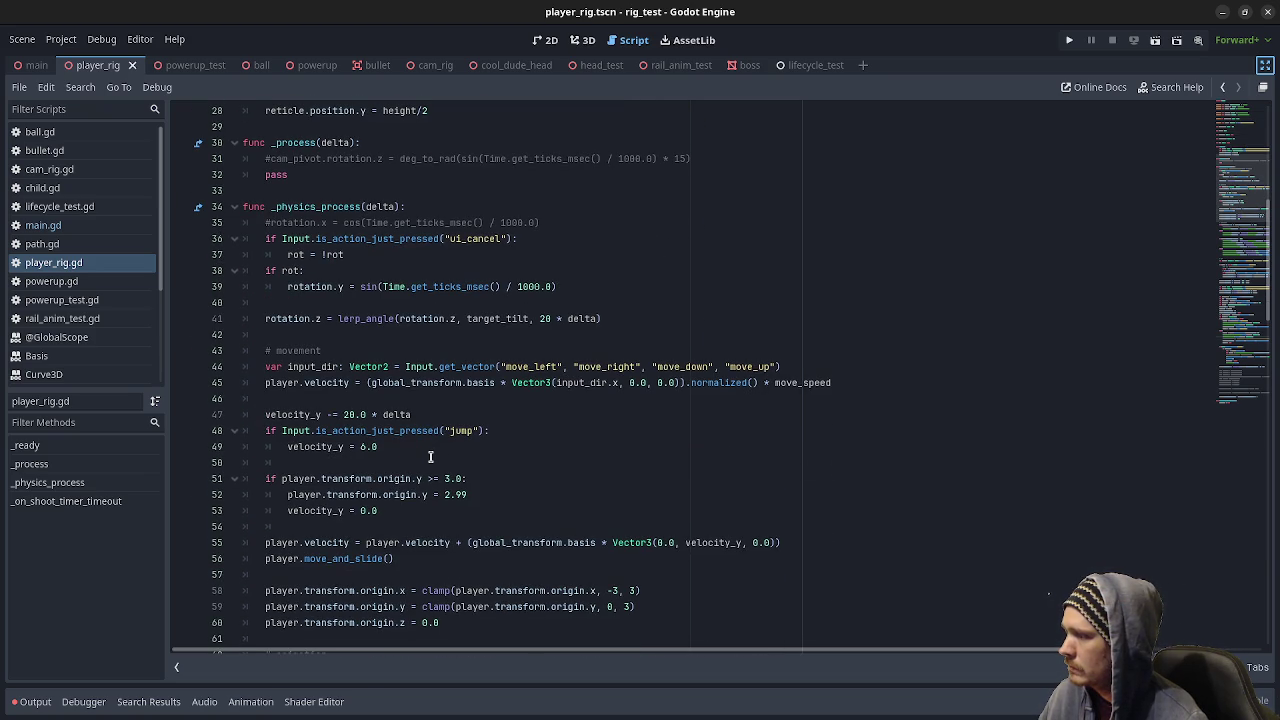
pyautogui.scroll(-1, 430, 457)
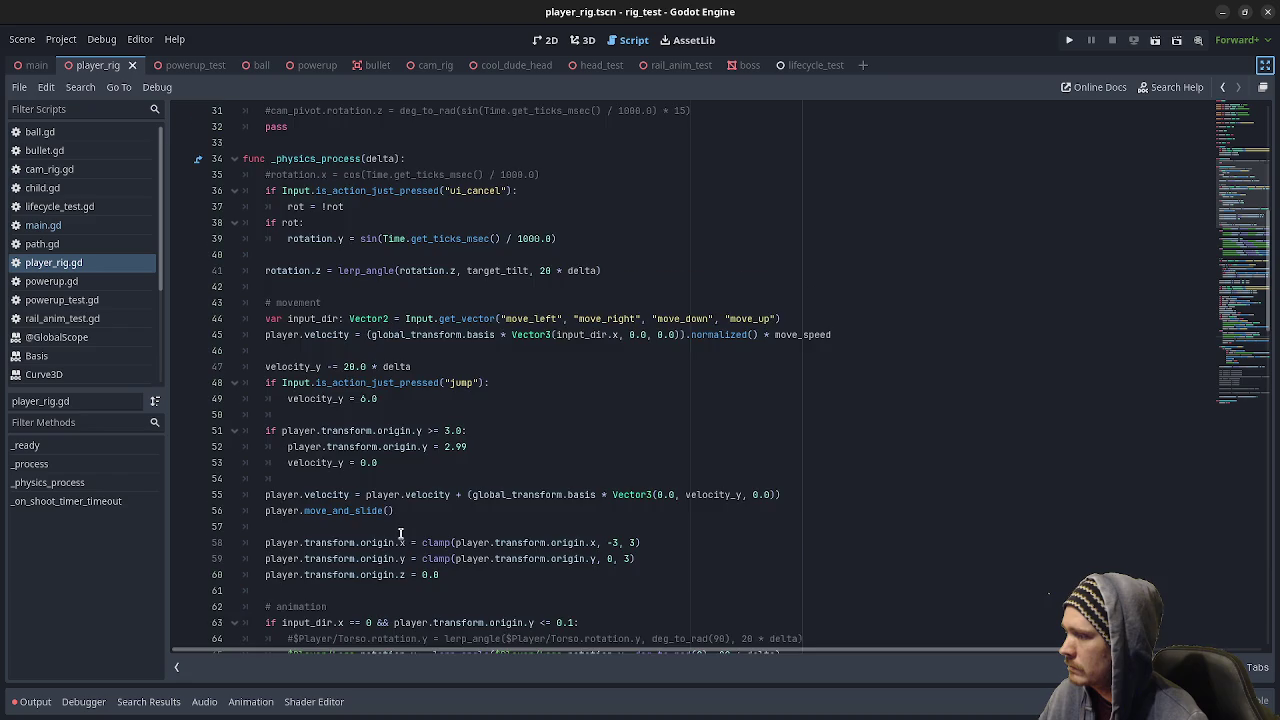
pyautogui.scroll(-2, 400, 532)
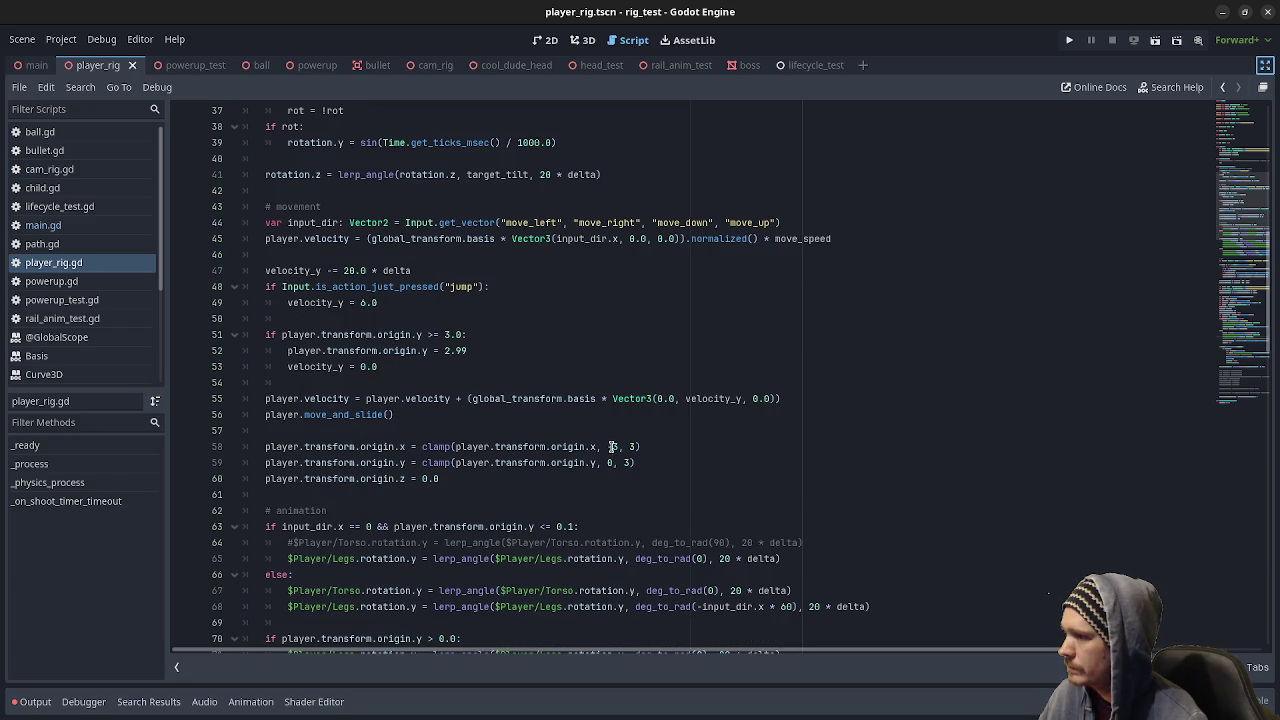
pyautogui.scroll(4, 400, 470)
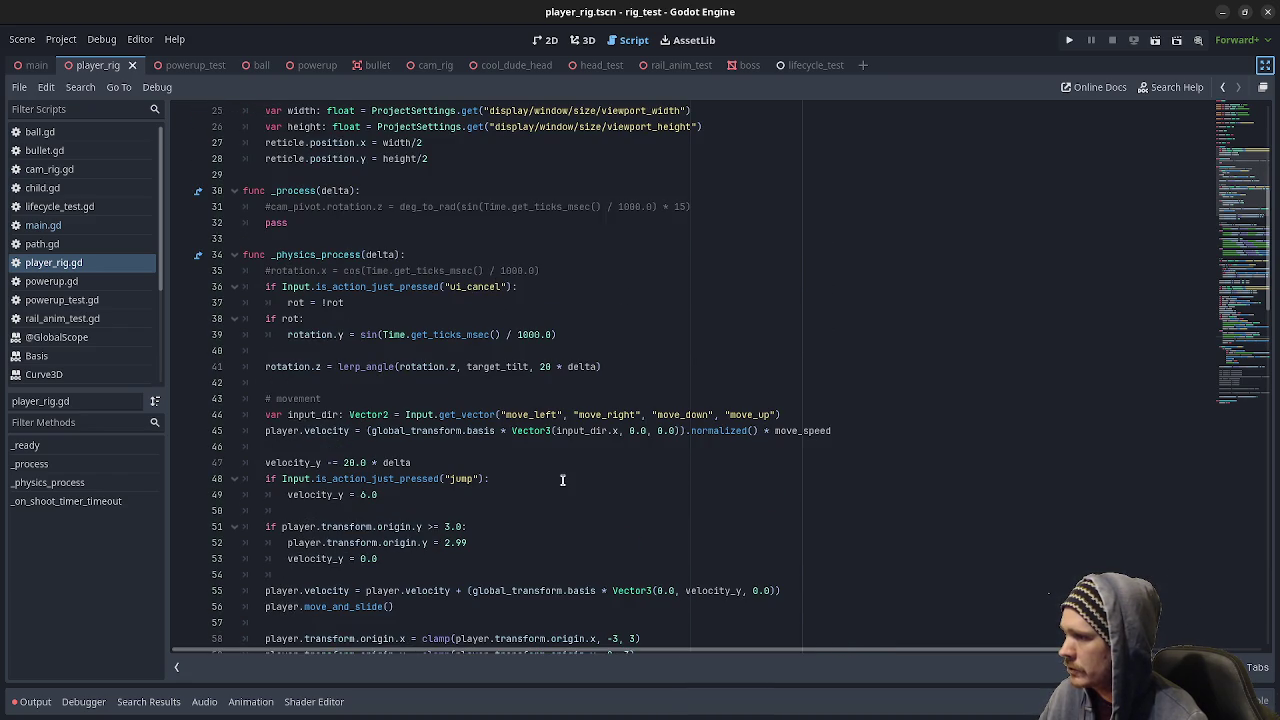
pyautogui.scroll(-1, 551, 474)
pyautogui.scroll(1, 560, 488)
pyautogui.scroll(1, 558, 487)
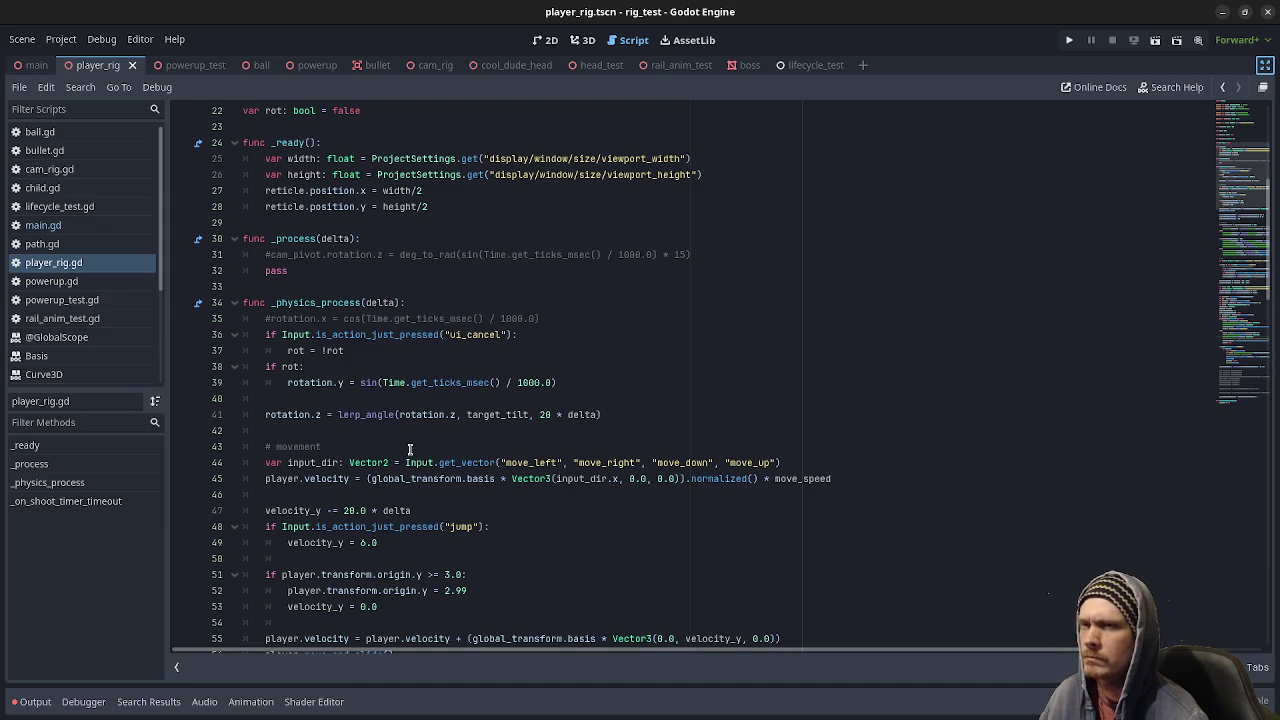
pyautogui.moveTo(288, 318); pyautogui.dragTo(318, 382)
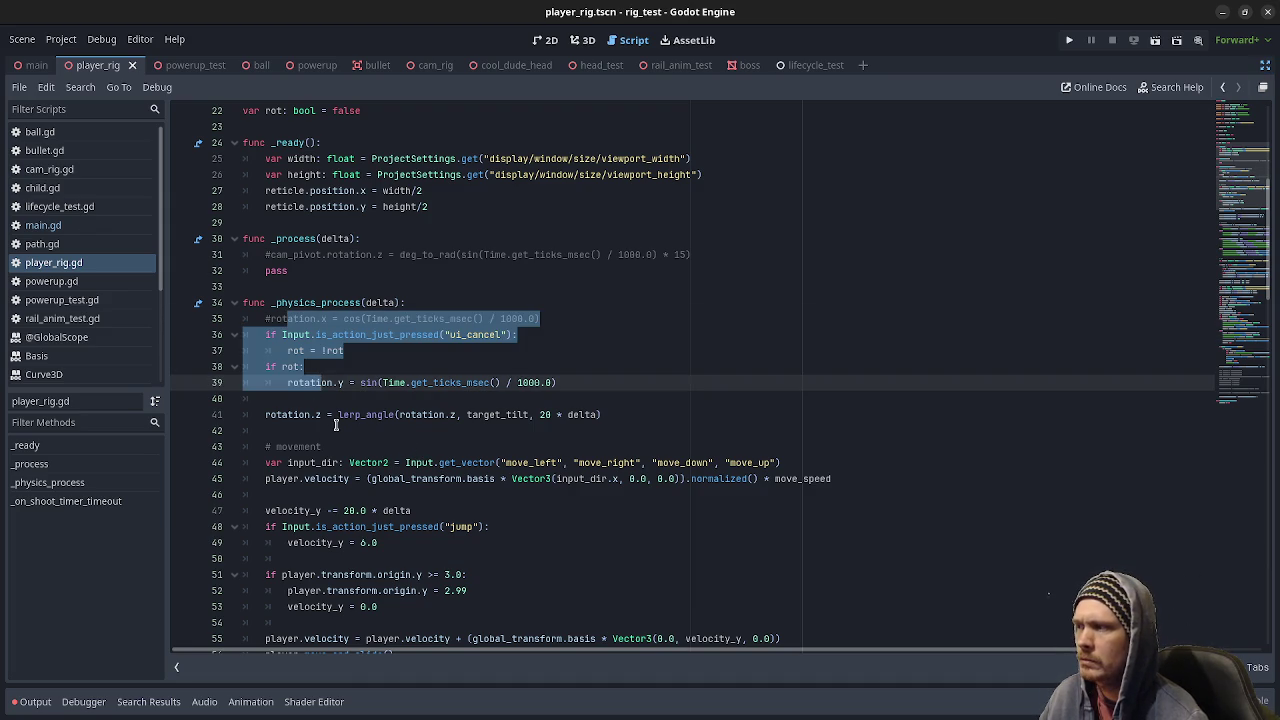
pyautogui.click(410, 414)
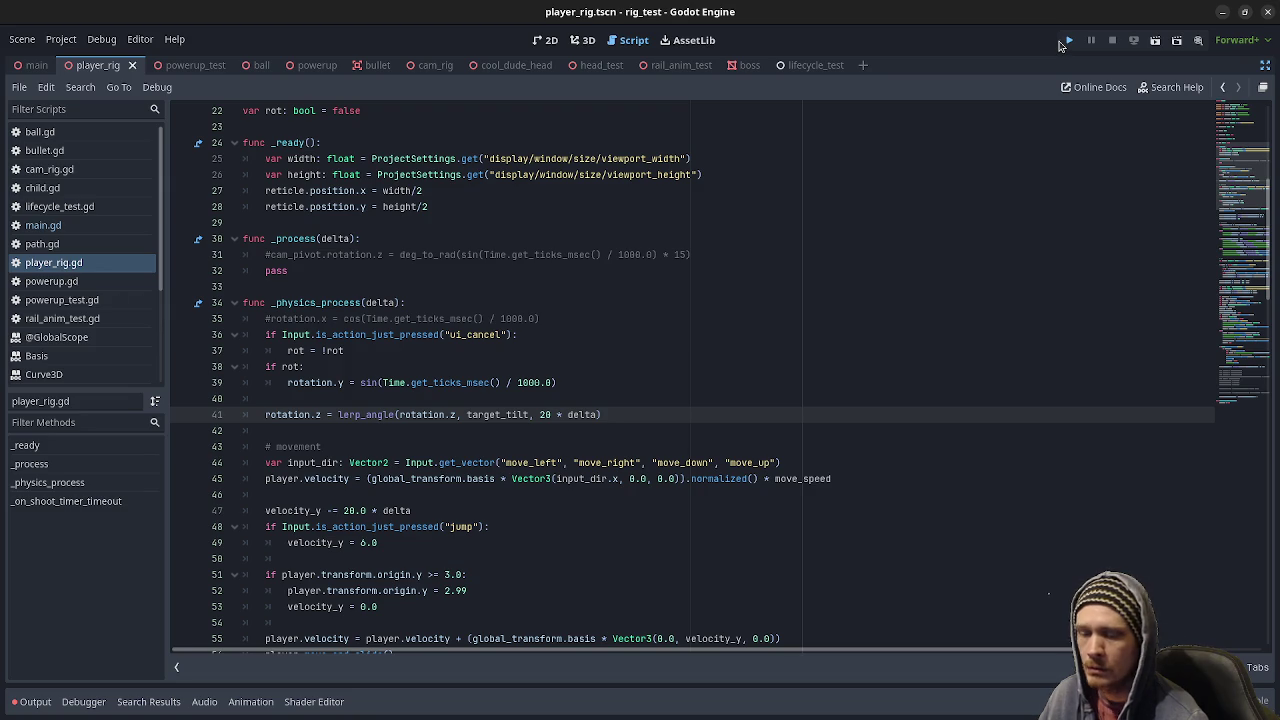
pyautogui.click(1066, 41)
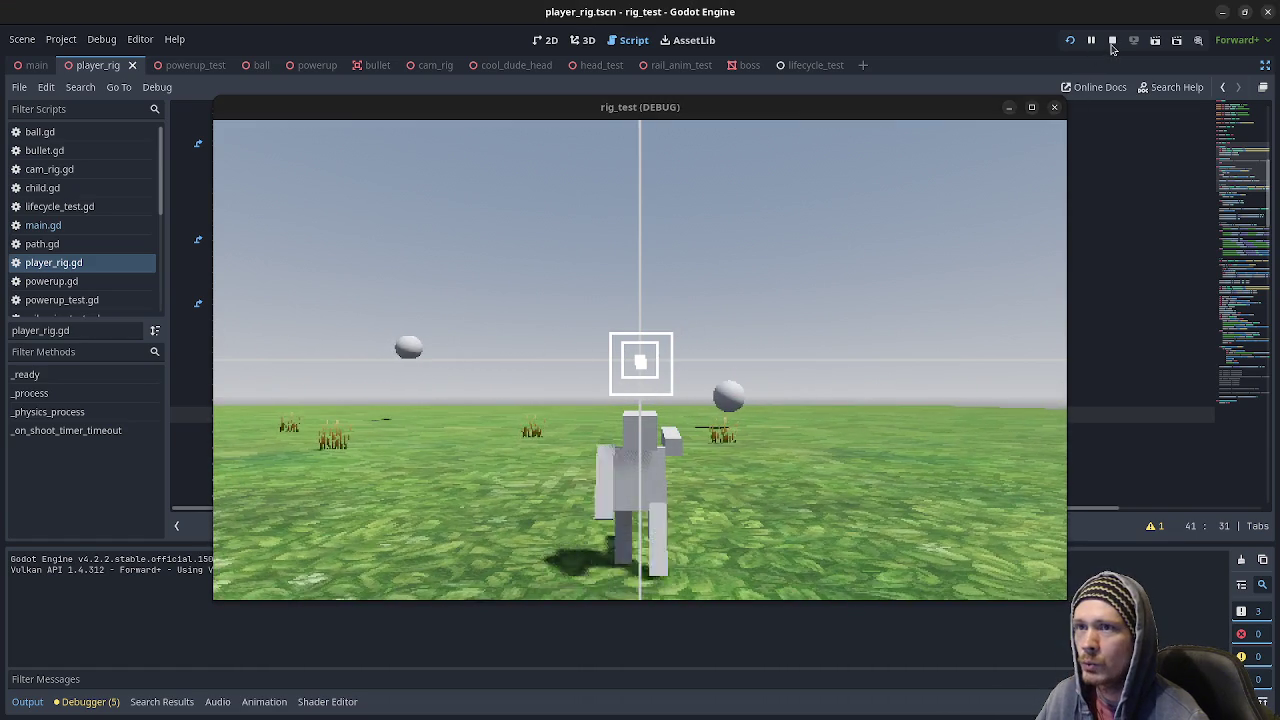
# - Stop the running rig_test game with F8, scroll the script, and minimize that window
pyautogui.press('F8')
pyautogui.click(621, 413)
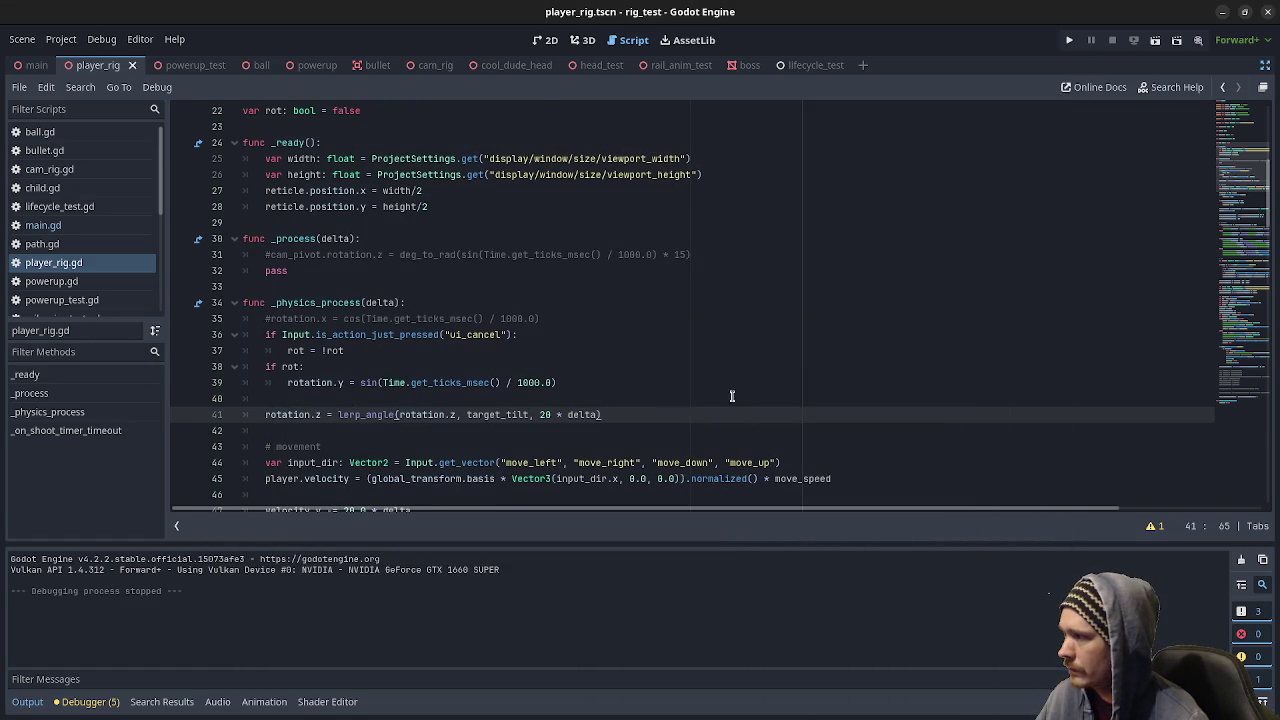
pyautogui.scroll(-1, 716, 367)
pyautogui.scroll(-2, 716, 370)
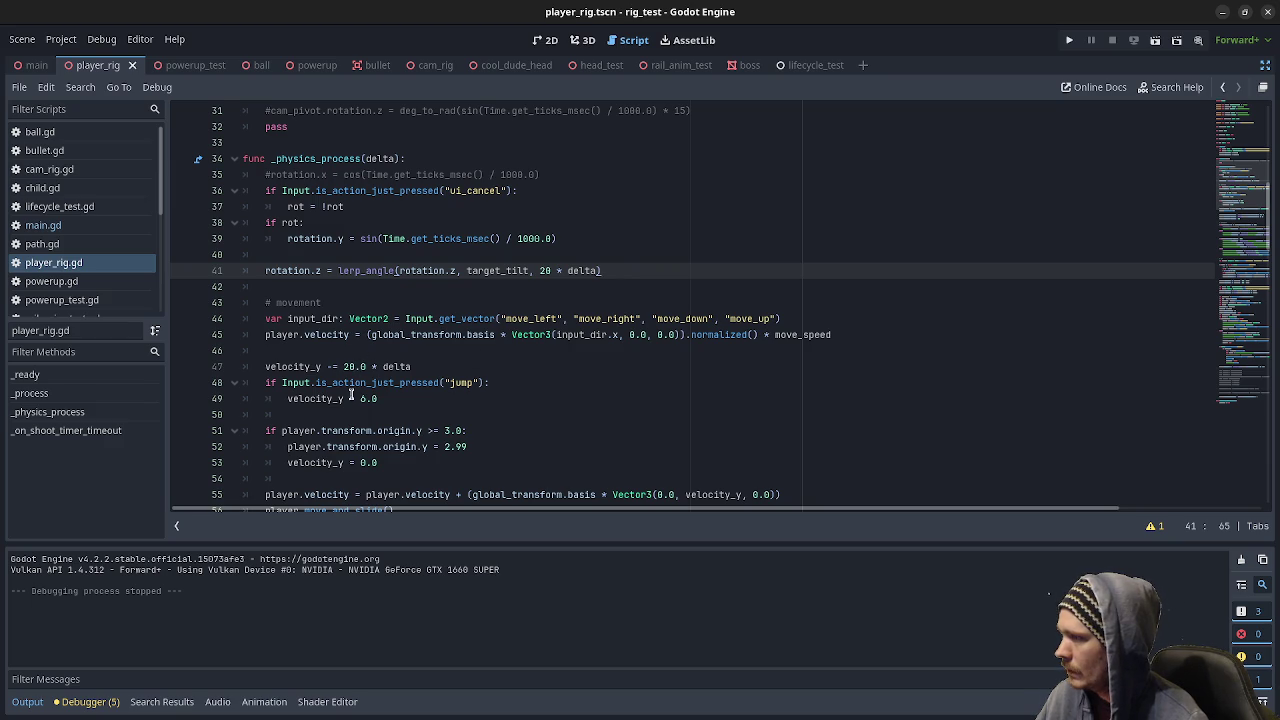
pyautogui.scroll(-1, 352, 398)
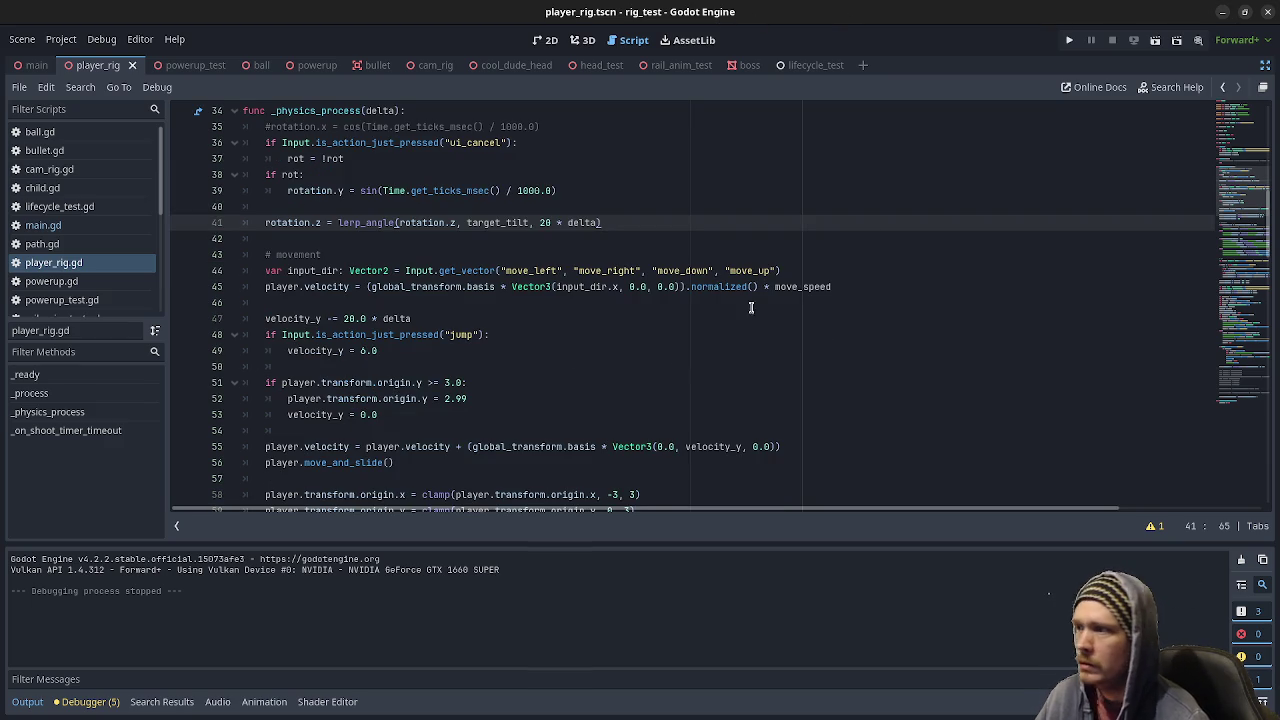
pyautogui.click(1226, 13)
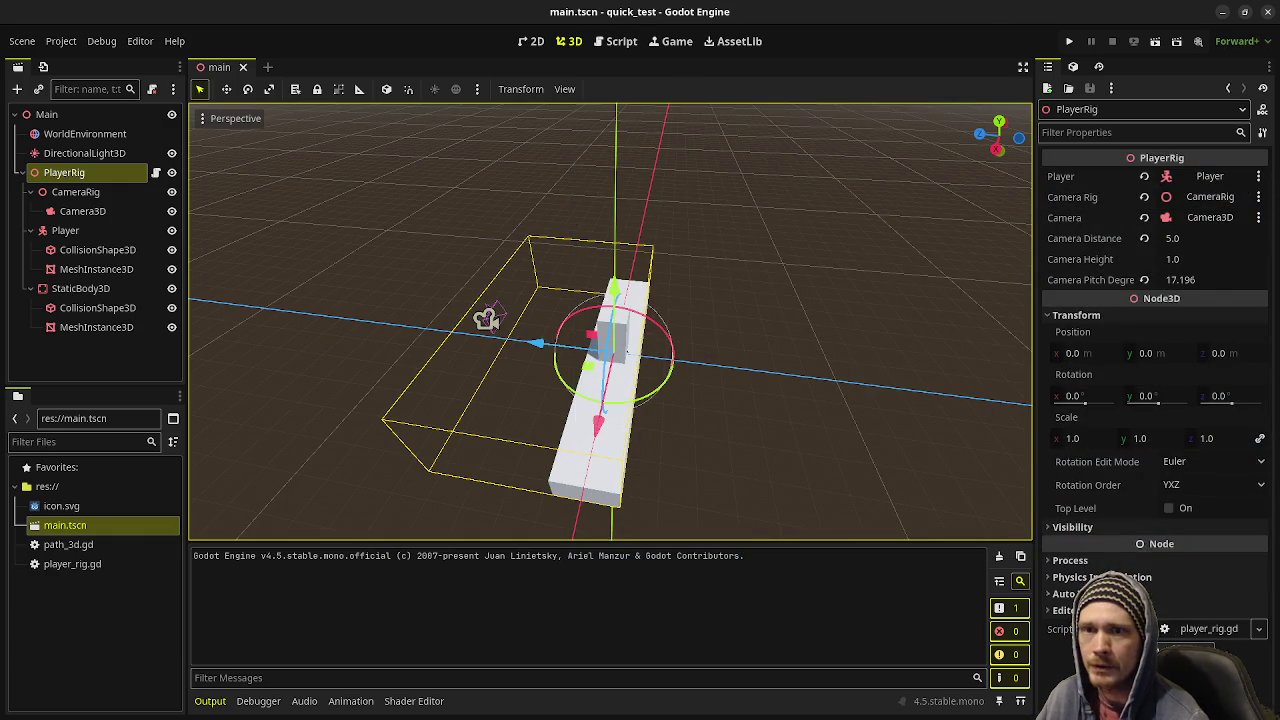
# - Declare an exported rig_width: float = 6.0, replacing the player_horizontal_range name
pyautogui.hotkey('alt', 'Tab')
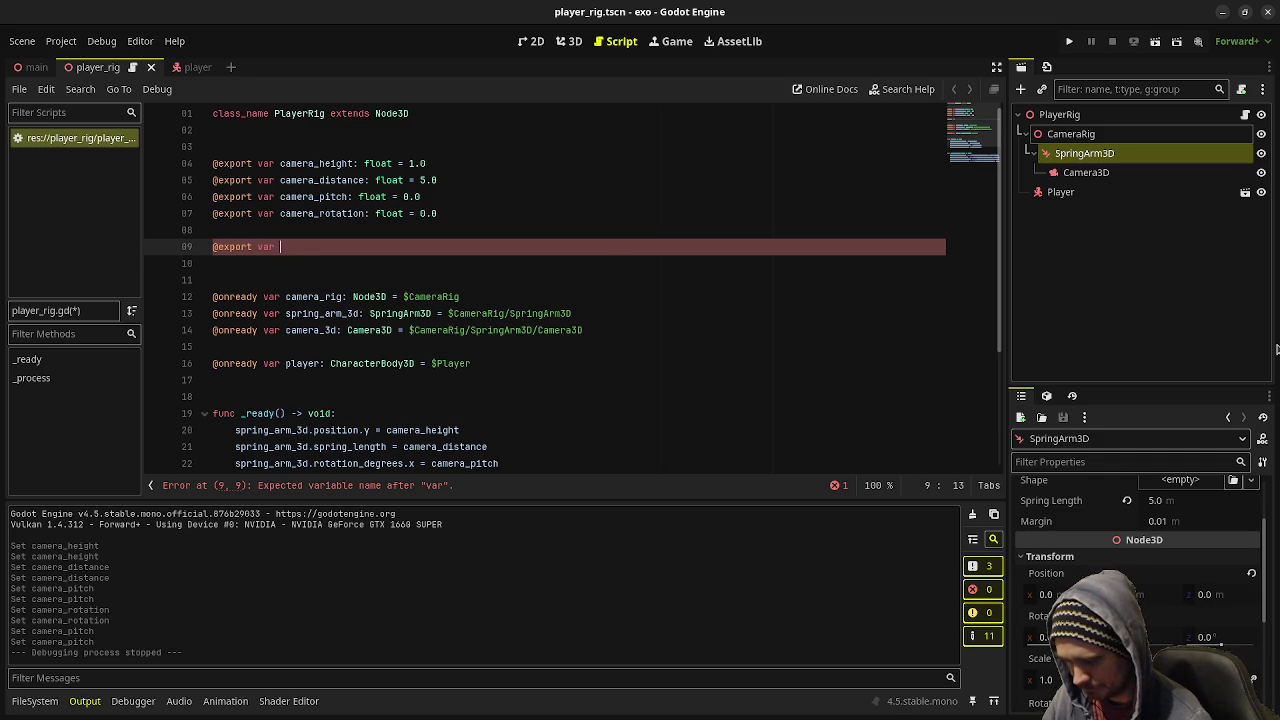
pyautogui.write('player')
pyautogui.write('_horizontal_range')
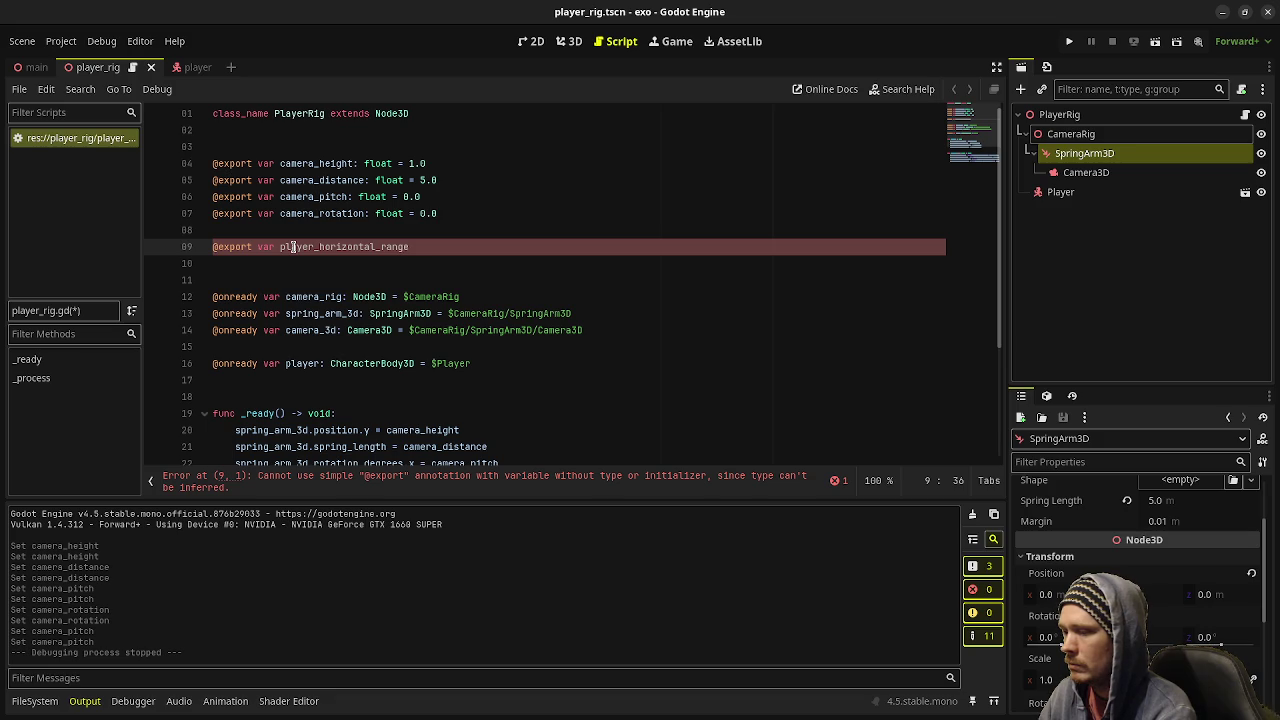
pyautogui.press('BackSpace')
pyautogui.press('BackSpace')
pyautogui.press('BackSpace')
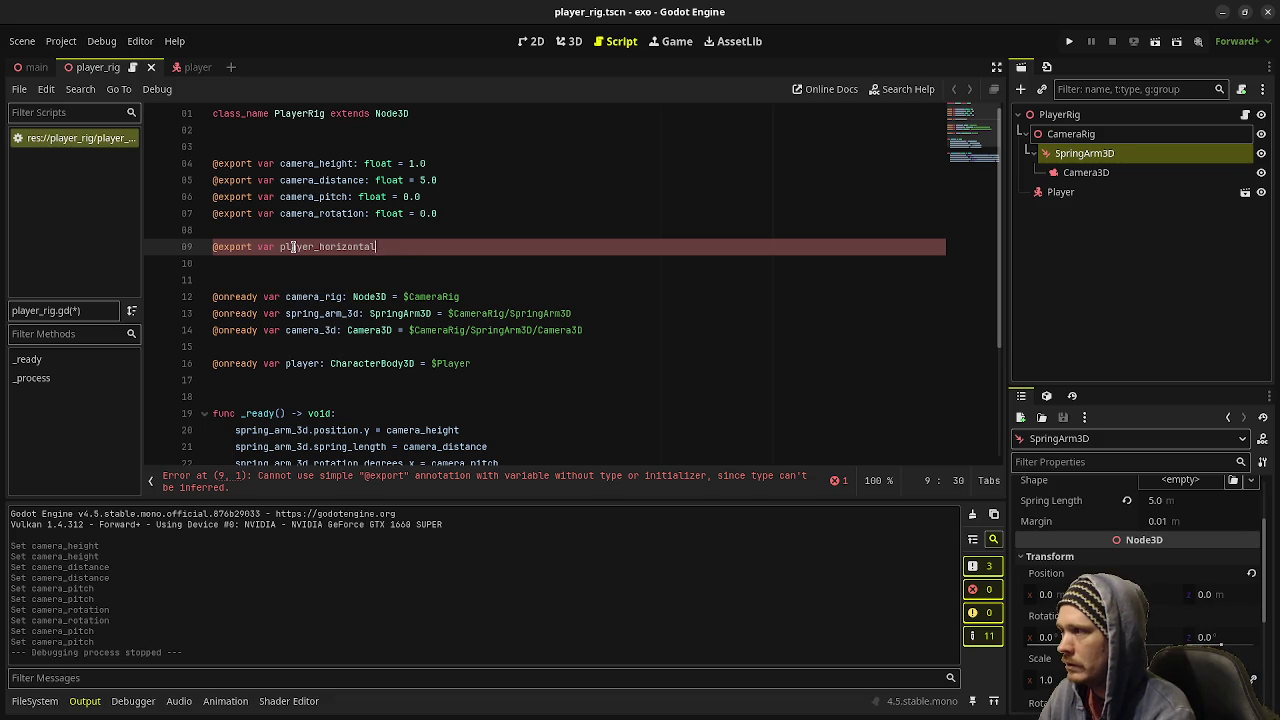
pyautogui.press('BackSpace')
pyautogui.press('BackSpace')
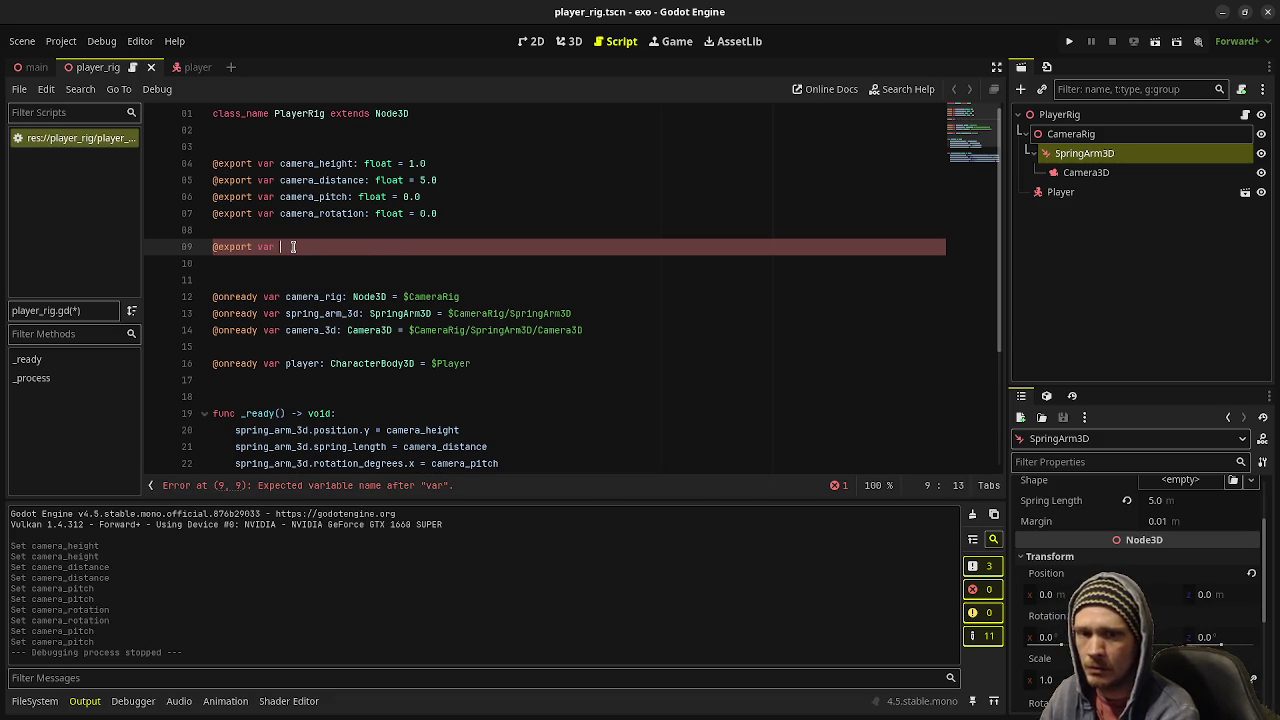
pyautogui.write('g_width: float = 3')
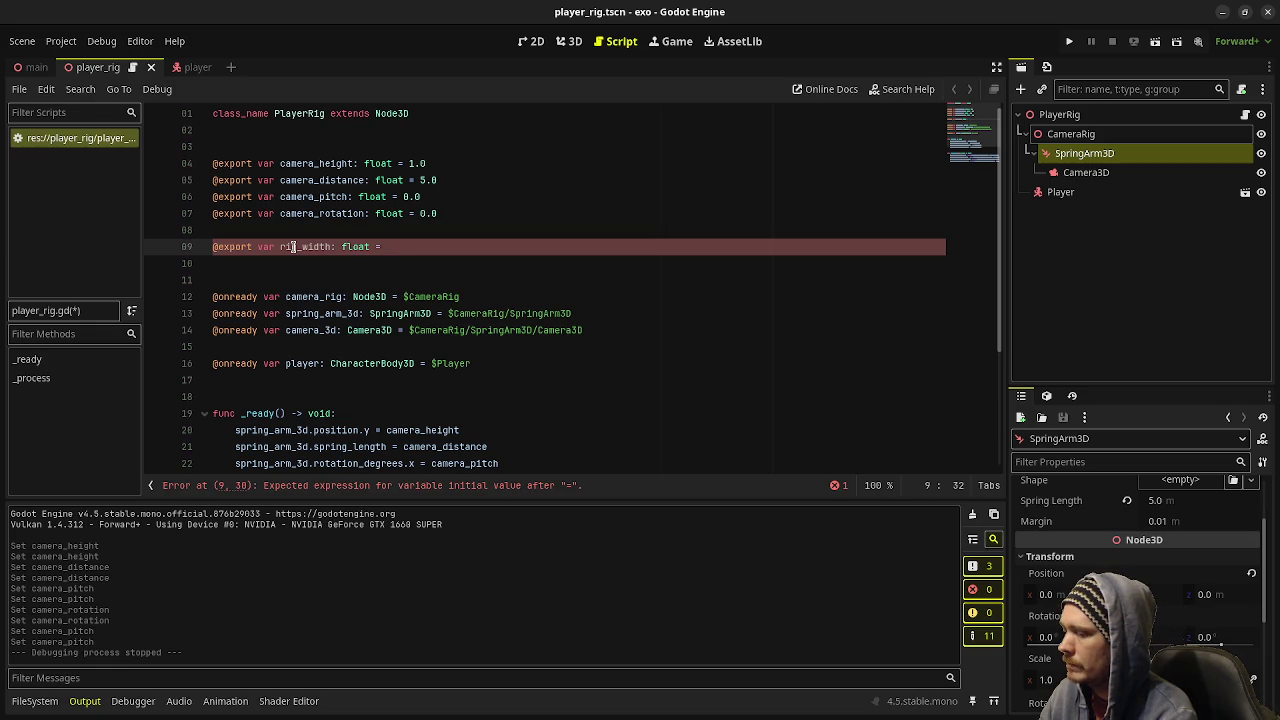
pyautogui.write('6.0')
pyautogui.press('Return')
pyautogui.write('var rig_')
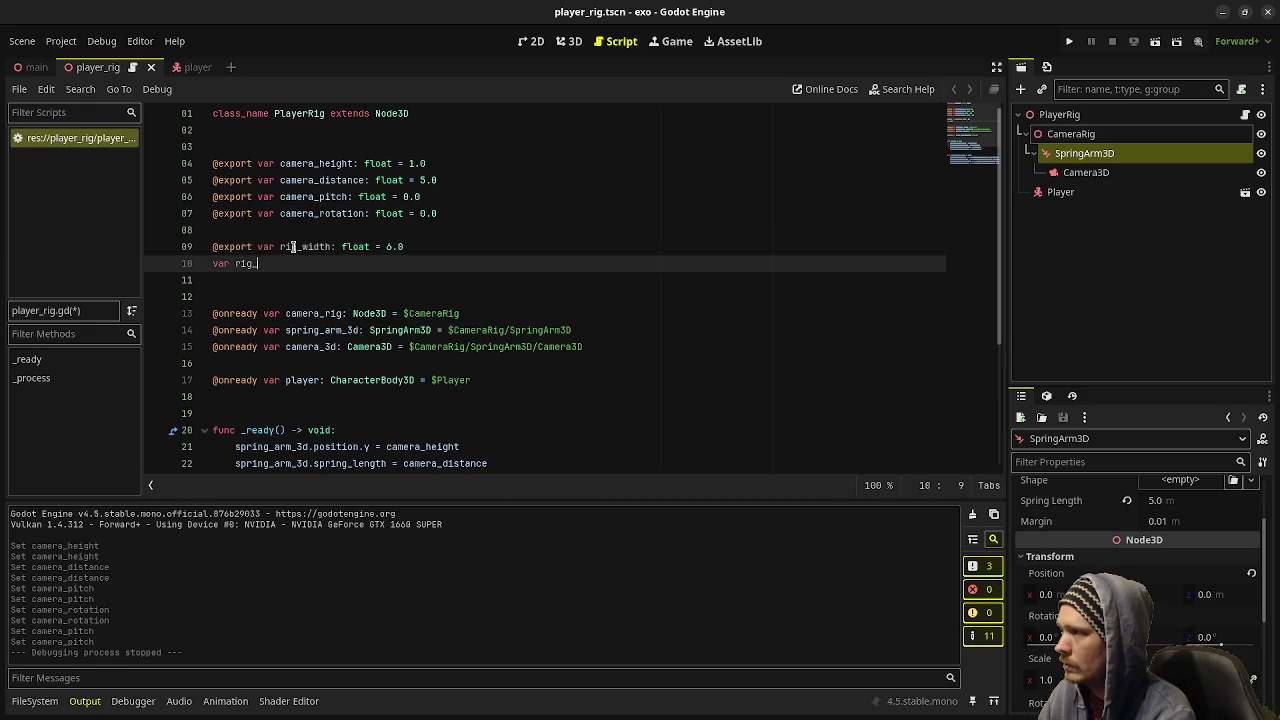
pyautogui.write('half_width')
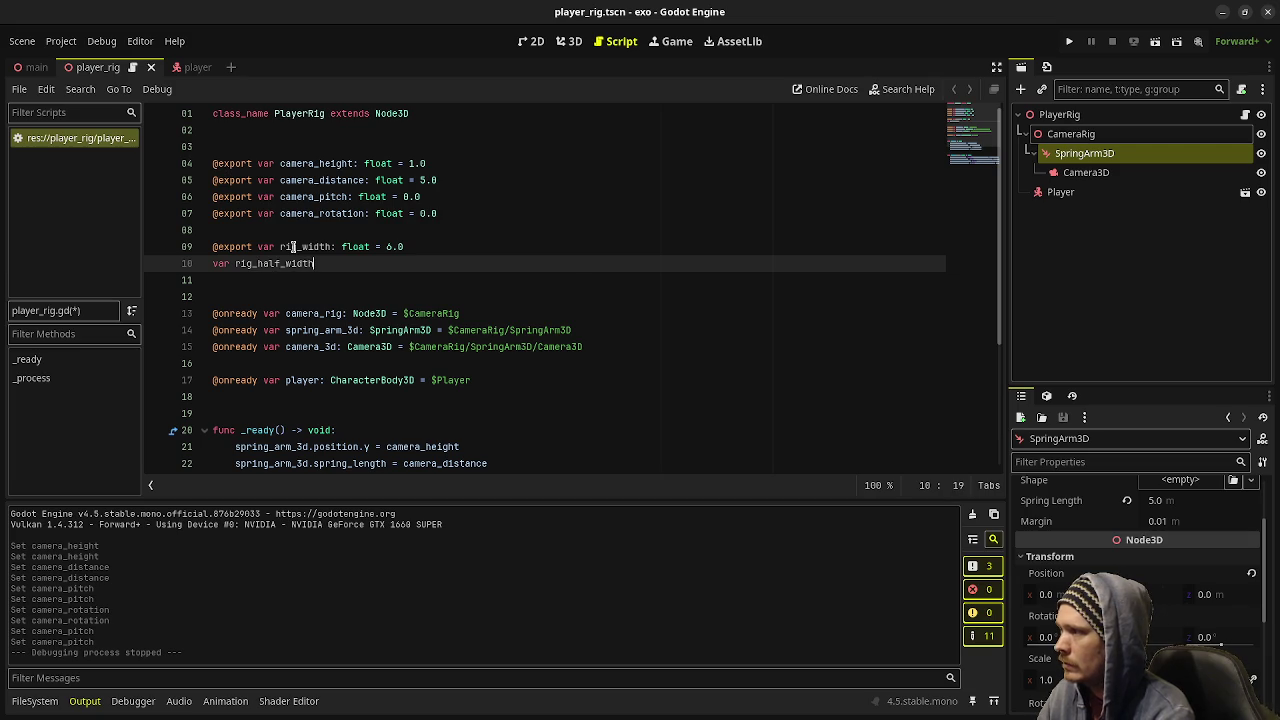
pyautogui.write(': float = rig_width / 2.0')
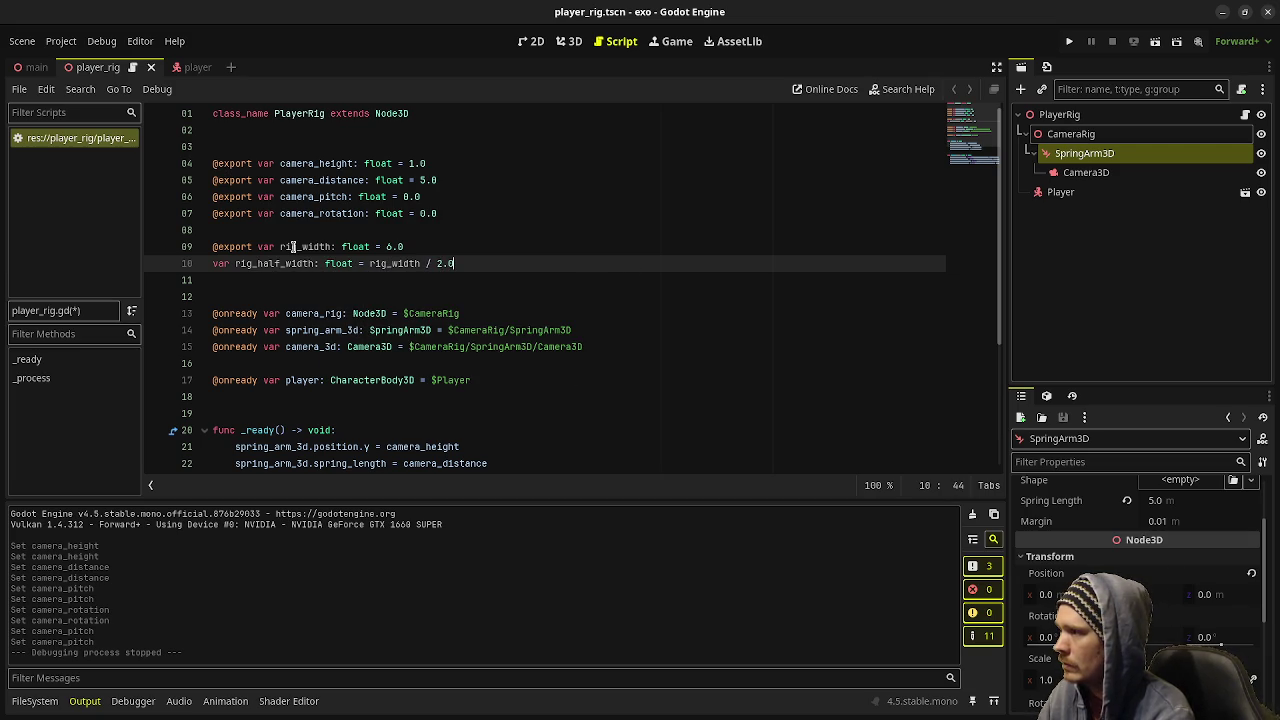
pyautogui.hotkey('ctrl', 's')
pyautogui.click(218, 263)
pyautogui.write('@onready')
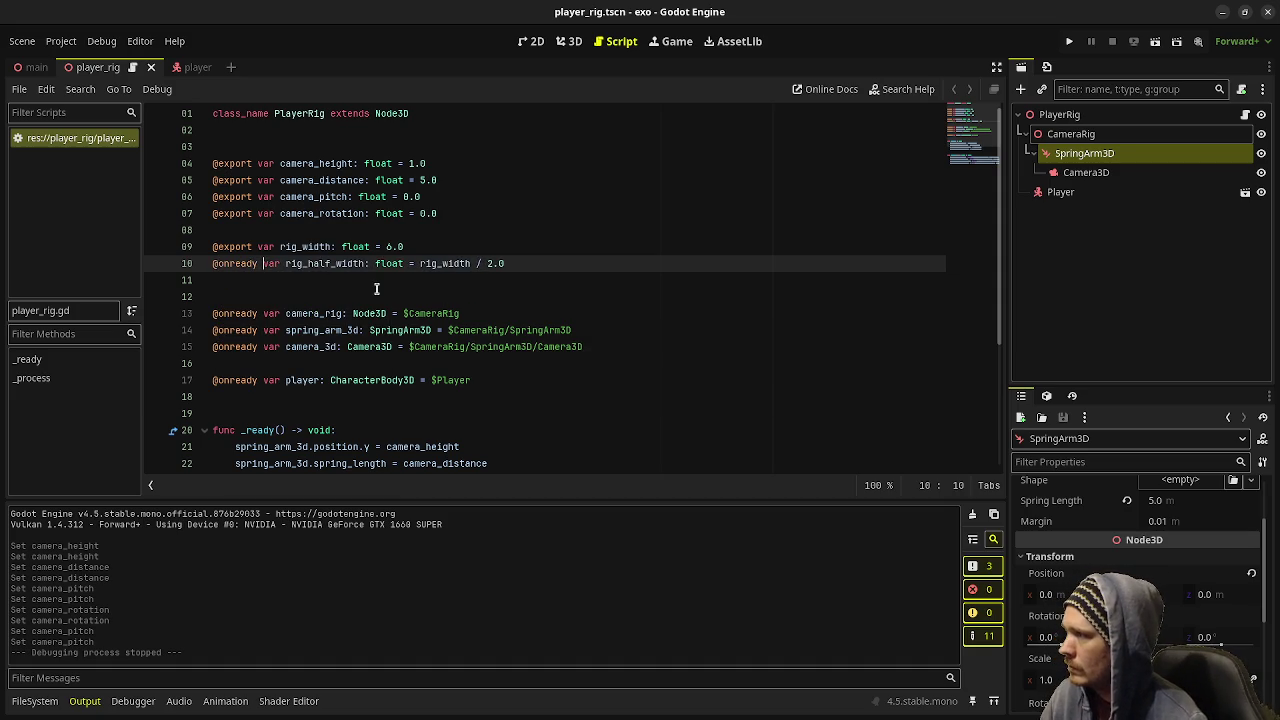
pyautogui.scroll(-4, 385, 320)
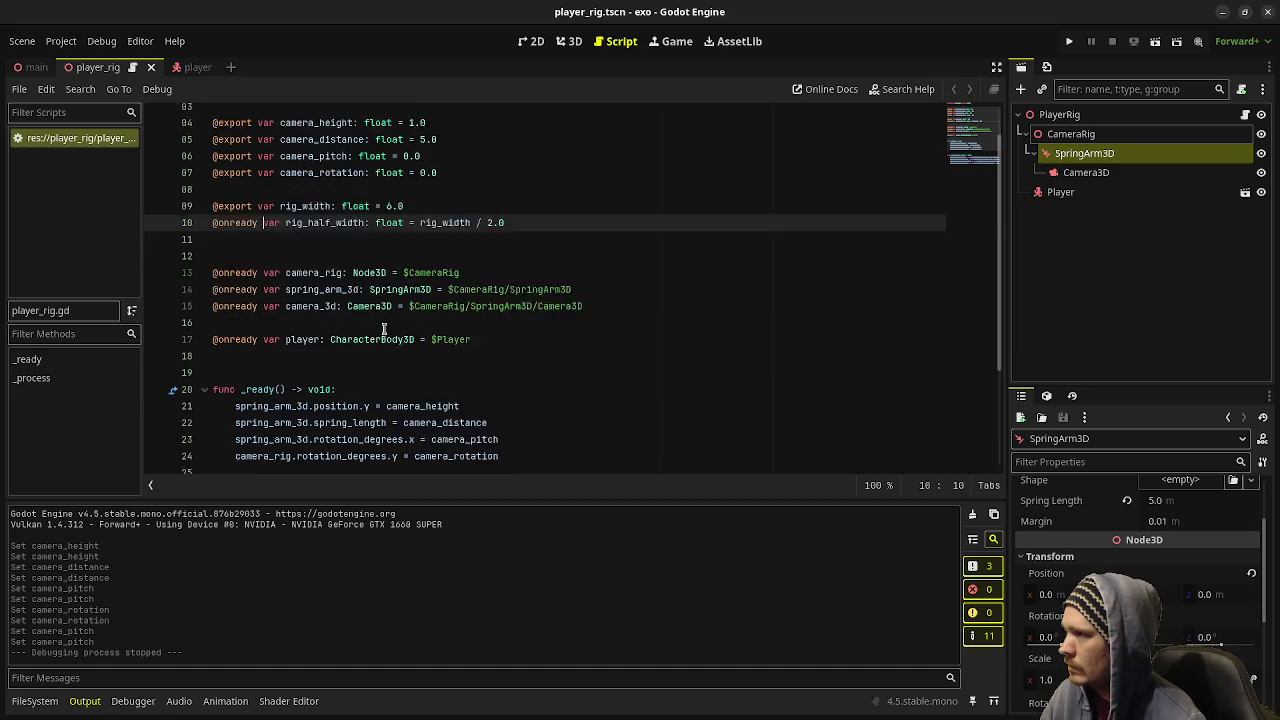
# - Add move_left, move_right, move_up and move_down actions in the Project Settings Input Map
pyautogui.click(61, 41)
pyautogui.click(101, 64)
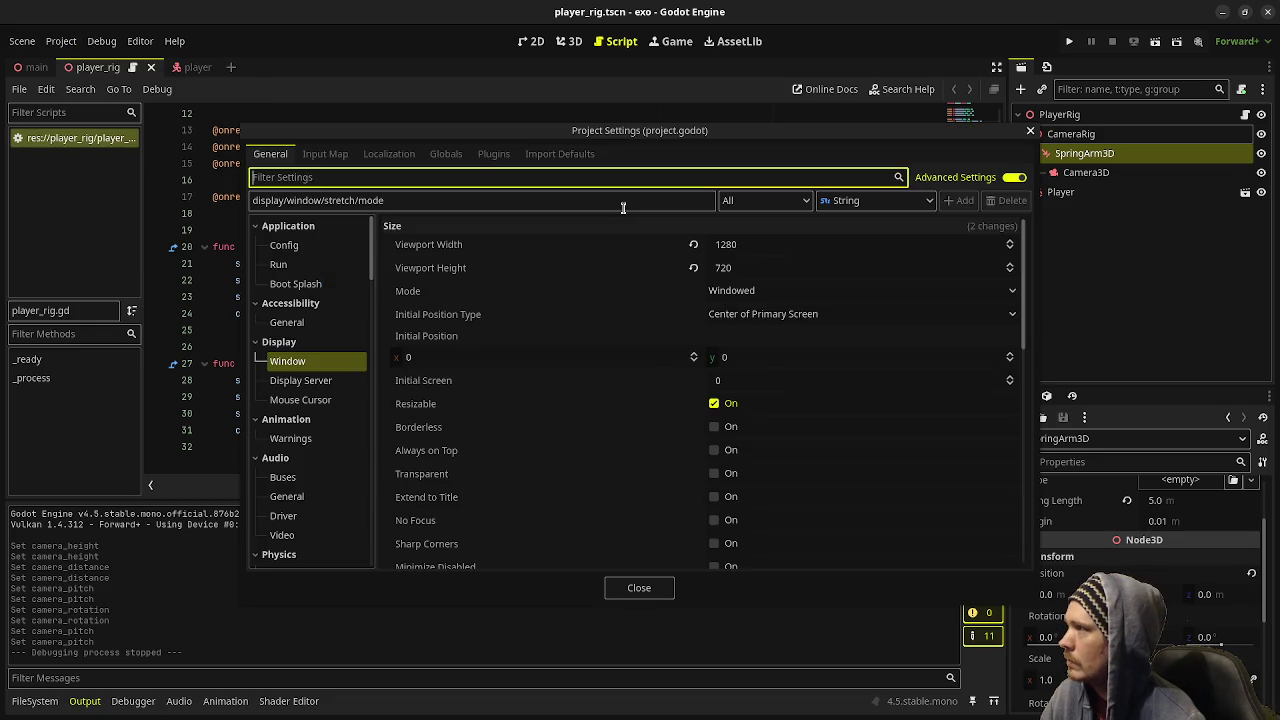
pyautogui.click(324, 155)
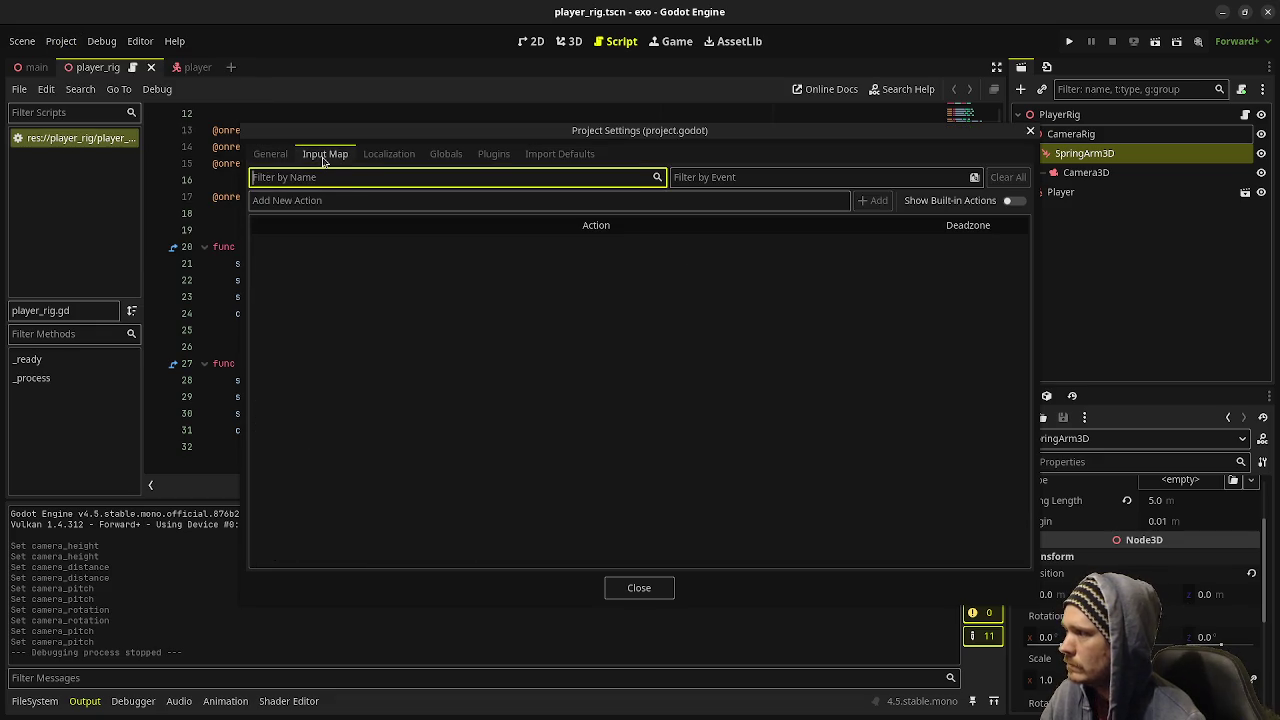
pyautogui.click(318, 200)
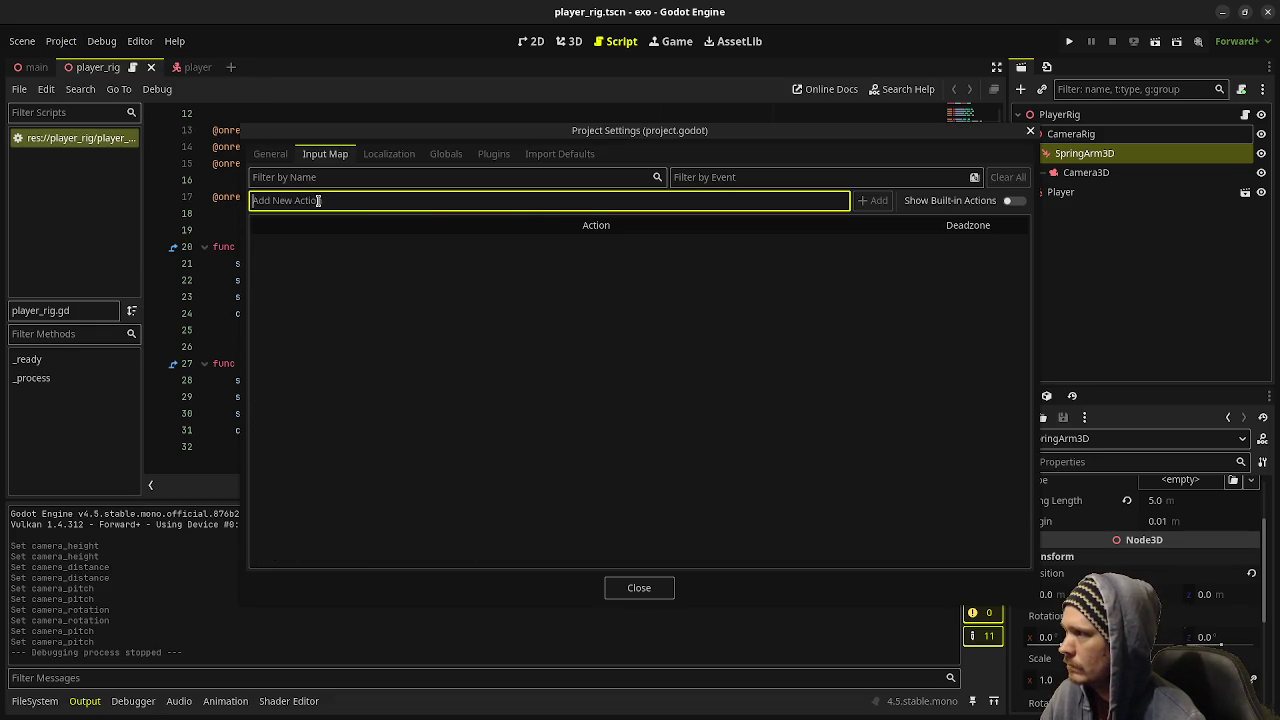
pyautogui.write('move_left')
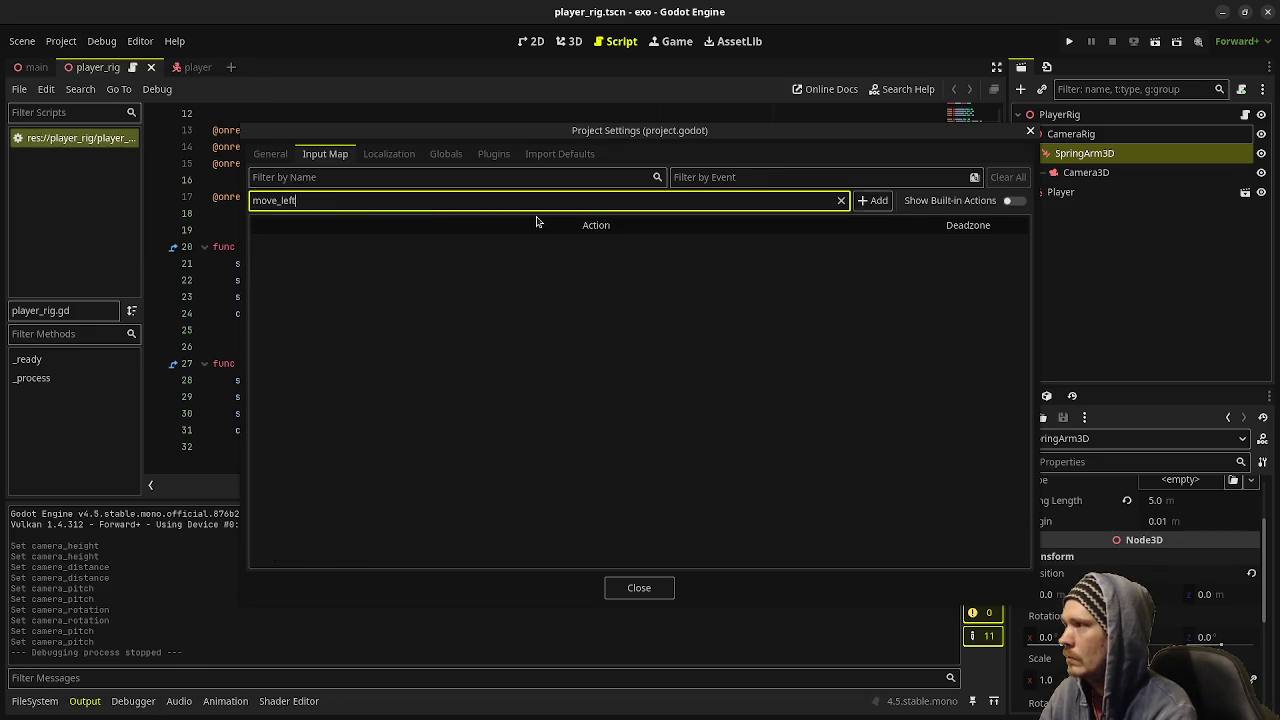
pyautogui.press('Return')
pyautogui.write('move_right')
pyautogui.press('Return')
pyautogui.write('move_up')
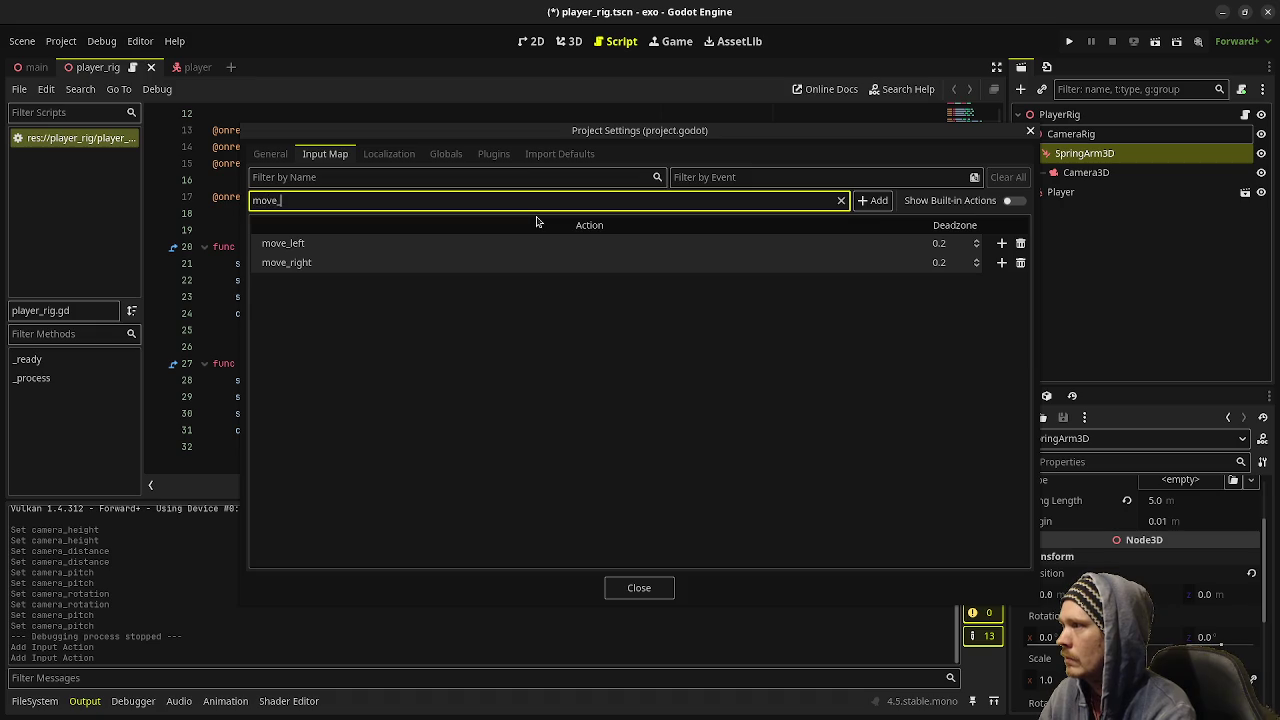
pyautogui.press('Return')
pyautogui.write('move_down')
pyautogui.press('Return')
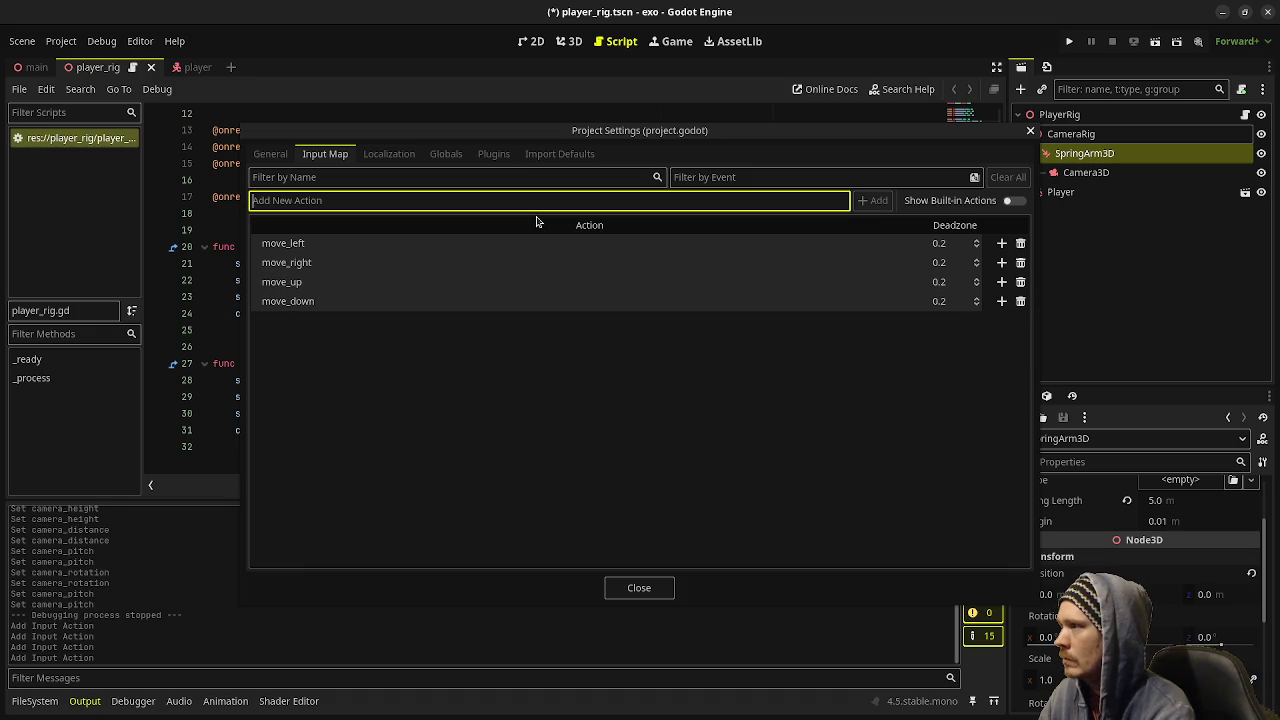
# - Bind move_left, move_right, move_up and move_down to physical A, D, W and S
pyautogui.click(1001, 243)
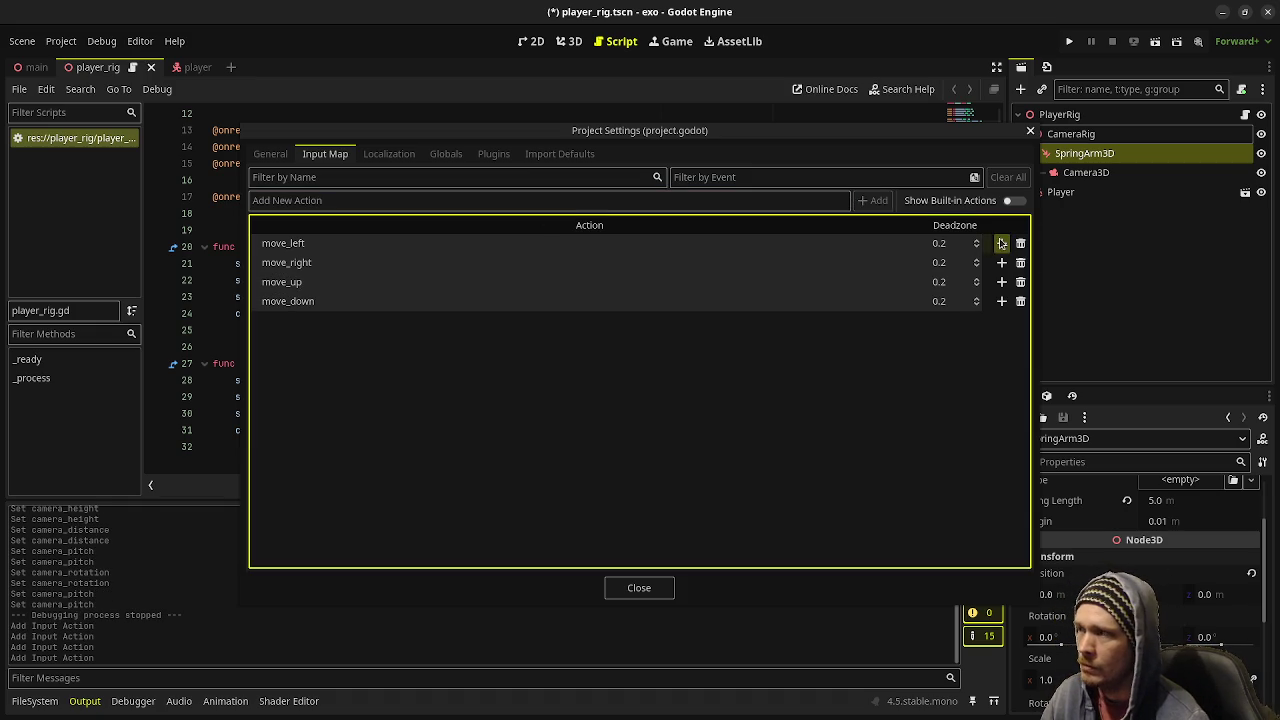
pyautogui.press('a')
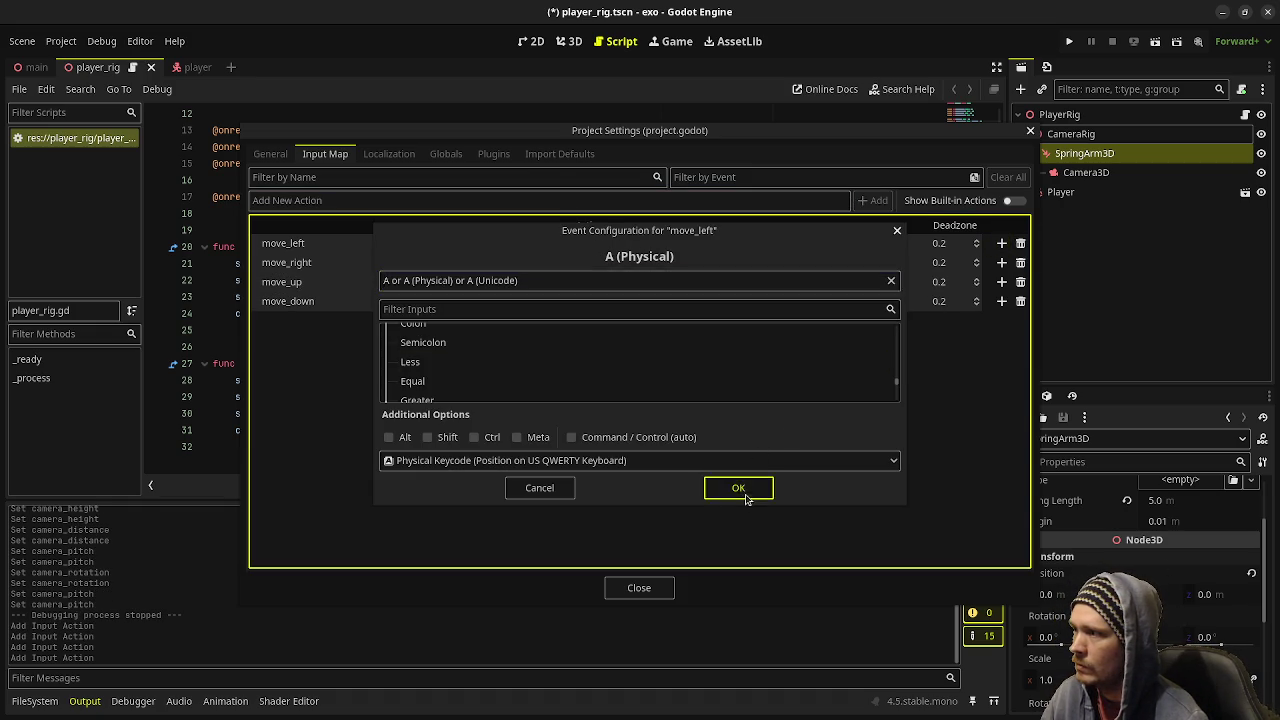
pyautogui.click(745, 497)
pyautogui.click(1001, 281)
pyautogui.press('d')
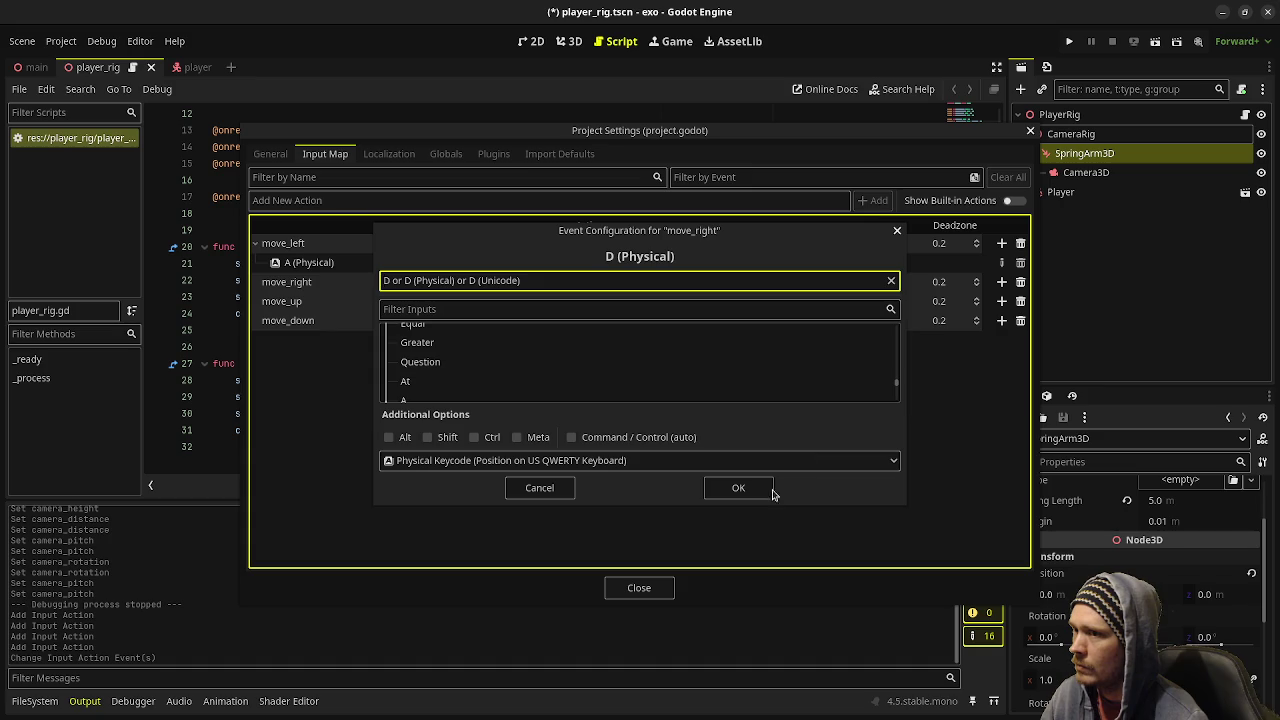
pyautogui.click(748, 488)
pyautogui.click(1001, 320)
pyautogui.press('w')
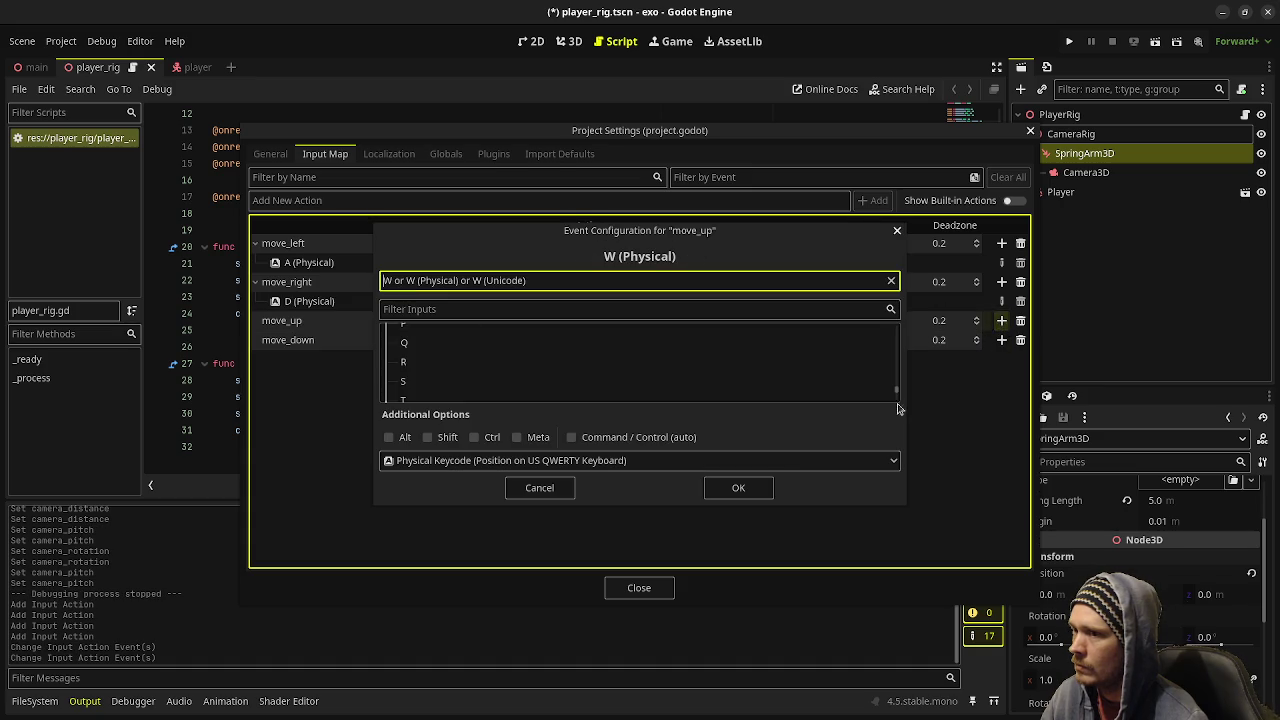
pyautogui.click(740, 488)
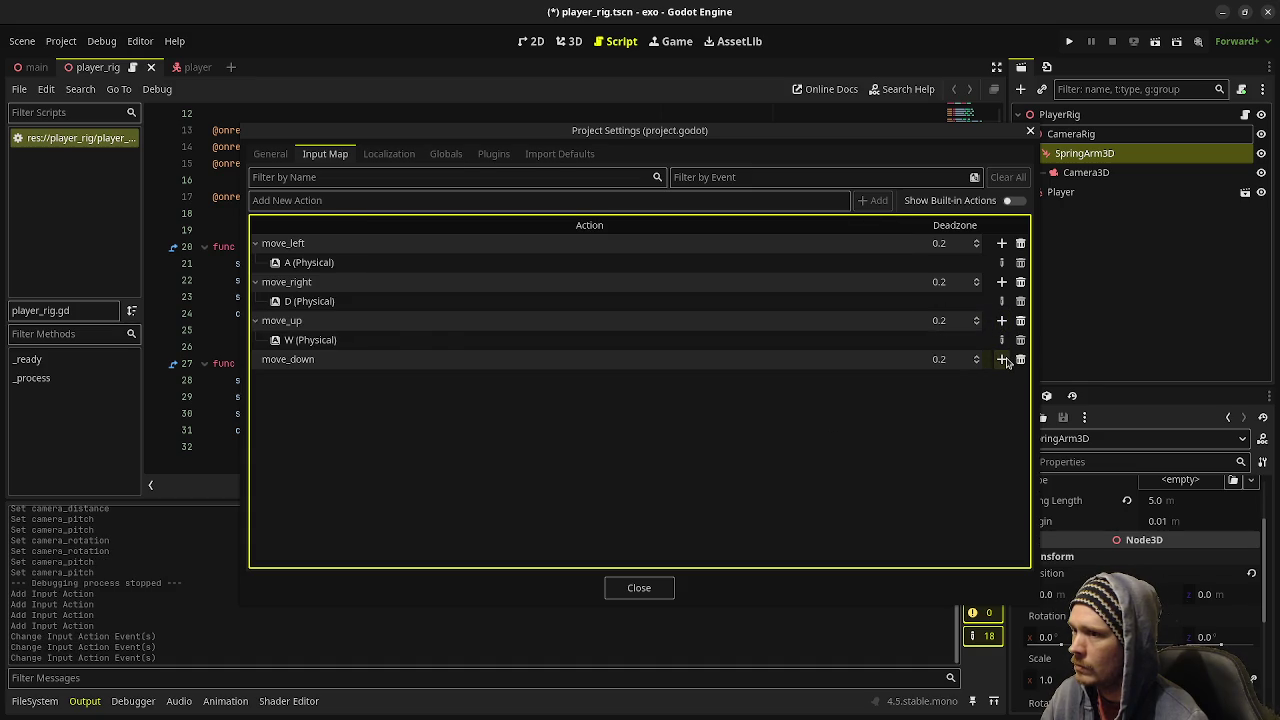
pyautogui.click(1001, 359)
pyautogui.press('s')
pyautogui.click(747, 492)
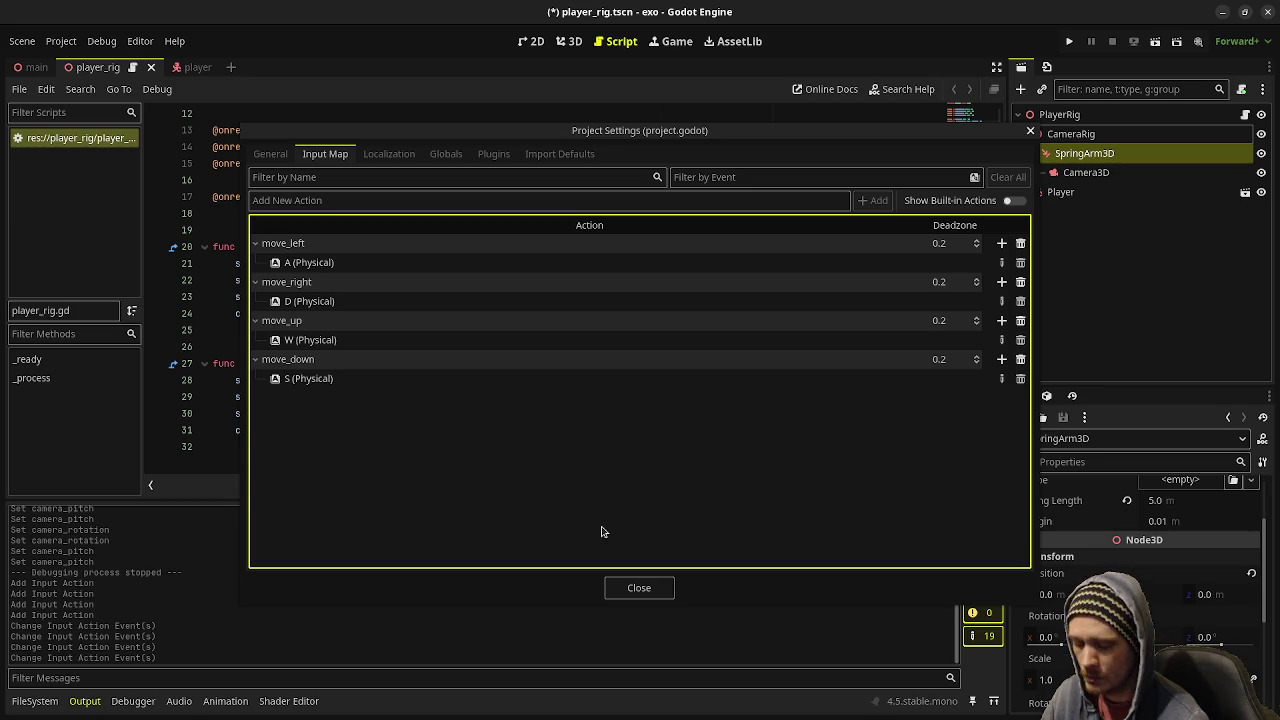
pyautogui.click(635, 588)
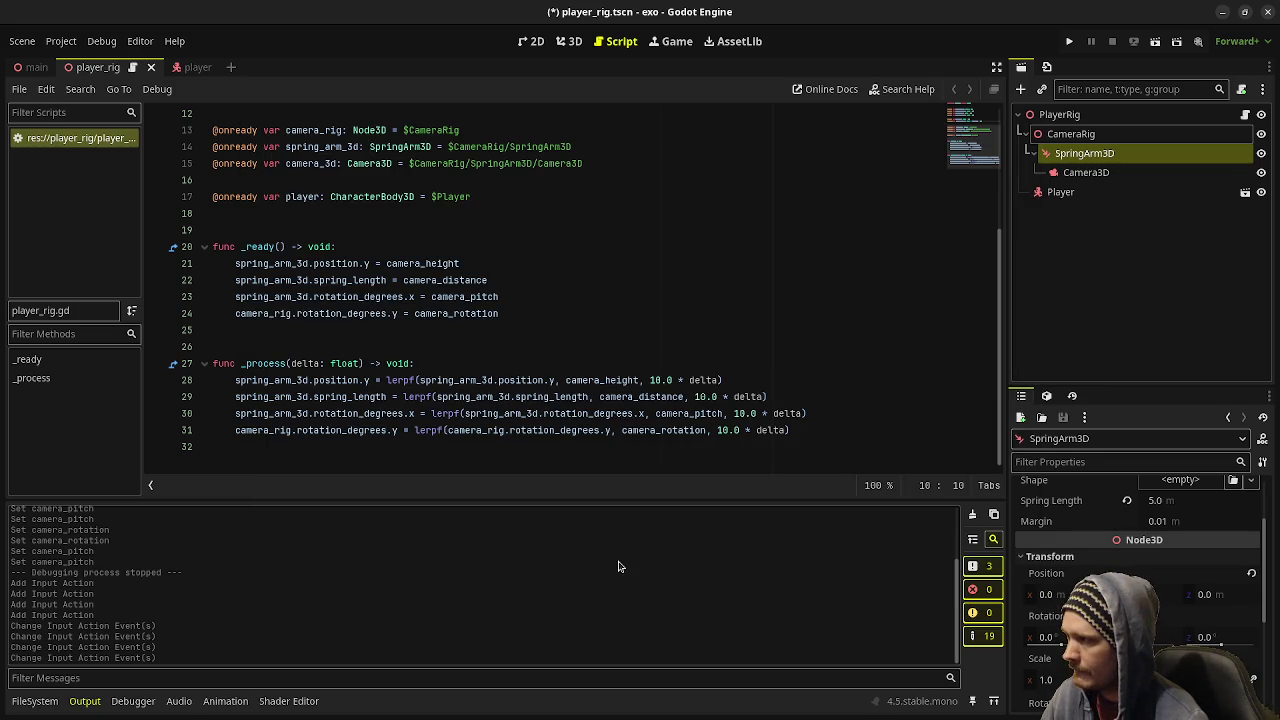
# - Reopen the Project Settings Input Map after dismissing Find in Files
pyautogui.click(58, 40)
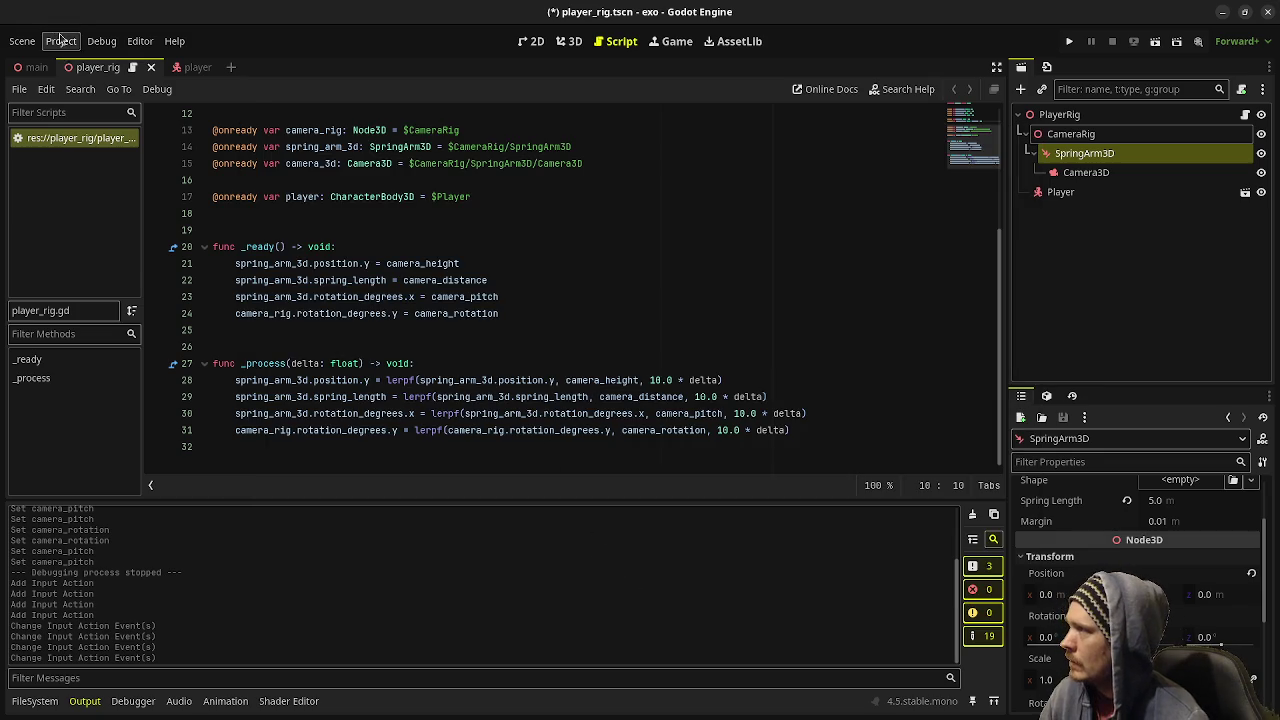
pyautogui.click(82, 79)
pyautogui.click(750, 432)
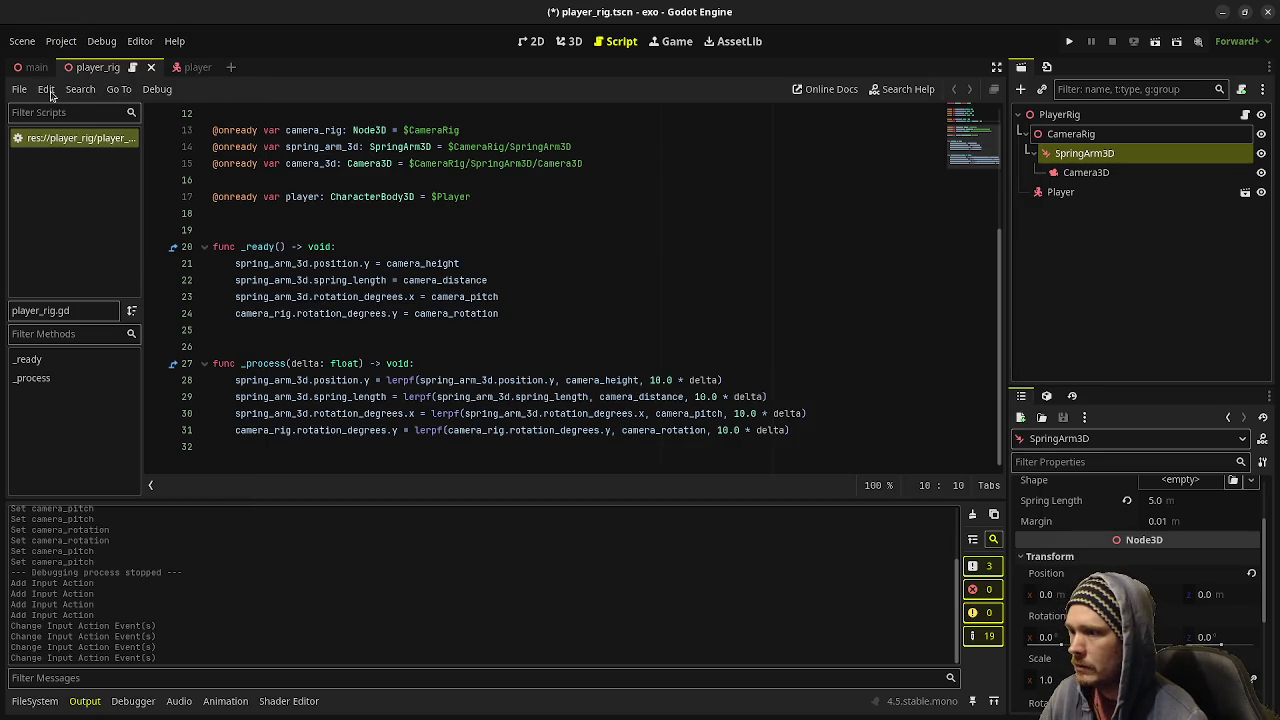
pyautogui.click(60, 42)
pyautogui.click(78, 58)
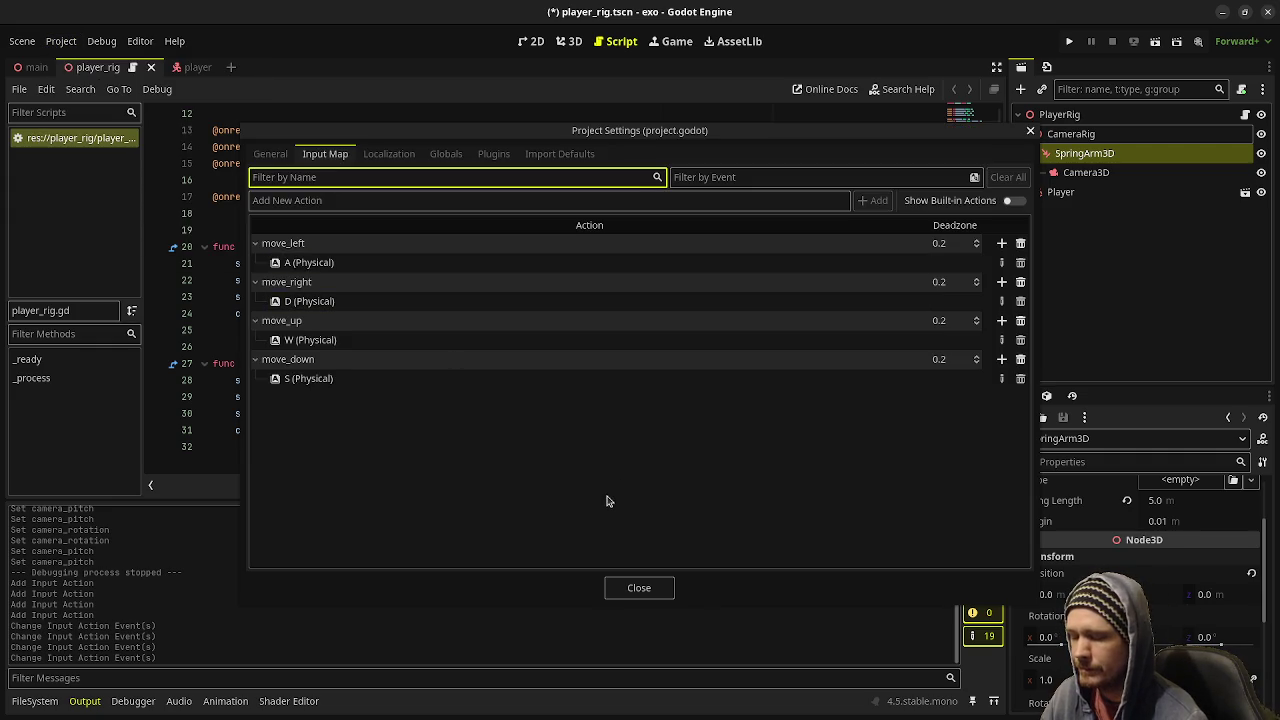
# - Add a jump action bound to the Space key, close settings and save the scene
pyautogui.click(328, 203)
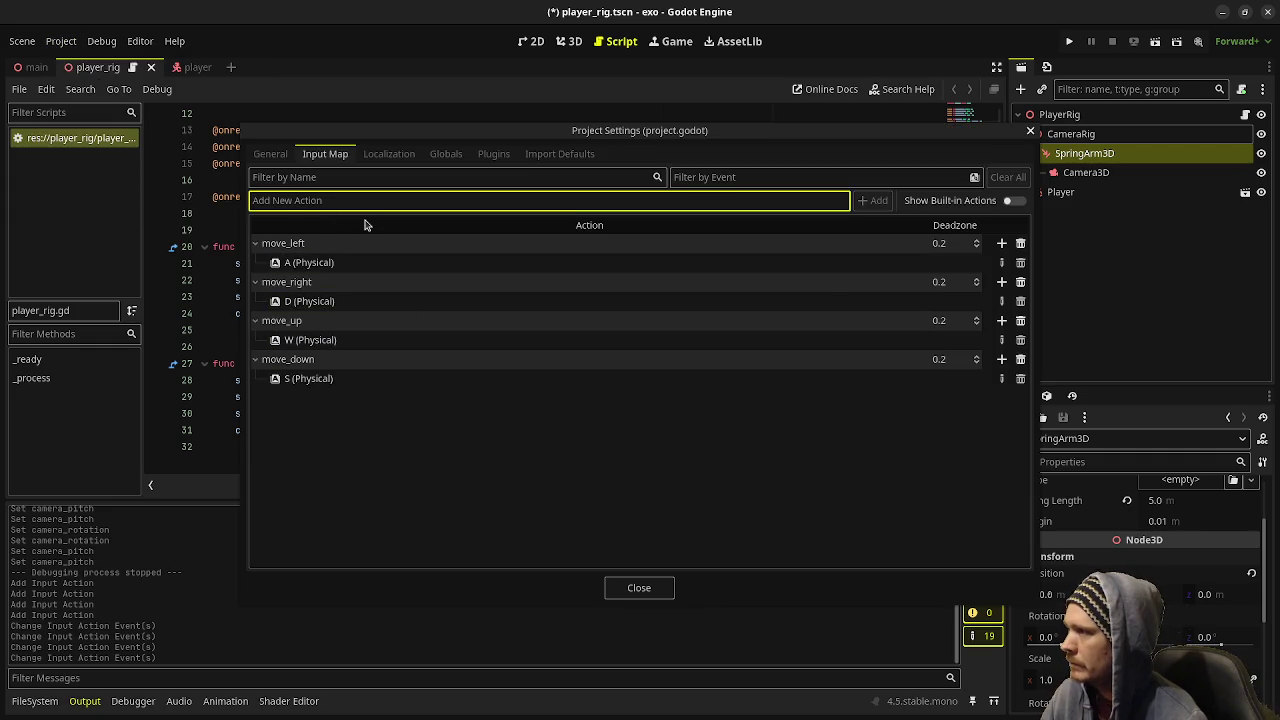
pyautogui.write('jump')
pyautogui.press('Return')
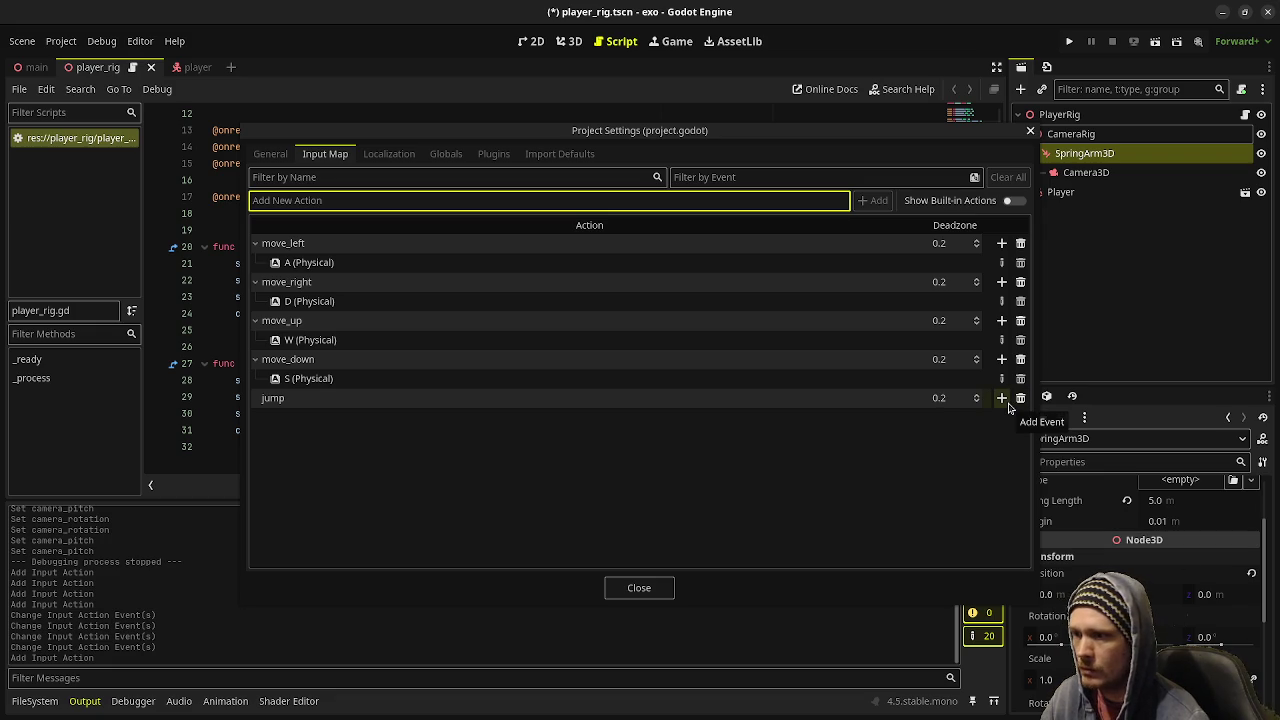
pyautogui.click(1001, 398)
pyautogui.press('space')
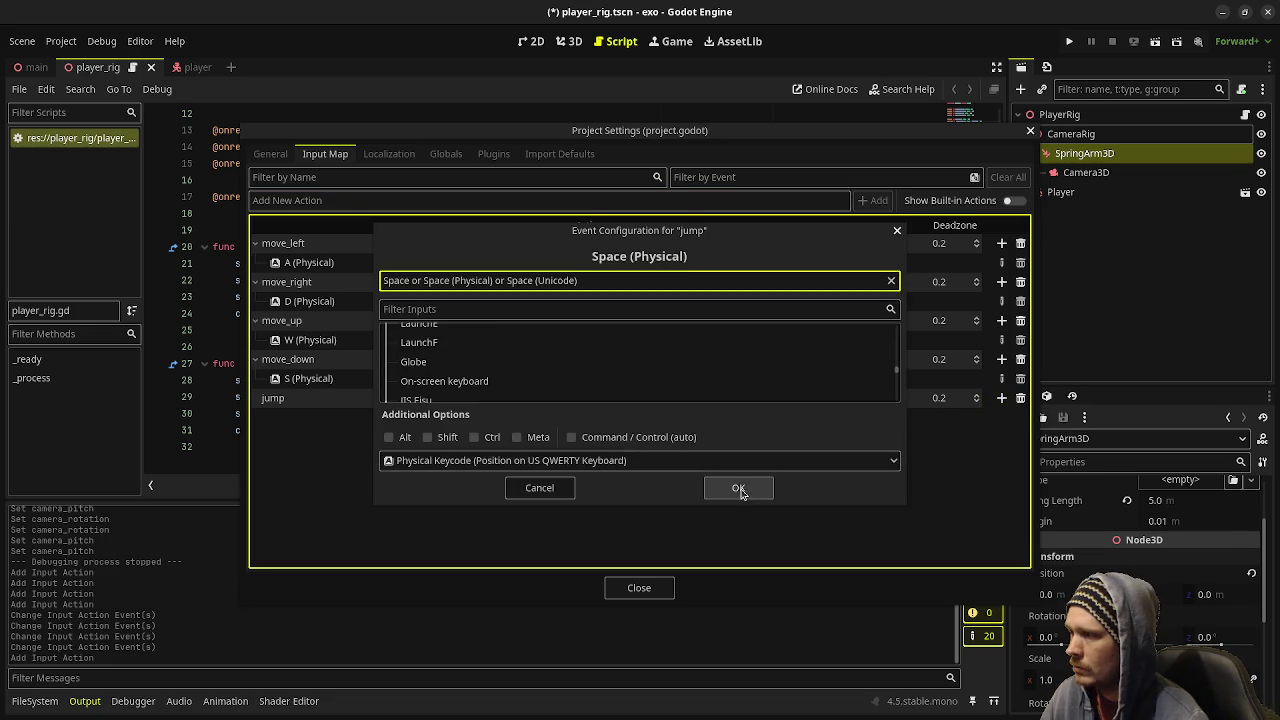
pyautogui.click(737, 486)
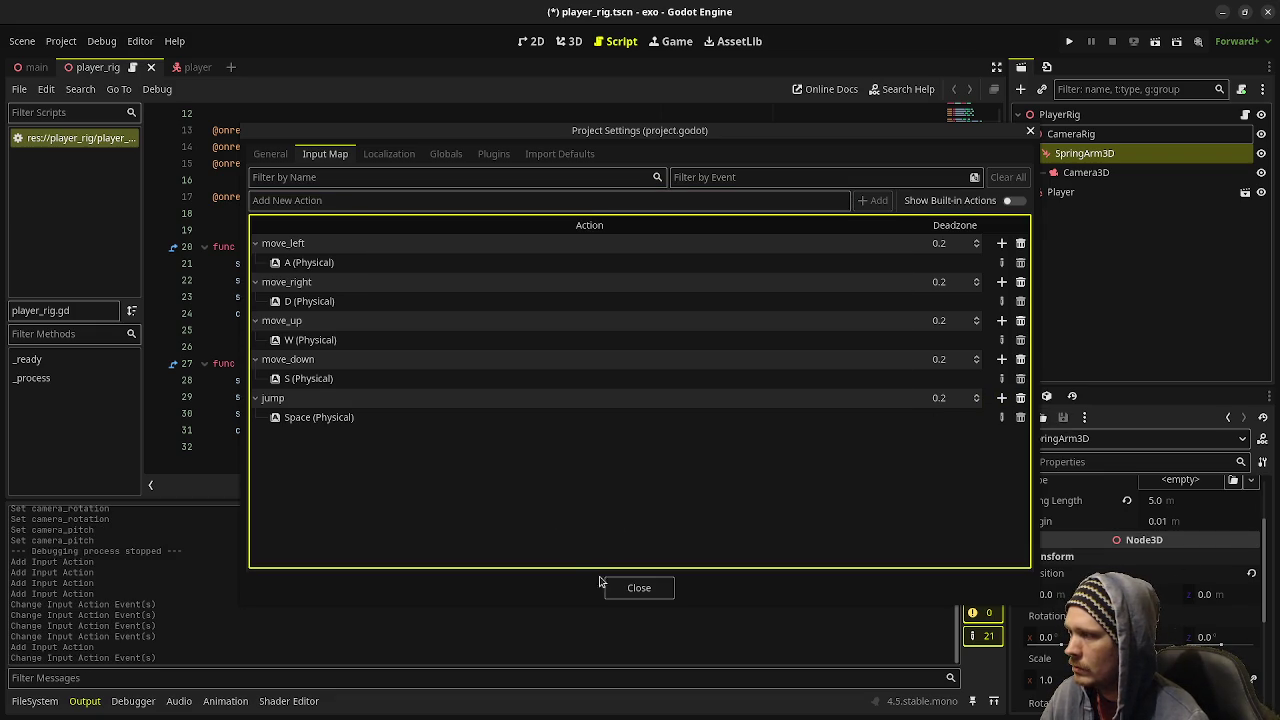
pyautogui.click(651, 596)
pyautogui.hotkey('ctrl', 's')
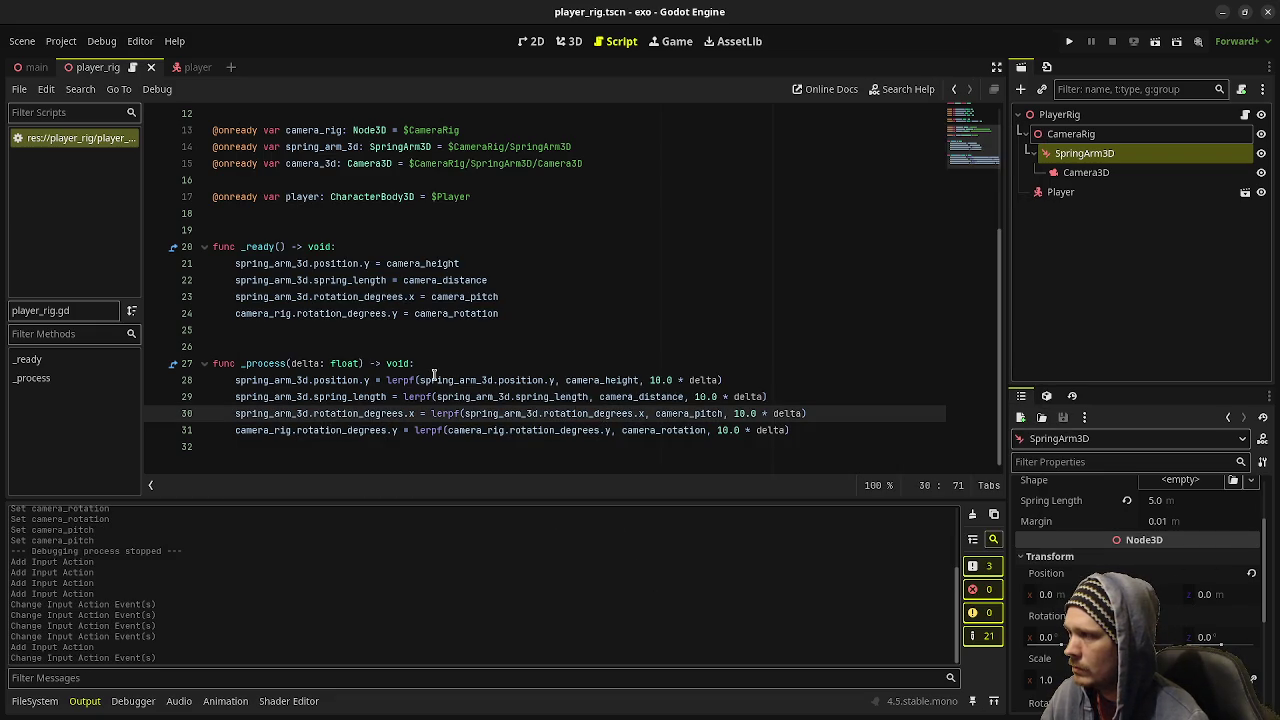
# - Select the Player root in the player scene and attach a new res://player/player.gd script
pyautogui.click(425, 460)
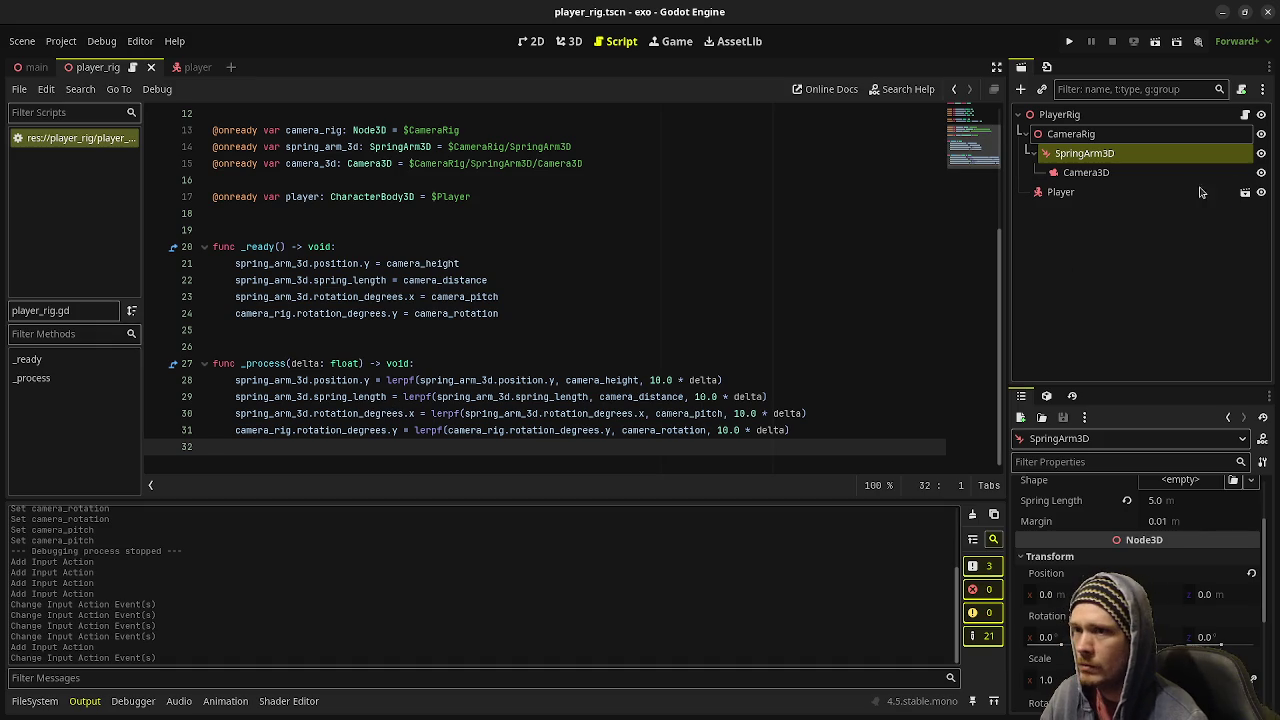
pyautogui.click(1126, 194)
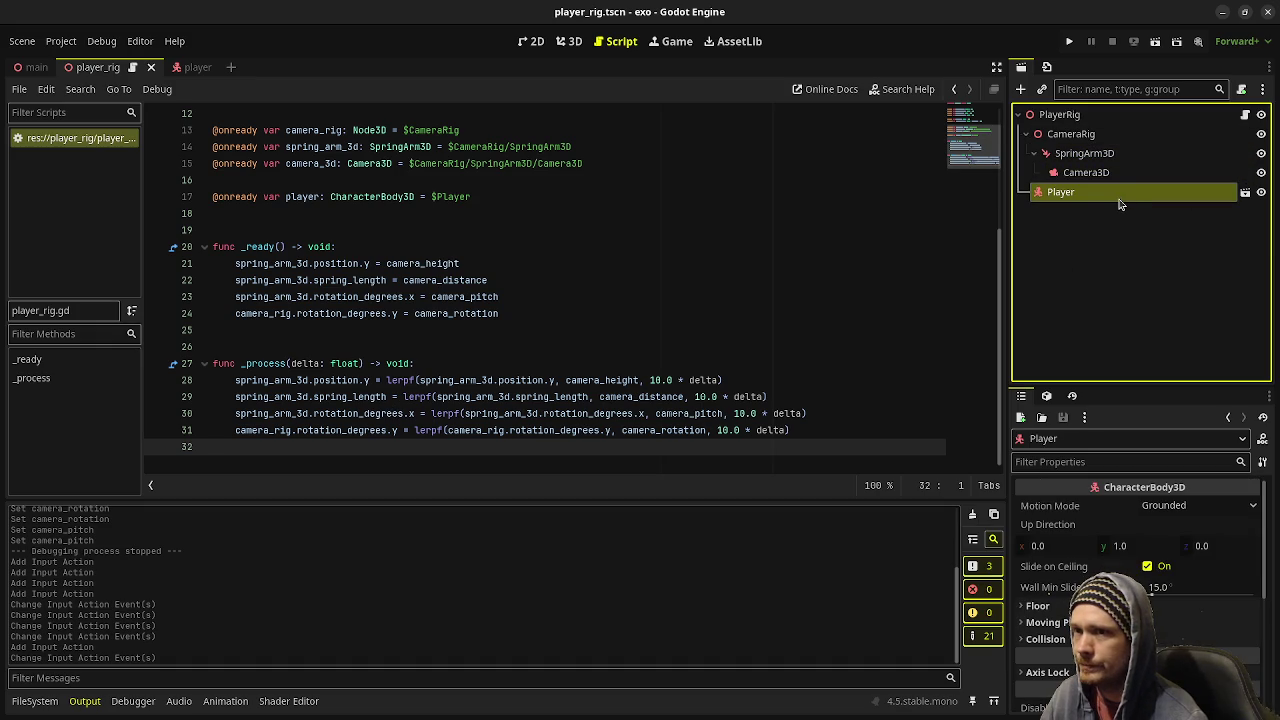
pyautogui.click(196, 70)
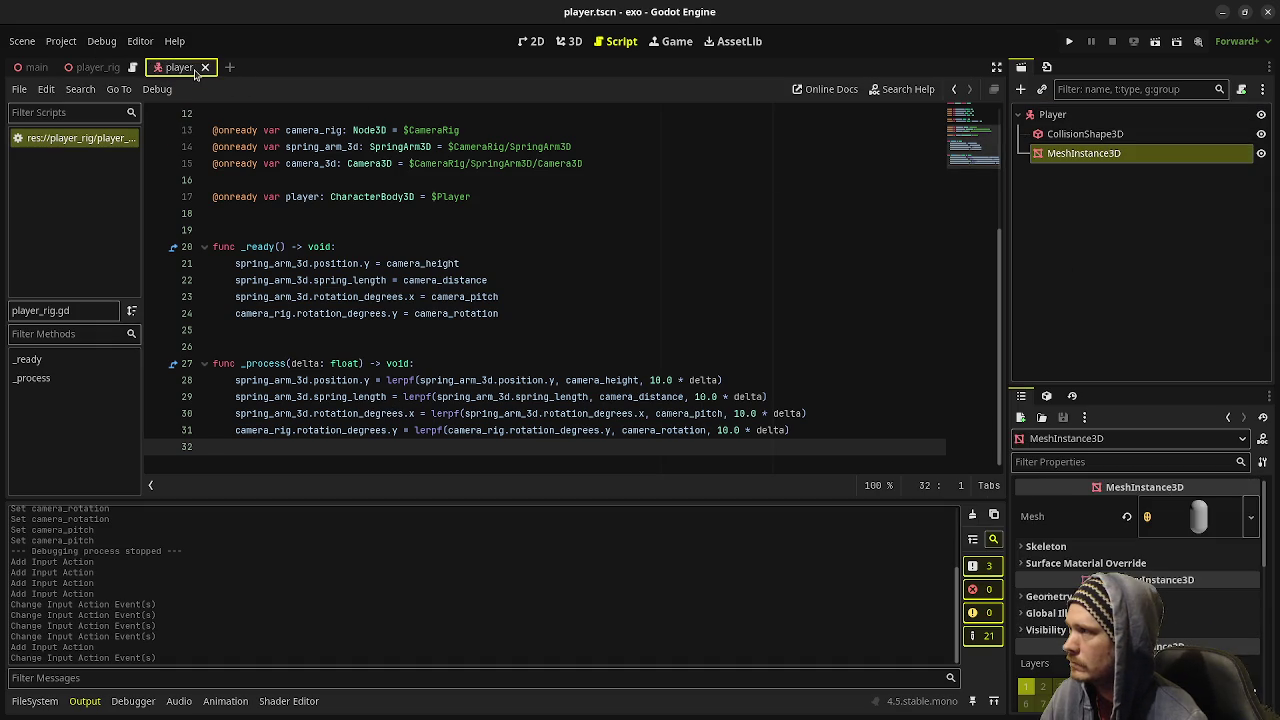
pyautogui.click(1100, 116)
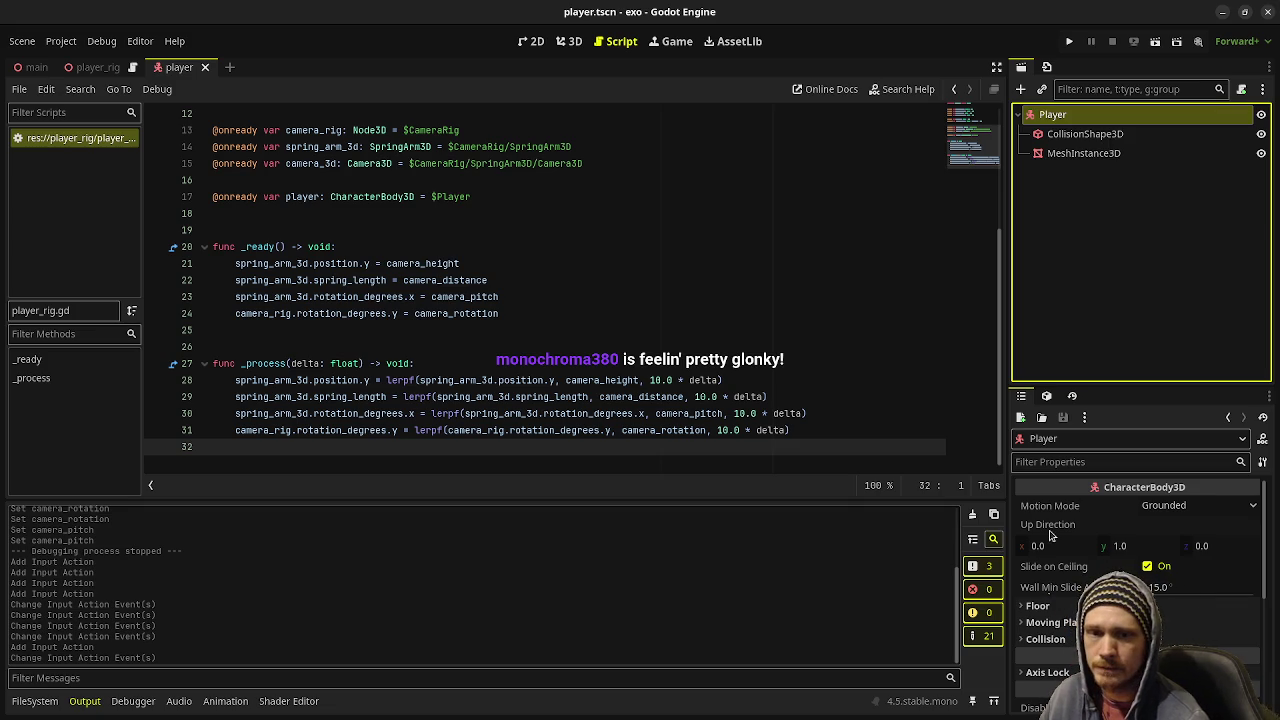
pyautogui.click(708, 455)
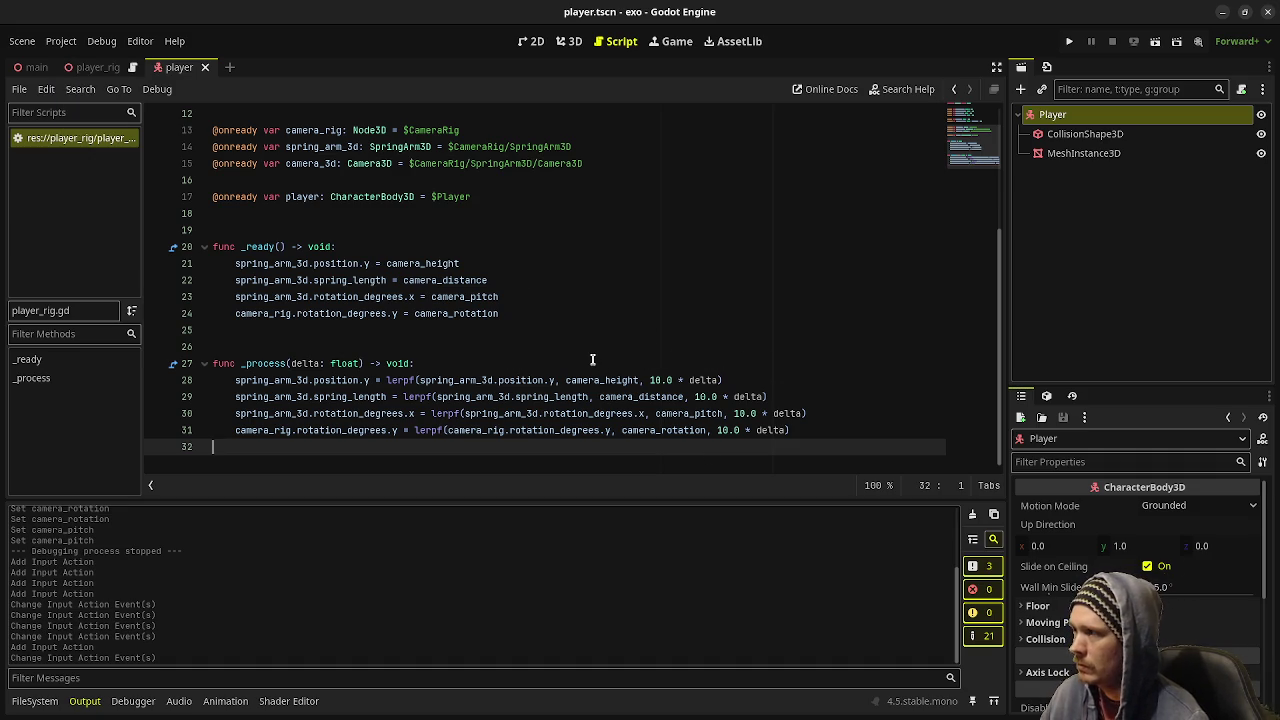
pyautogui.click(1242, 90)
pyautogui.click(702, 483)
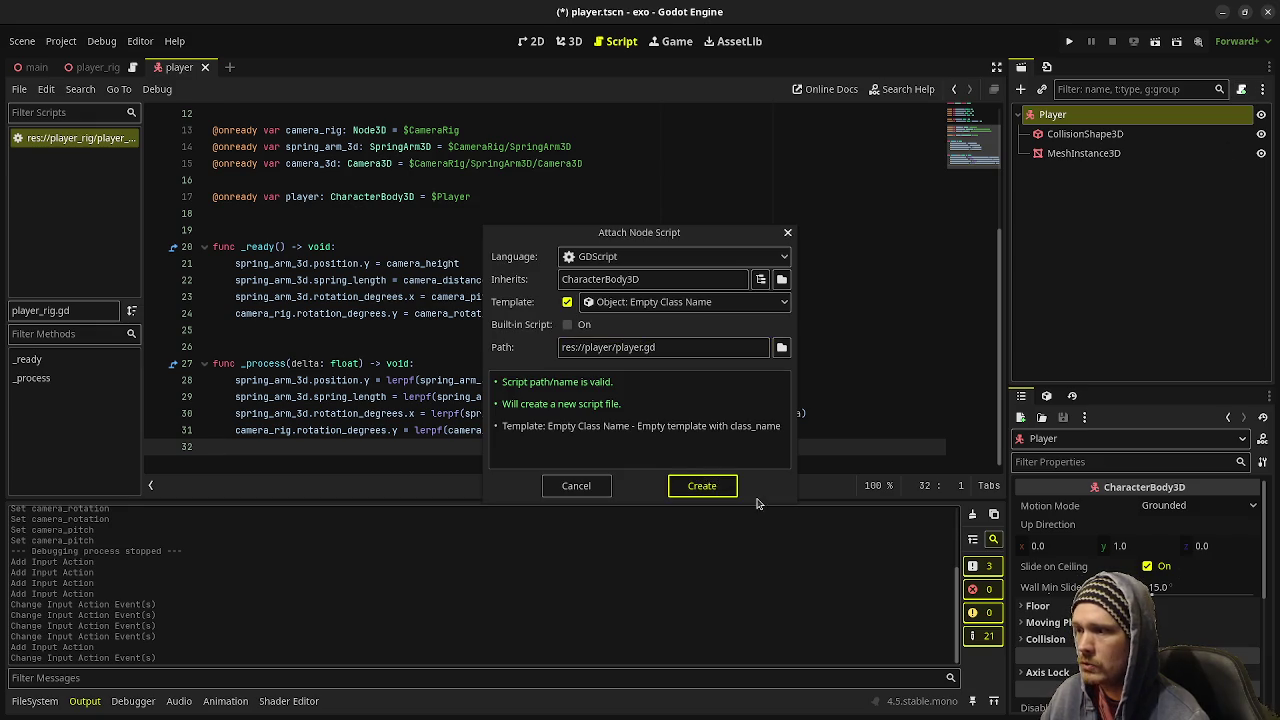
pyautogui.click(425, 336)
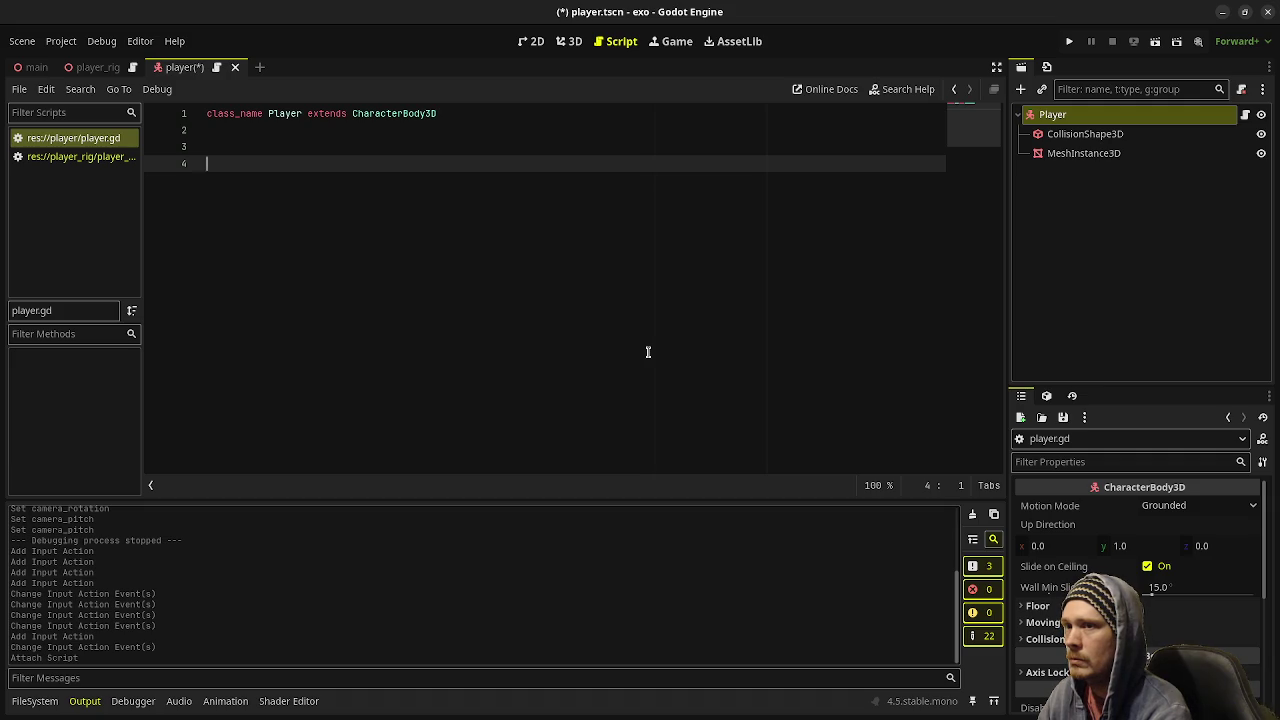
# - Add a _physics_process function stub containing pass and save
pyautogui.write('func _ph')
pyautogui.press('Return')
pyautogui.press('Return')
pyautogui.press('Return')
pyautogui.press('Up')
pyautogui.write('pass')
pyautogui.hotkey('ctrl', 's')
pyautogui.press('Return')
pyautogui.press('Return')
pyautogui.press('Return')
pyautogui.press('BackSpace')
# - Write get_move_input() -> Vector2 returning Input.get_vector("ui_left", "ui_right", "ui_up", "ui_down")
pyautogui.write('func ')
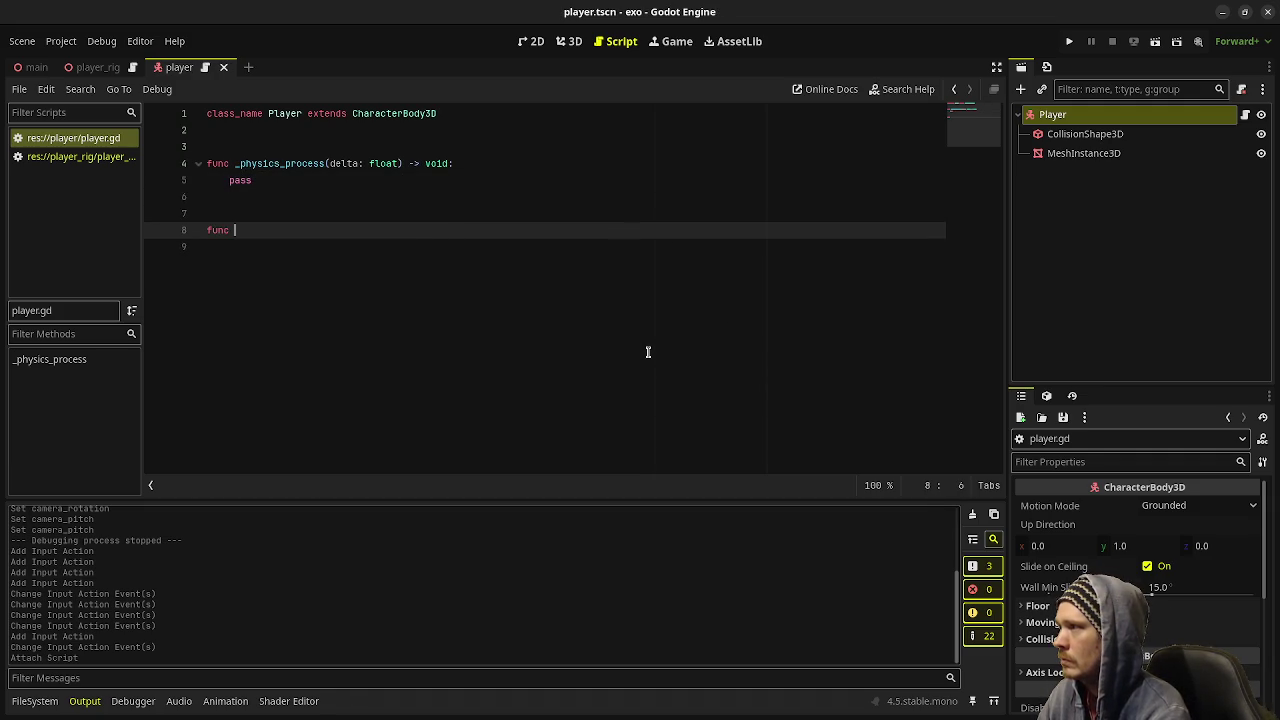
pyautogui.write('get_move_i')
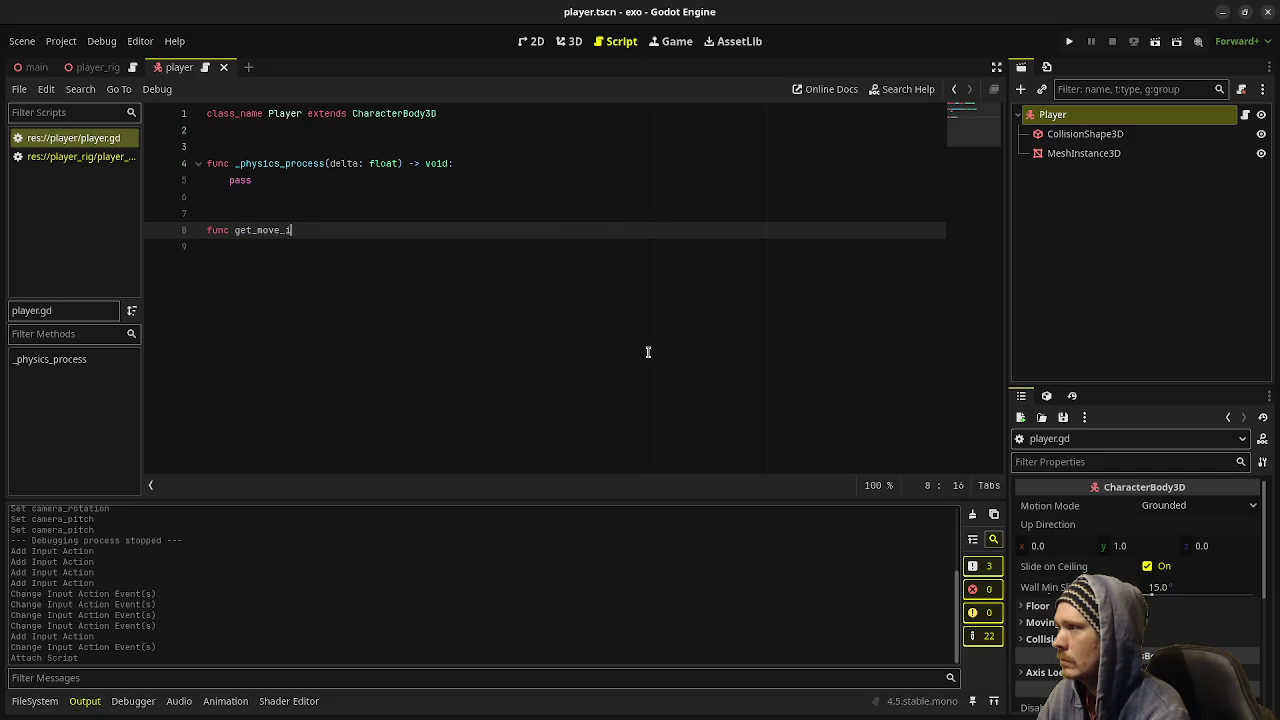
pyautogui.write('nput() -> Voc')
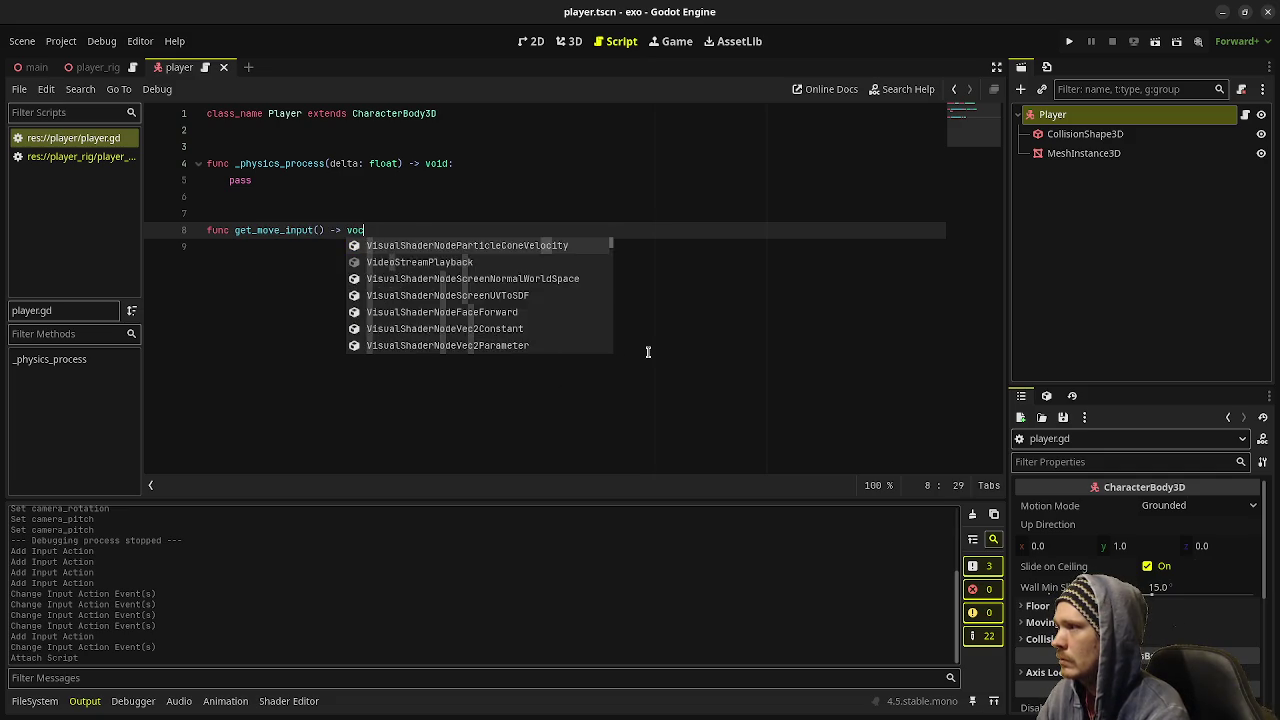
pyautogui.write('Vector2')
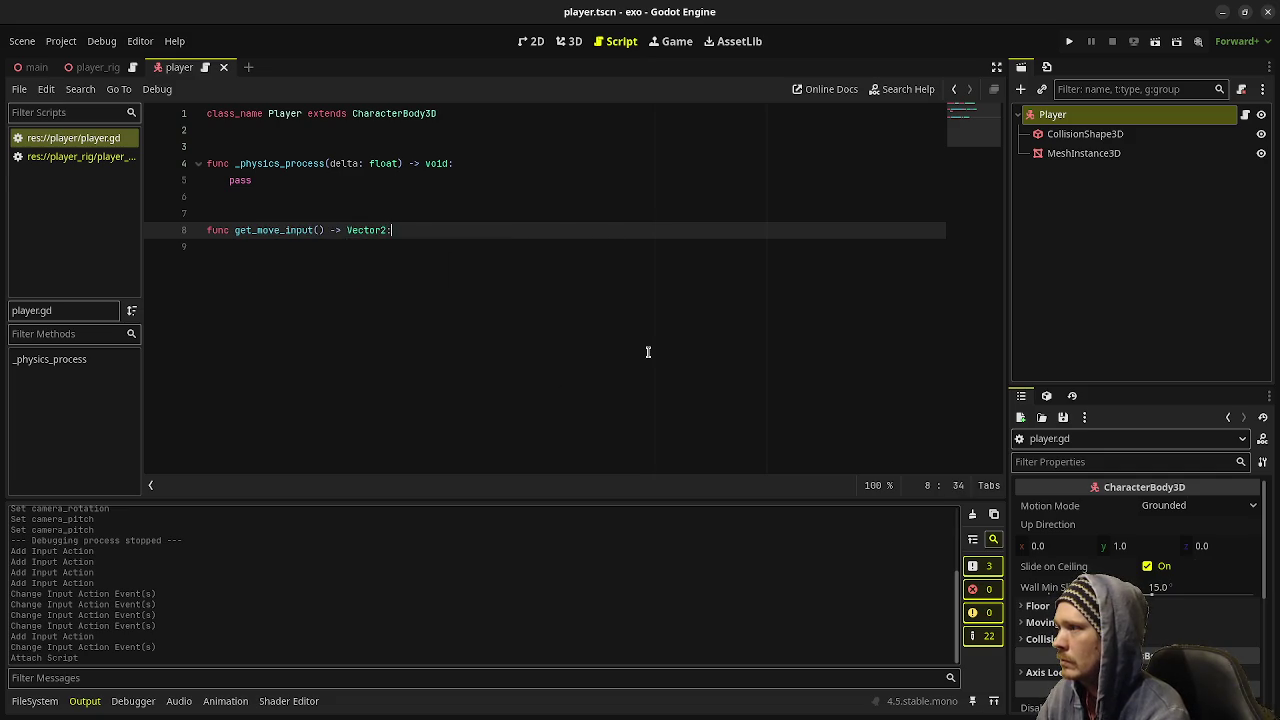
pyautogui.write(':')
pyautogui.press('Return')
pyautogui.write('return Input.')
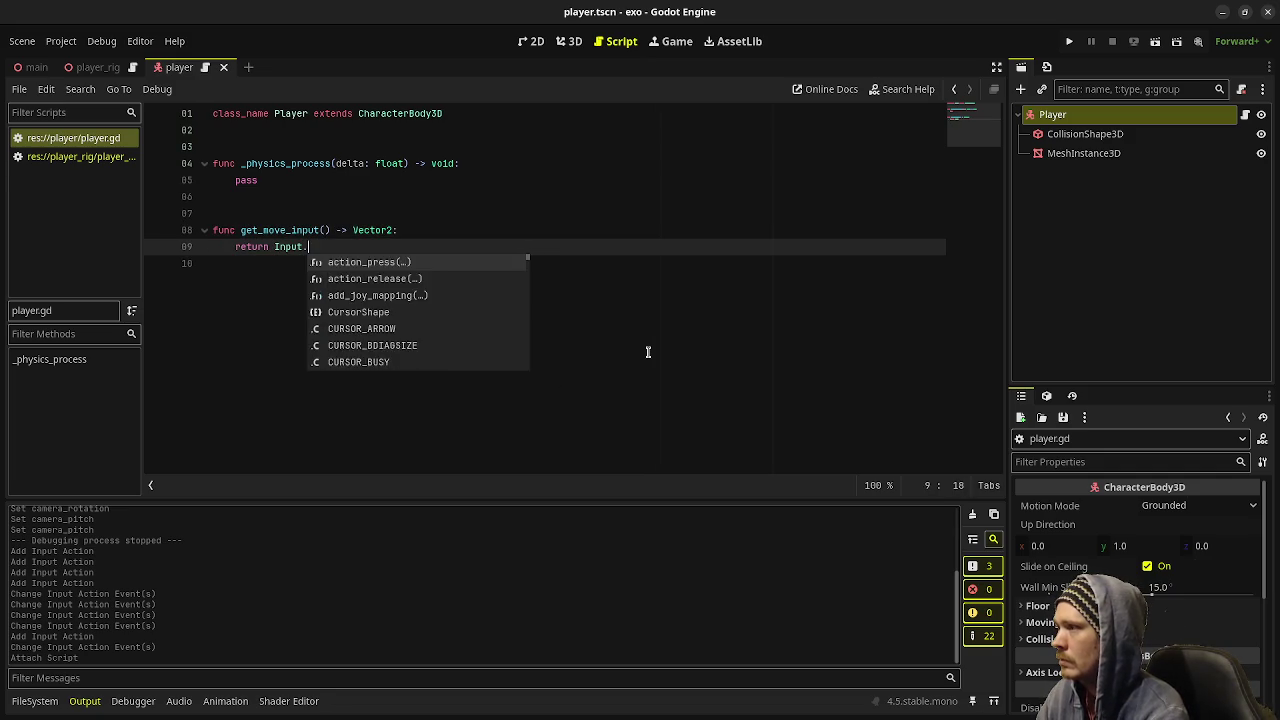
pyautogui.write('get_vec')
pyautogui.press('Return')
pyautogui.write('"')
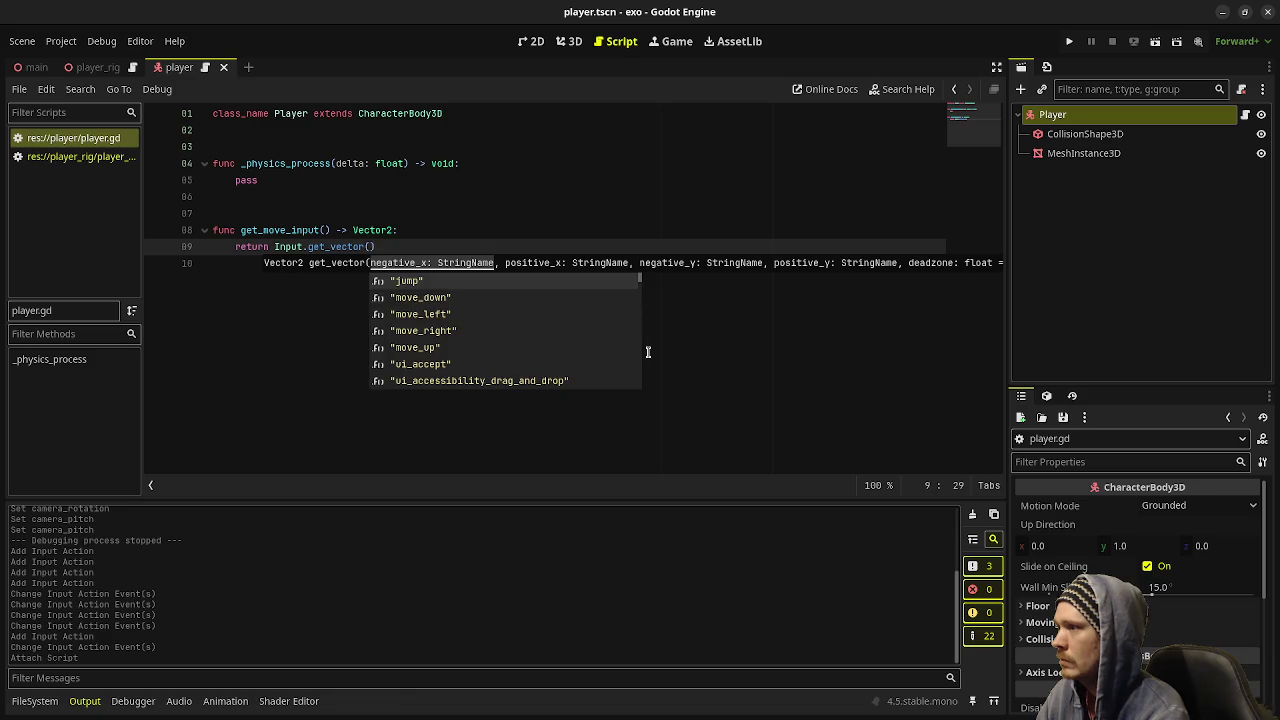
pyautogui.write('ui_left')
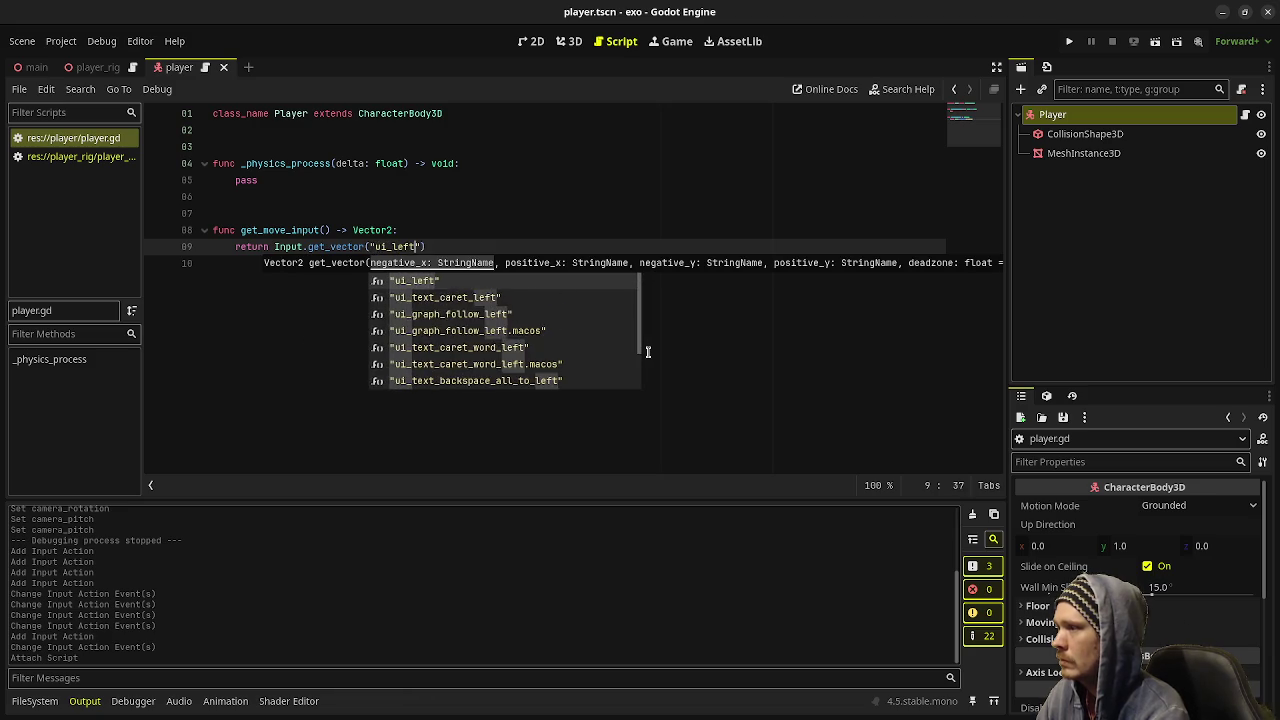
pyautogui.press('Return')
pyautogui.write(', "ui_rig')
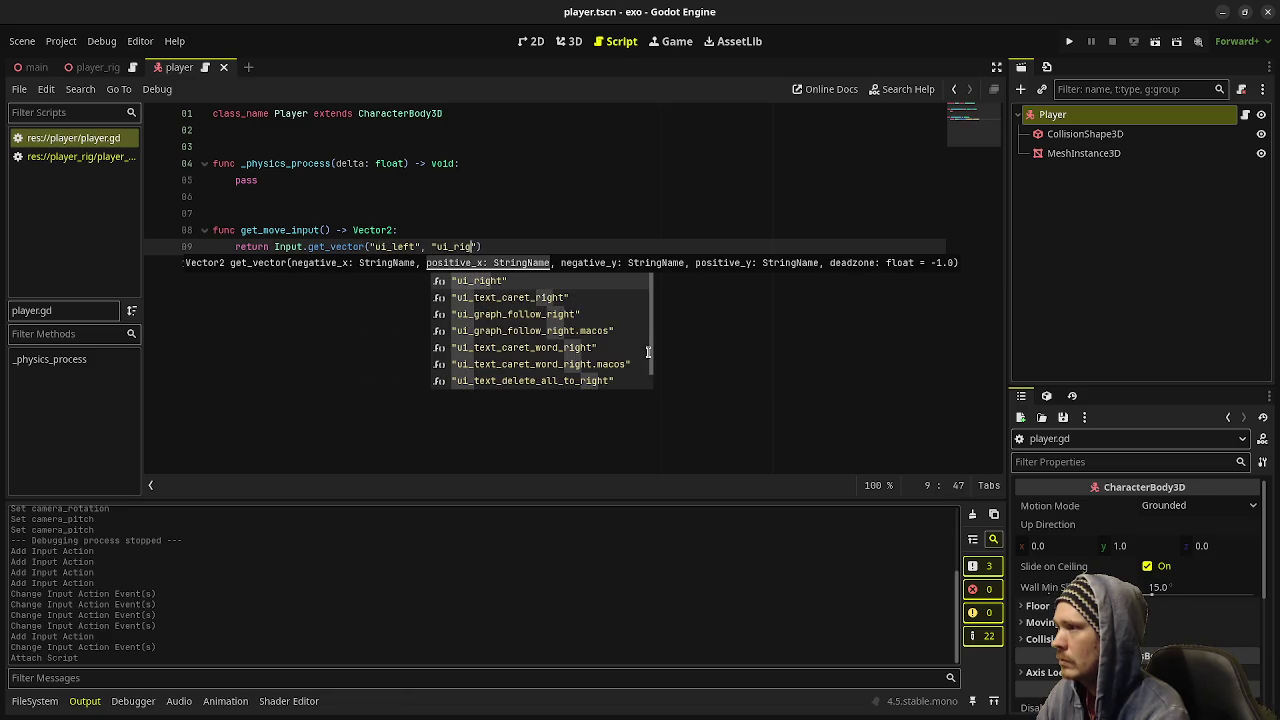
pyautogui.press('Return')
pyautogui.write(', "ui_u')
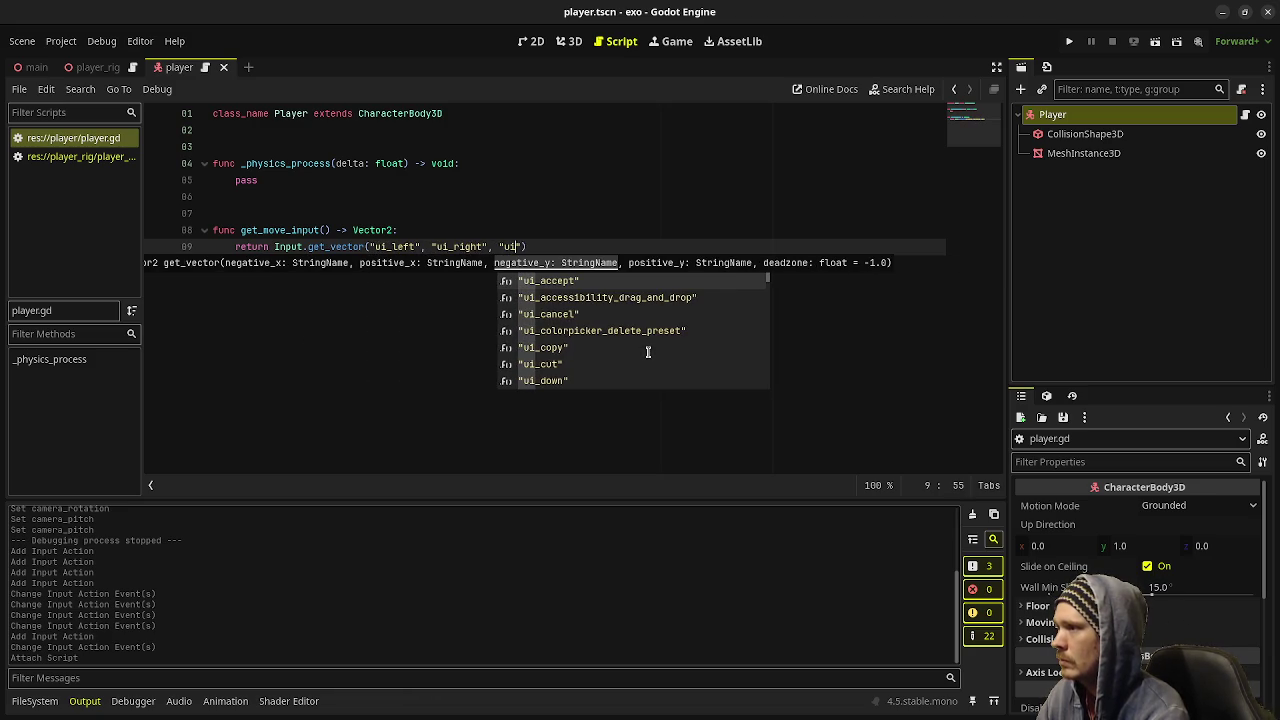
pyautogui.write('p')
pyautogui.press('Return')
pyautogui.write(', "ui_up')
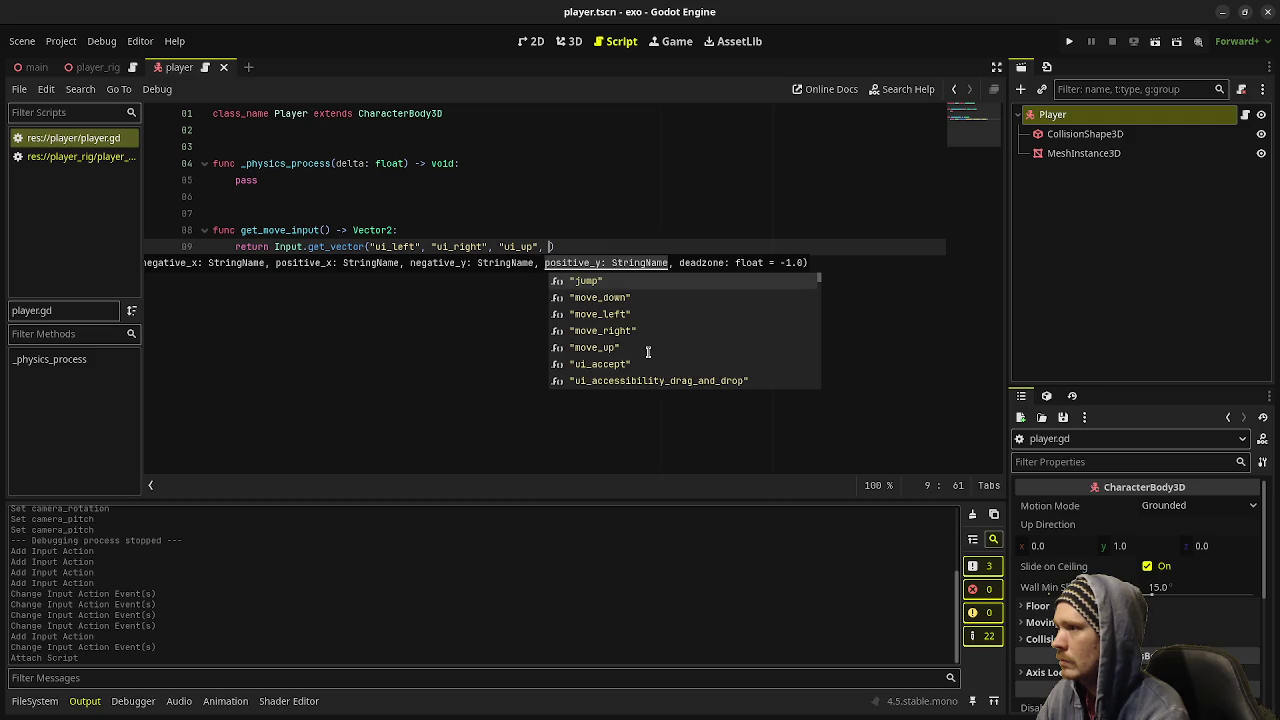
pyautogui.write('d')
pyautogui.press('Return')
pyautogui.press('End')
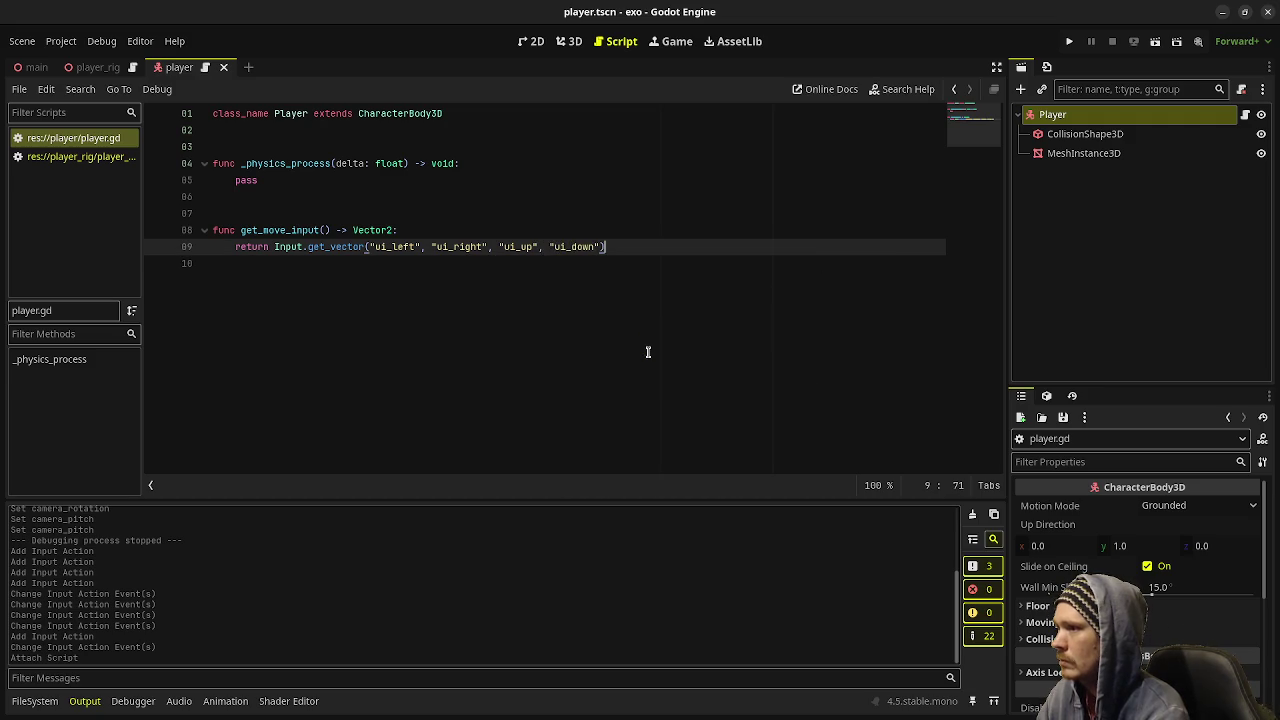
# - Replace the pass line in _physics_process with 'var move_input: Vector2 = get_move_input()'
pyautogui.doubleClick(248, 180)
pyautogui.press('BackSpace')
pyautogui.write('var move')
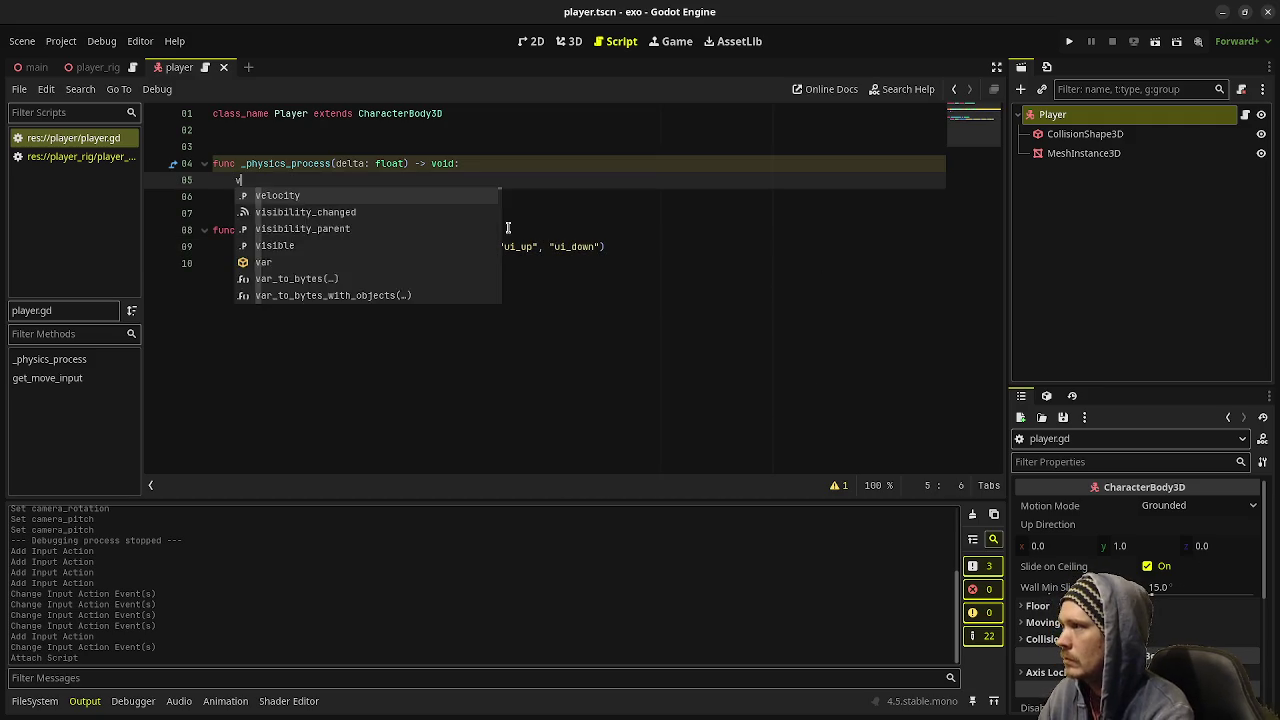
pyautogui.write('_input: Vectr2')
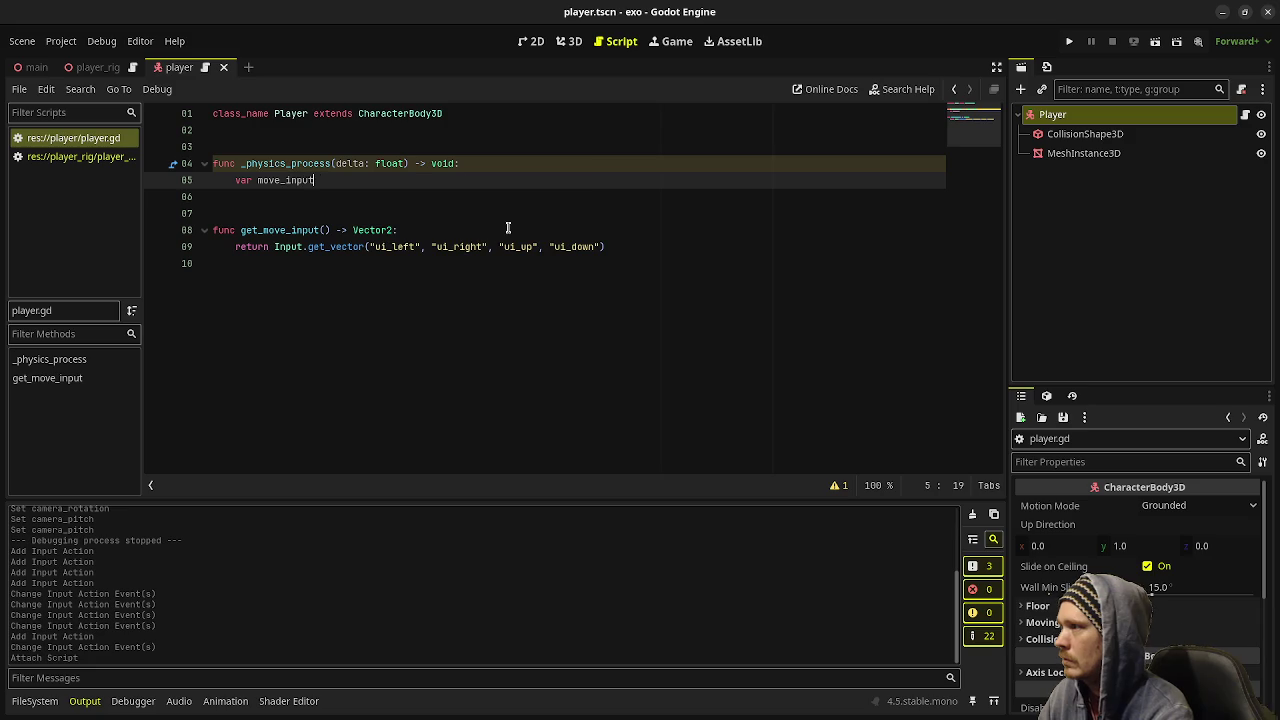
pyautogui.press('BackSpace')
pyautogui.press('BackSpace')
pyautogui.write('or2 ')
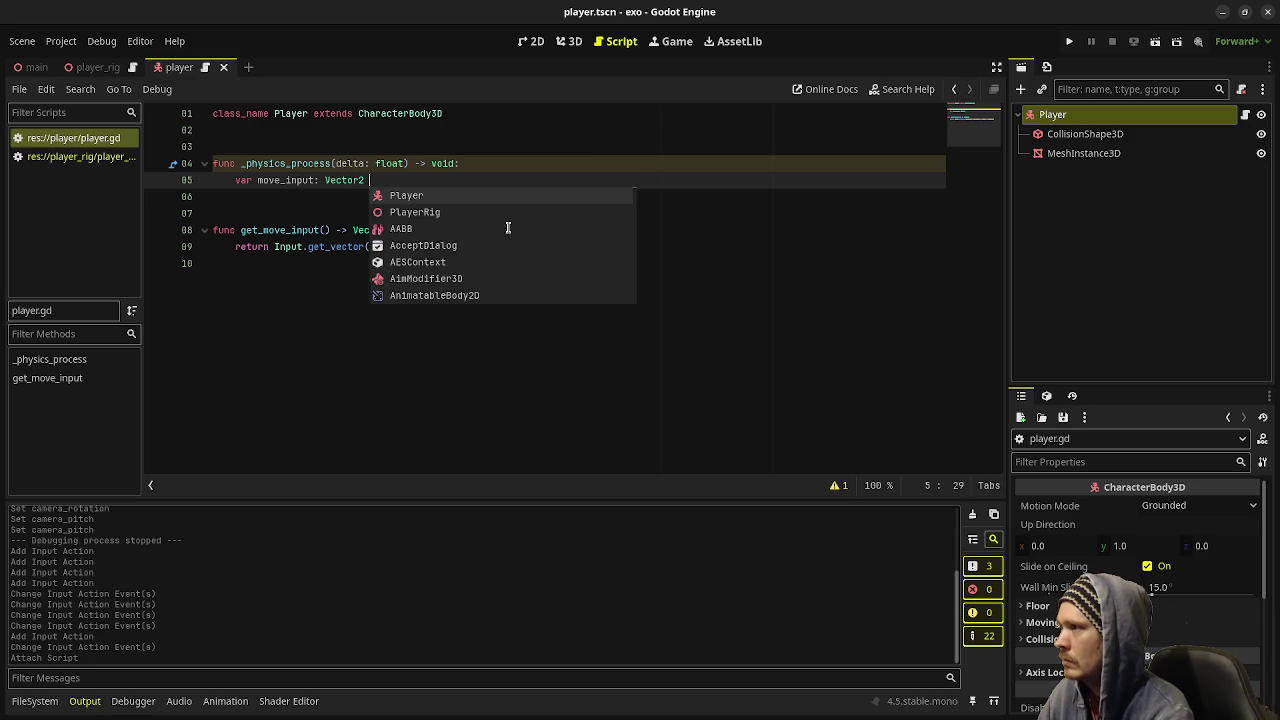
pyautogui.write('= get_move_input')
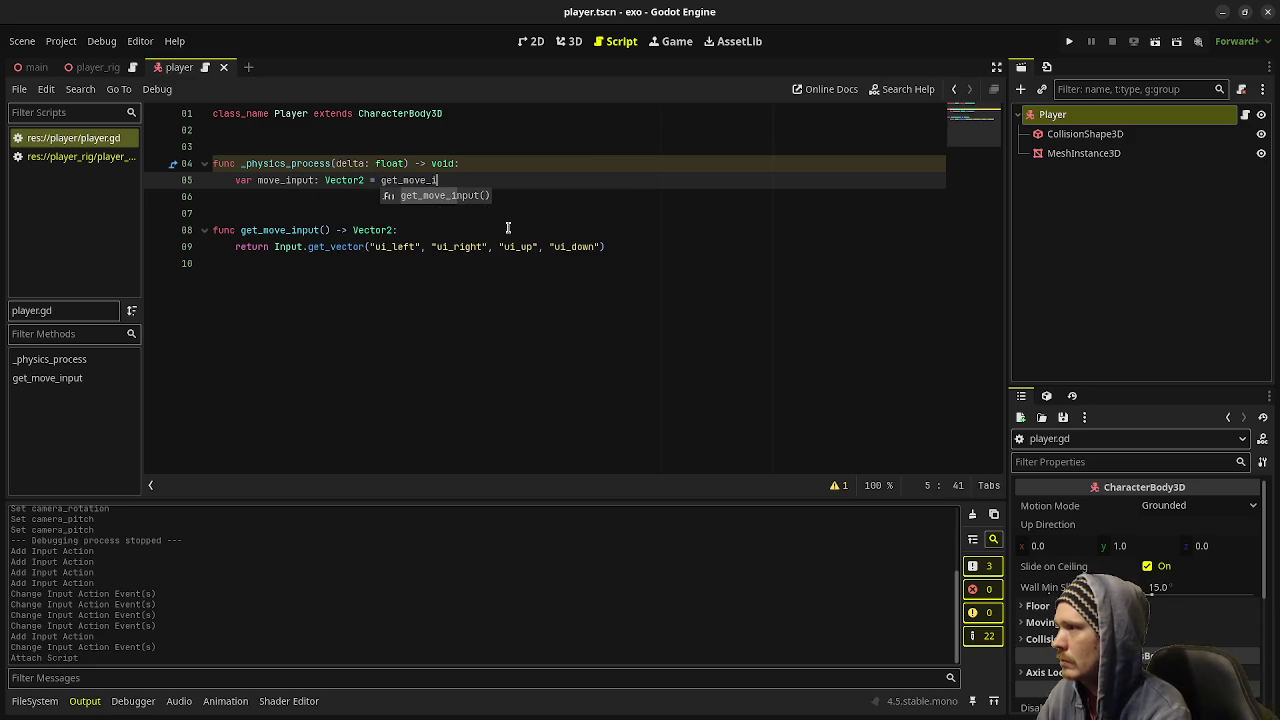
pyautogui.press('Return')
pyautogui.press('Return')
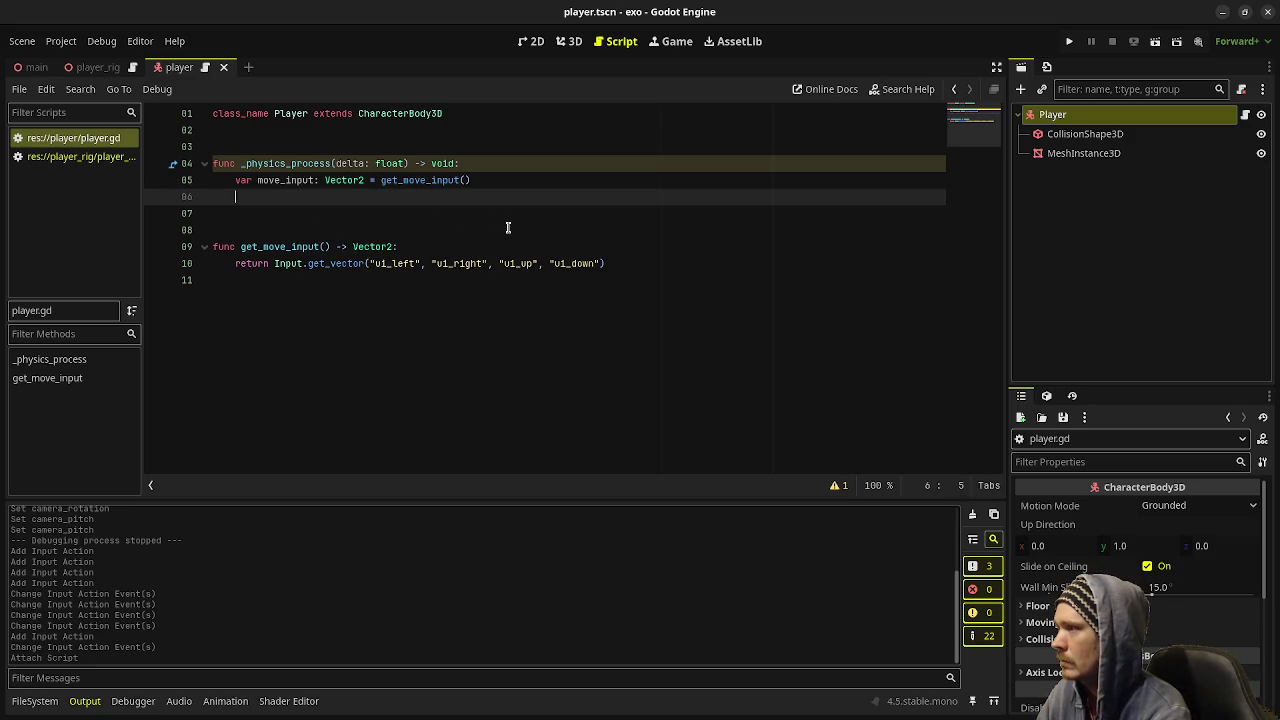
pyautogui.write('mo')
pyautogui.press('BackSpace')
pyautogui.press('BackSpace')
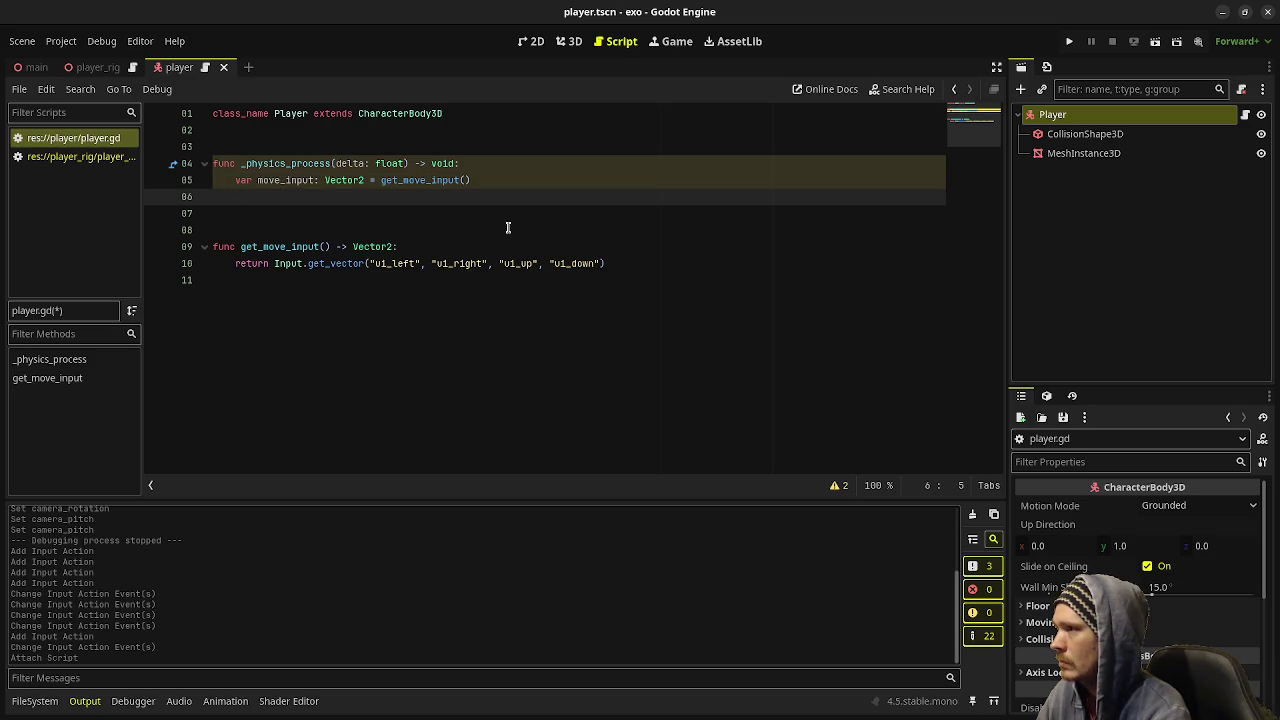
# - Add 'velocity += Vector3(move_input.x, 0.0, 0.0) * 3.0 * delta' and save the script
pyautogui.press('Return')
pyautogui.write('velocity +=')
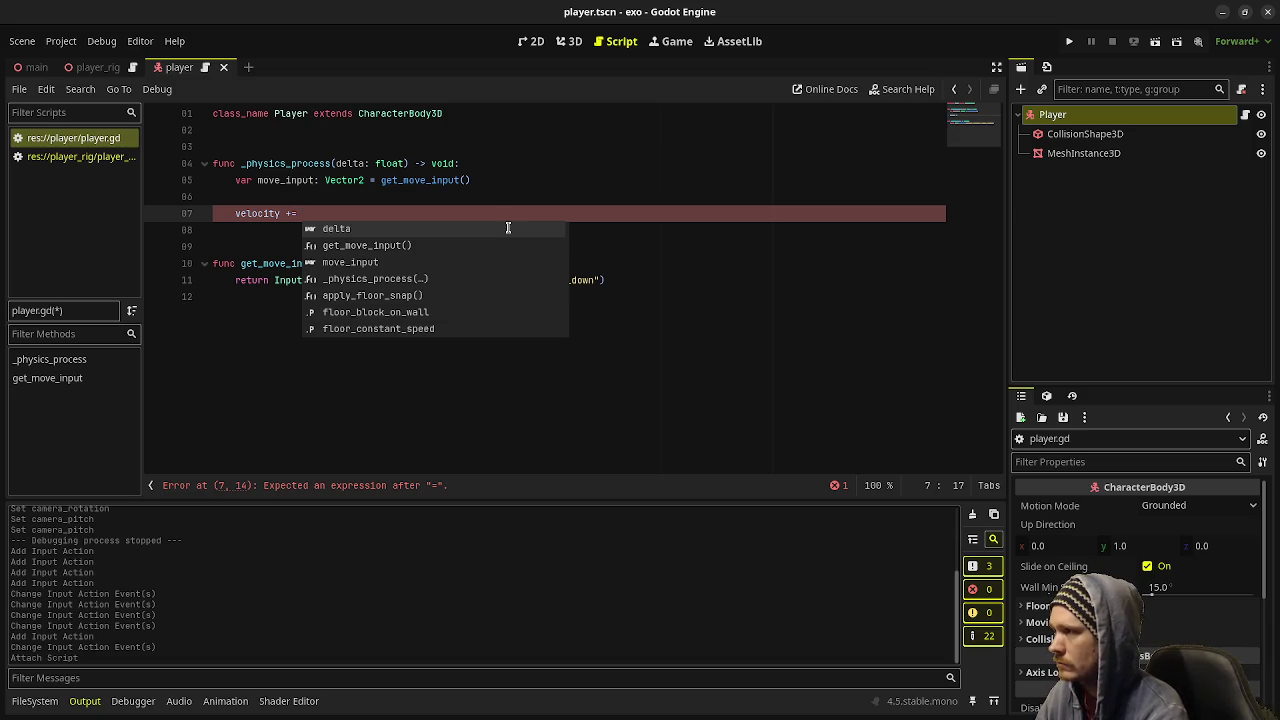
pyautogui.write('Vector2')
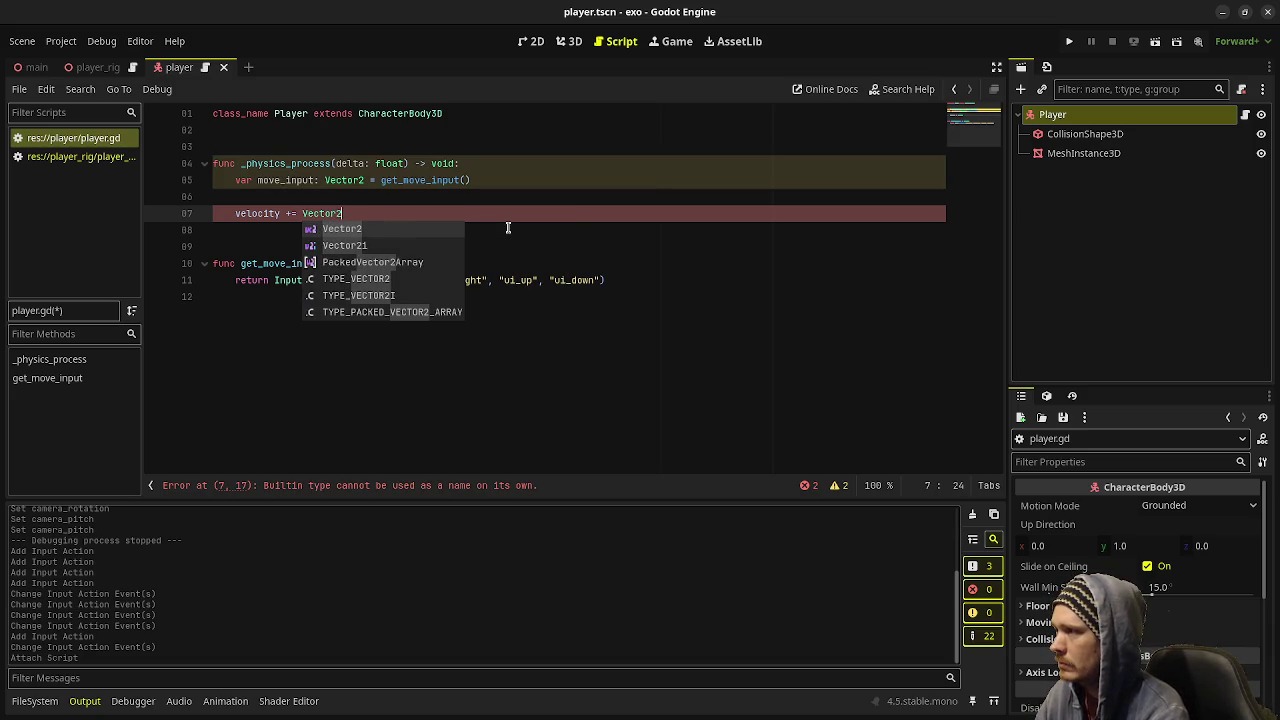
pyautogui.press('BackSpace')
pyautogui.write('3(')
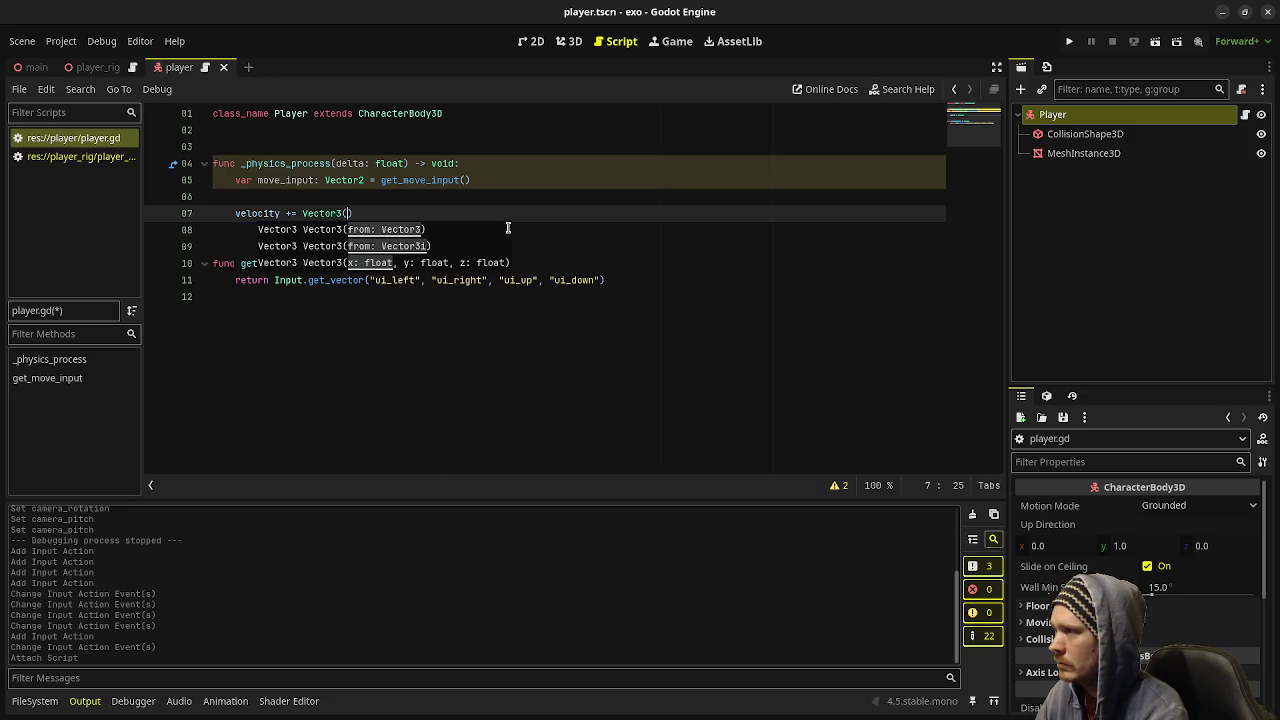
pyautogui.write('move_input.x')
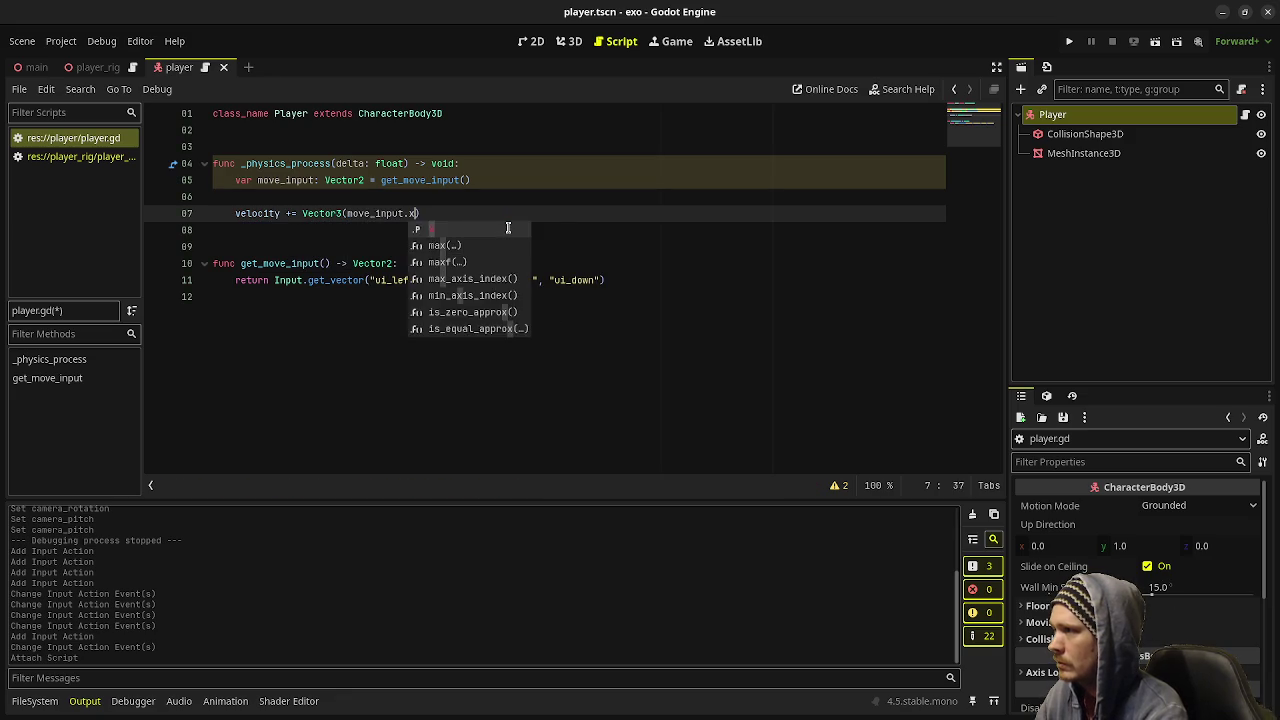
pyautogui.write(', 0.0, 0.0')
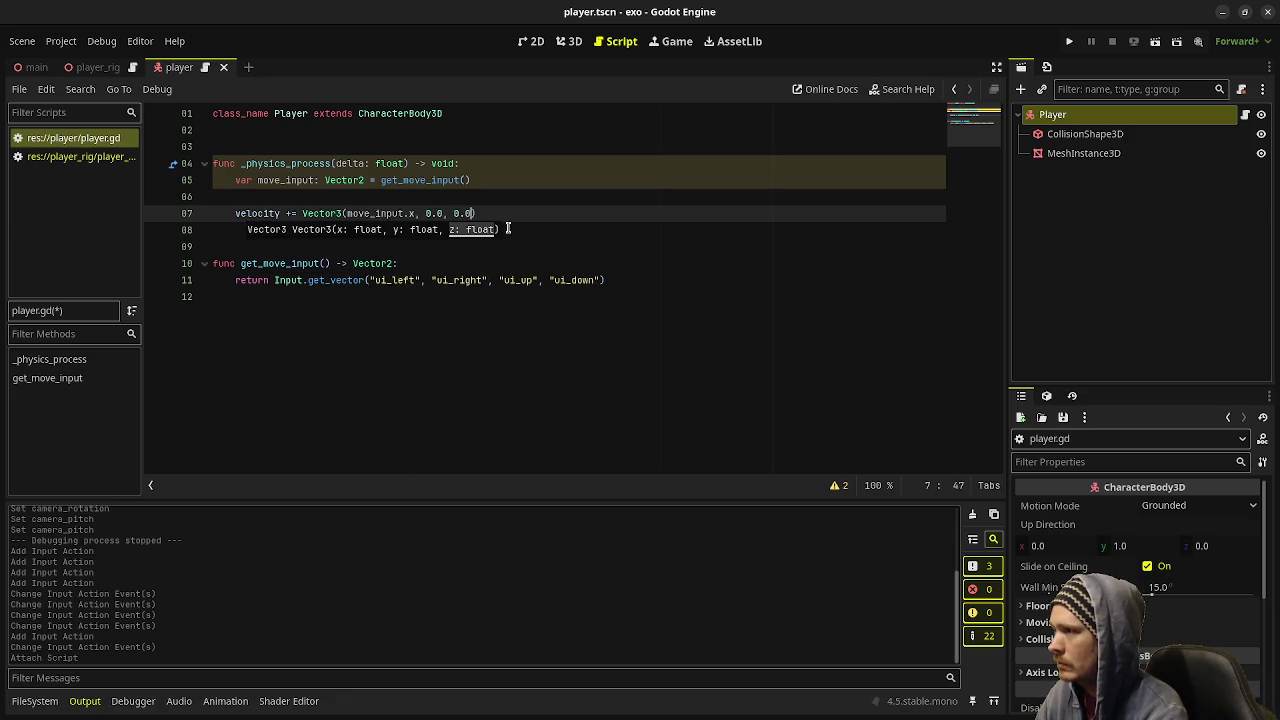
pyautogui.write(') * 3.0 * delta')
pyautogui.hotkey('ctrl', 's')
pyautogui.click(358, 127)
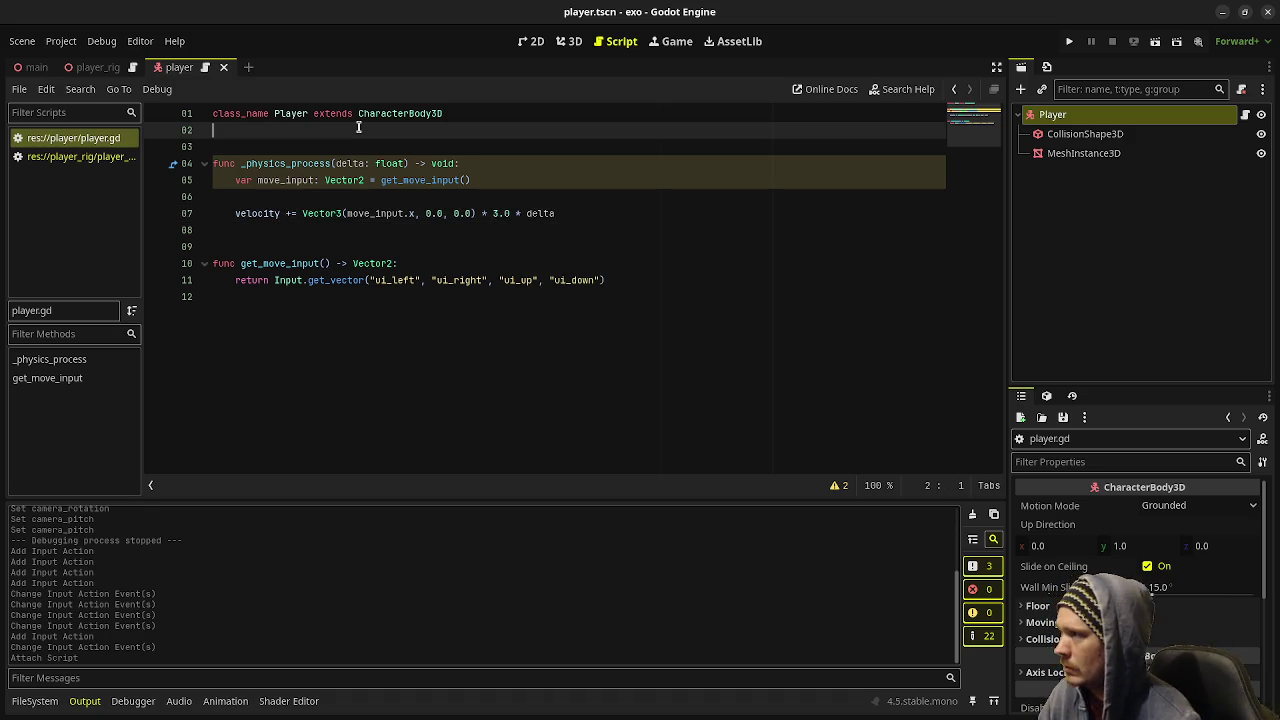
pyautogui.press('Return')
pyautogui.press('Return')
pyautogui.press('Return')
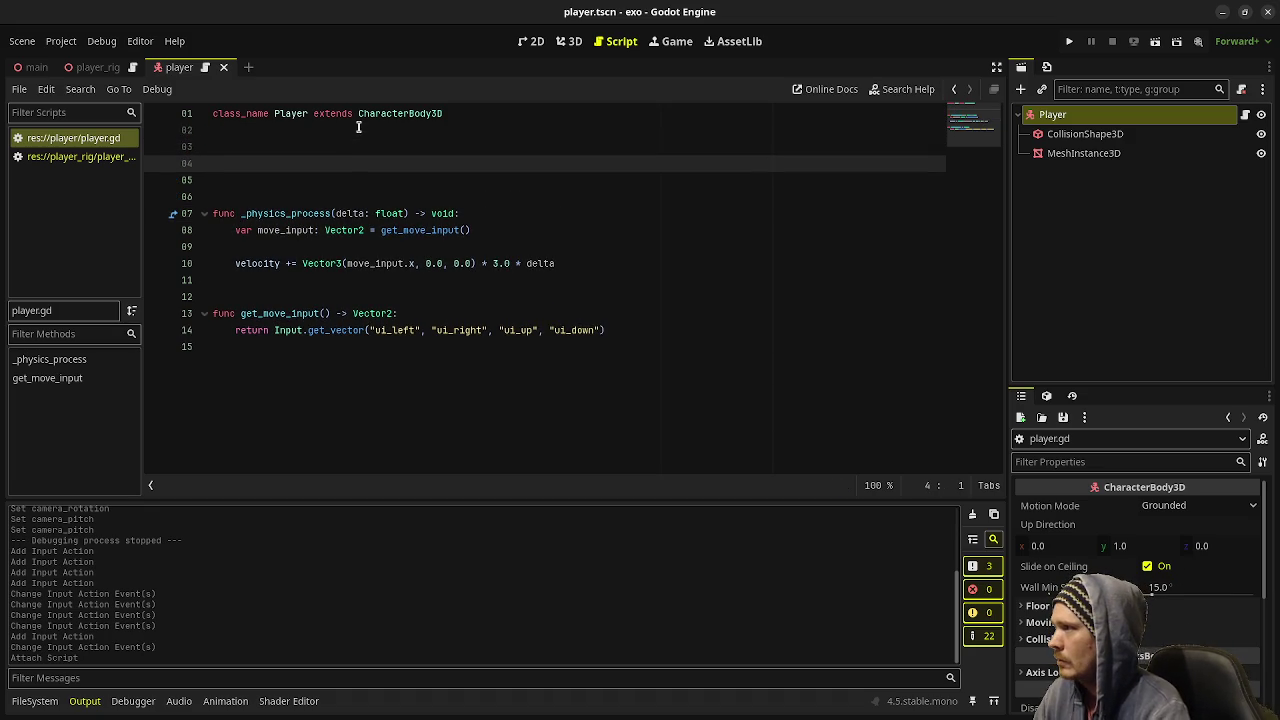
pyautogui.write('@')
pyautogui.press('BackSpace')
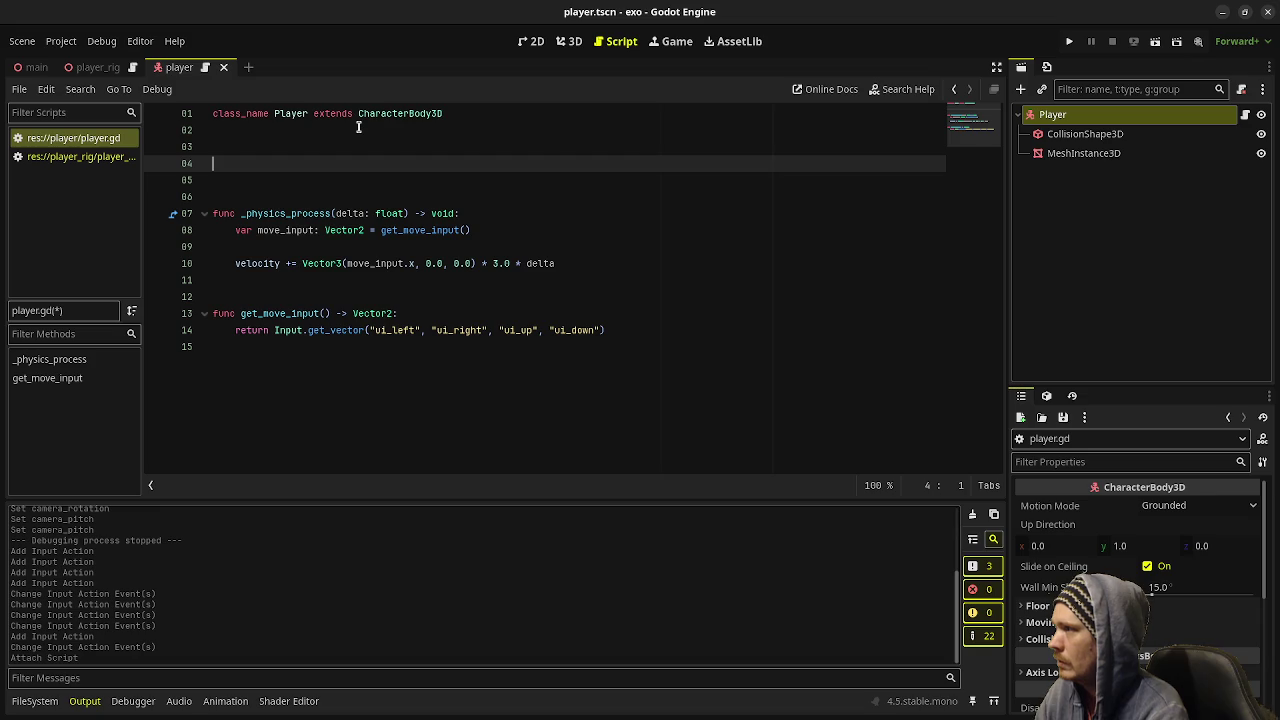
pyautogui.write('@export ')
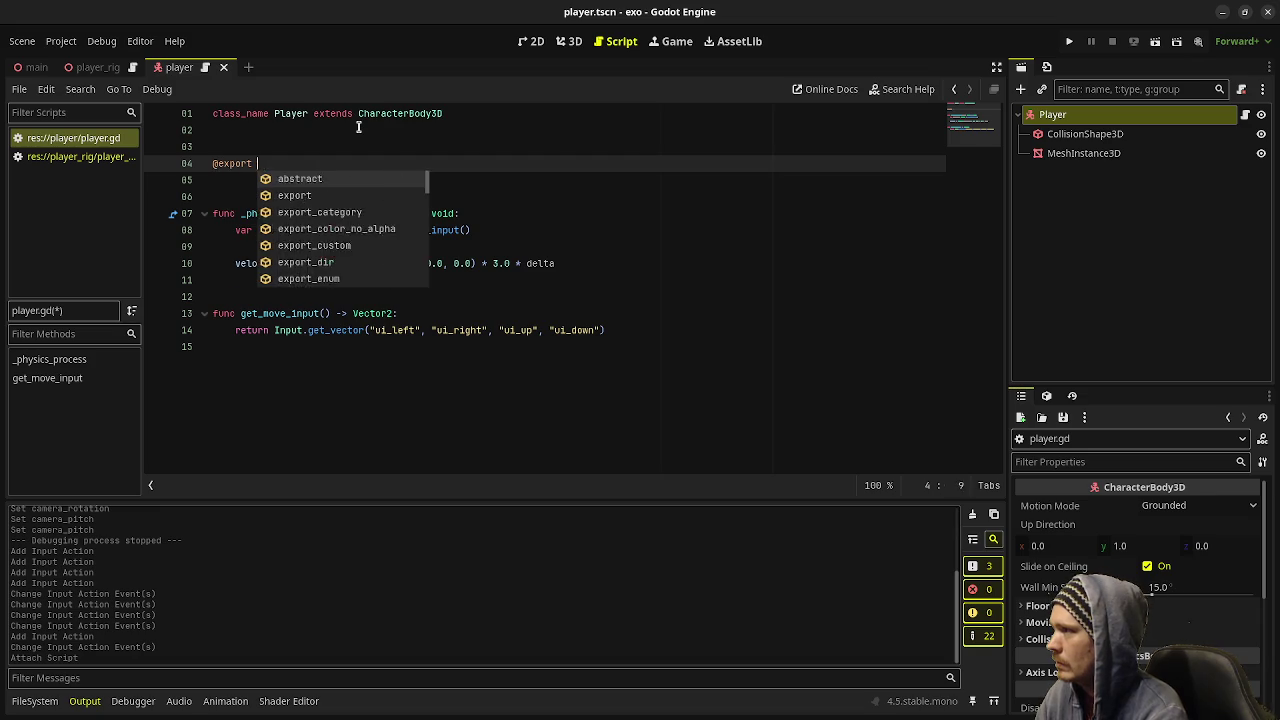
pyautogui.write('var move_speed')
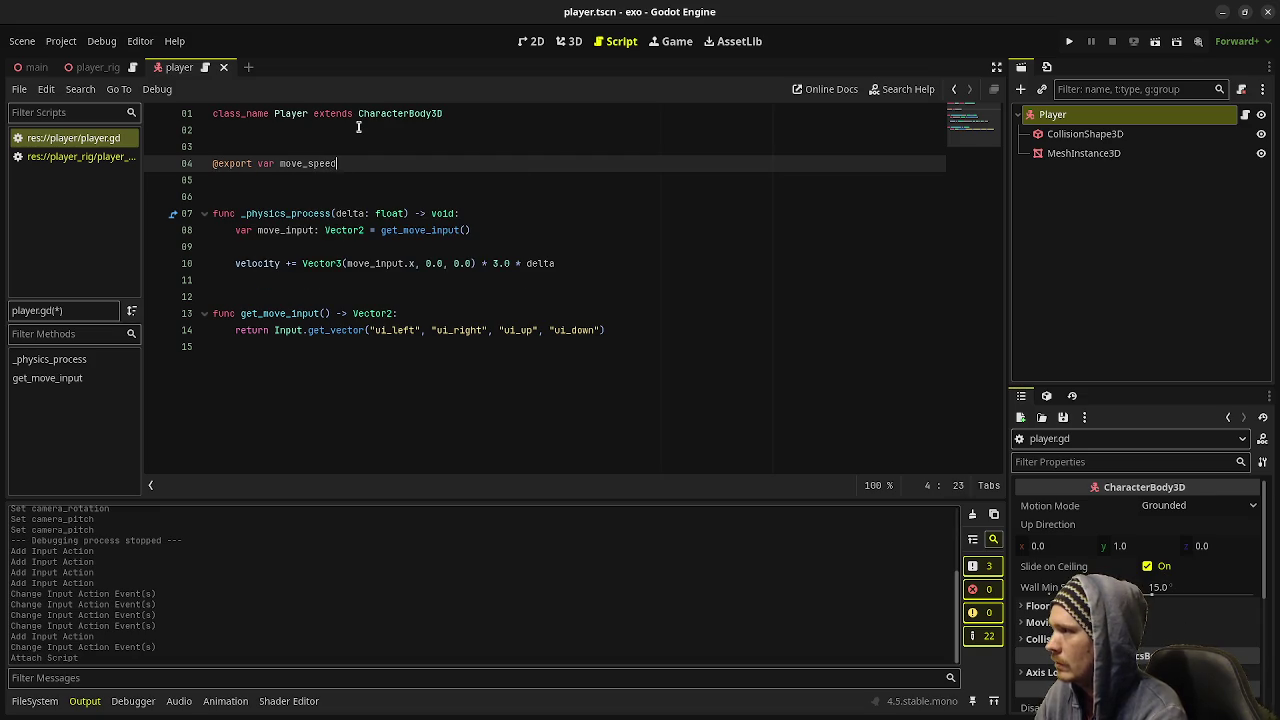
pyautogui.write(': float = 3.0')
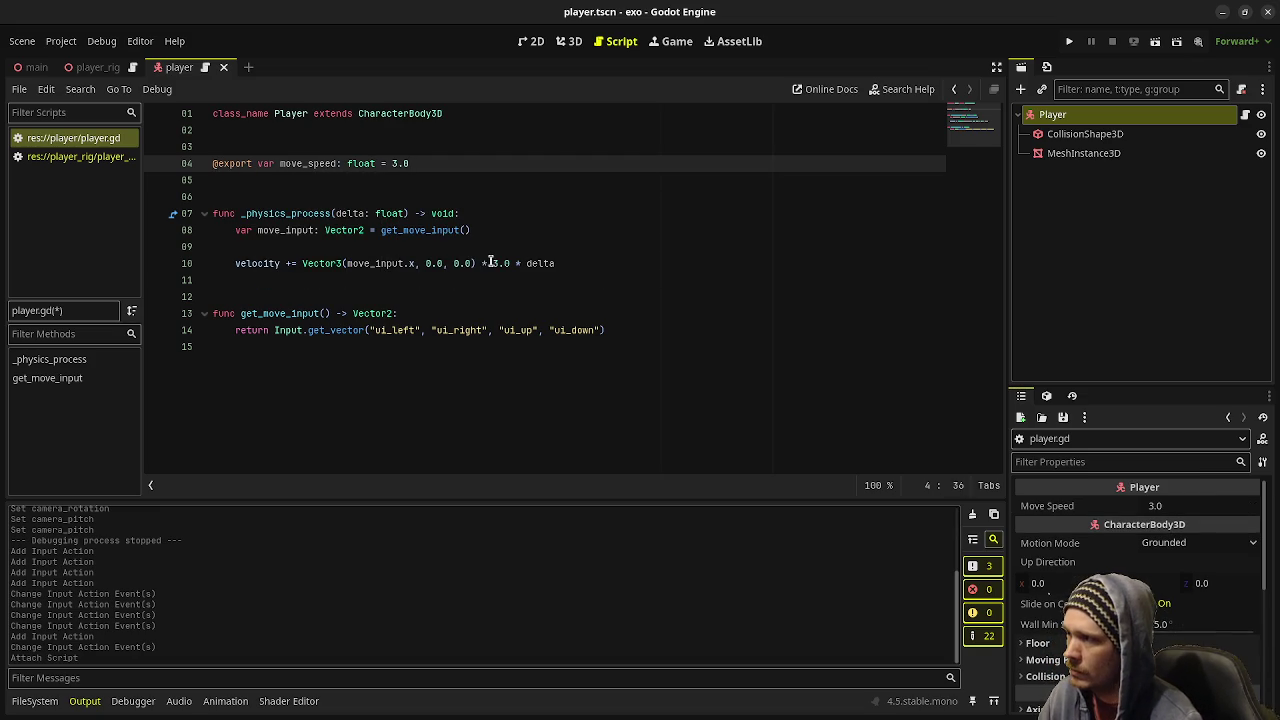
pyautogui.moveTo(490, 263); pyautogui.dragTo(510, 263)
pyautogui.write('move_speed')
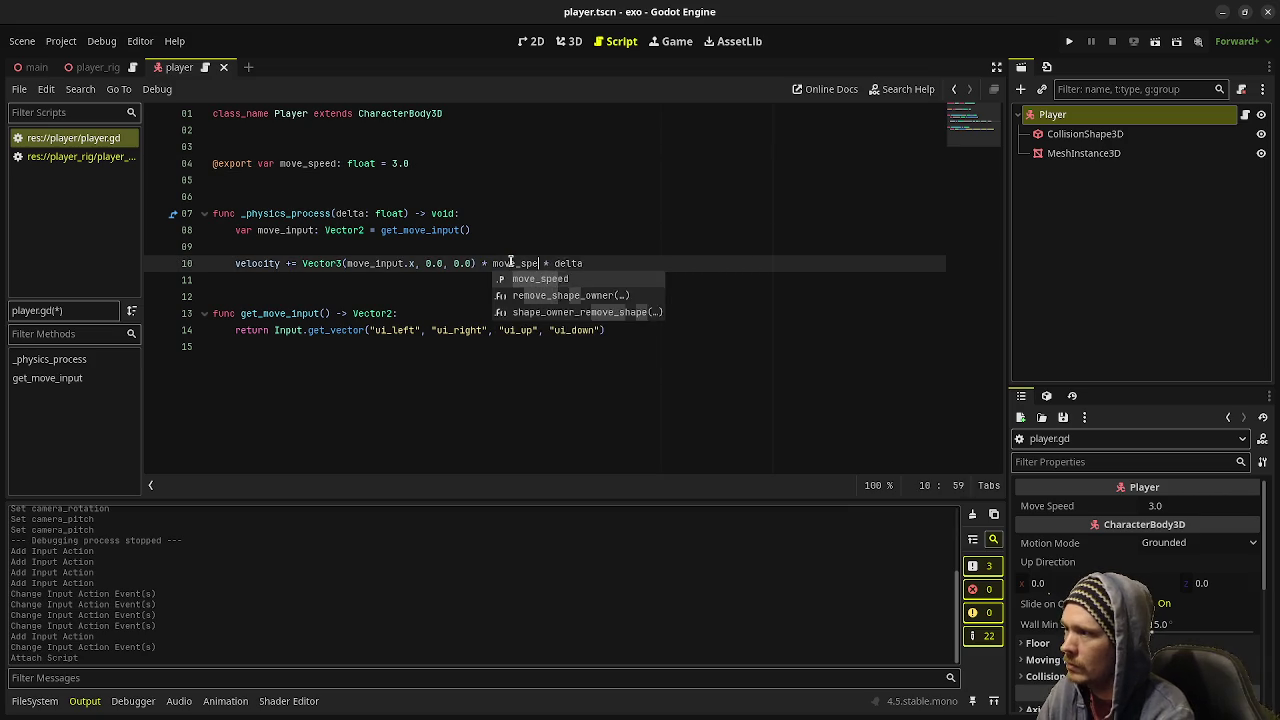
pyautogui.hotkey('ctrl', 's')
# - Add -9.8 gravity to velocity.y, damp velocity.x by 0.85 and velocity.y by 0.95, then save
pyautogui.click(698, 260)
pyautogui.press('Return')
pyautogui.press('Return')
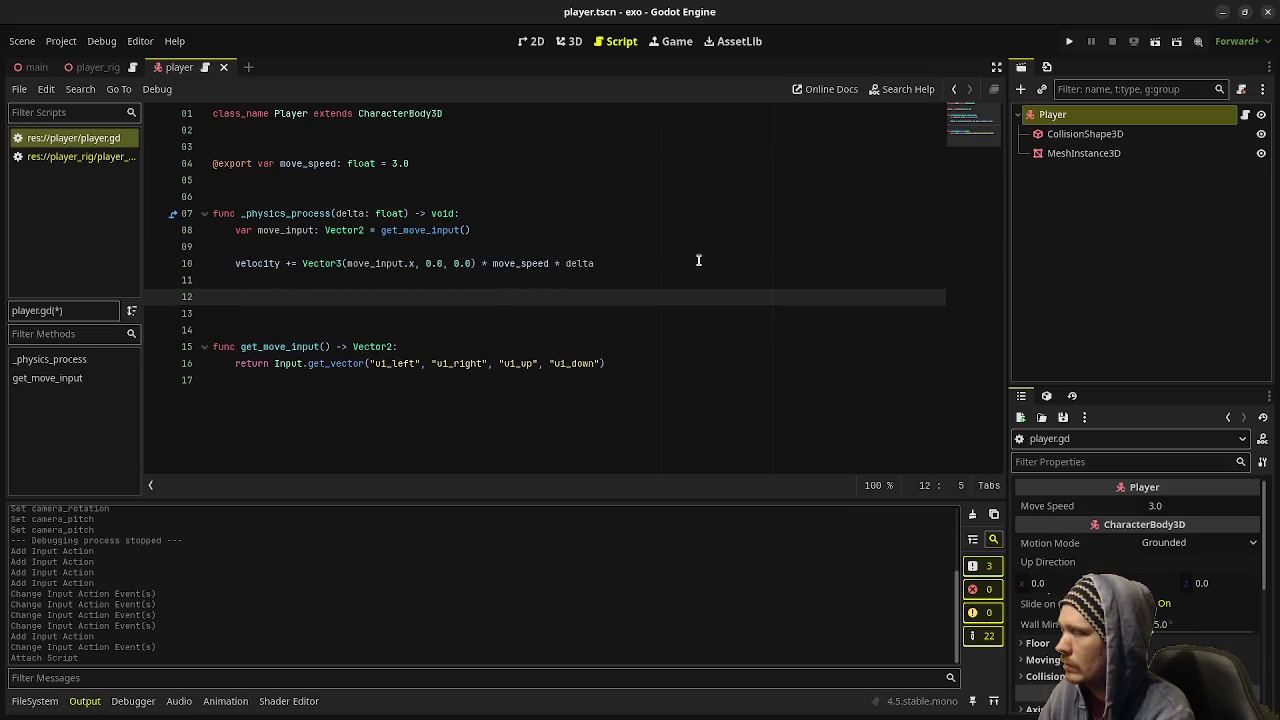
pyautogui.write('velocity')
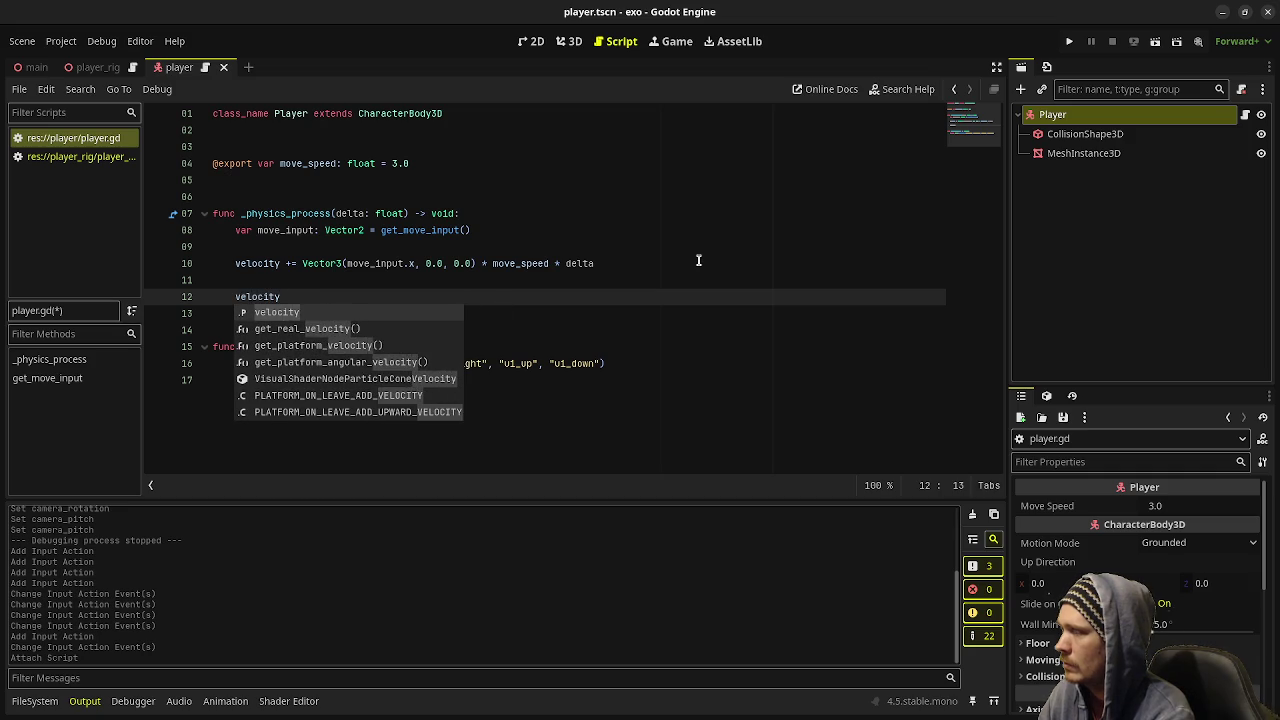
pyautogui.write('.y += -')
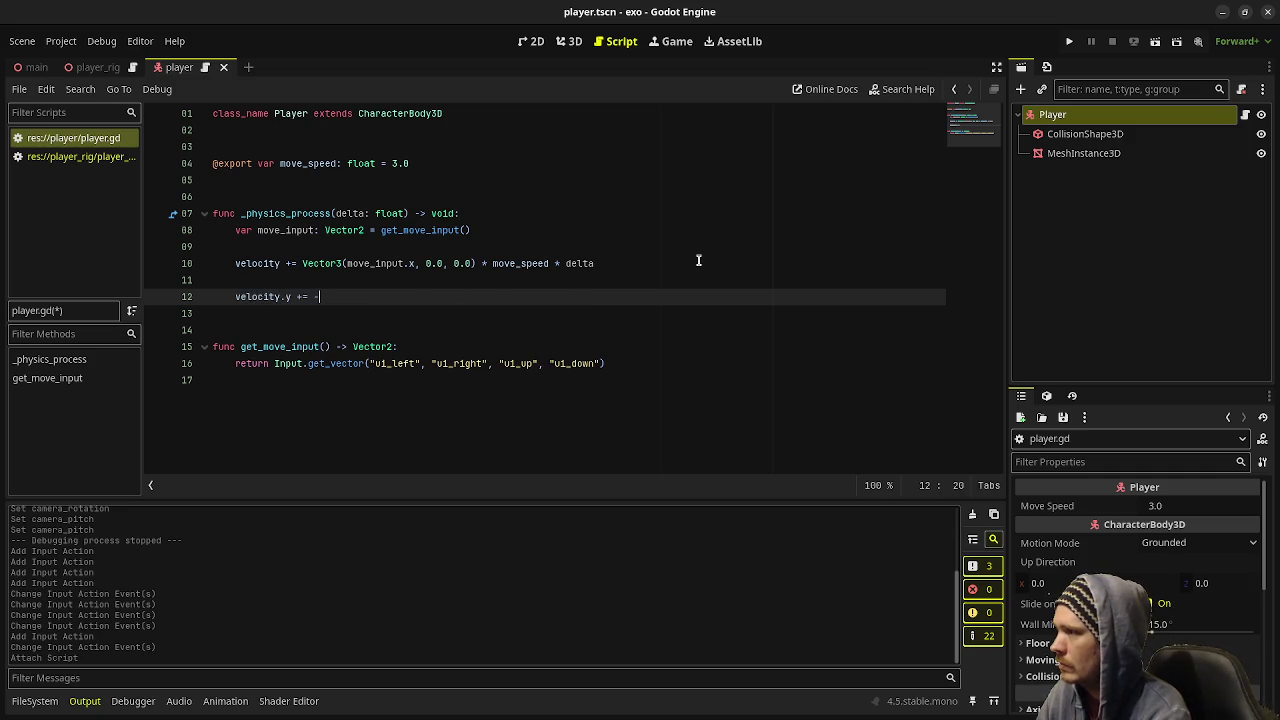
pyautogui.write('9.8 * delta')
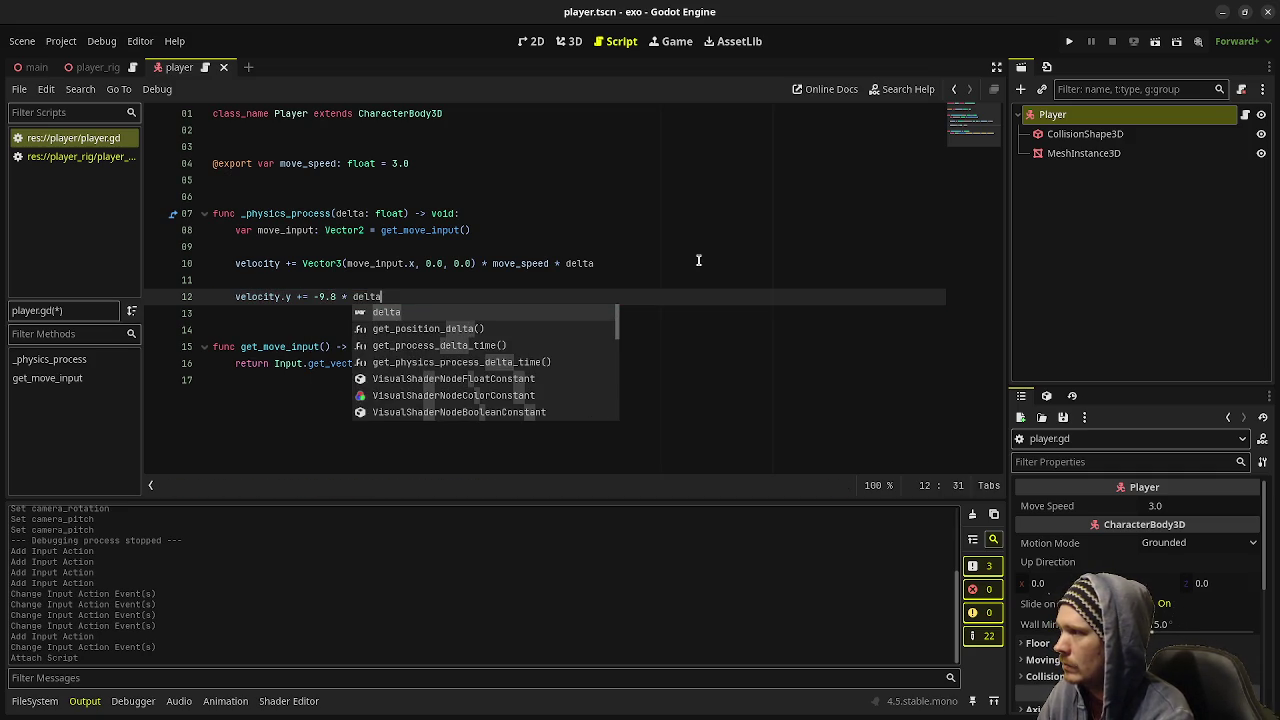
pyautogui.press('Return')
pyautogui.press('Return')
pyautogui.press('Return')
pyautogui.write('v')
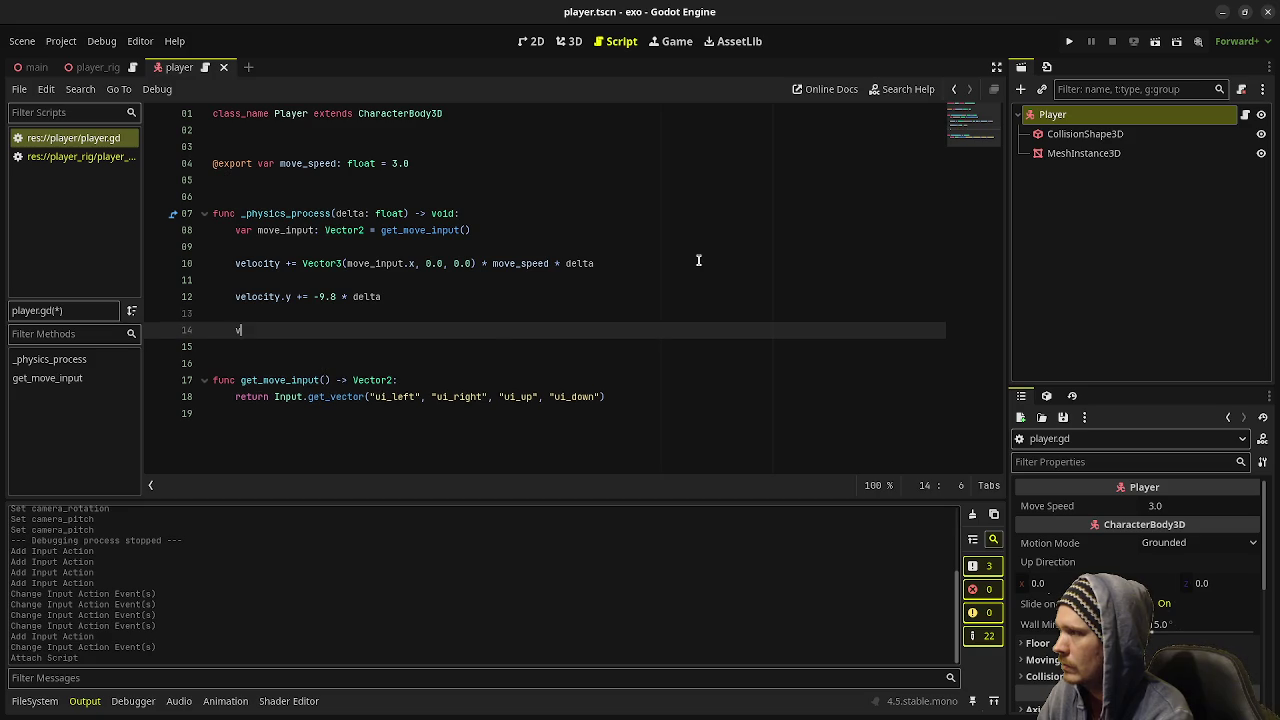
pyautogui.write('elocity.x')
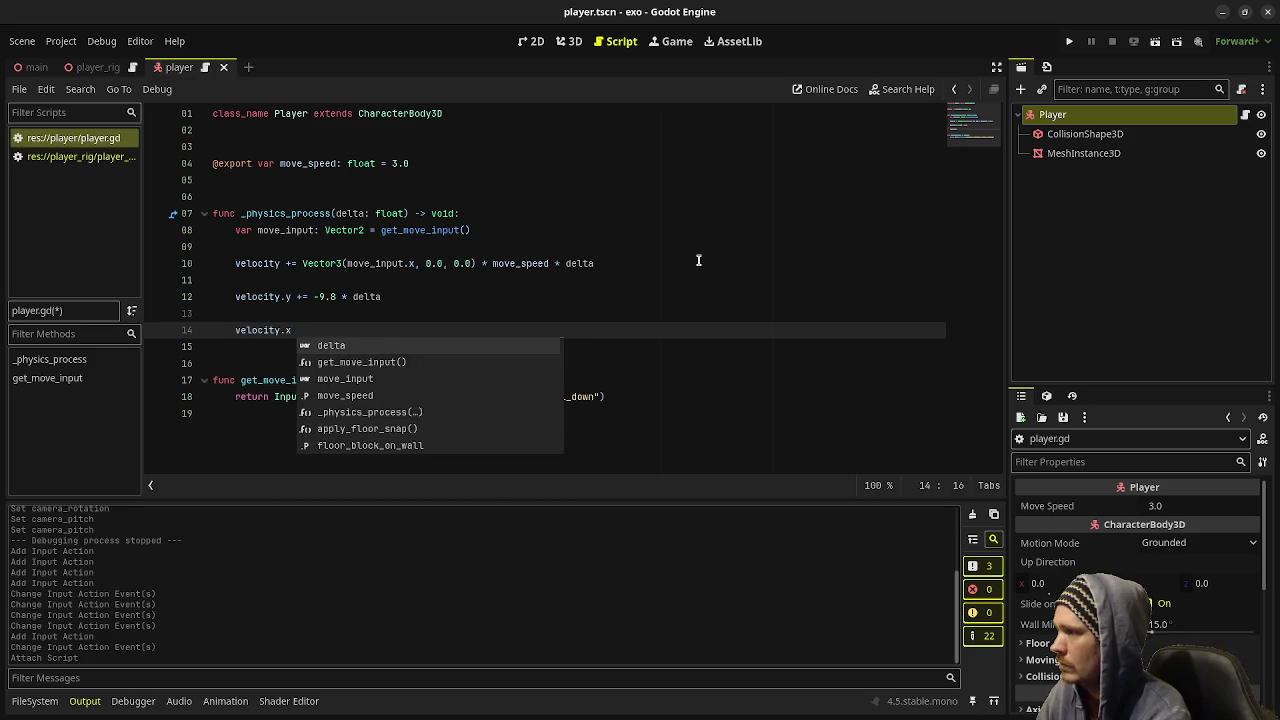
pyautogui.write('*=')
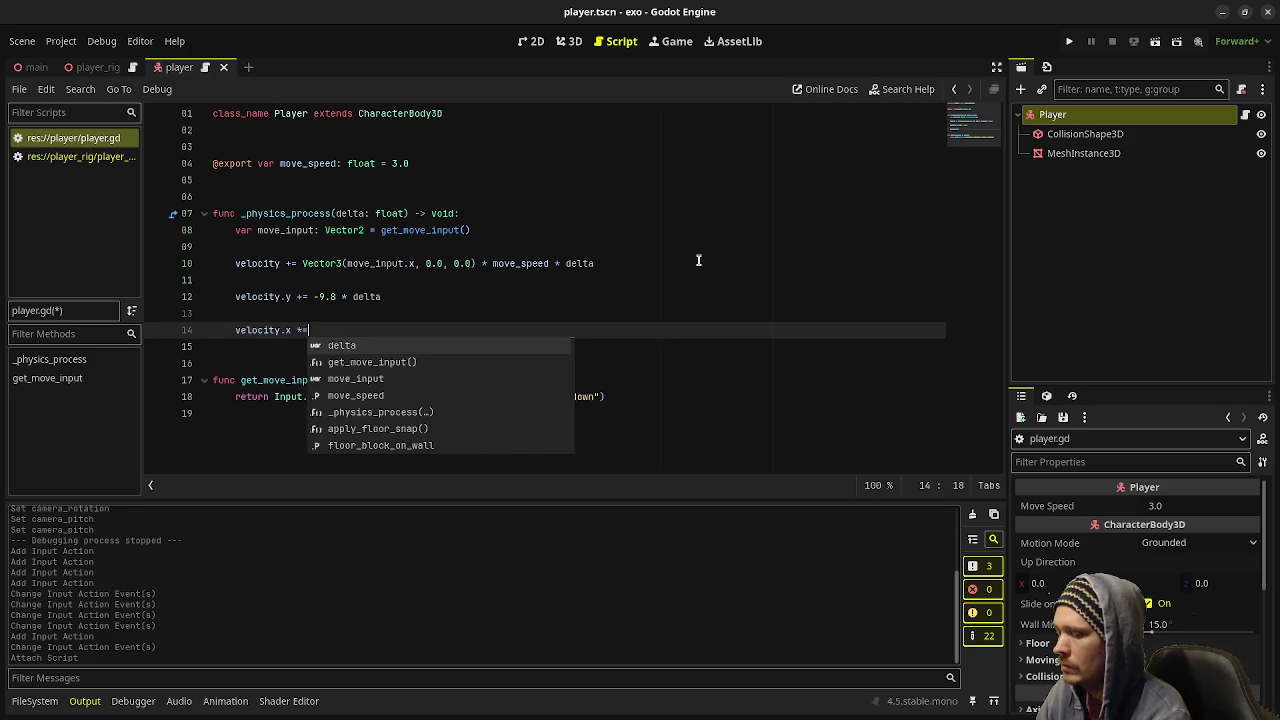
pyautogui.write(' 0.85')
pyautogui.press('Return')
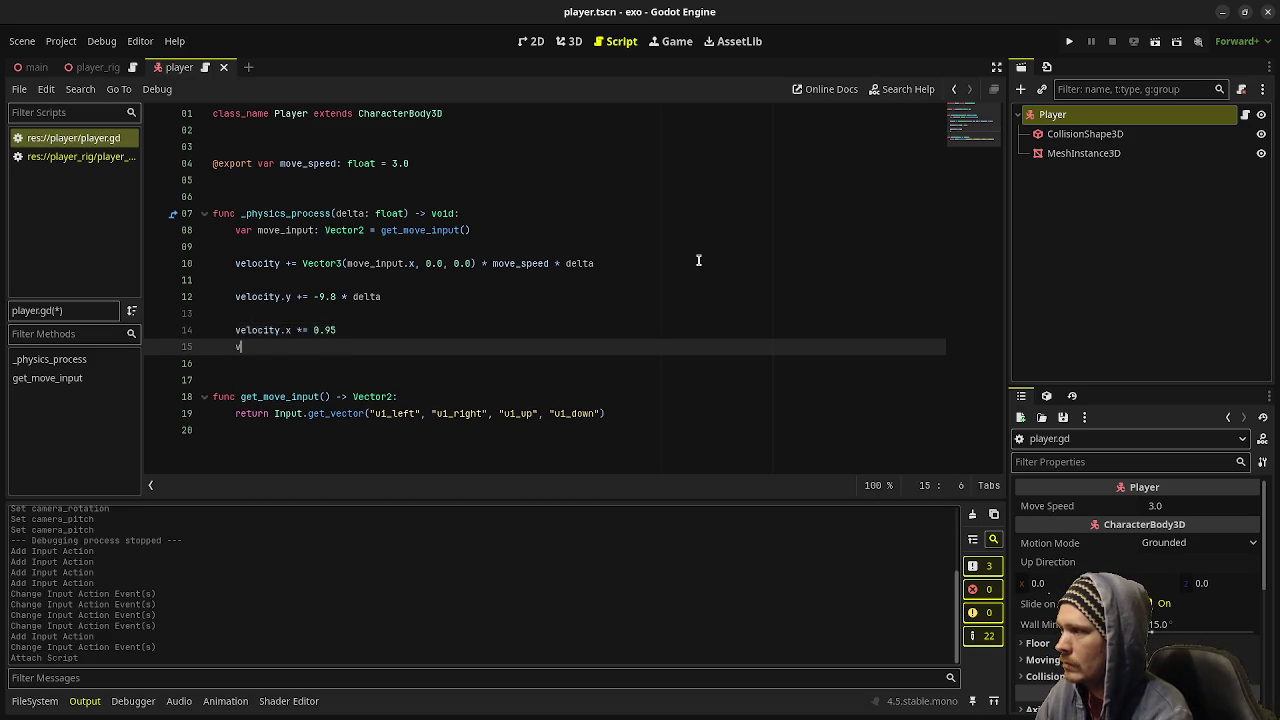
pyautogui.write('velocity.y +=')
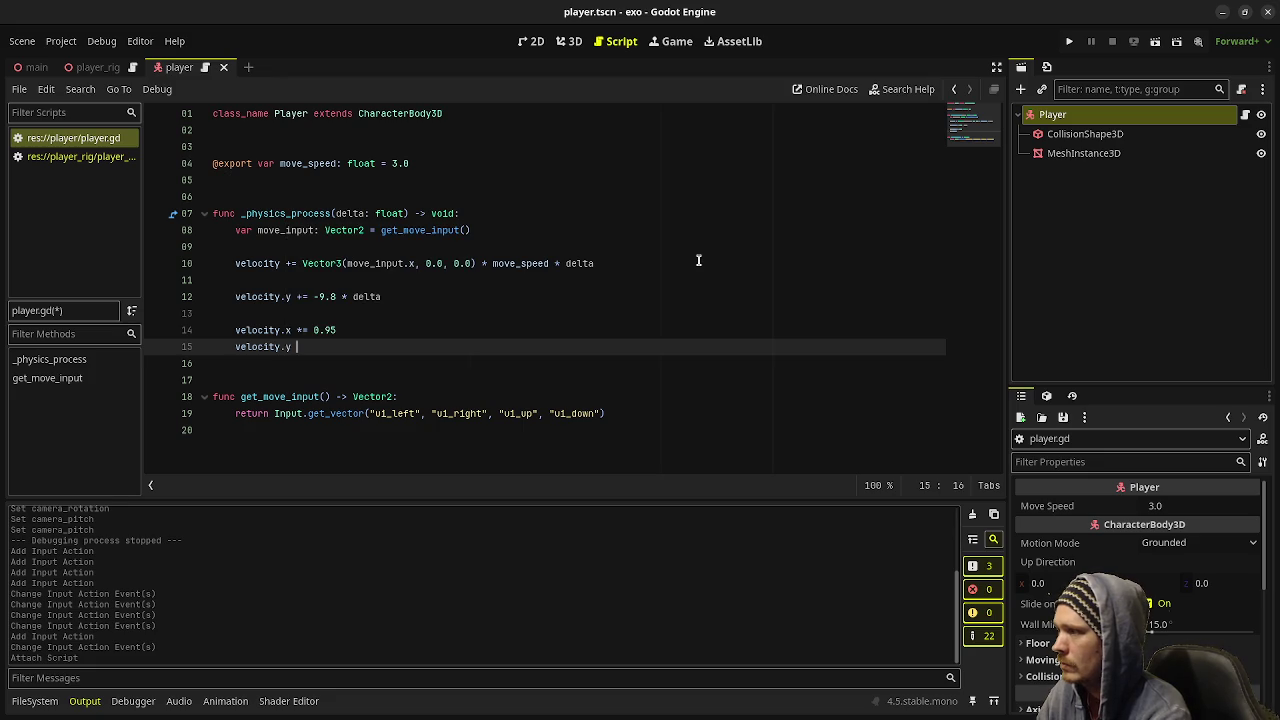
pyautogui.press('BackSpace')
pyautogui.press('BackSpace')
pyautogui.write('*= 0.95')
pyautogui.hotkey('ctrl', 's')
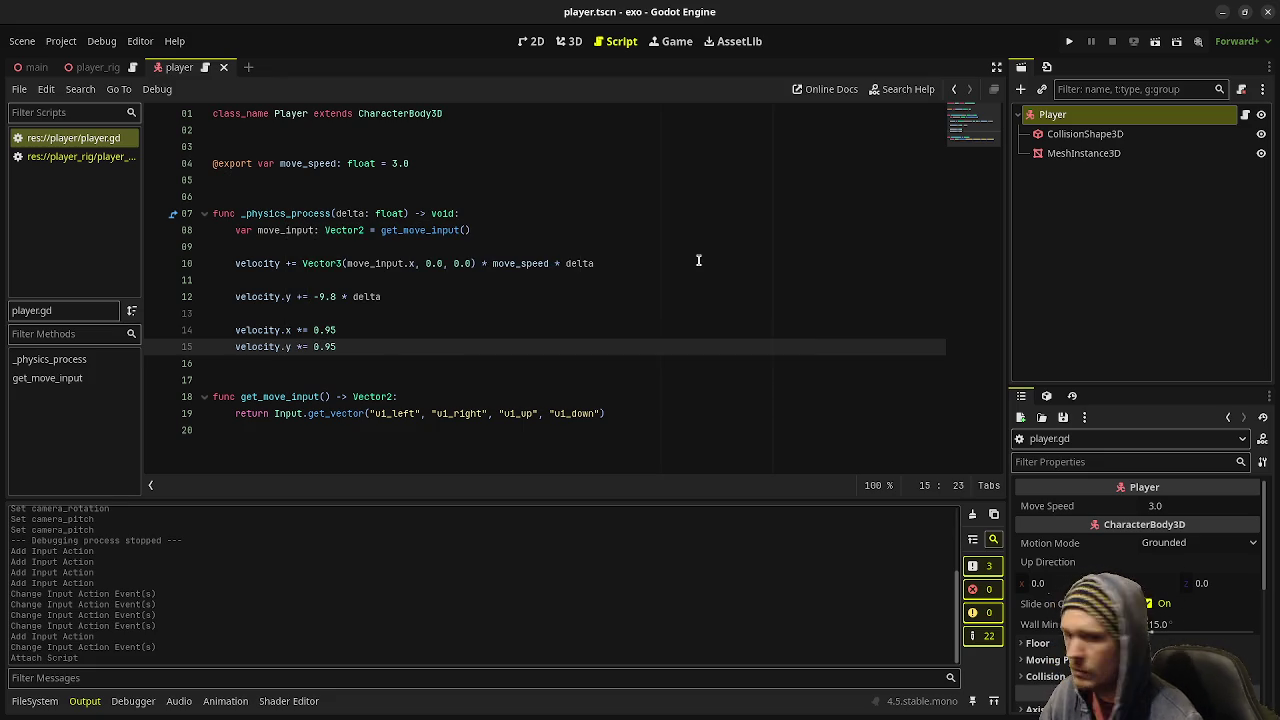
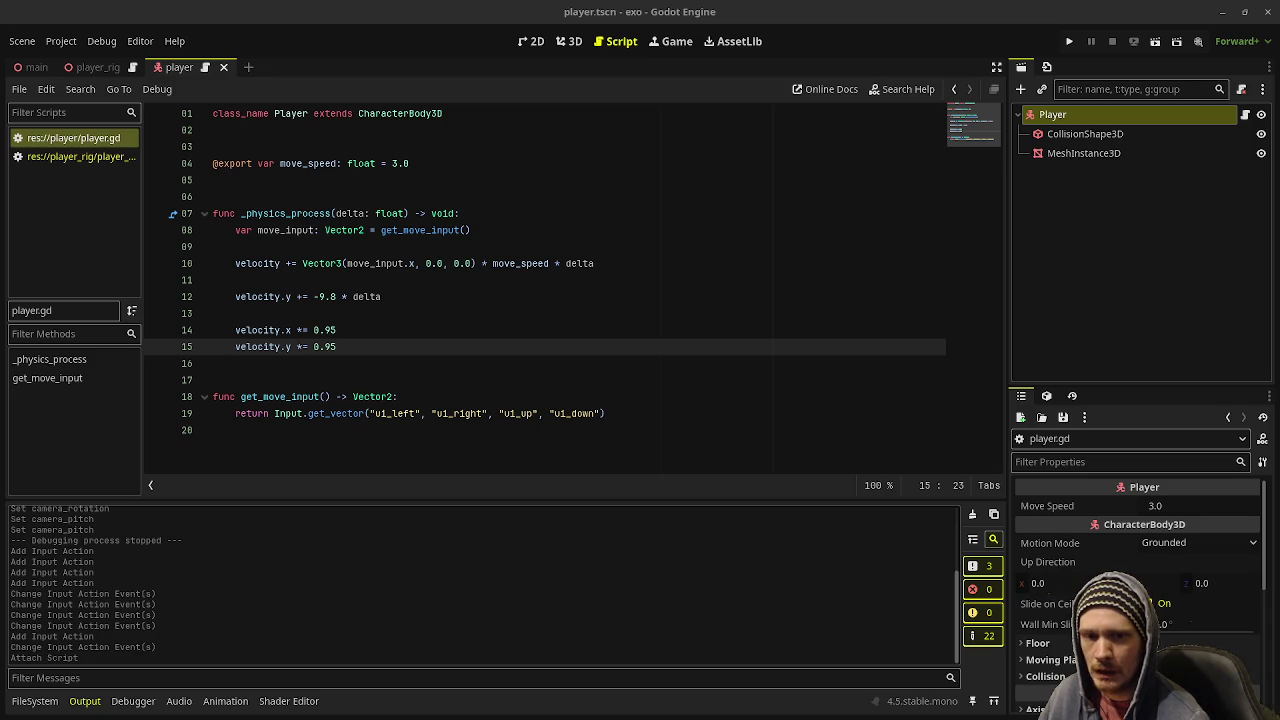
# - Save the player script with its input movement, gravity and damping code
pyautogui.click(392, 360)
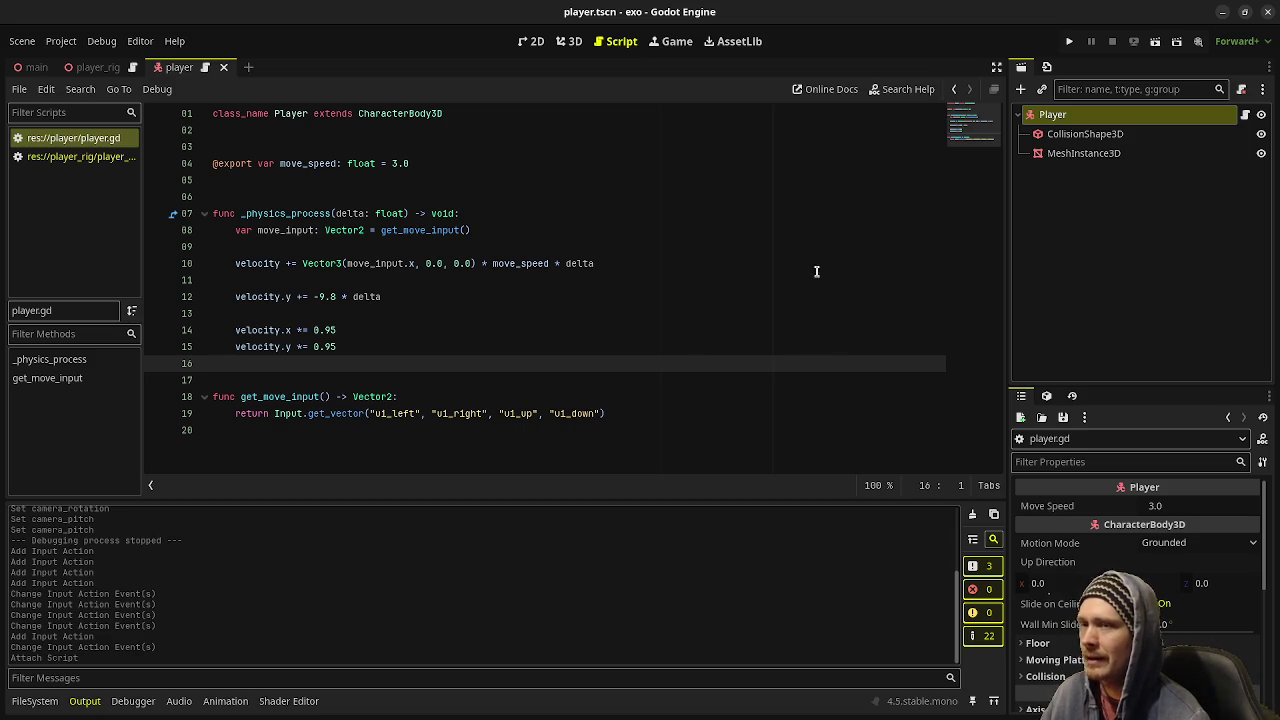
pyautogui.click(481, 348)
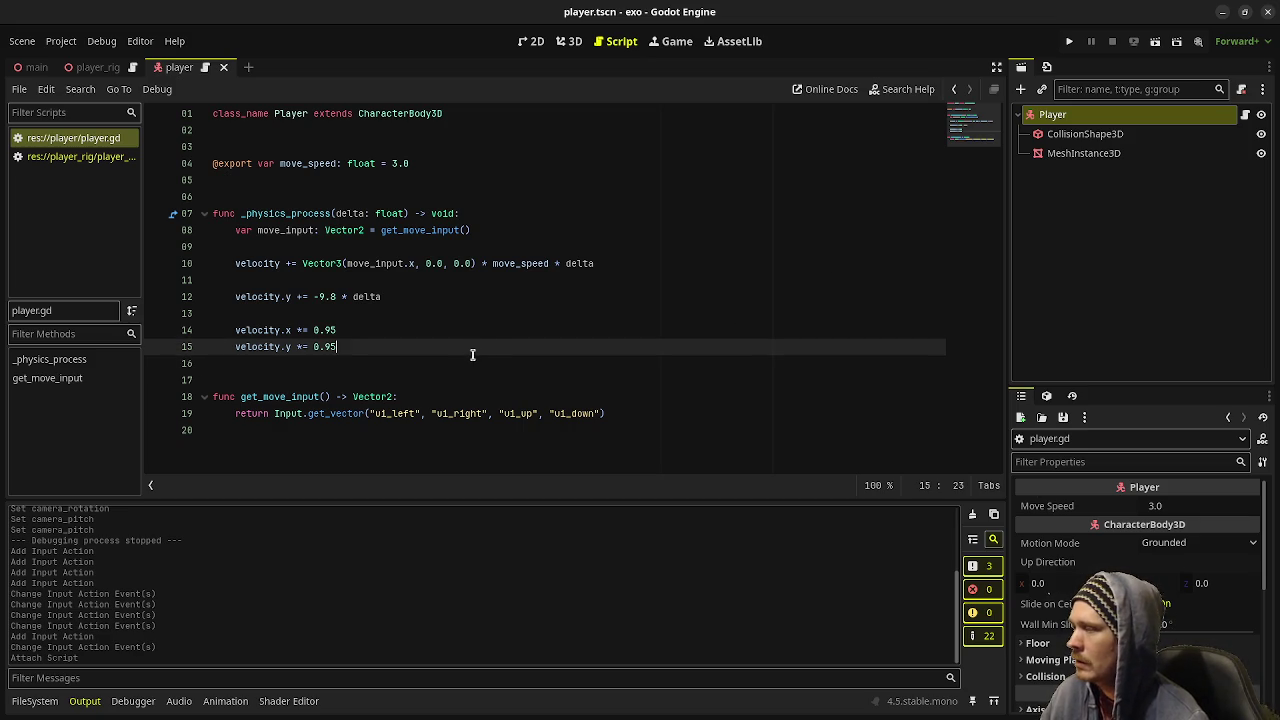
pyautogui.hotkey('ctrl', 's')
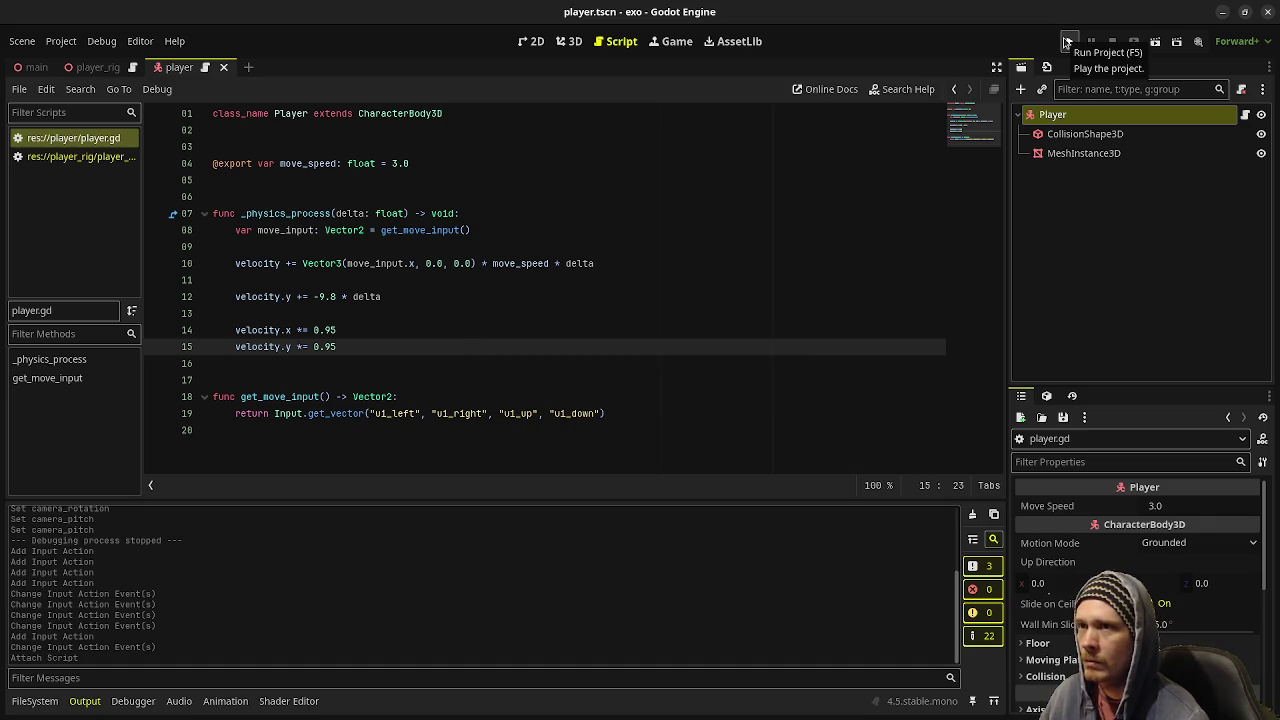
# - Test-run the main scene with the capsule player, then stop it
pyautogui.click(30, 67)
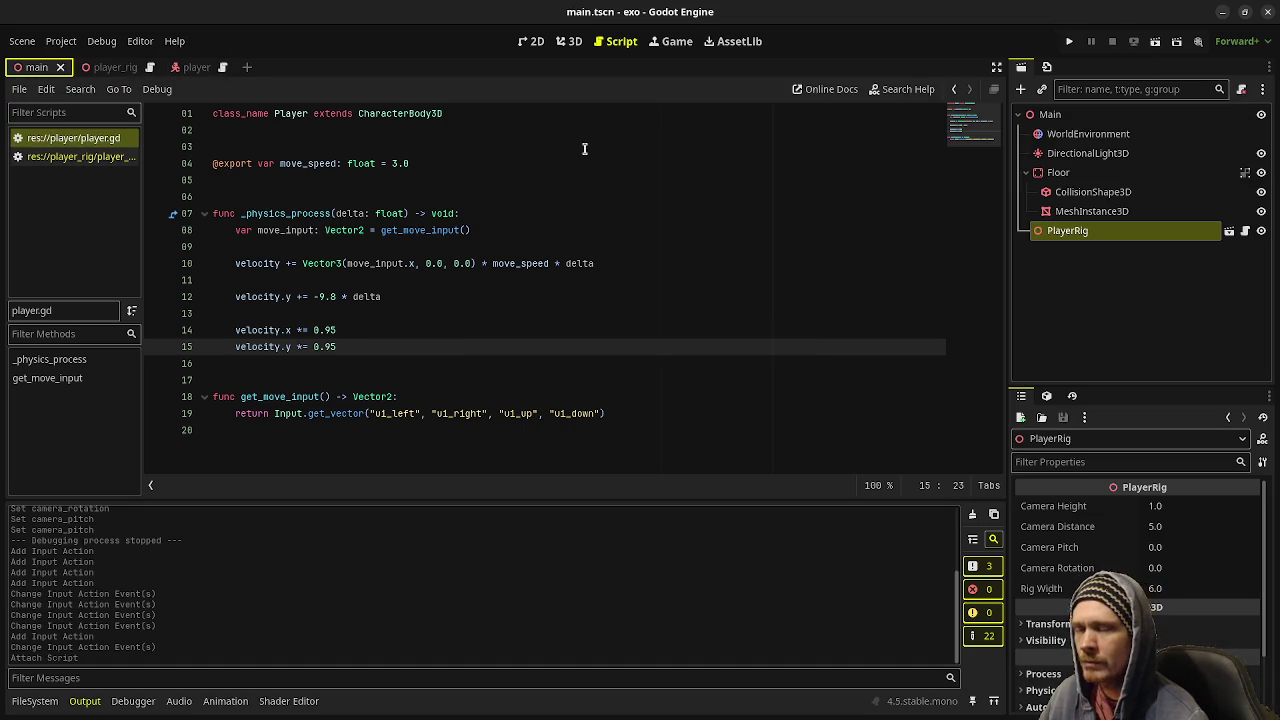
pyautogui.click(1070, 43)
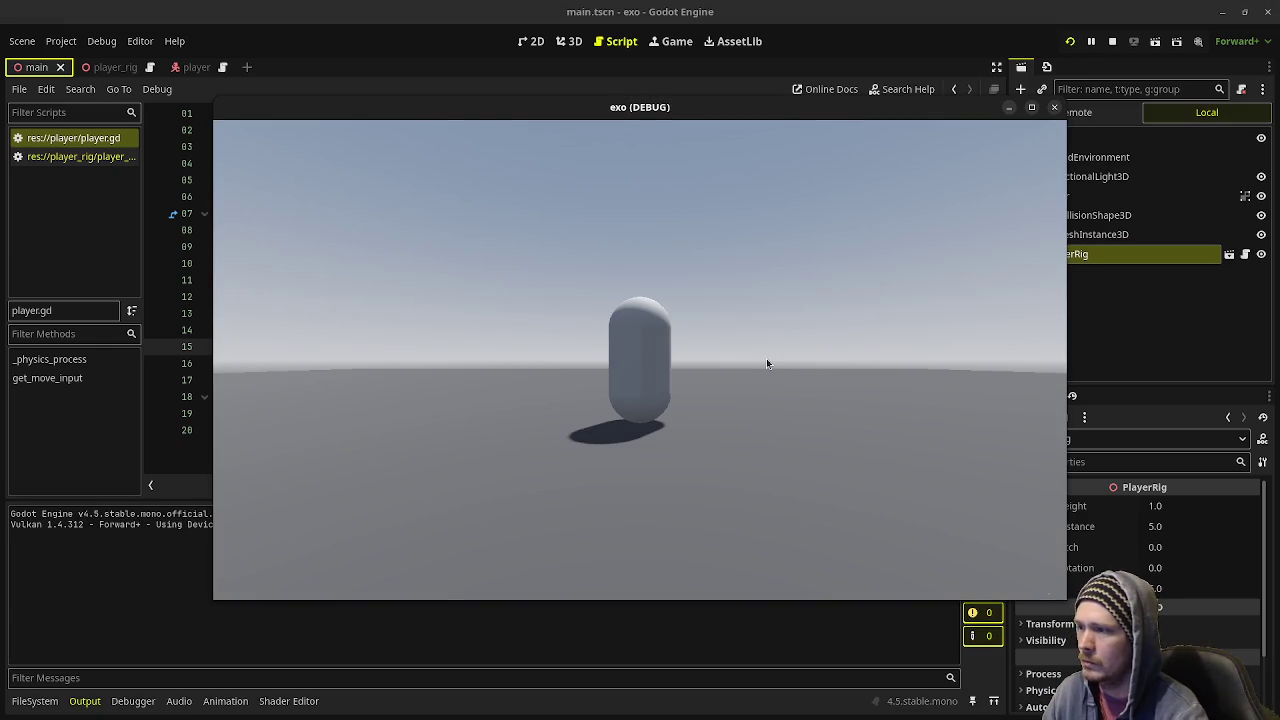
pyautogui.click(1112, 41)
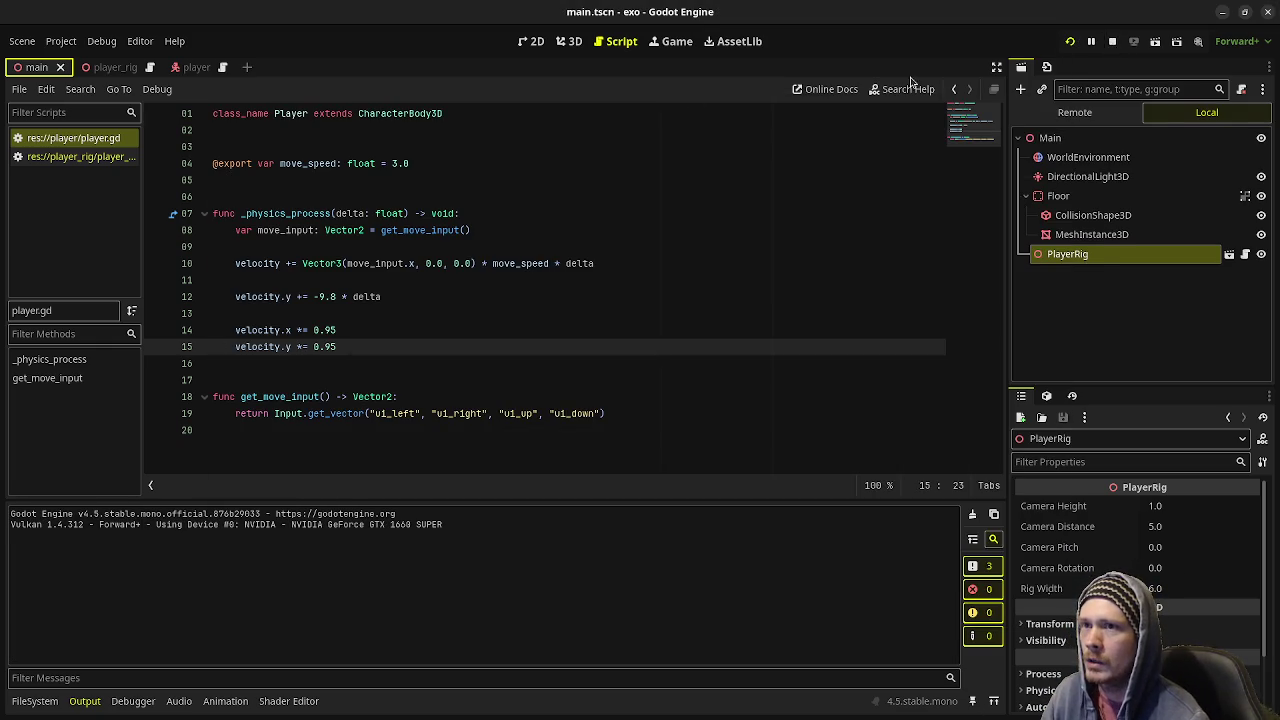
pyautogui.click(63, 44)
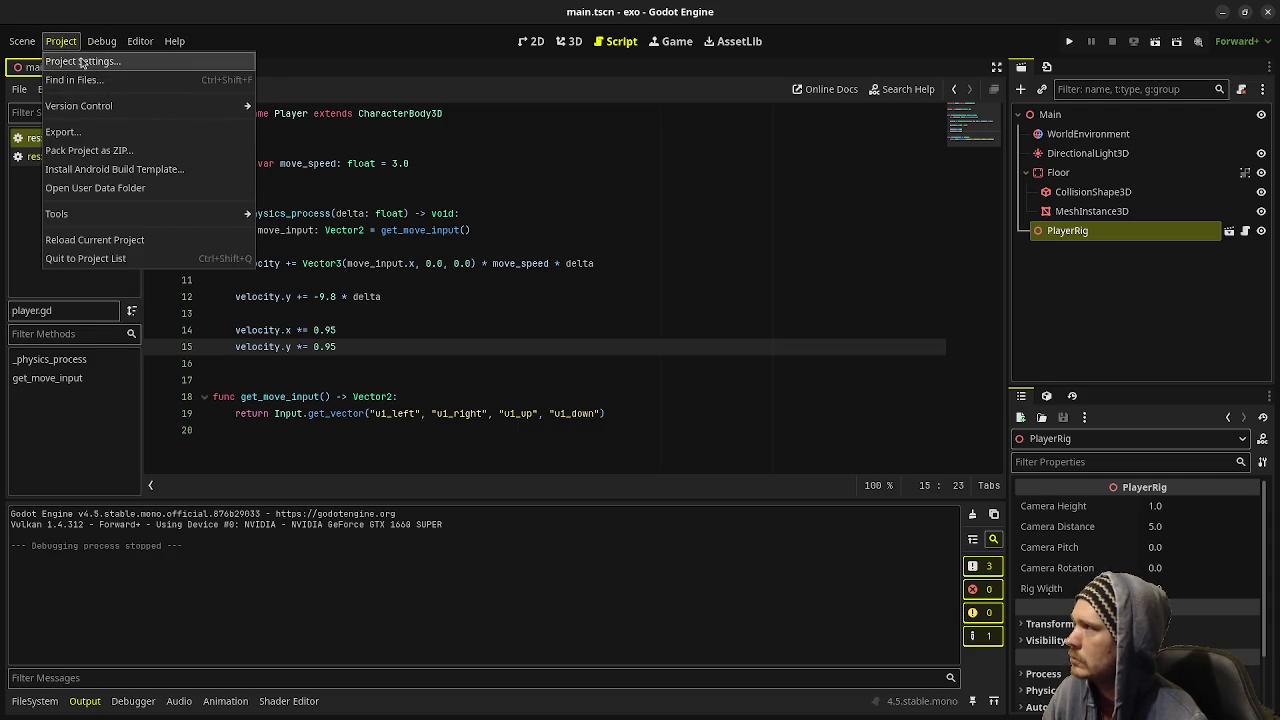
pyautogui.click(80, 61)
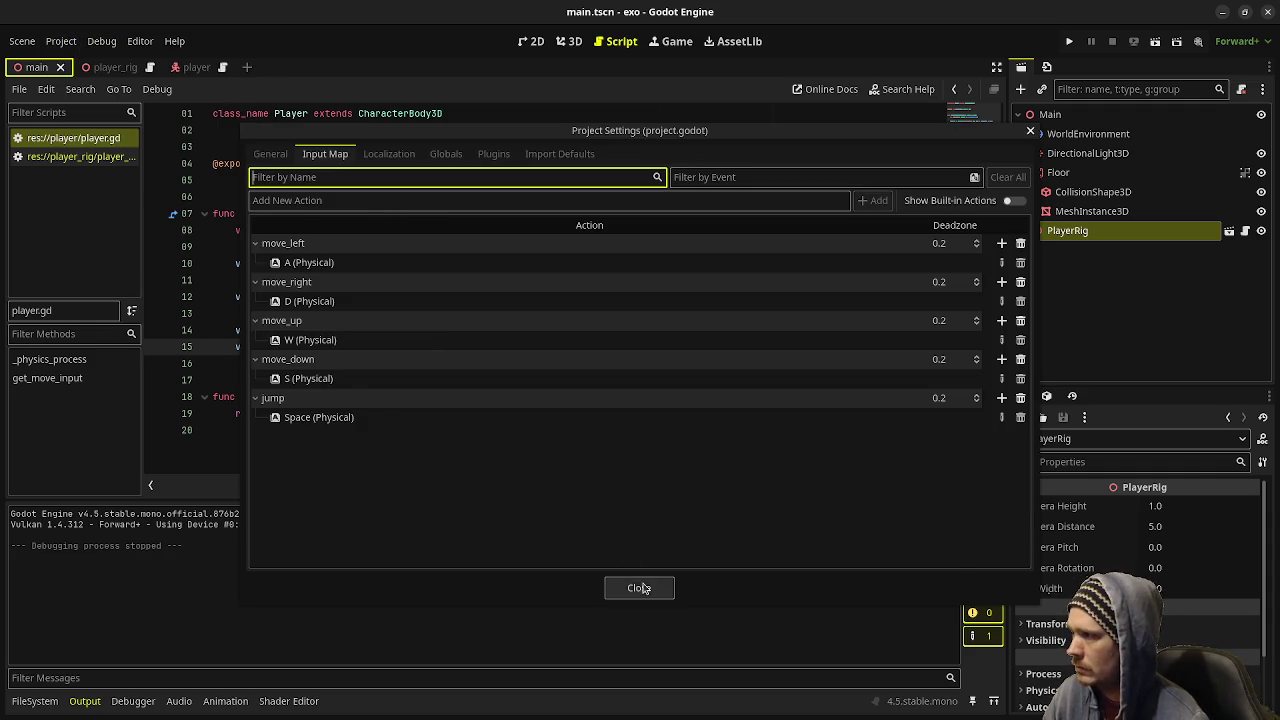
pyautogui.click(634, 587)
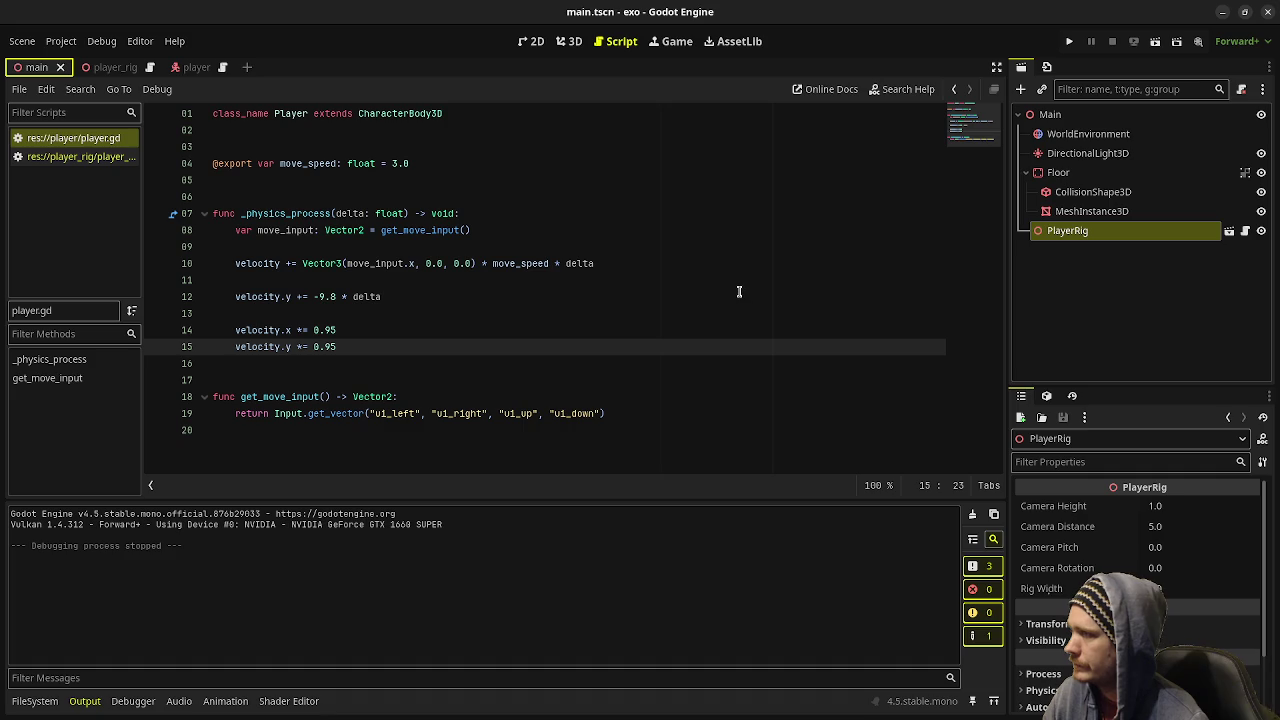
pyautogui.click(559, 297)
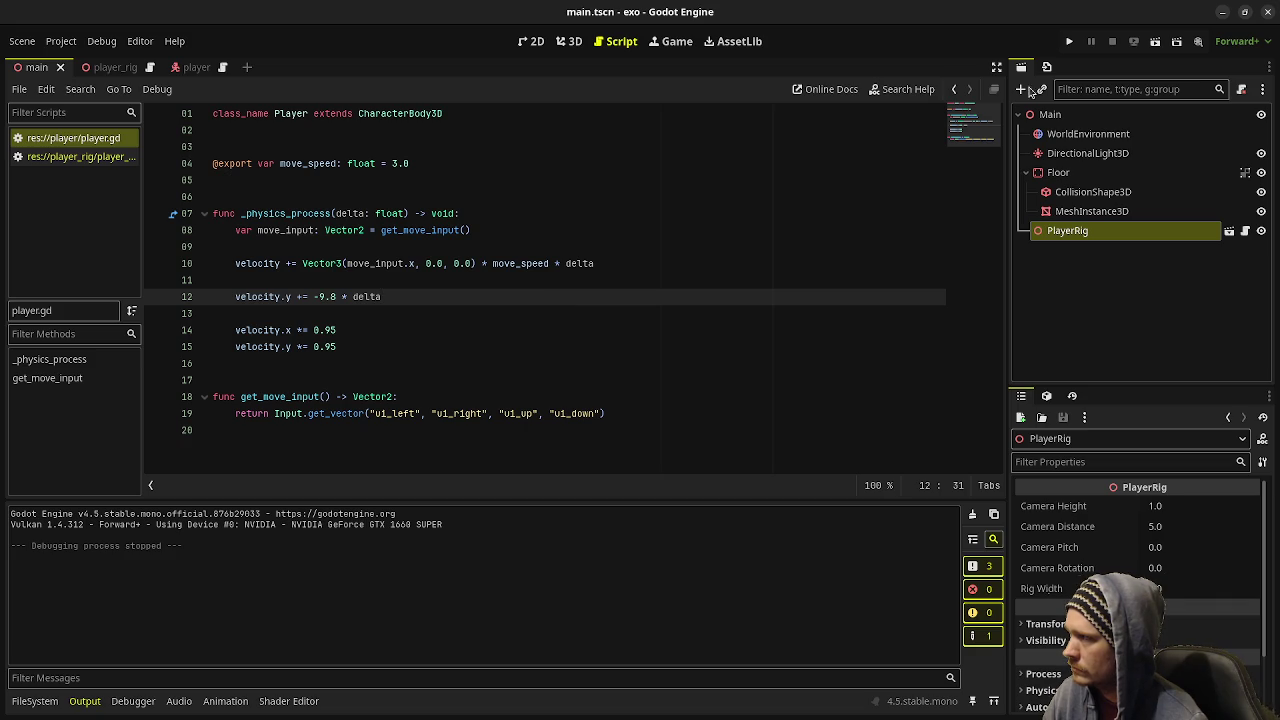
pyautogui.click(1067, 42)
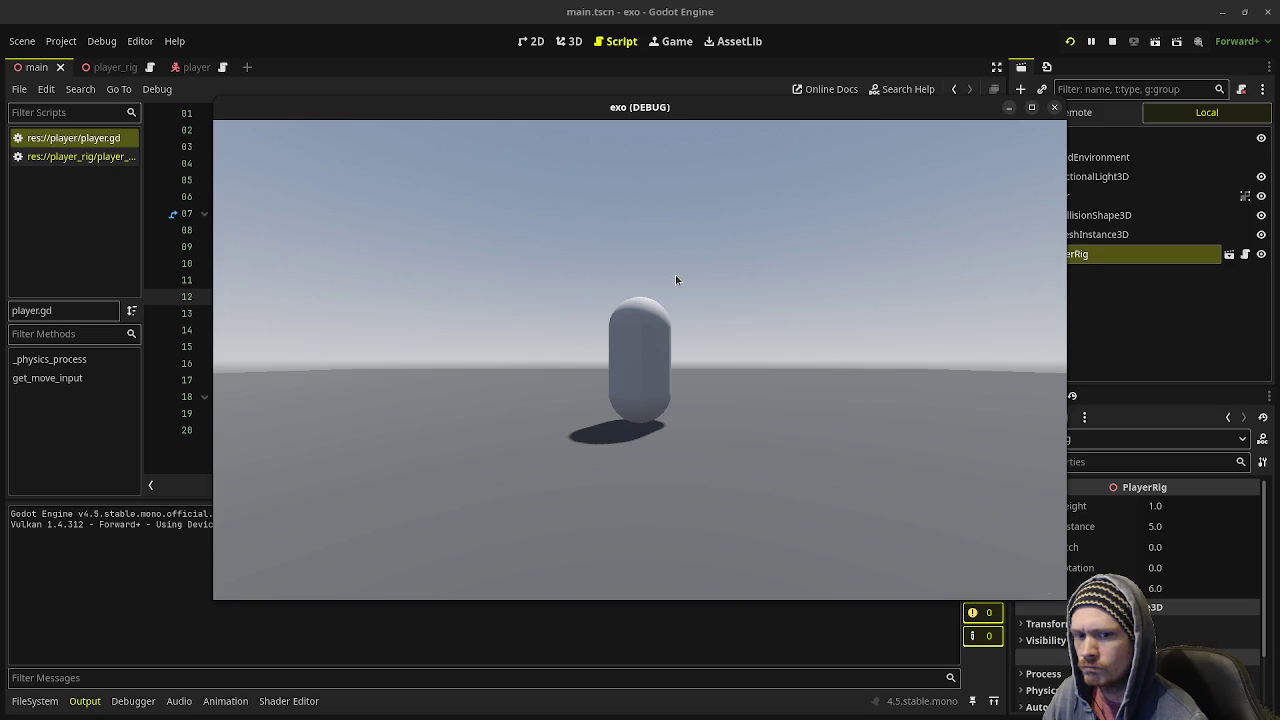
pyautogui.click(1112, 41)
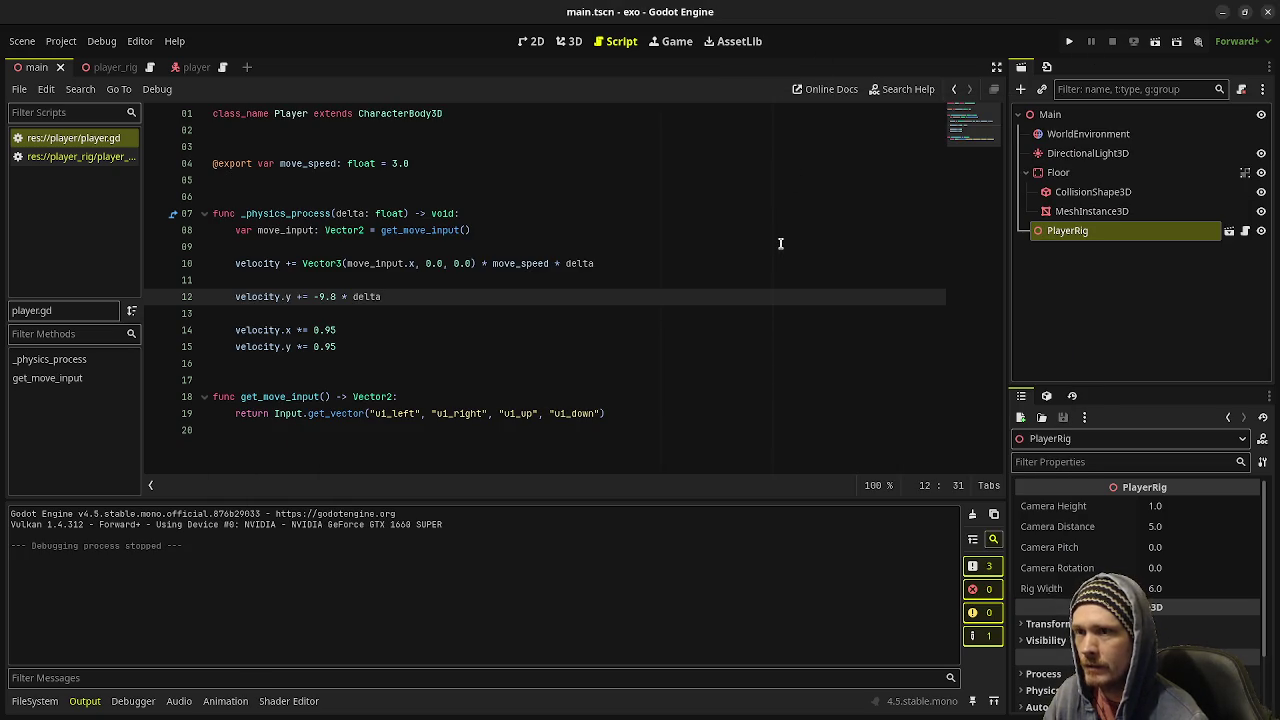
pyautogui.click(523, 314)
# - Enlarge the code and change get_vector's ui_left/right/up/down to move_left/right/up/down
pyautogui.click(415, 294)
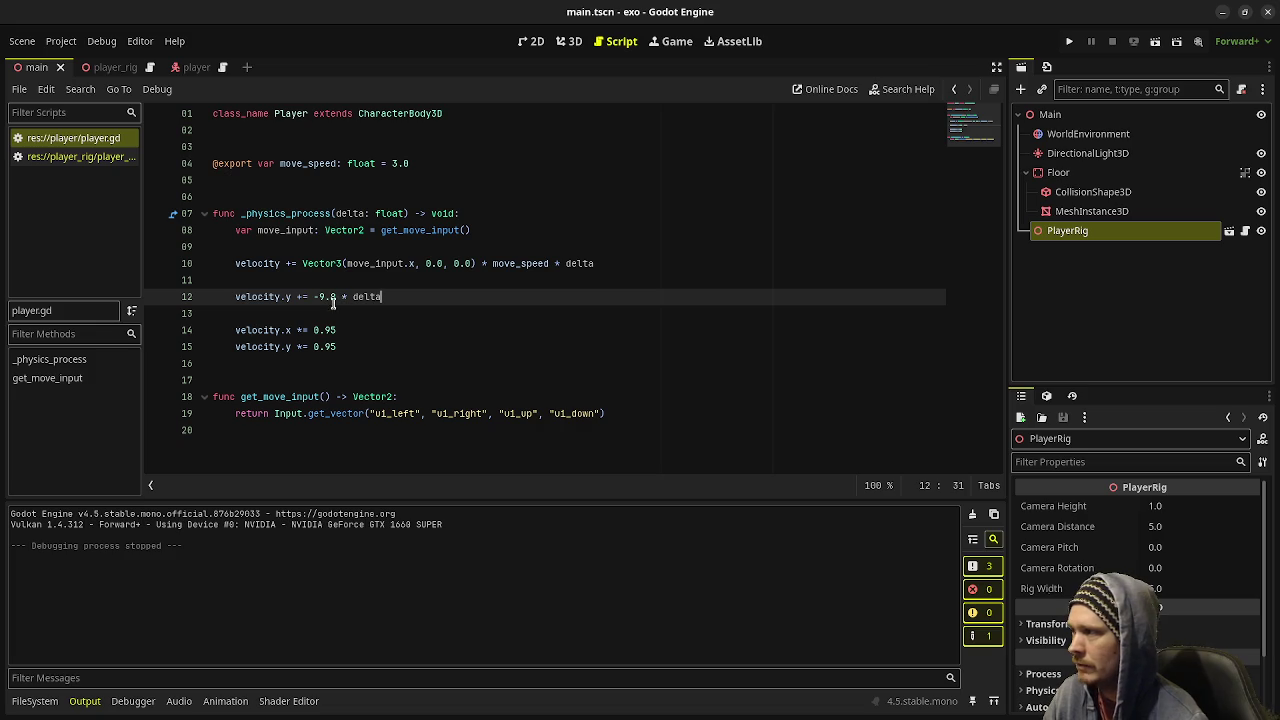
pyautogui.hotkey('ctrl', '=')
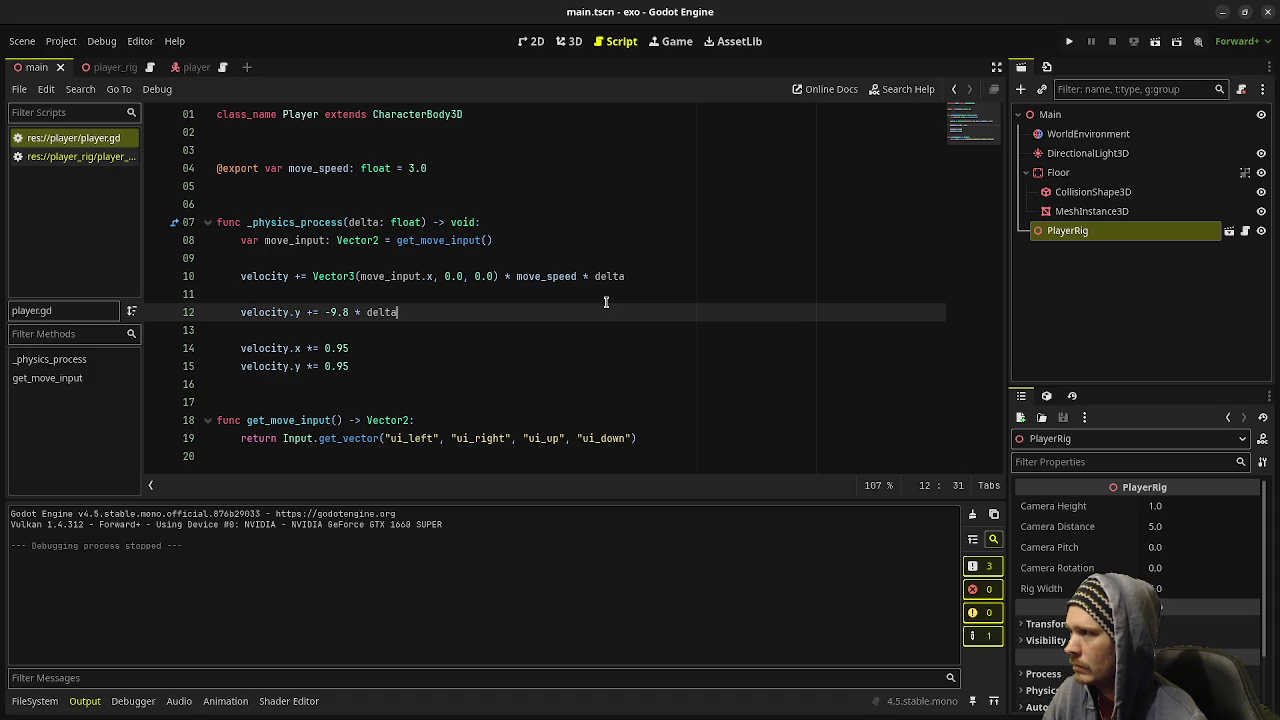
pyautogui.doubleClick(410, 440)
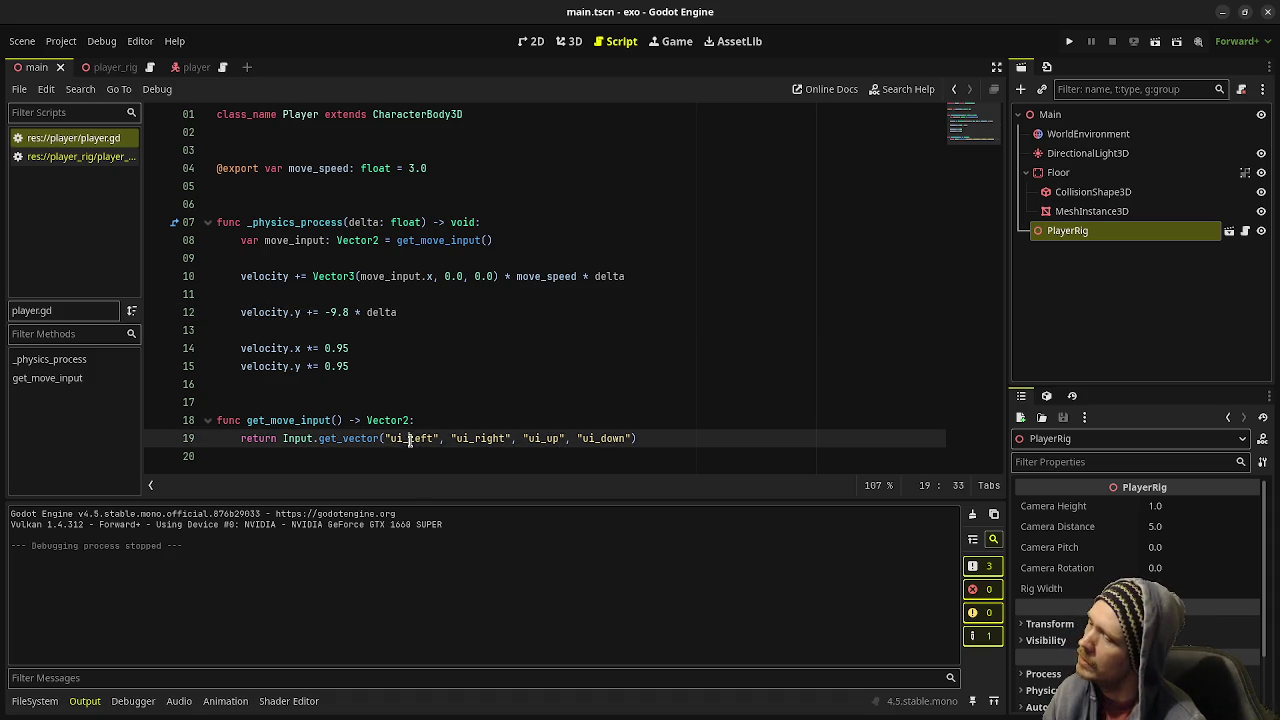
pyautogui.write('move_')
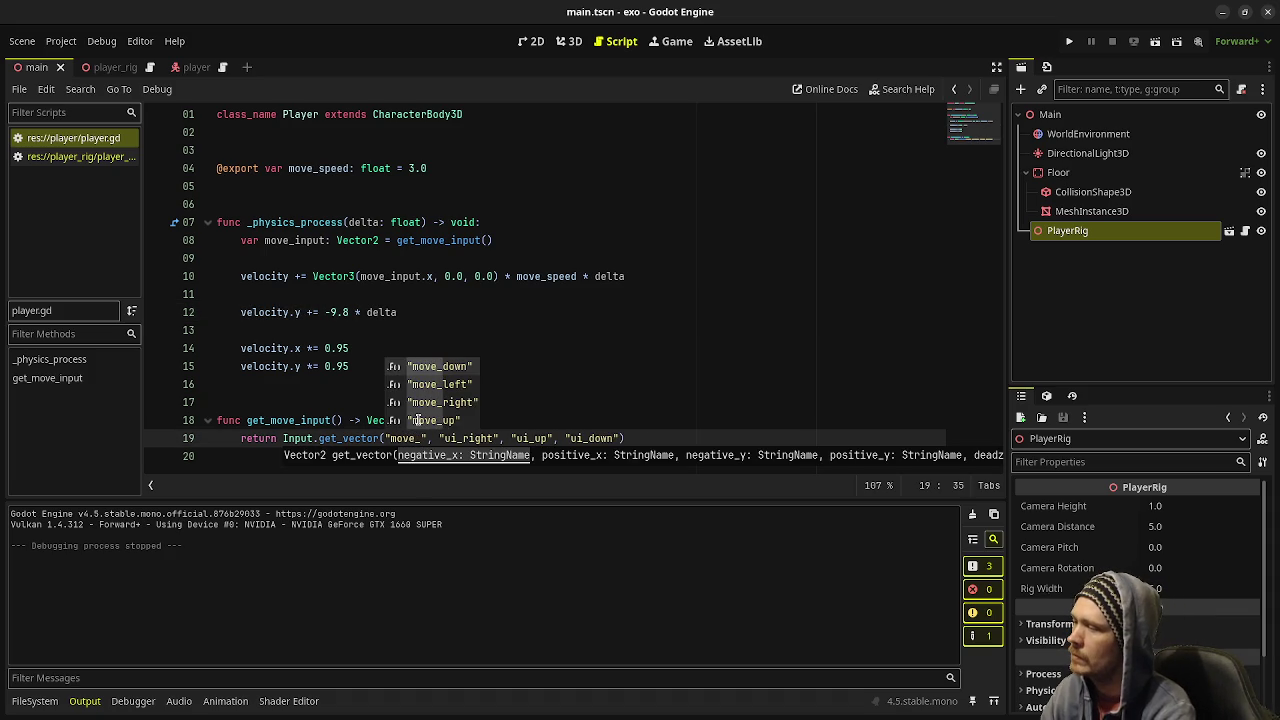
pyautogui.write('l')
pyautogui.press('Return')
pyautogui.click(465, 438)
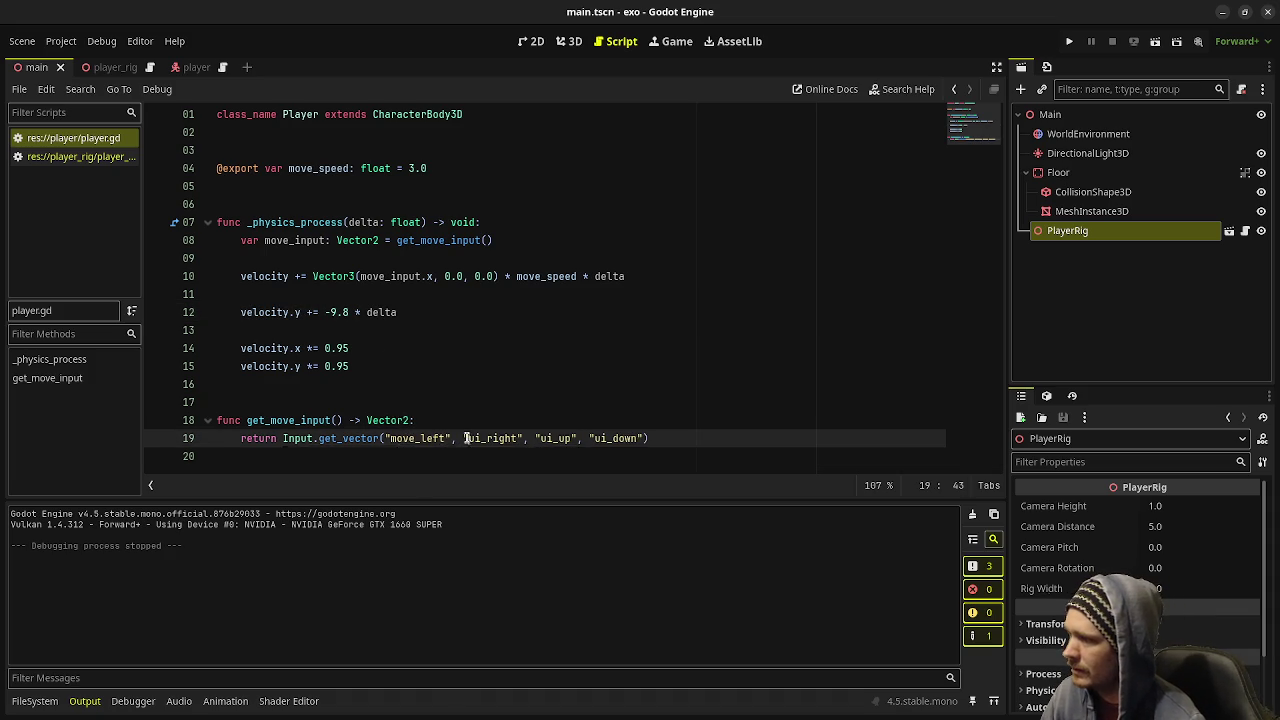
pyautogui.keyDown('alt'); pyautogui.click(541, 438); pyautogui.keyUp('alt')
pyautogui.keyDown('alt'); pyautogui.click(593, 438); pyautogui.keyUp('alt')
pyautogui.press('Delete')
pyautogui.press('Delete')
pyautogui.write('move')
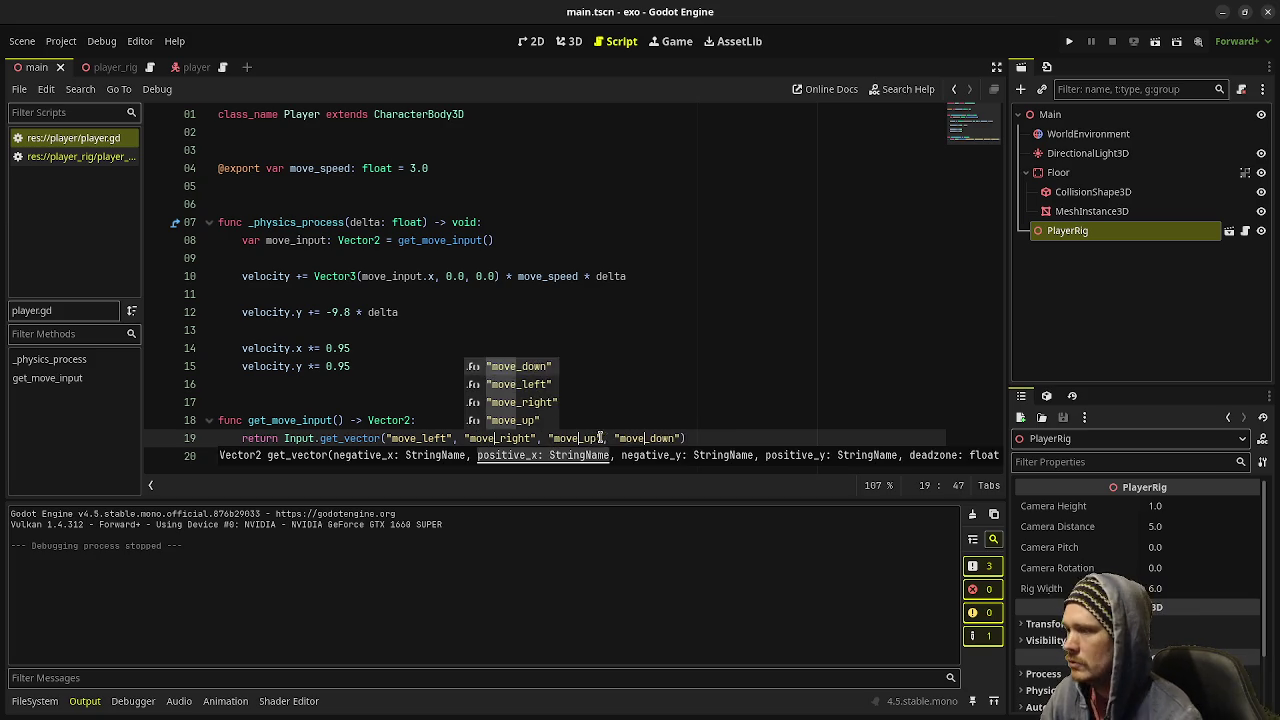
# - Run the game to test the new move actions, then stop it
pyautogui.click(789, 348)
pyautogui.press('F5')
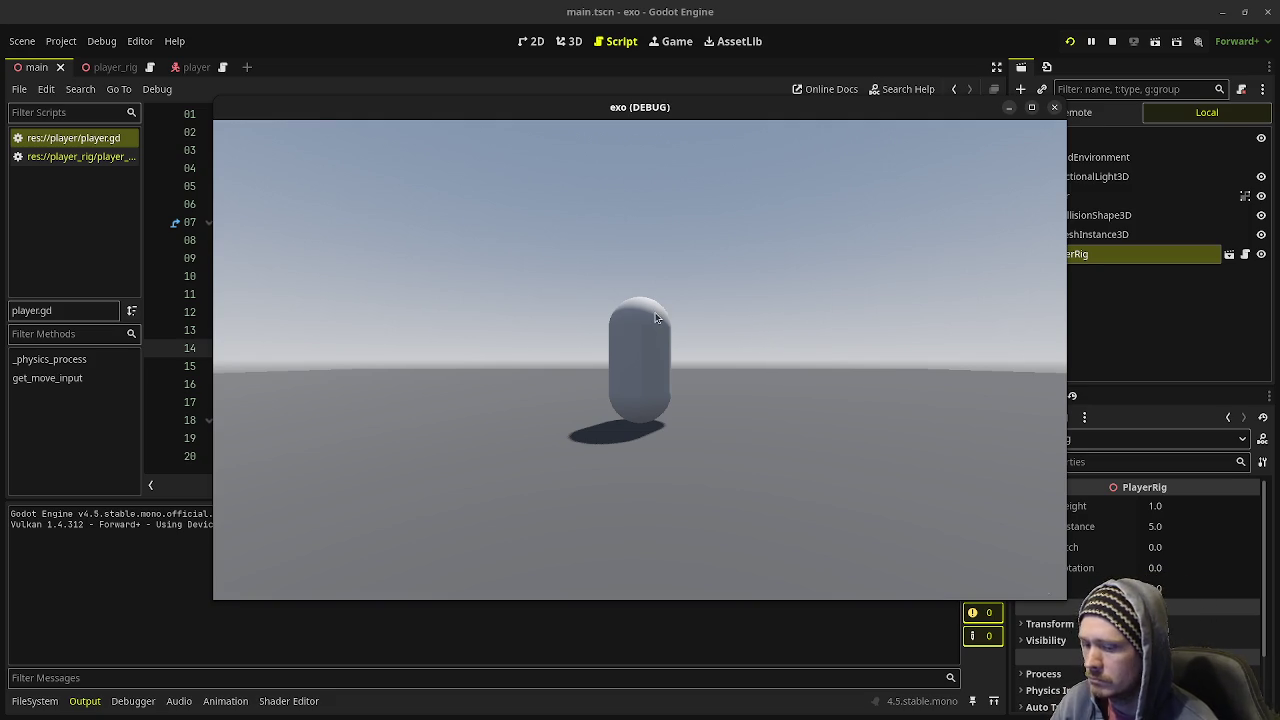
pyautogui.click(1112, 41)
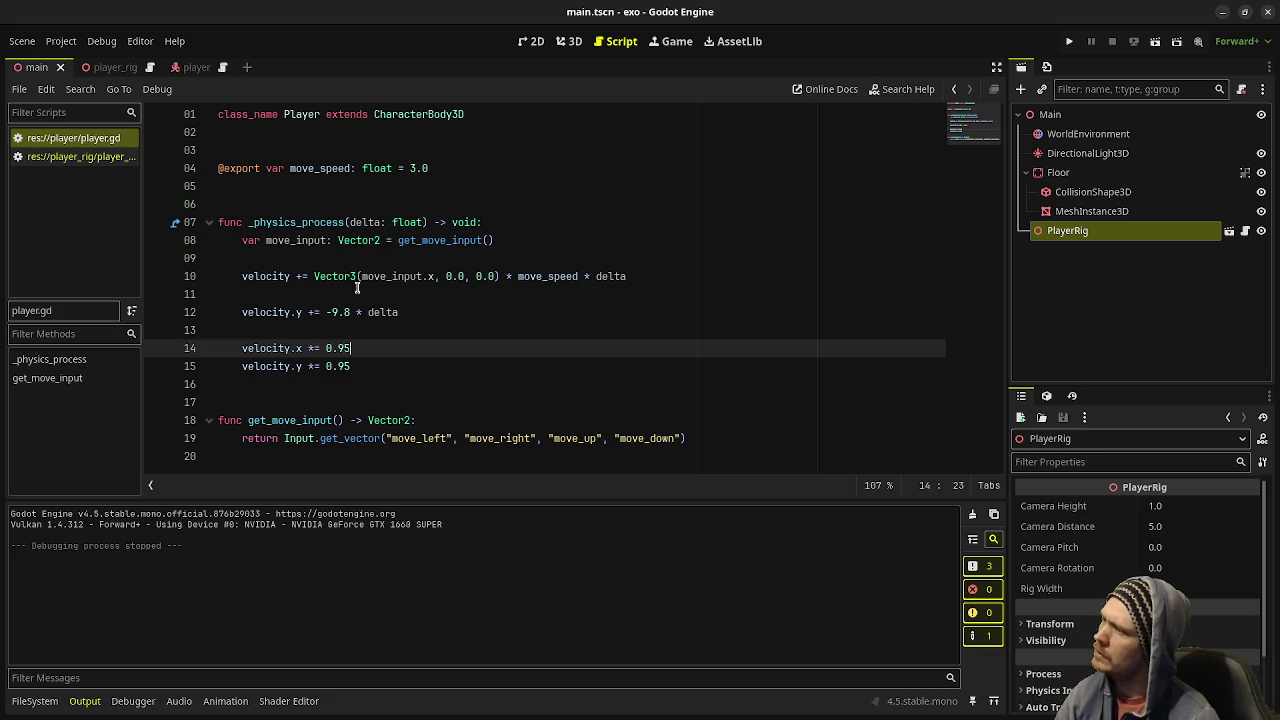
# - Select part of the Vector3 expression on line 10, then place the cursor on line 11
pyautogui.moveTo(386, 273)
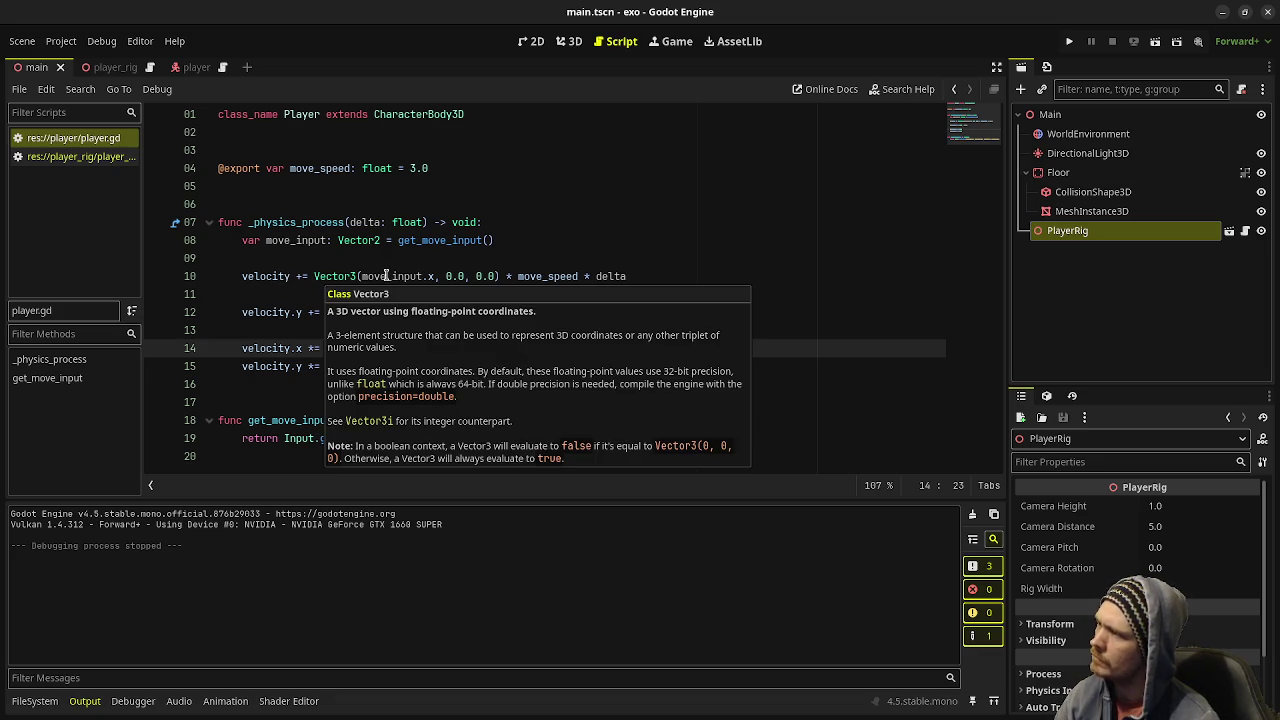
pyautogui.moveTo(434, 276); pyautogui.dragTo(333, 276)
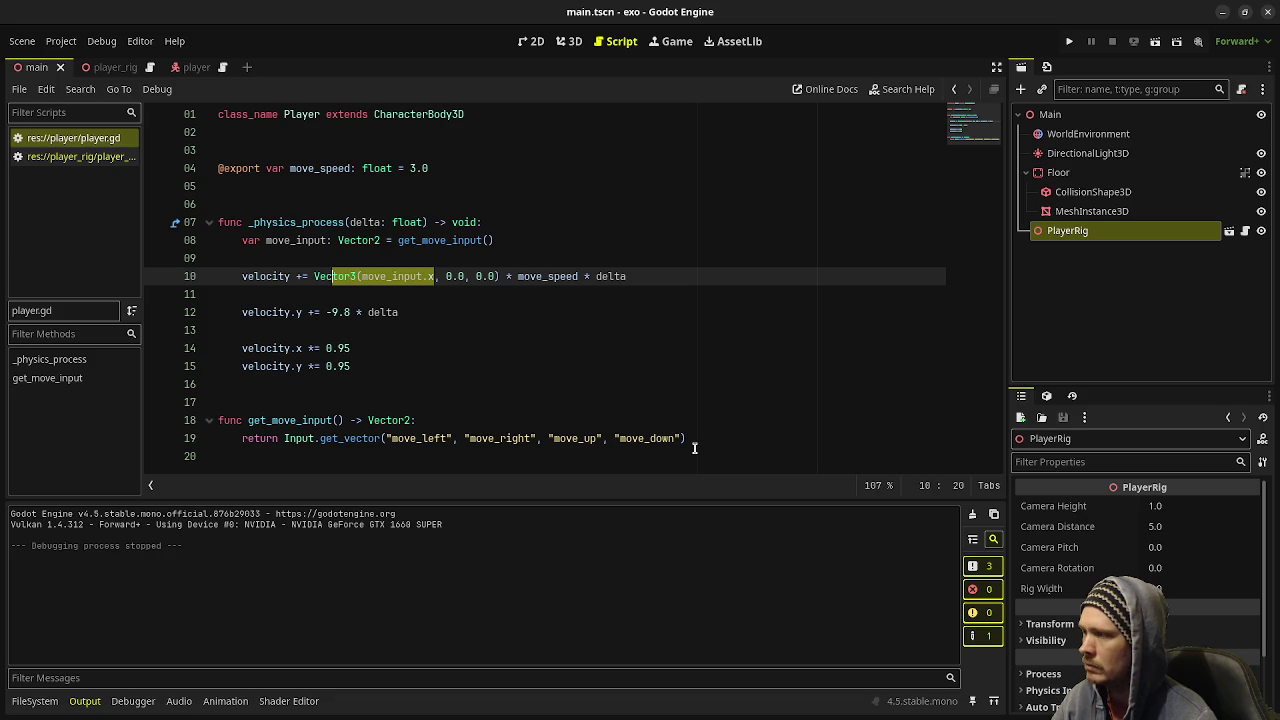
pyautogui.click(303, 289)
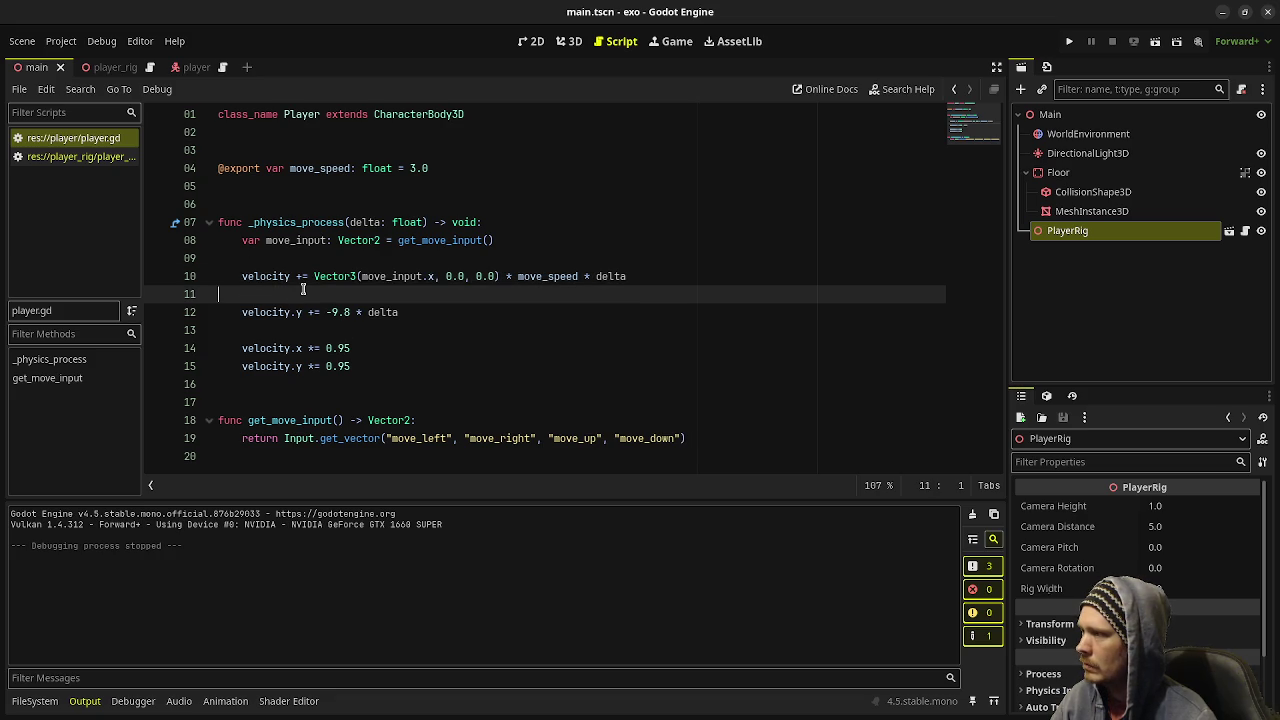
# - Add a '# apply gravity' comment line above the gravity code
pyautogui.press('Return')
pyautogui.write('@')
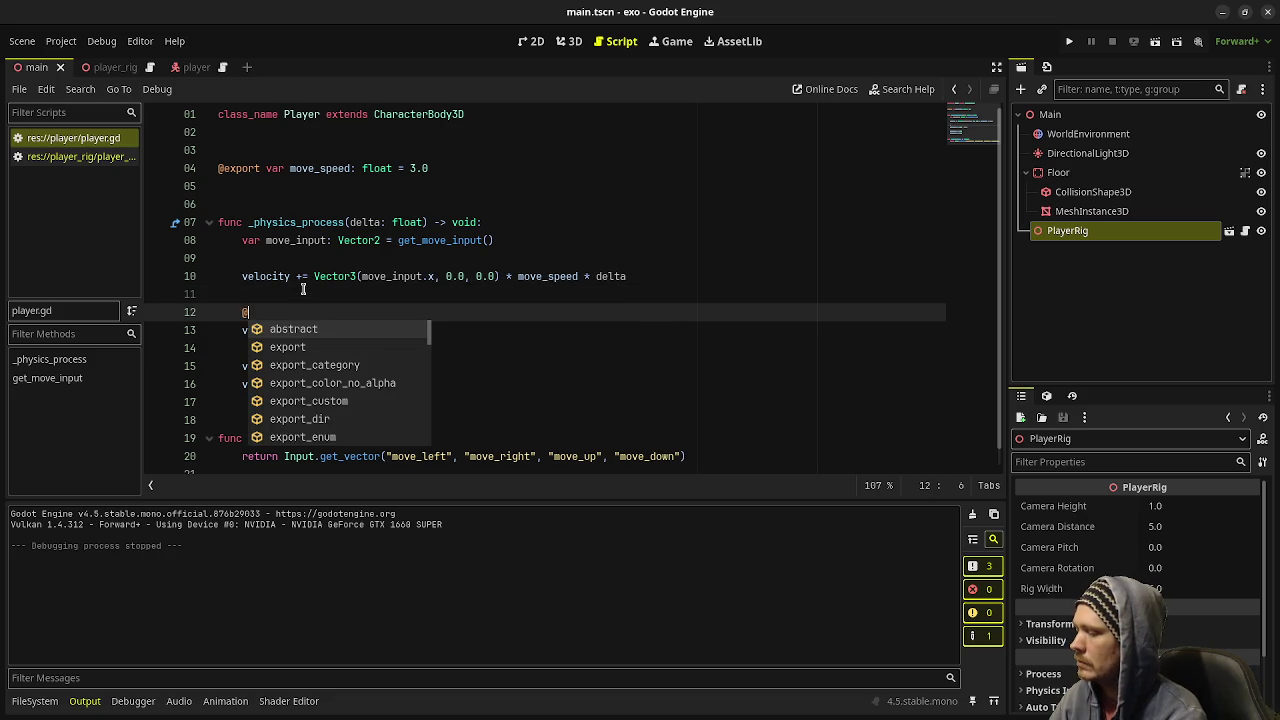
pyautogui.press('BackSpace')
pyautogui.write('# apply g')
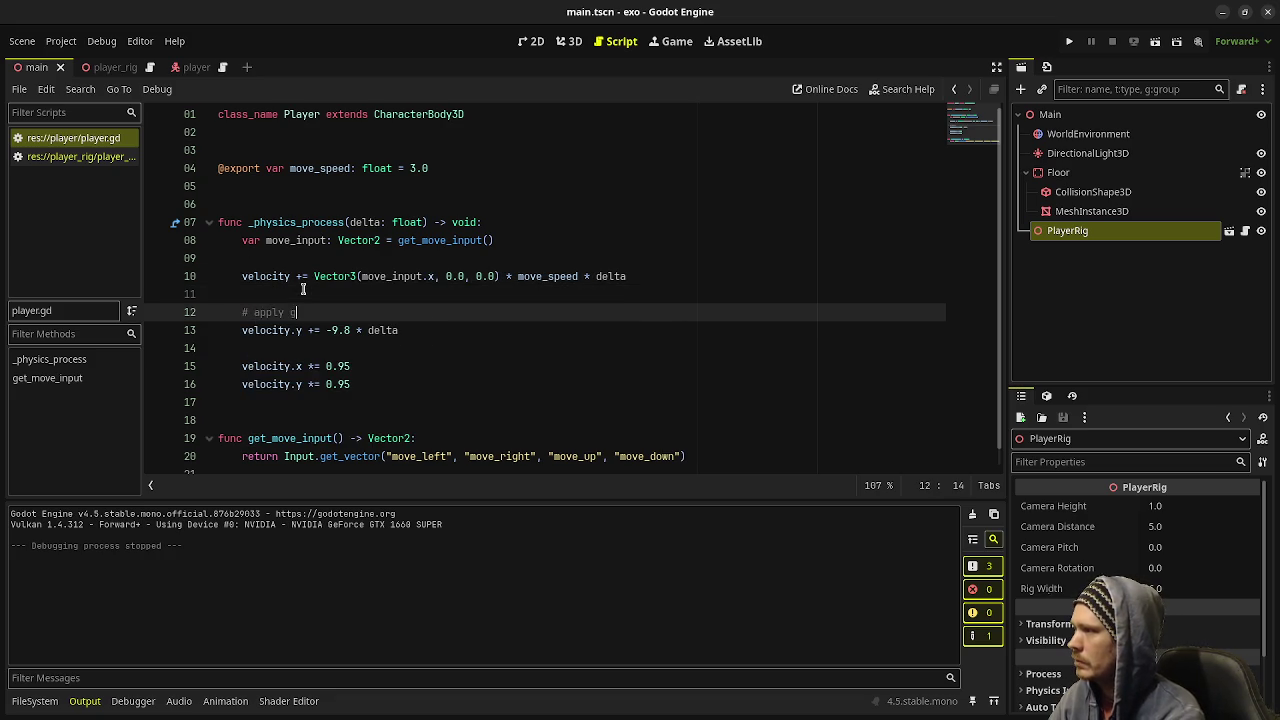
pyautogui.write('ravity')
pyautogui.press('Down')
pyautogui.press('Down')
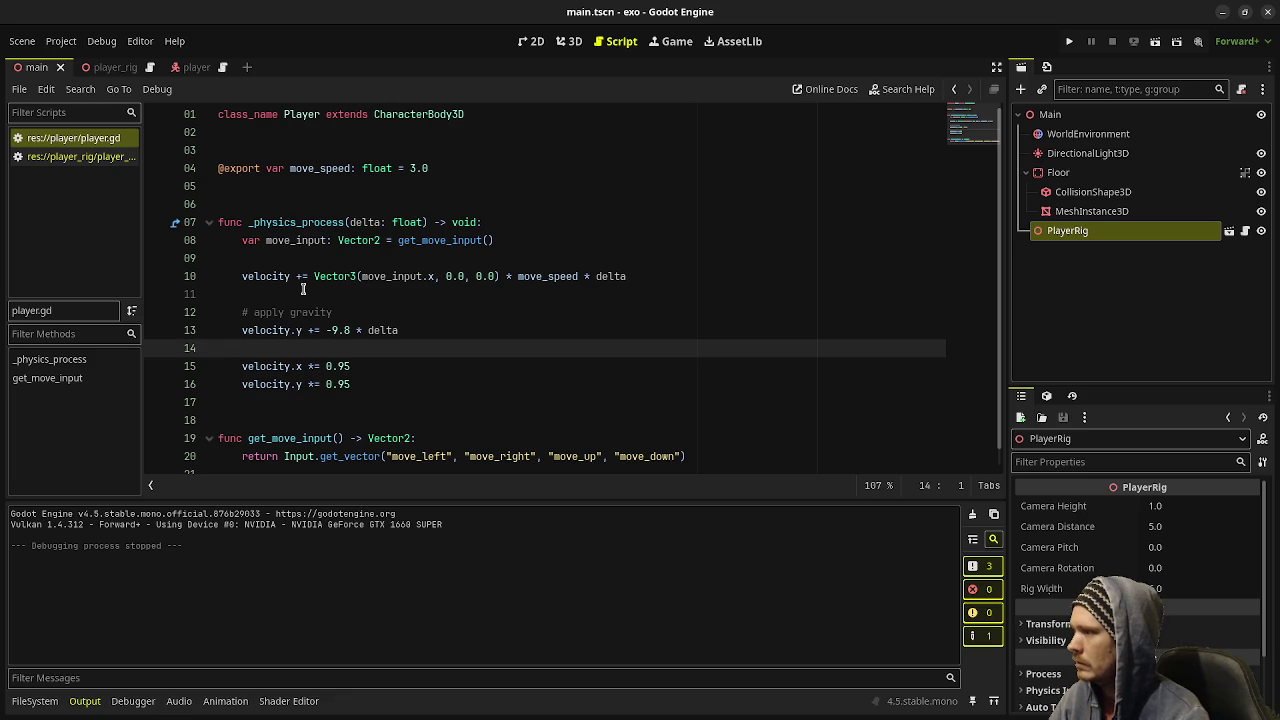
# - Add a move_and_slide() call below the damping code
pyautogui.click(392, 374)
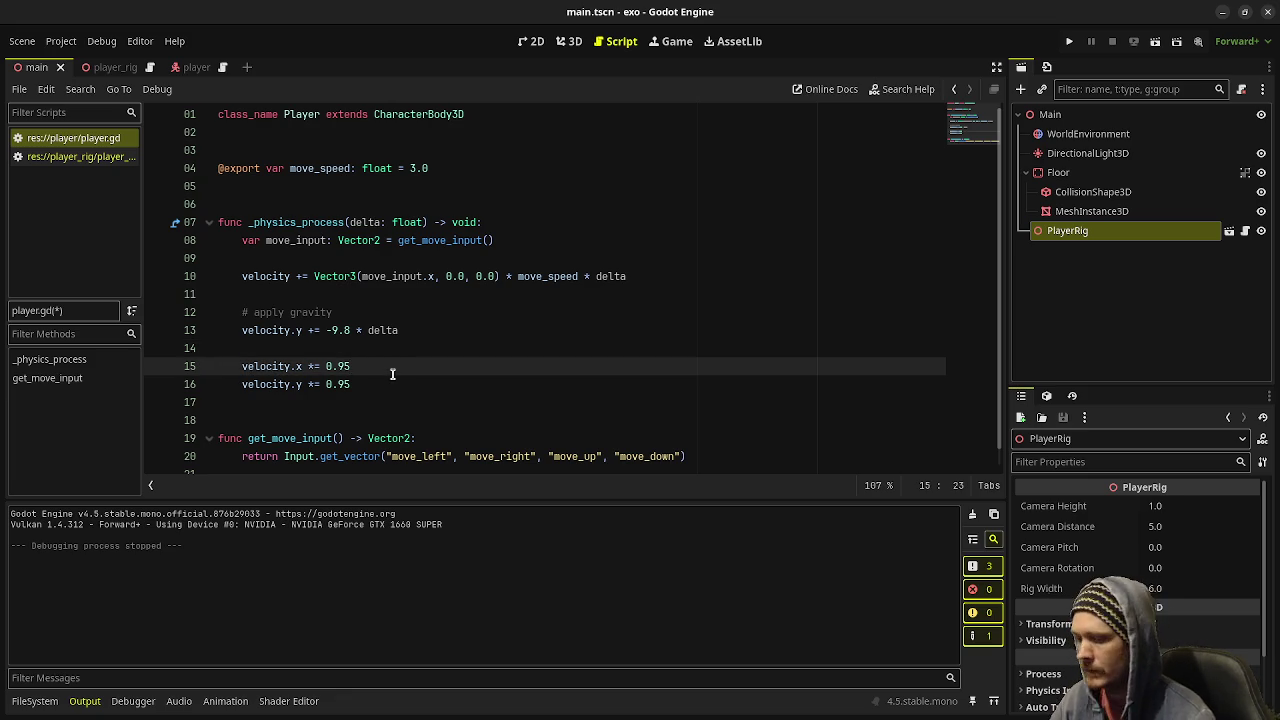
pyautogui.press('Down')
pyautogui.press('Return')
pyautogui.press('Return')
pyautogui.write('move_and')
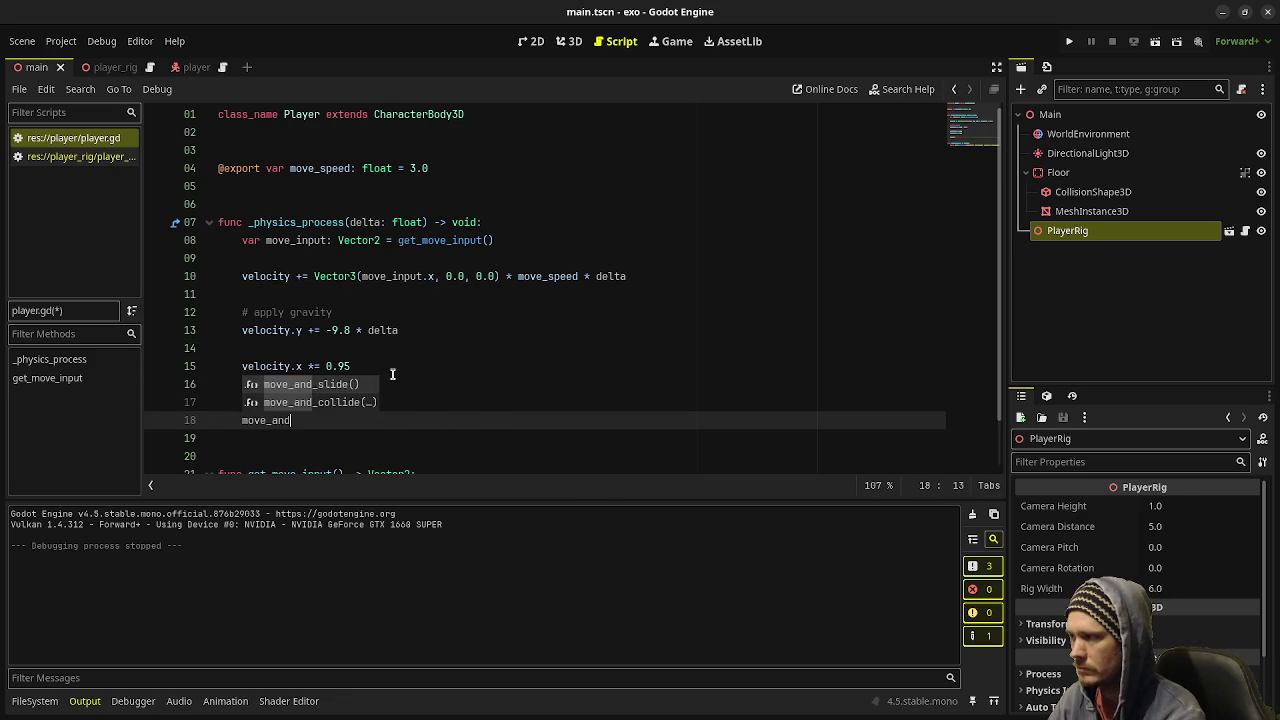
pyautogui.write('_sl')
pyautogui.press('Return')
# - Label the friction lines with an 'apply friction' comment and save the script
pyautogui.click(400, 355)
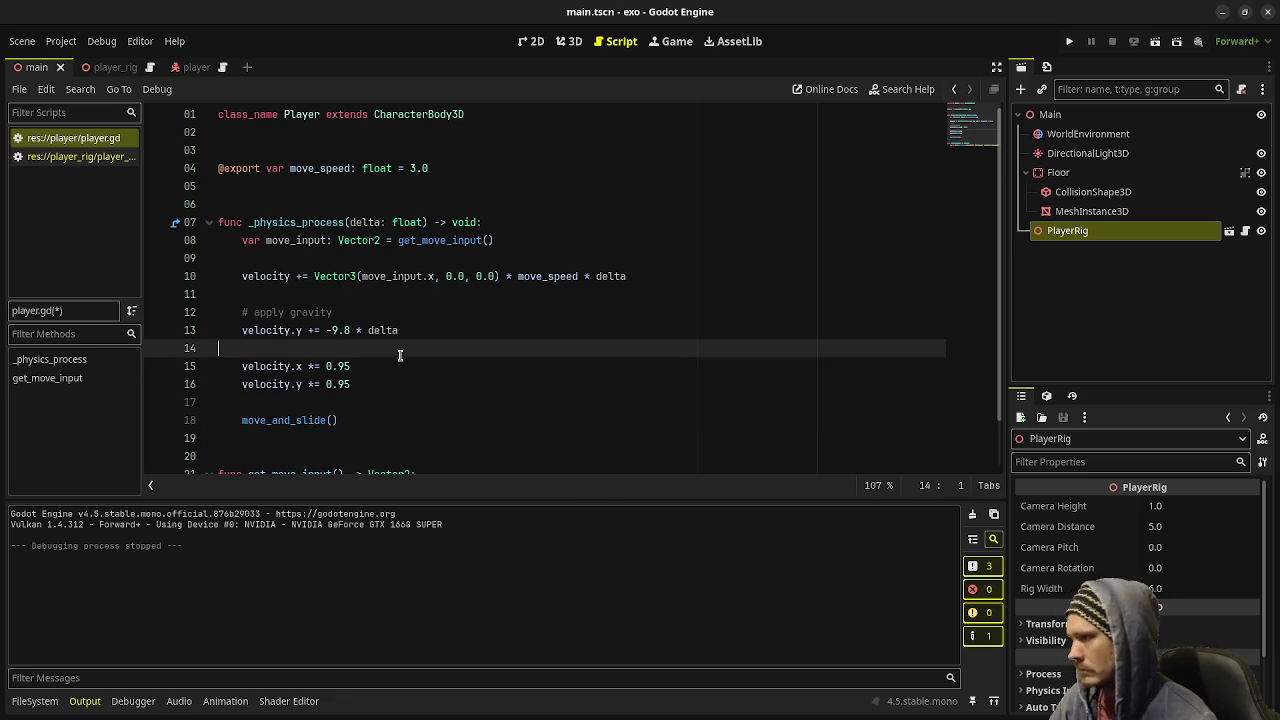
pyautogui.press('Return')
pyautogui.write('app')
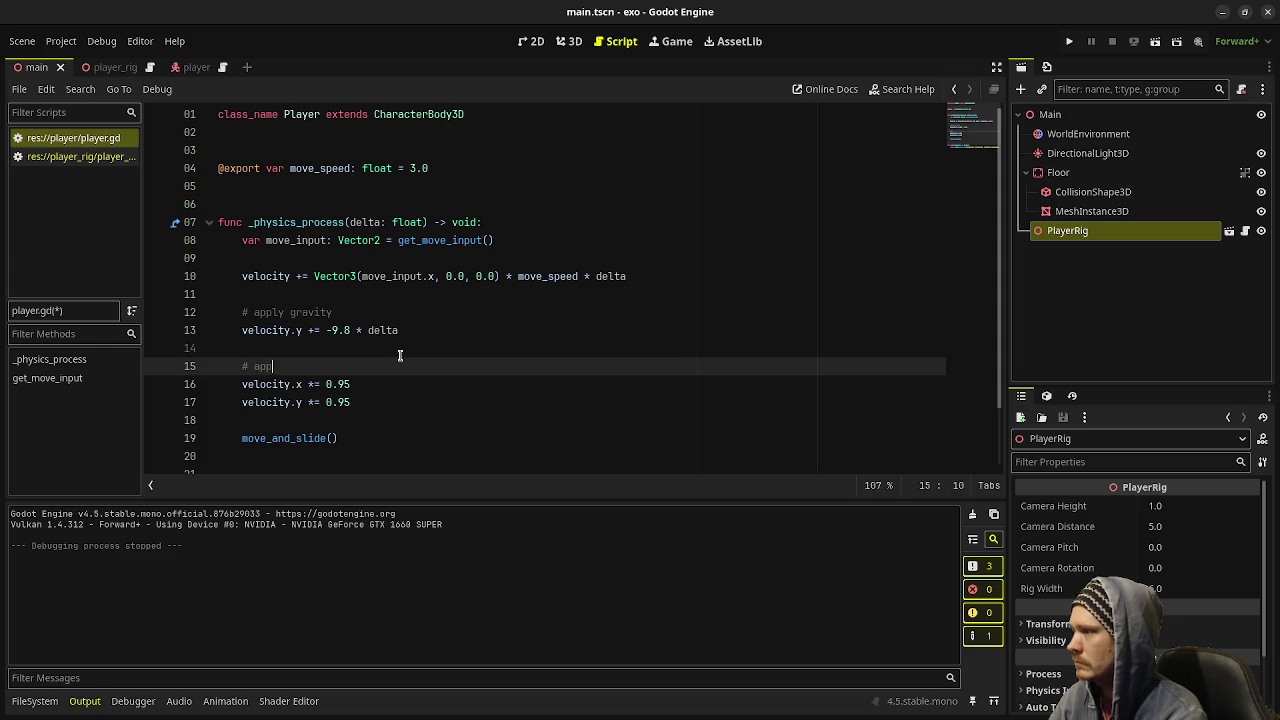
pyautogui.write('ly friction')
pyautogui.hotkey('ctrl', 's')
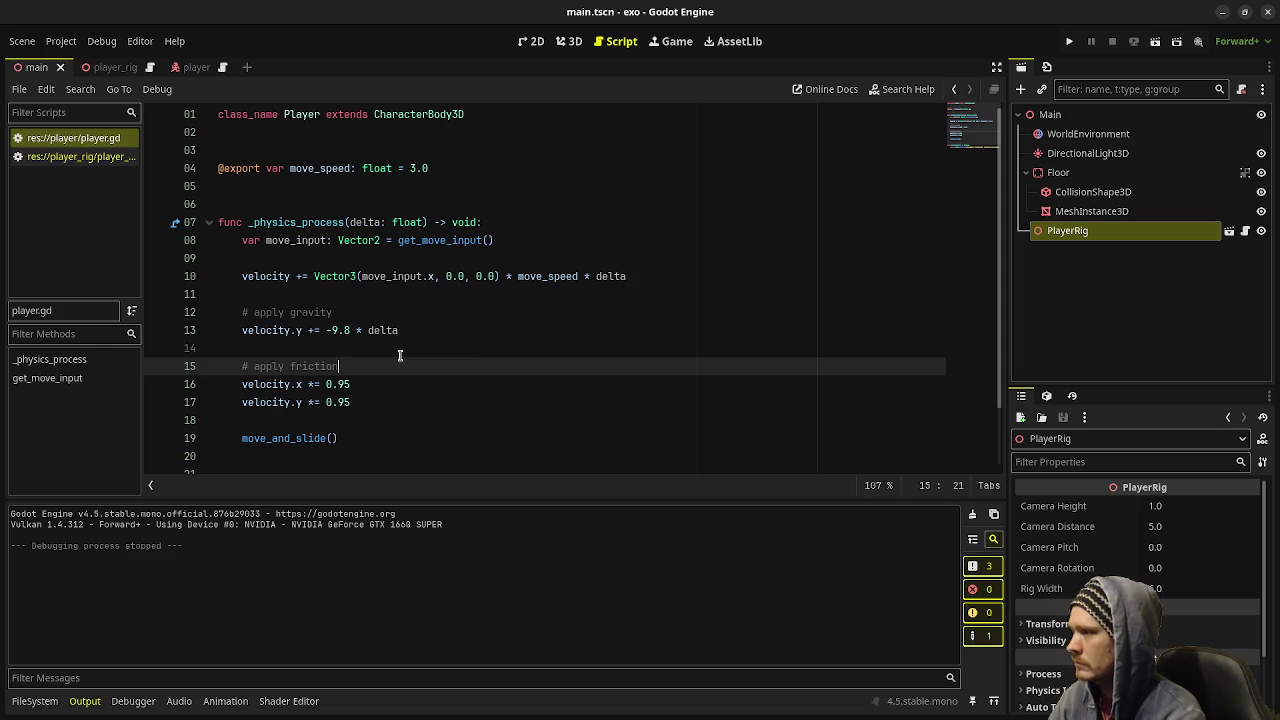
# - Test-run the game steering the capsule left and right, then stop and select move_speed's value
pyautogui.press('F5')
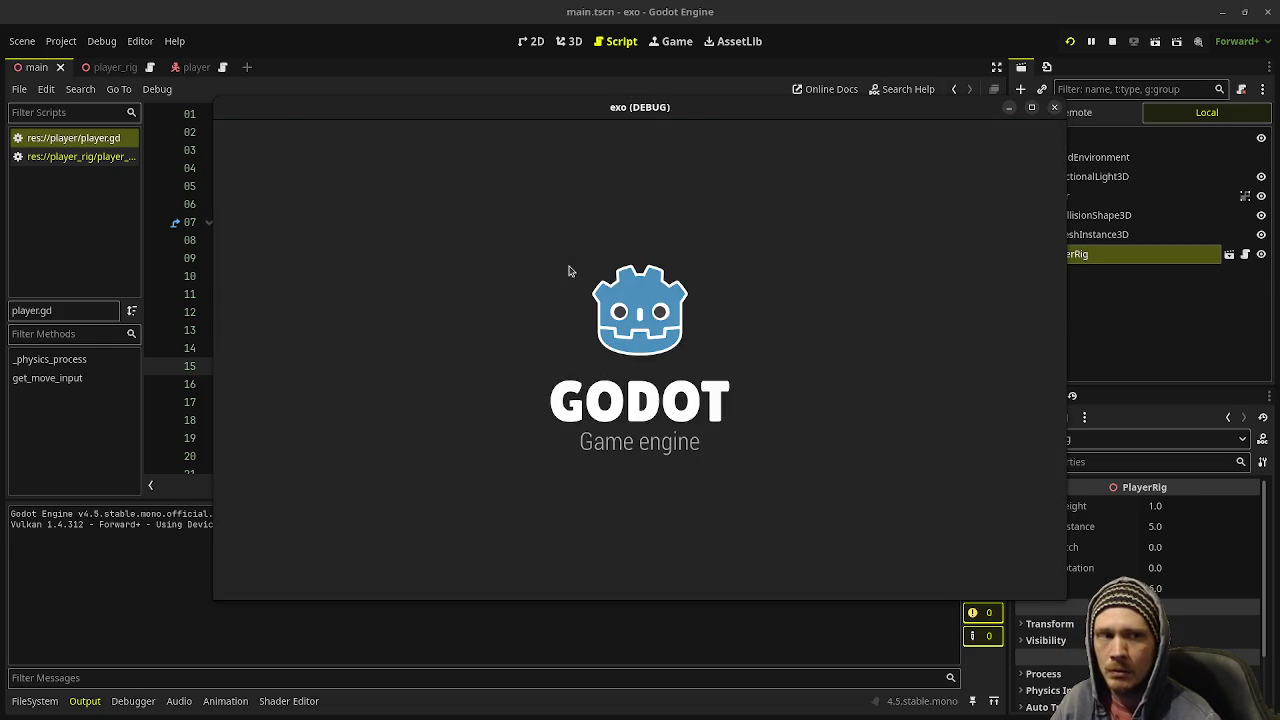
pyautogui.press('a')
pyautogui.press('d')
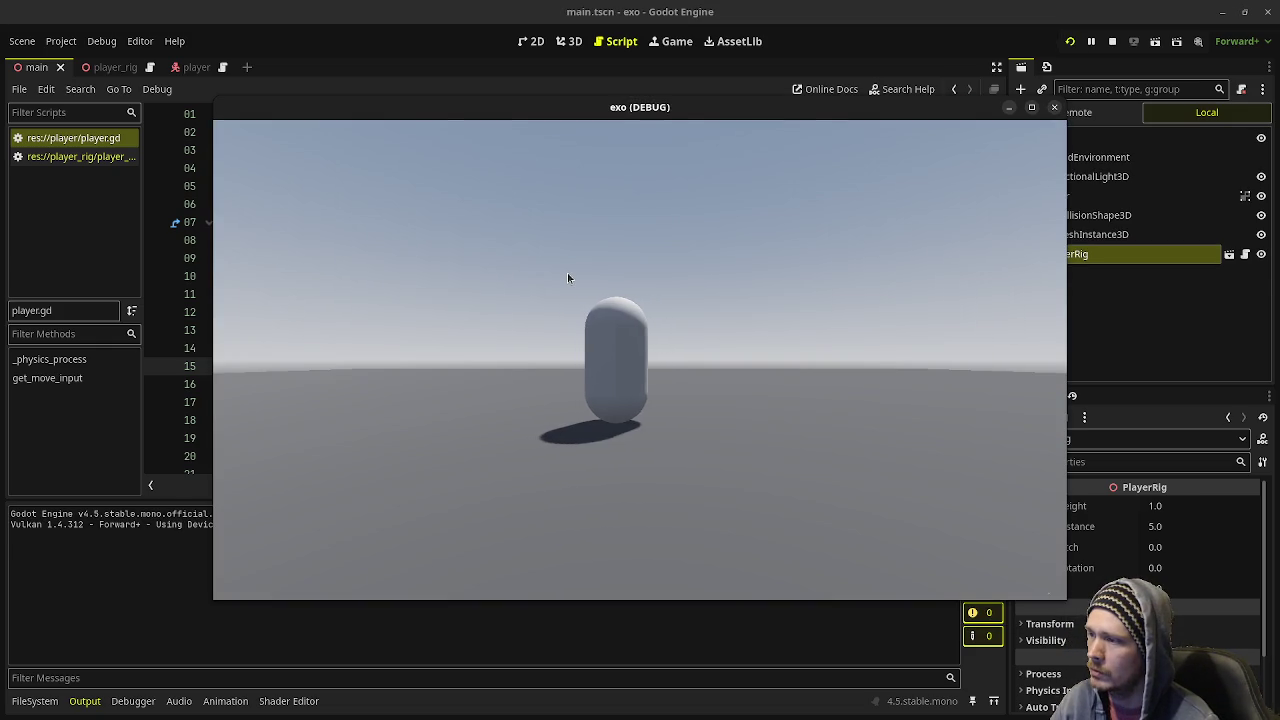
pyautogui.press('a')
pyautogui.press('a')
pyautogui.click(1112, 41)
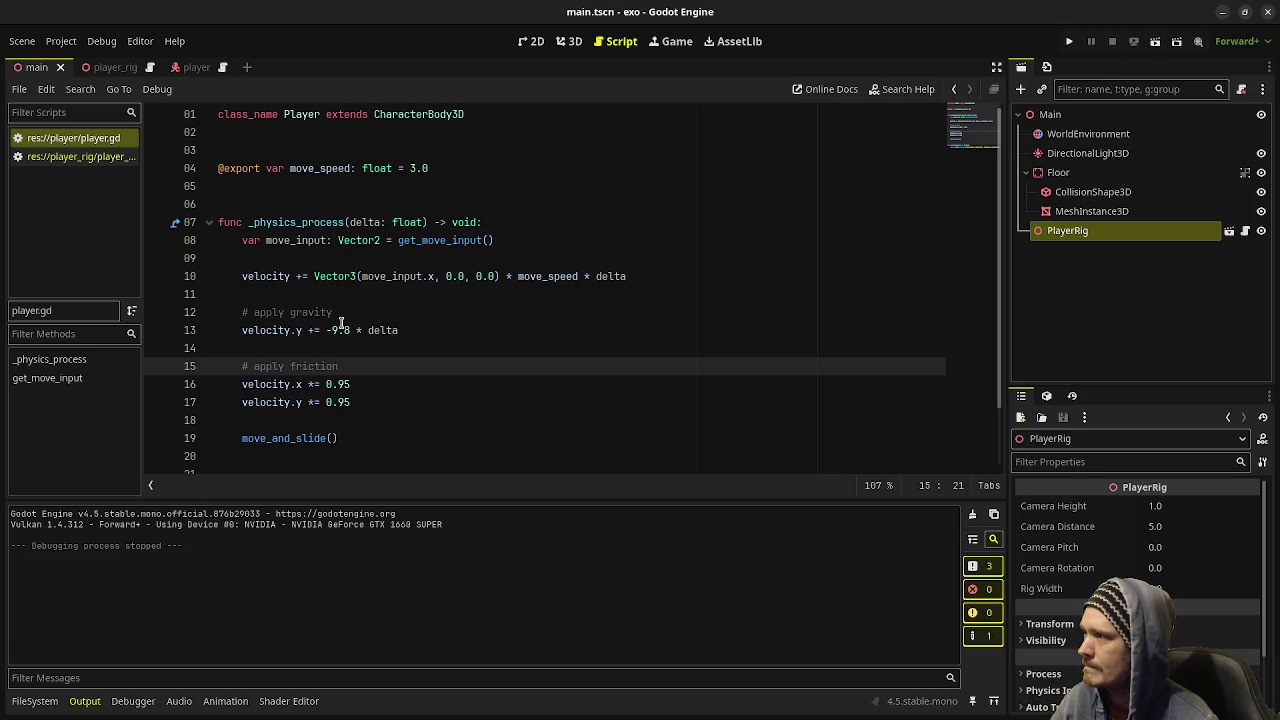
pyautogui.click(410, 168)
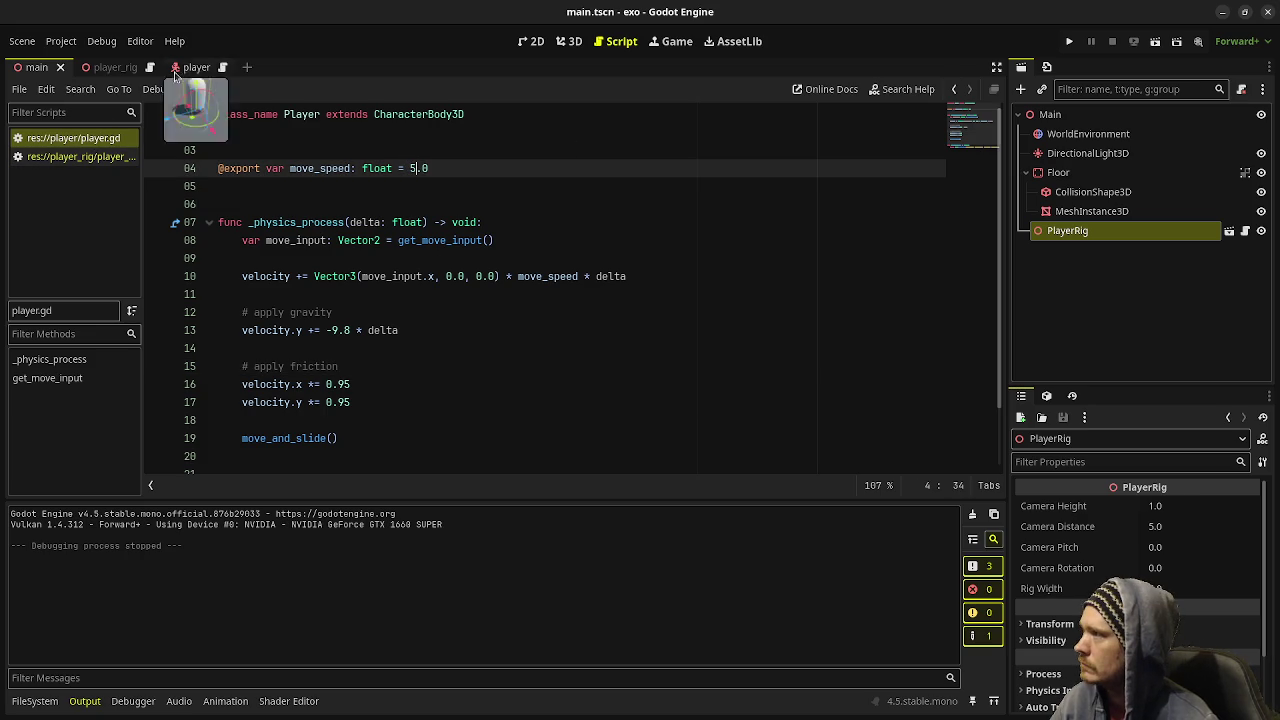
# - Open the player_rig scene in 3D and preview the view through its Camera3D
pyautogui.click(108, 67)
pyautogui.click(569, 41)
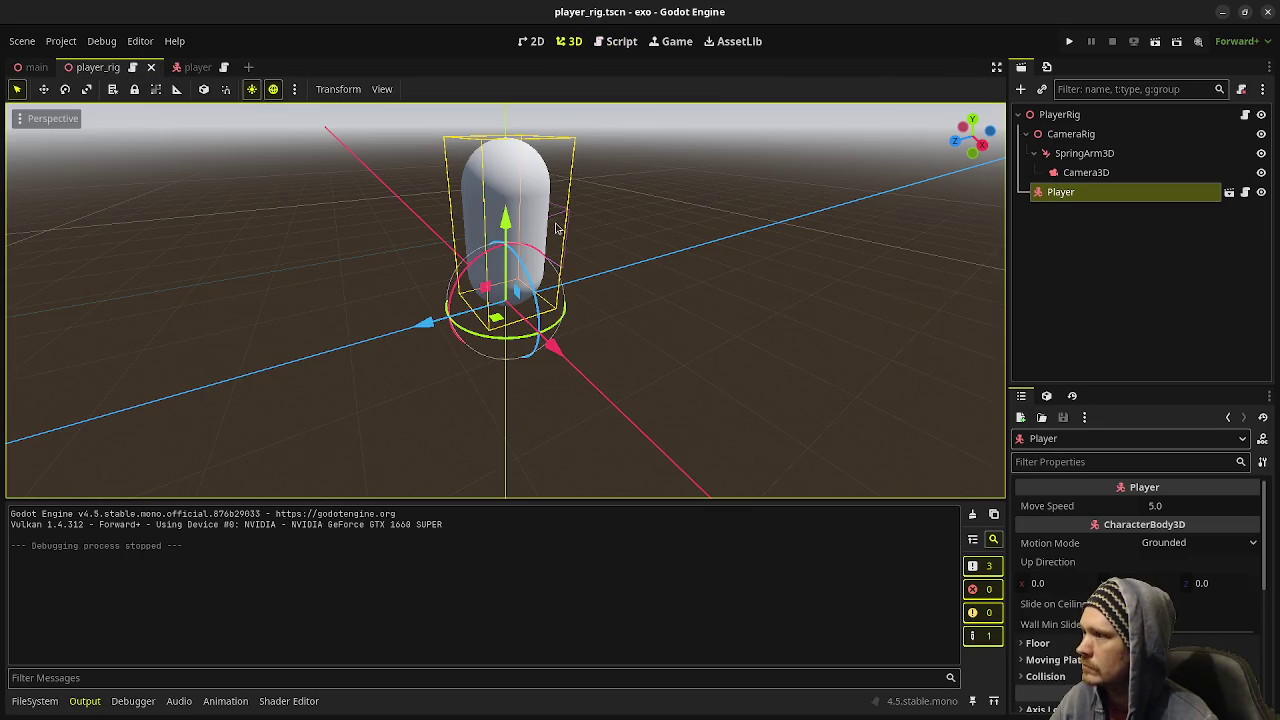
pyautogui.moveTo(410, 268)
pyautogui.mouseDown()
pyautogui.moveTo(297, 240)
pyautogui.moveTo(651, 314)
pyautogui.moveTo(329, 200)
pyautogui.mouseUp()
pyautogui.click(40, 70)
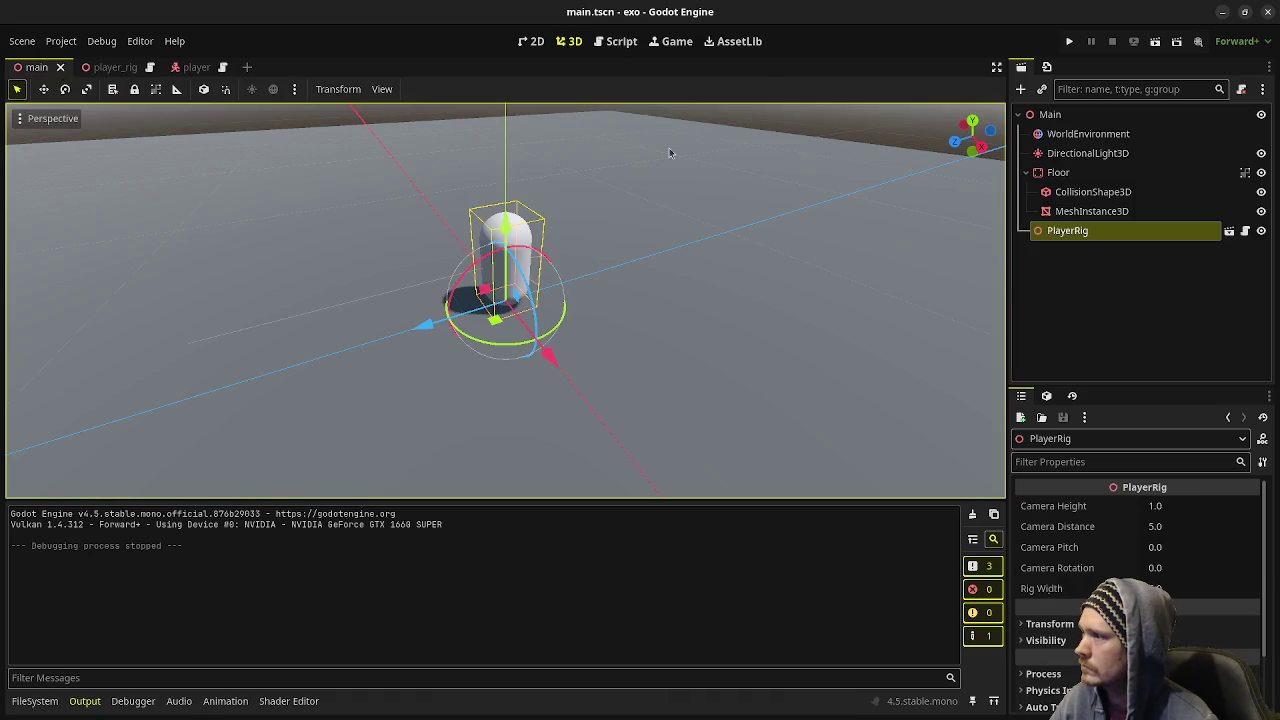
pyautogui.click(115, 67)
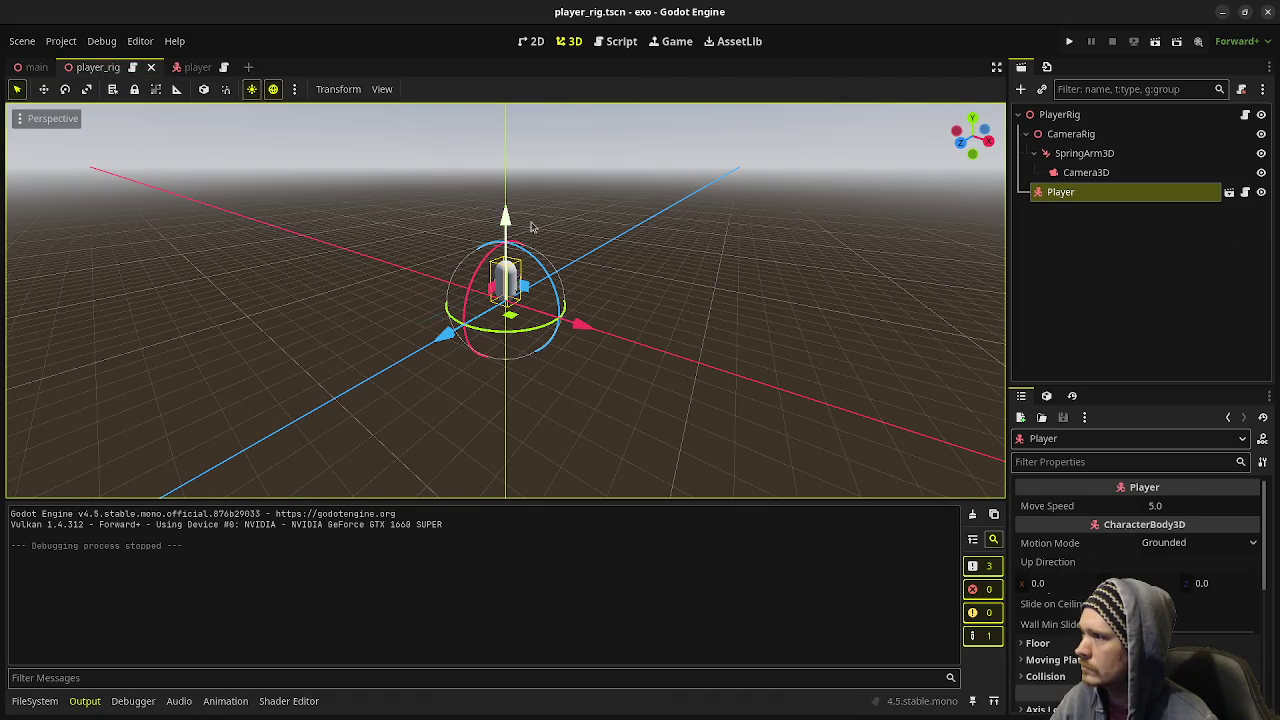
pyautogui.moveTo(523, 220); pyautogui.dragTo(960, 200)
pyautogui.click(1088, 173)
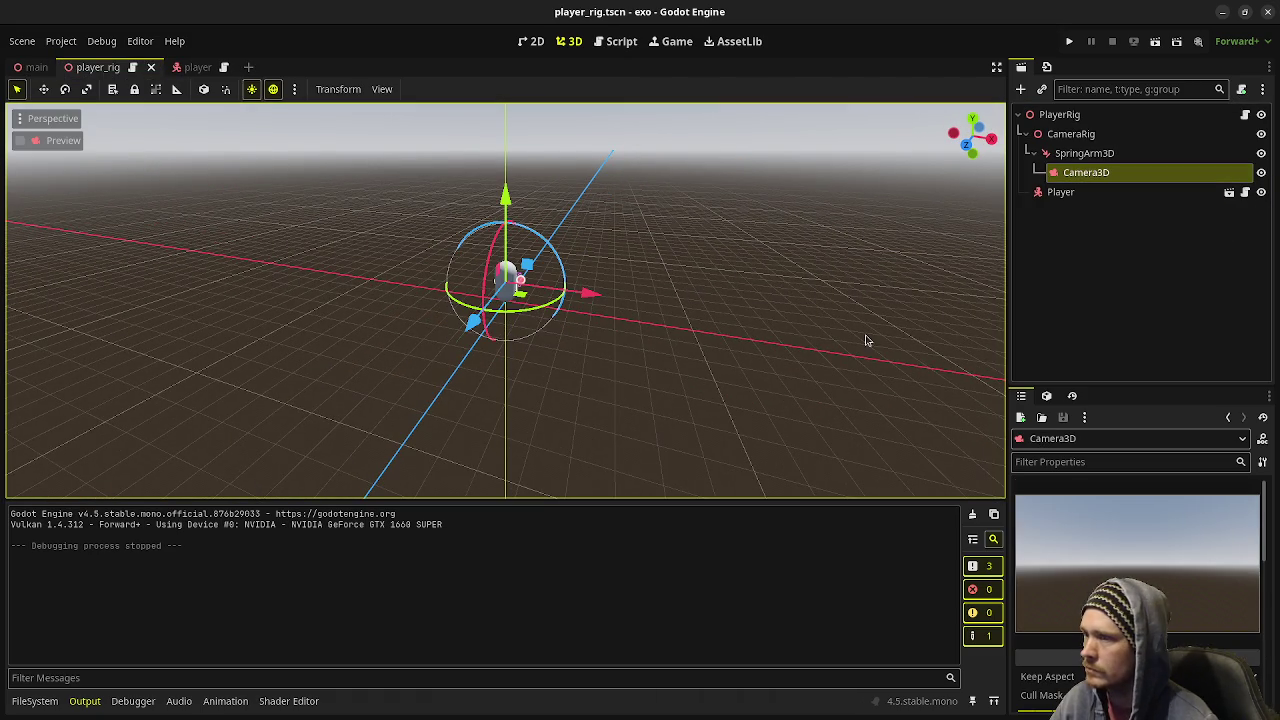
pyautogui.click(20, 141)
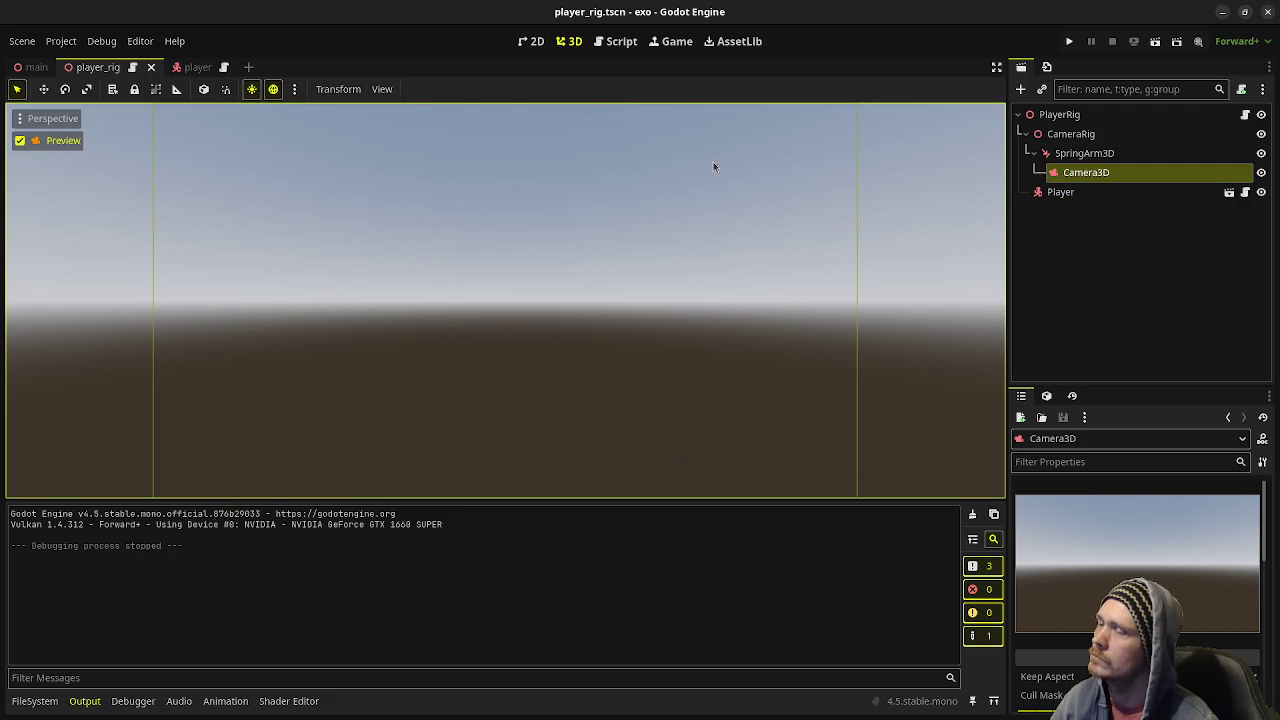
pyautogui.click(20, 142)
# - Run the game and set PlayerRig's Camera Distance to 3.0
pyautogui.click(1069, 41)
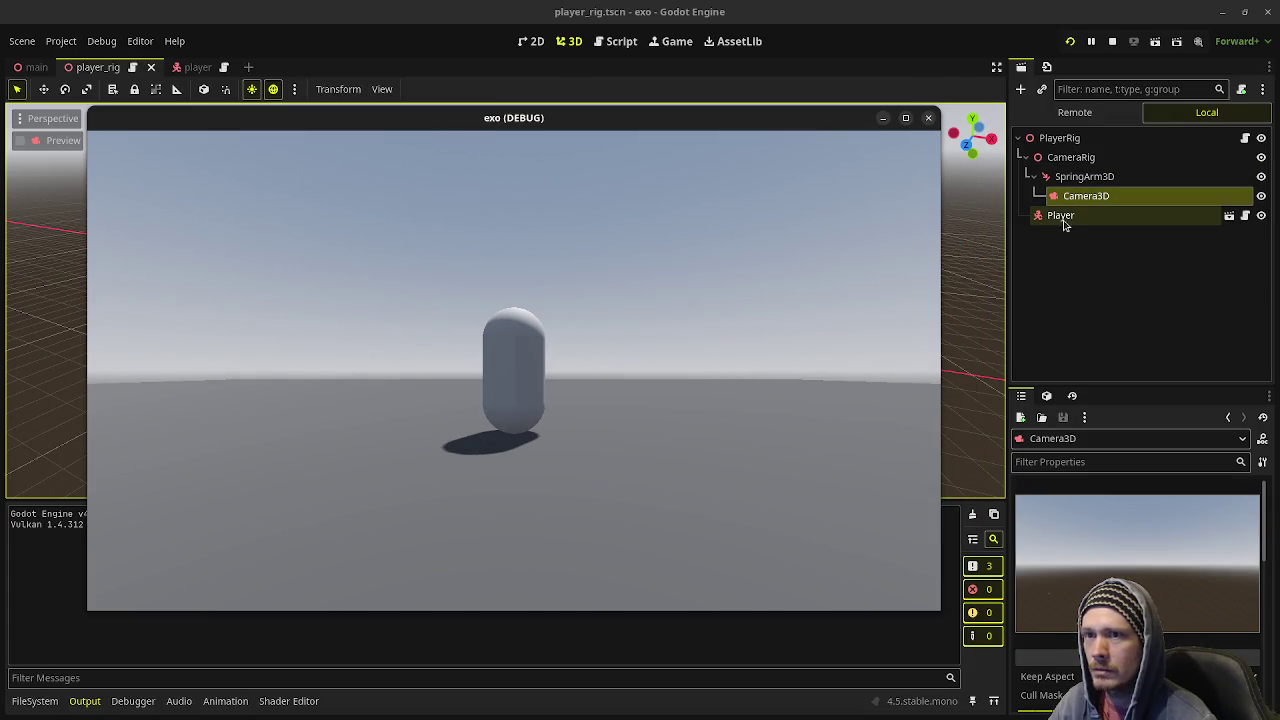
pyautogui.click(1058, 138)
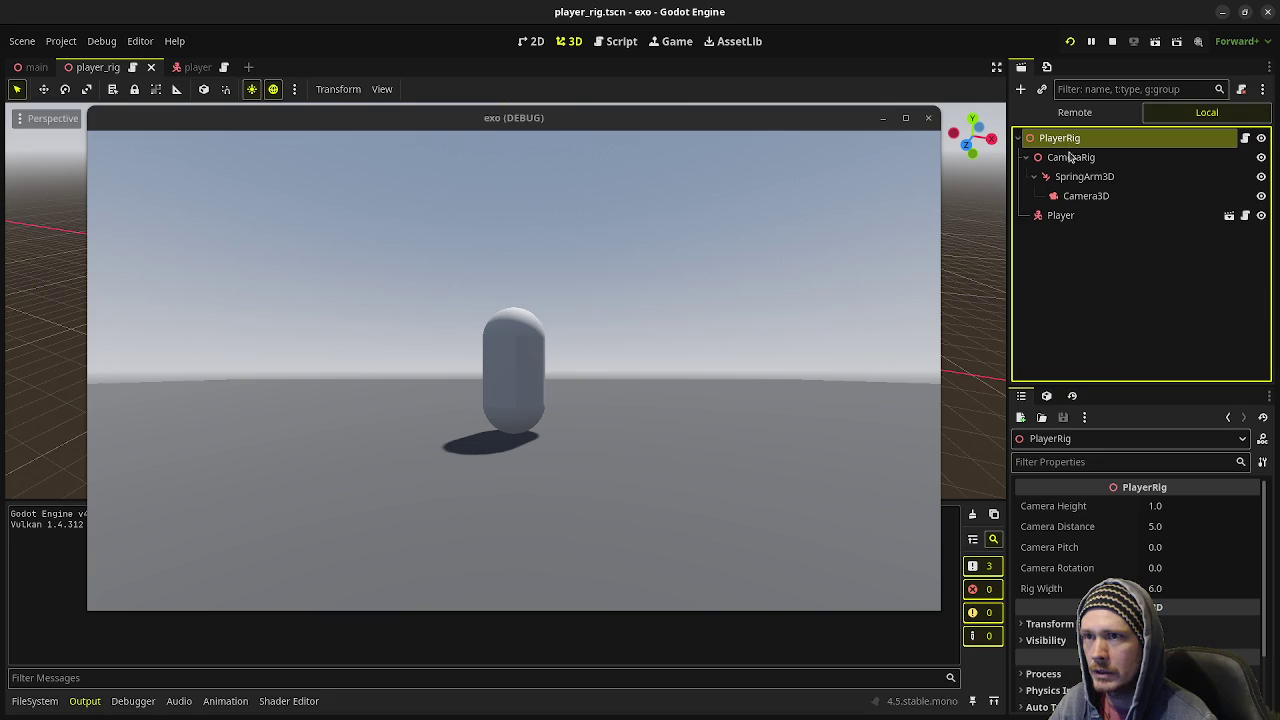
pyautogui.click(1188, 533)
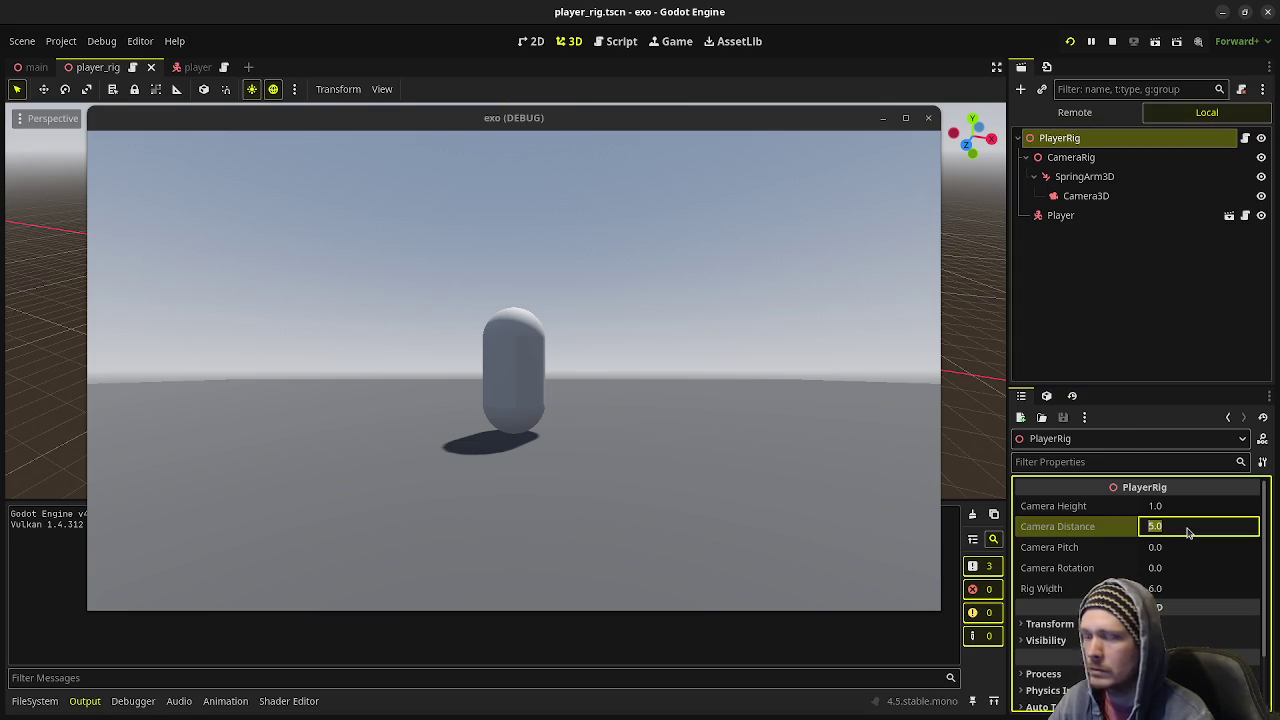
pyautogui.write('3')
pyautogui.press('Return')
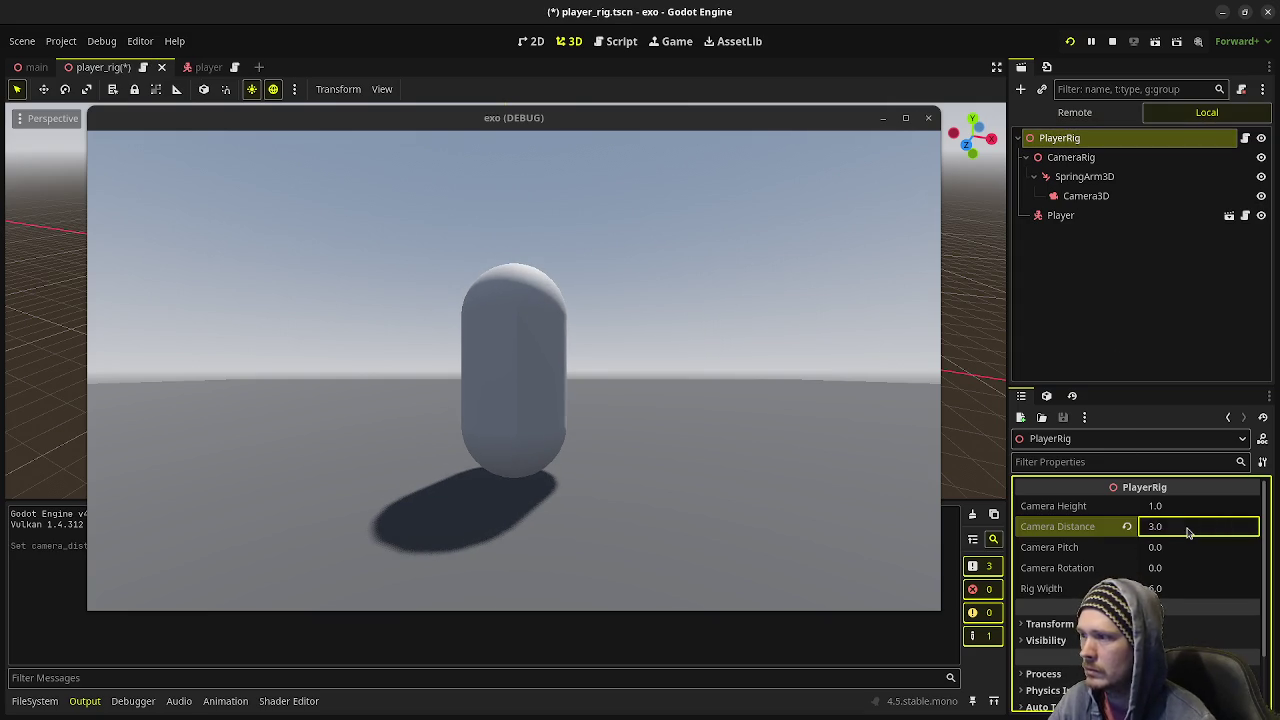
# - Try Camera Pitch values of -5.0 and -10.0 on the running rig
pyautogui.moveTo(1180, 550); pyautogui.dragTo(1120, 550)
pyautogui.write('-5')
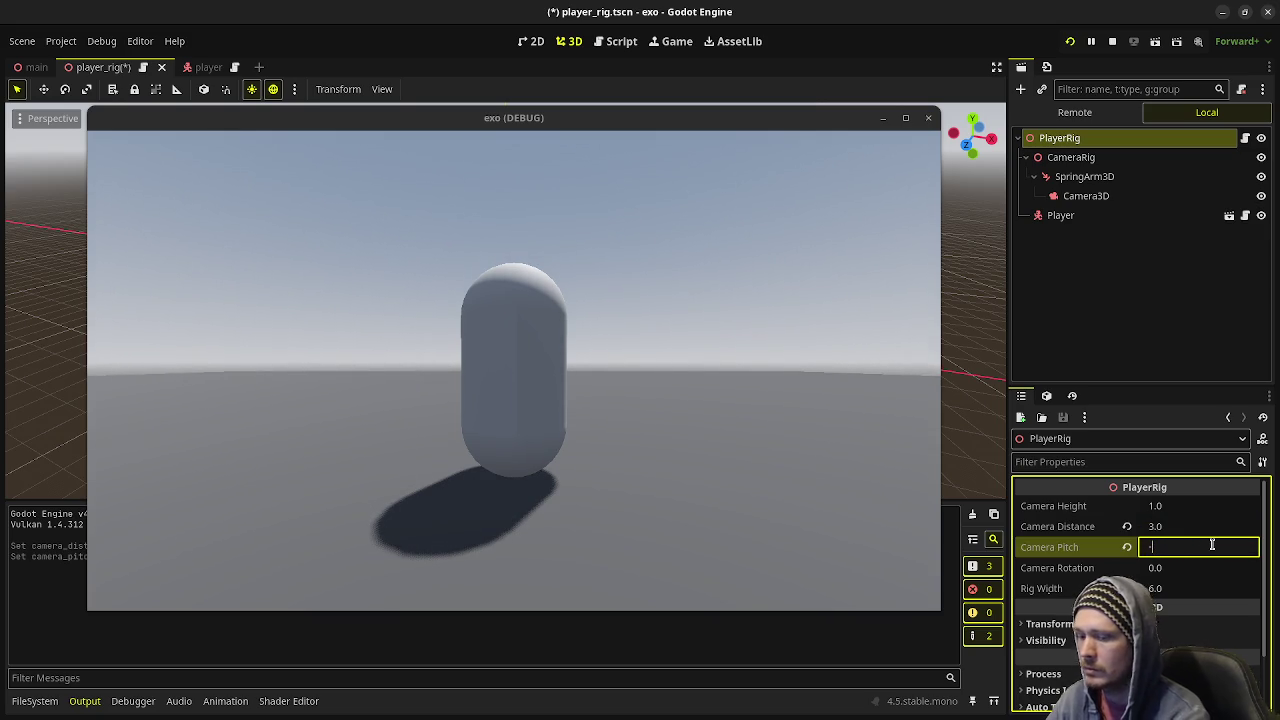
pyautogui.press('Return')
pyautogui.write('-10')
pyautogui.press('Return')
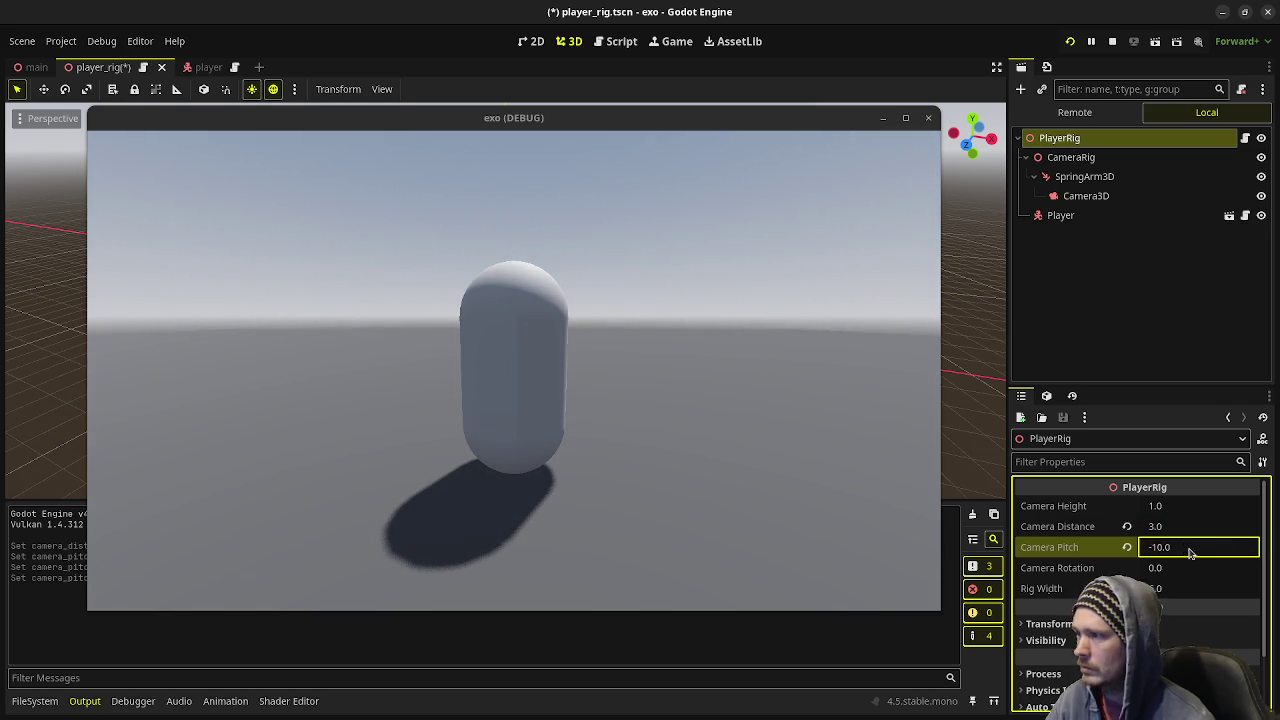
pyautogui.click(1180, 547)
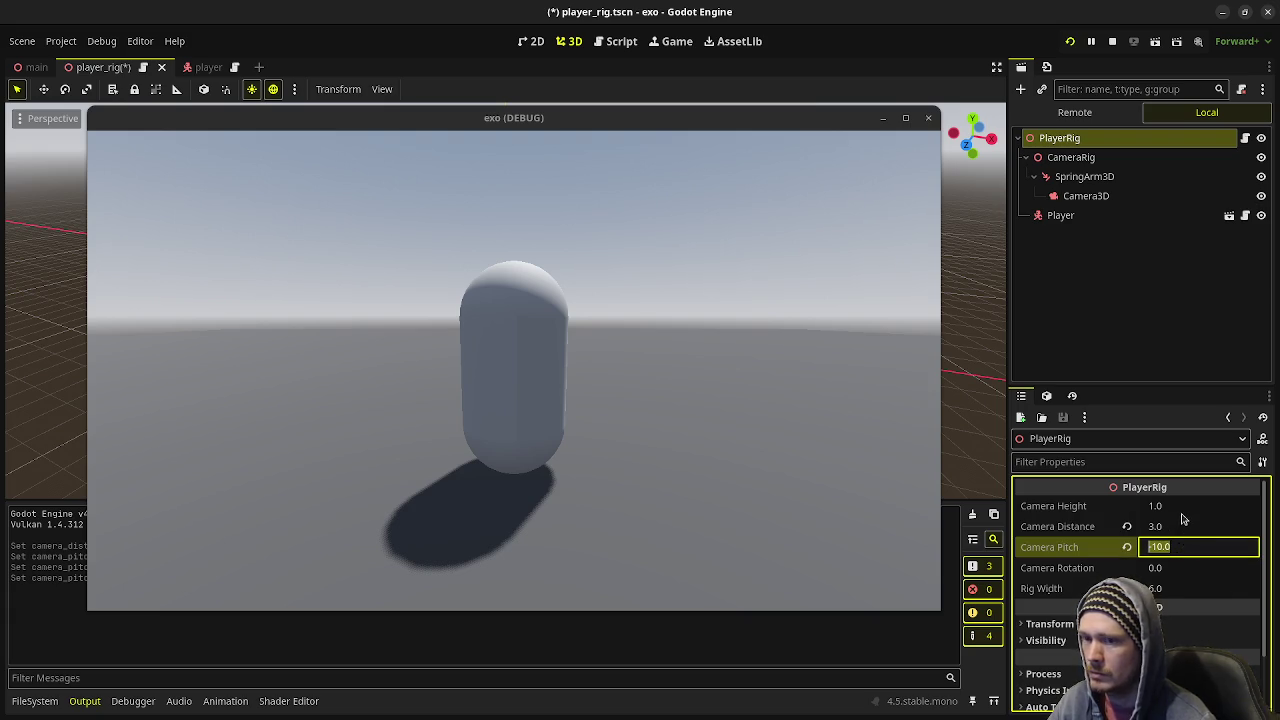
# - Set Camera Height to 2.0 and Camera Pitch back to -5.0
pyautogui.click(1184, 508)
pyautogui.write('2')
pyautogui.press('Return')
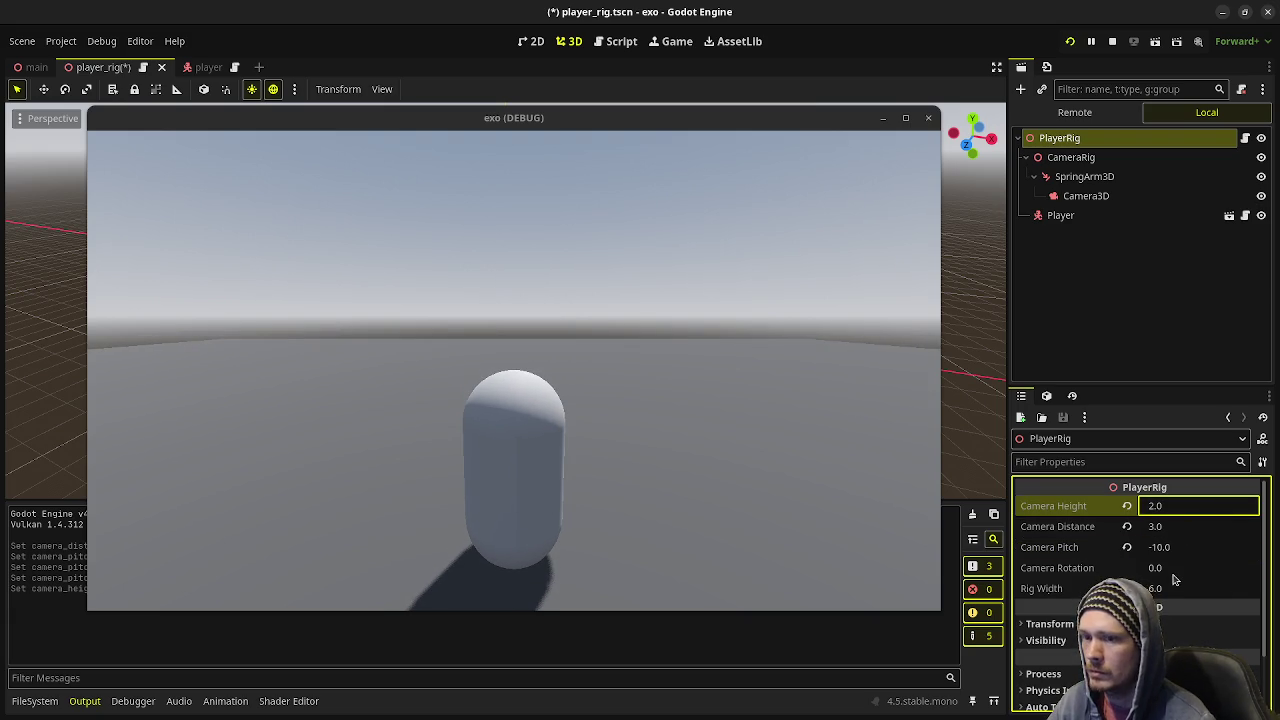
pyautogui.click(1178, 543)
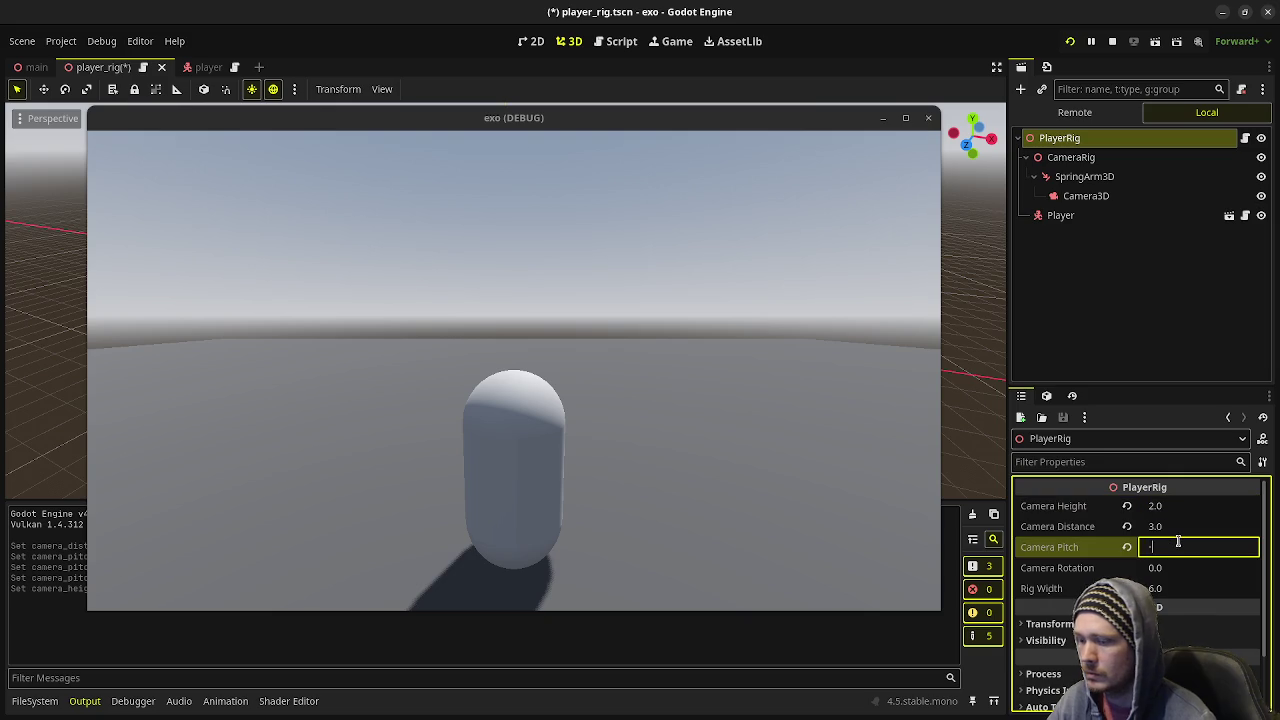
pyautogui.write('5')
pyautogui.press('Return')
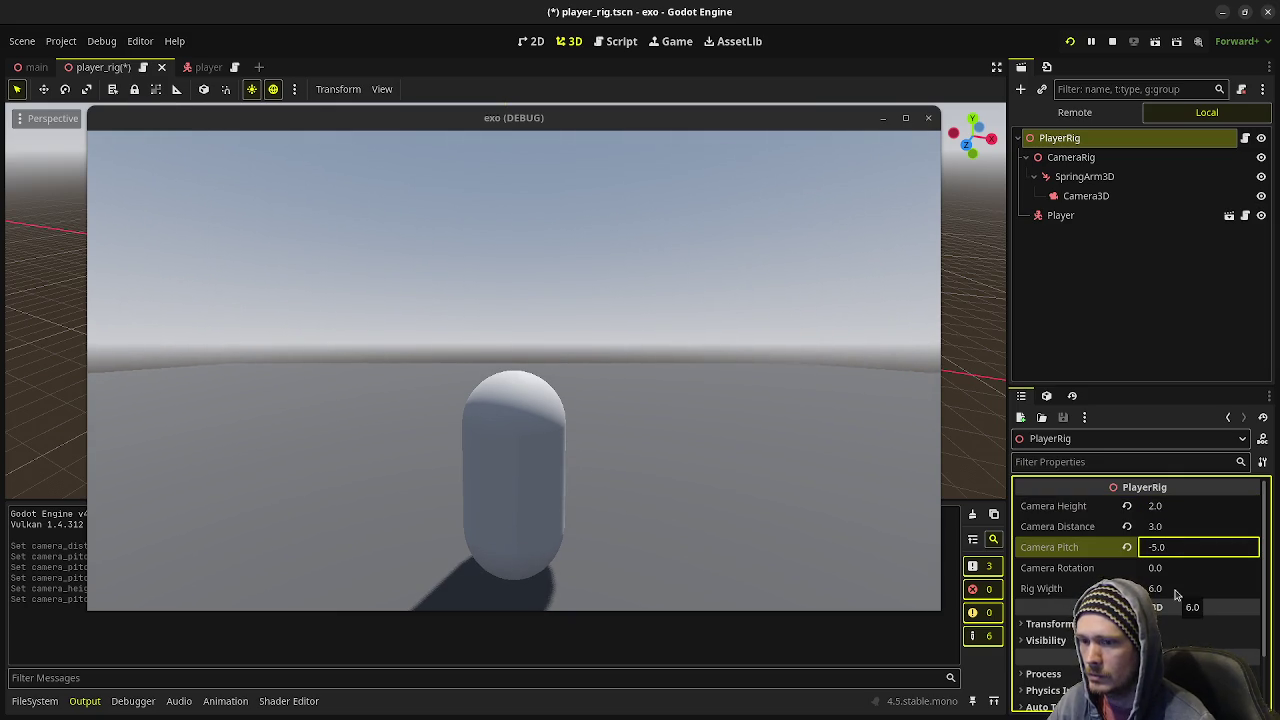
# - Move the capsule left and right in the game, then stop it and save player_rig
pyautogui.click(520, 395)
pyautogui.press('a')
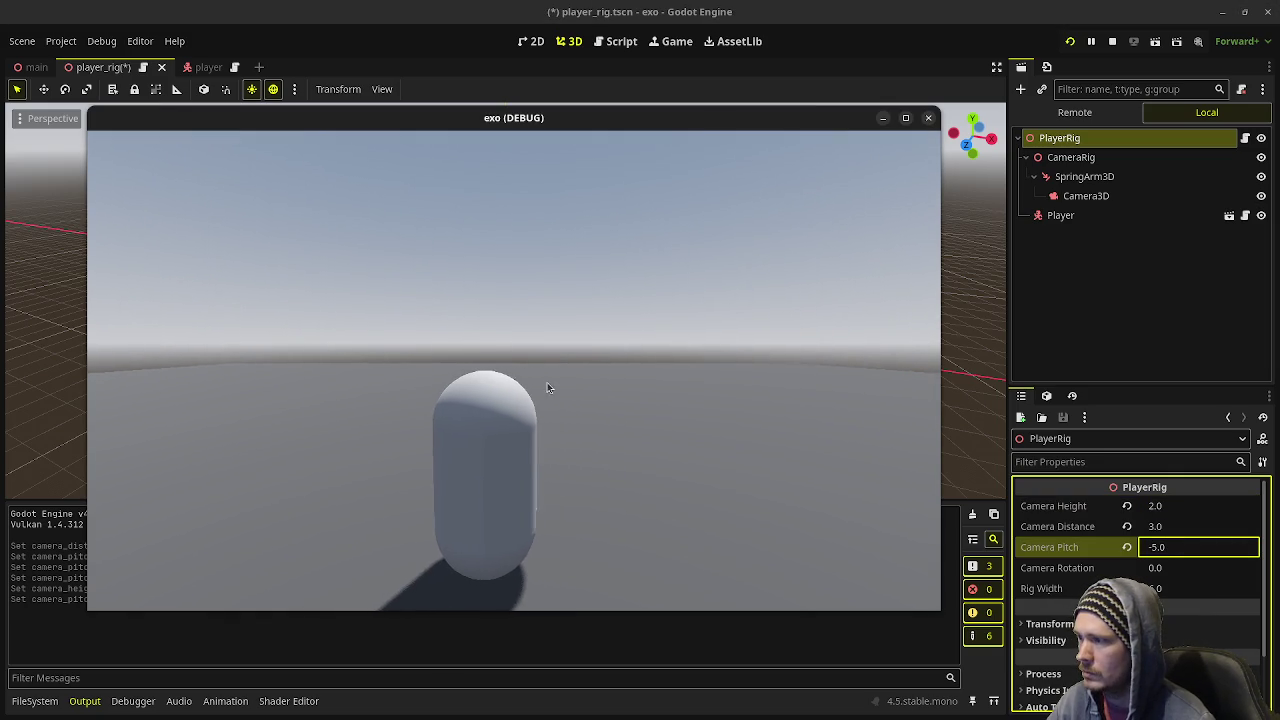
pyautogui.press('d')
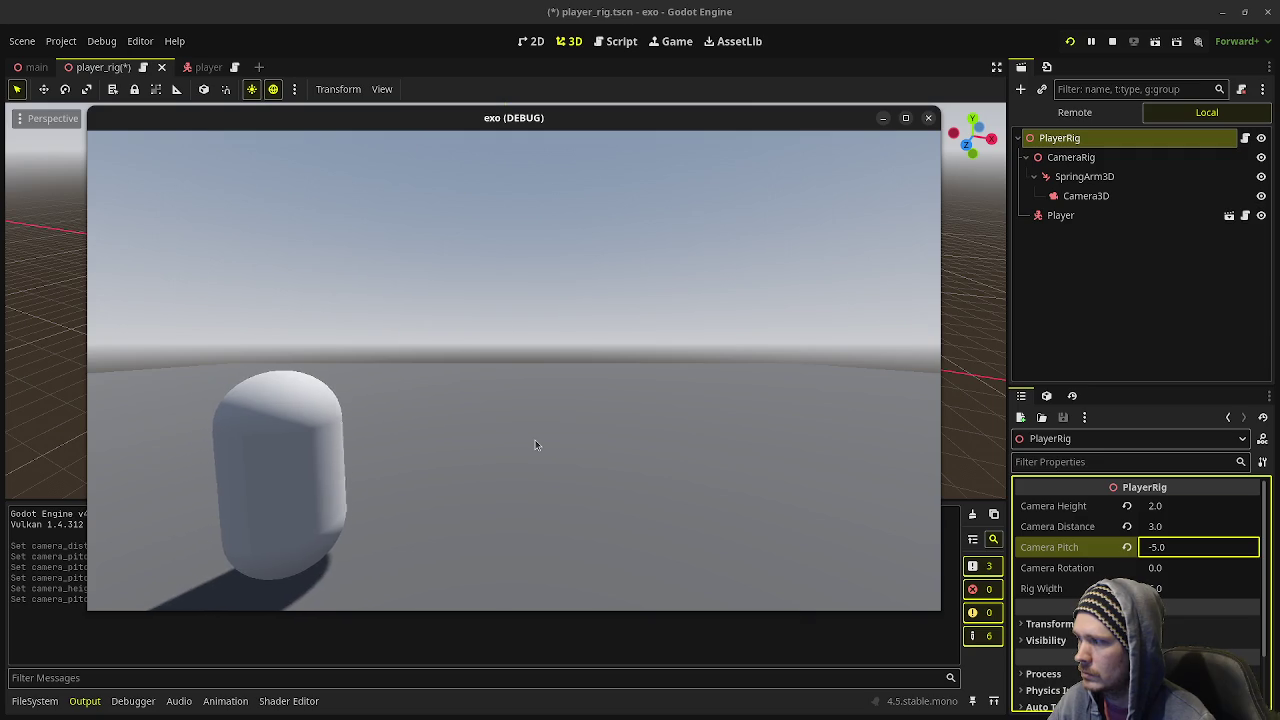
pyautogui.press('a')
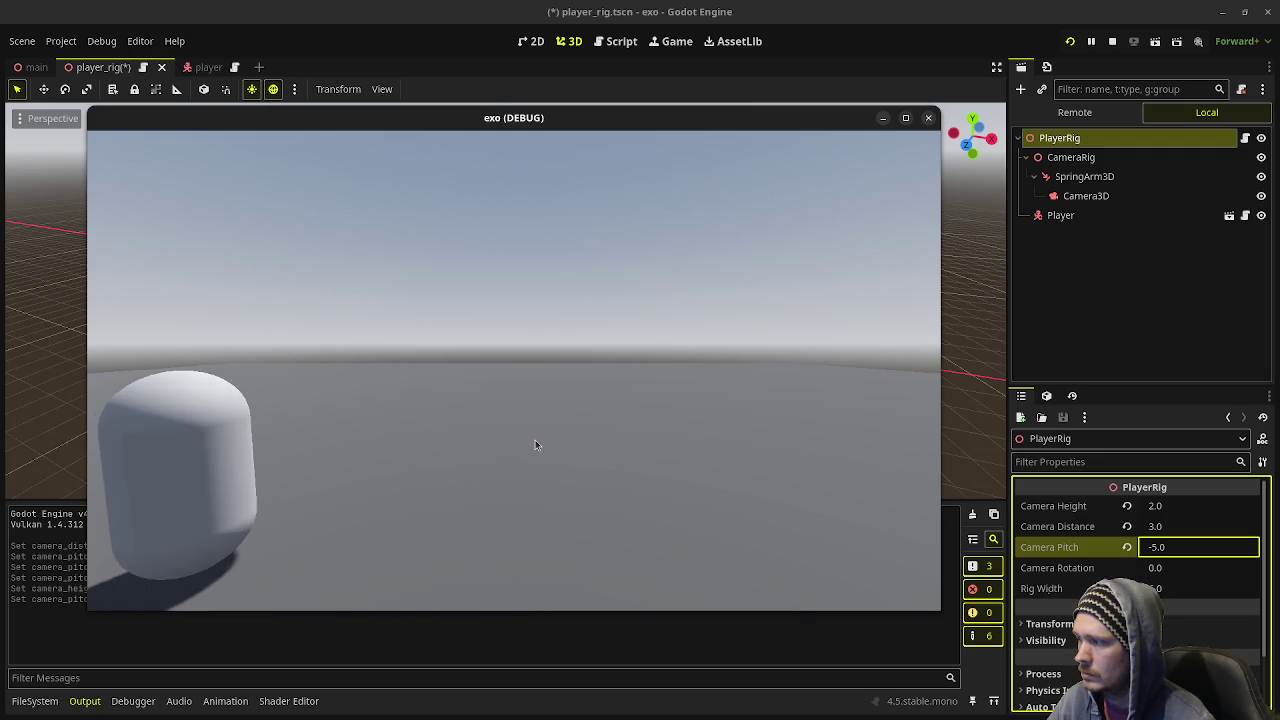
pyautogui.click(1112, 41)
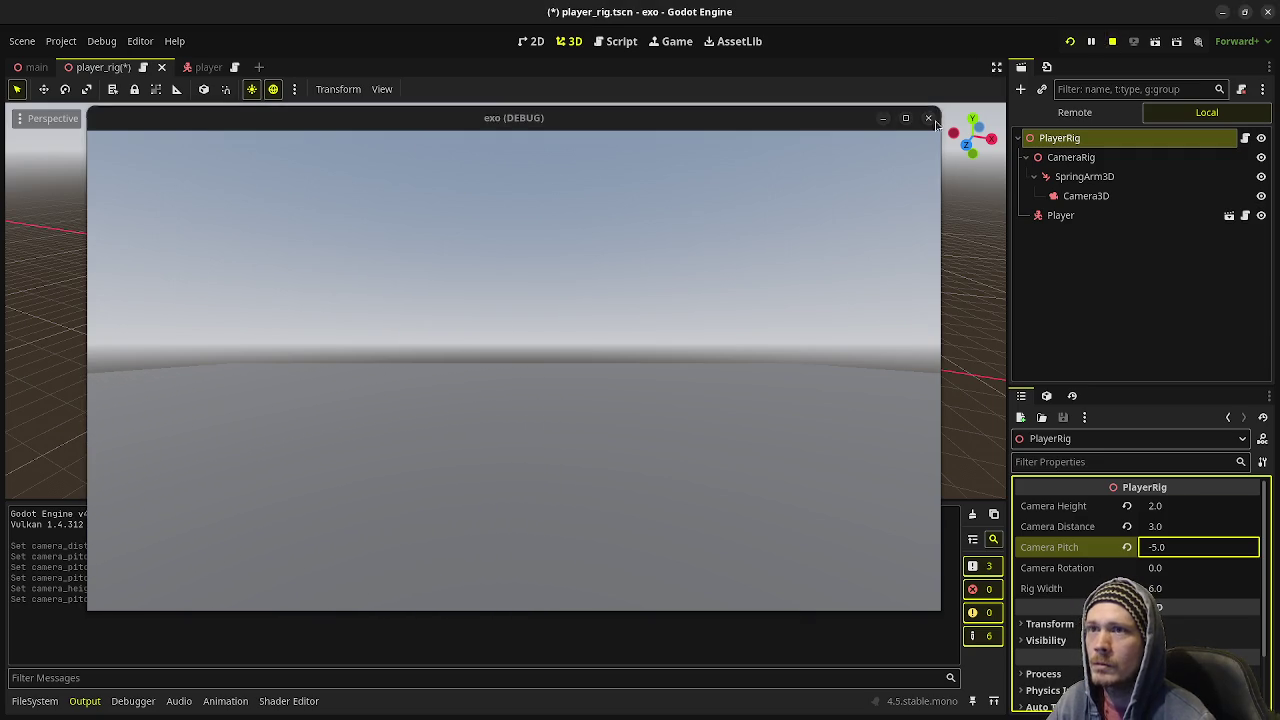
pyautogui.hotkey('ctrl', 's')
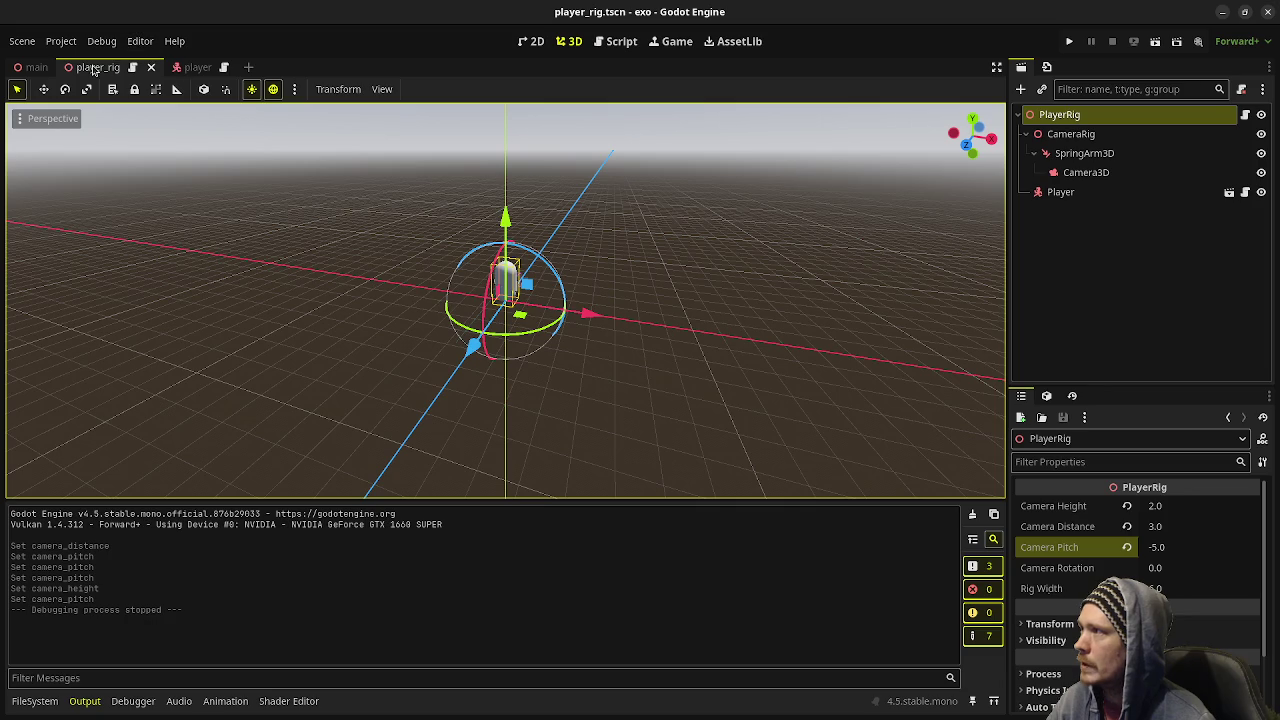
# - Add a _physics_process function at the end of player_rig.gd
pyautogui.click(133, 67)
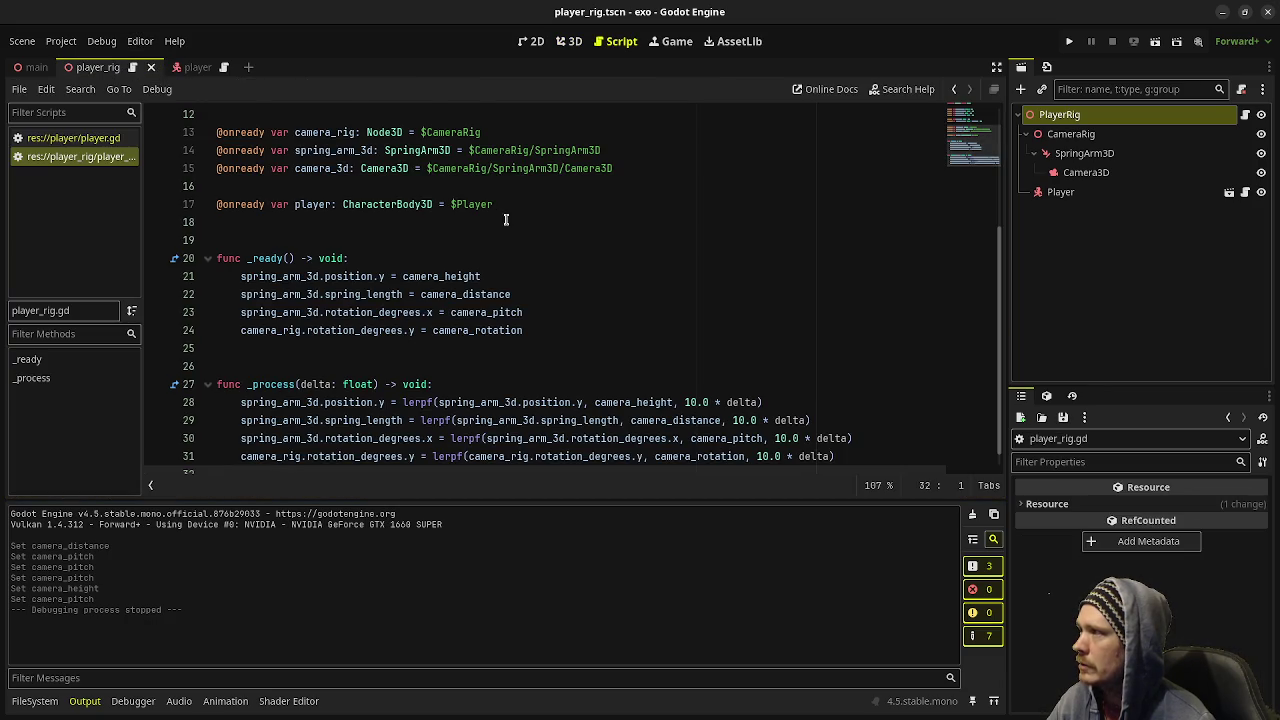
pyautogui.scroll(-1, 505, 240)
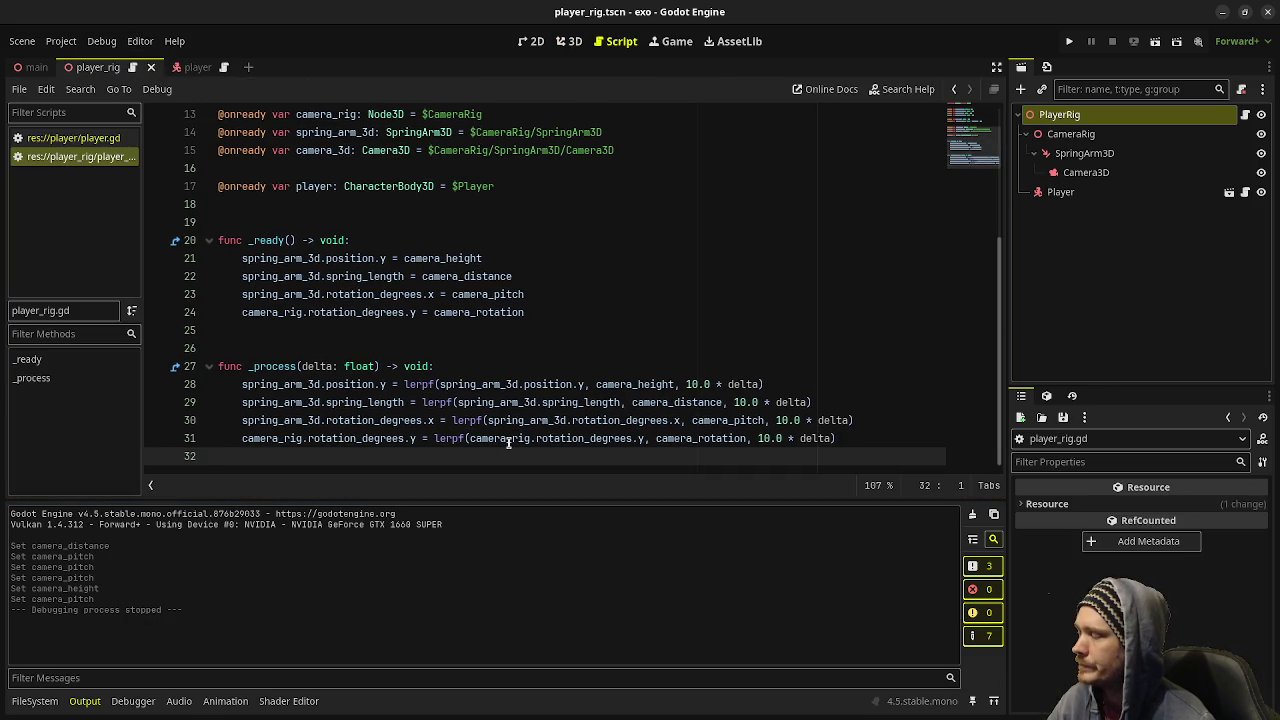
pyautogui.press('Return')
pyautogui.press('Return')
pyautogui.write('func _p')
pyautogui.press('Return')
pyautogui.press('Return')
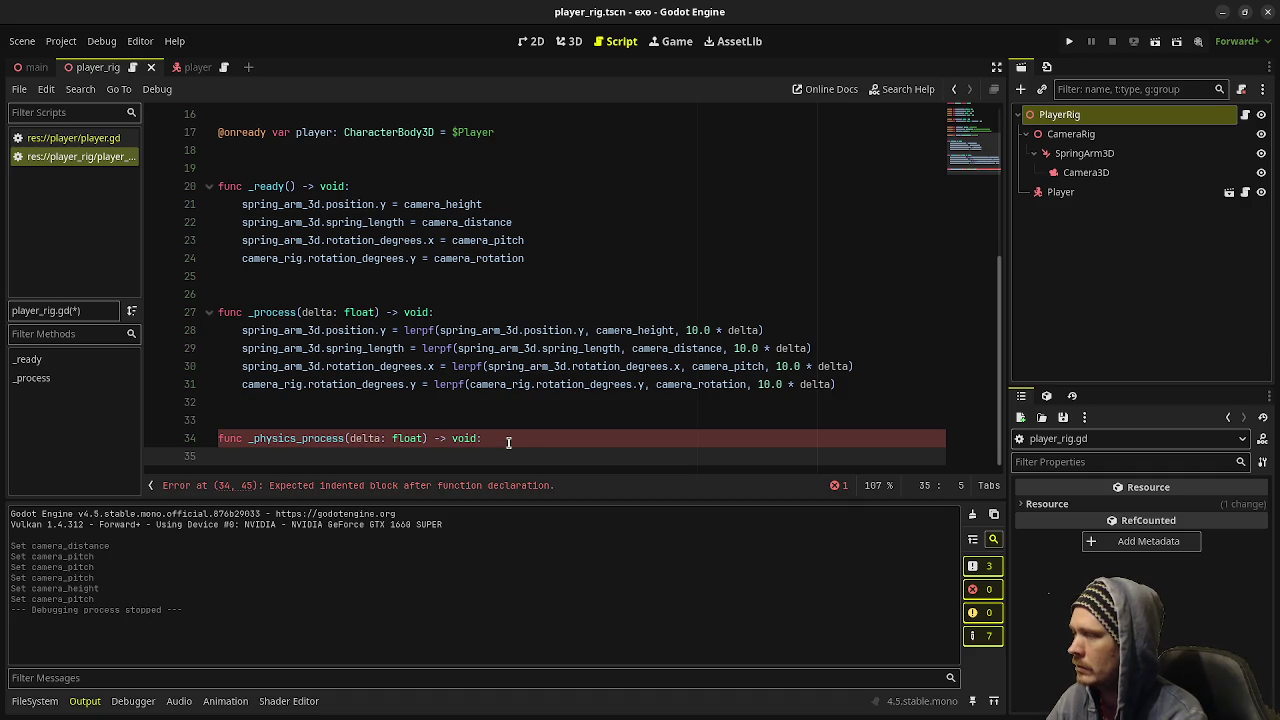
# - Clamp player.position.x between -rig_half_width and rig_half_width, save, and run the game
pyautogui.write('player.position.x')
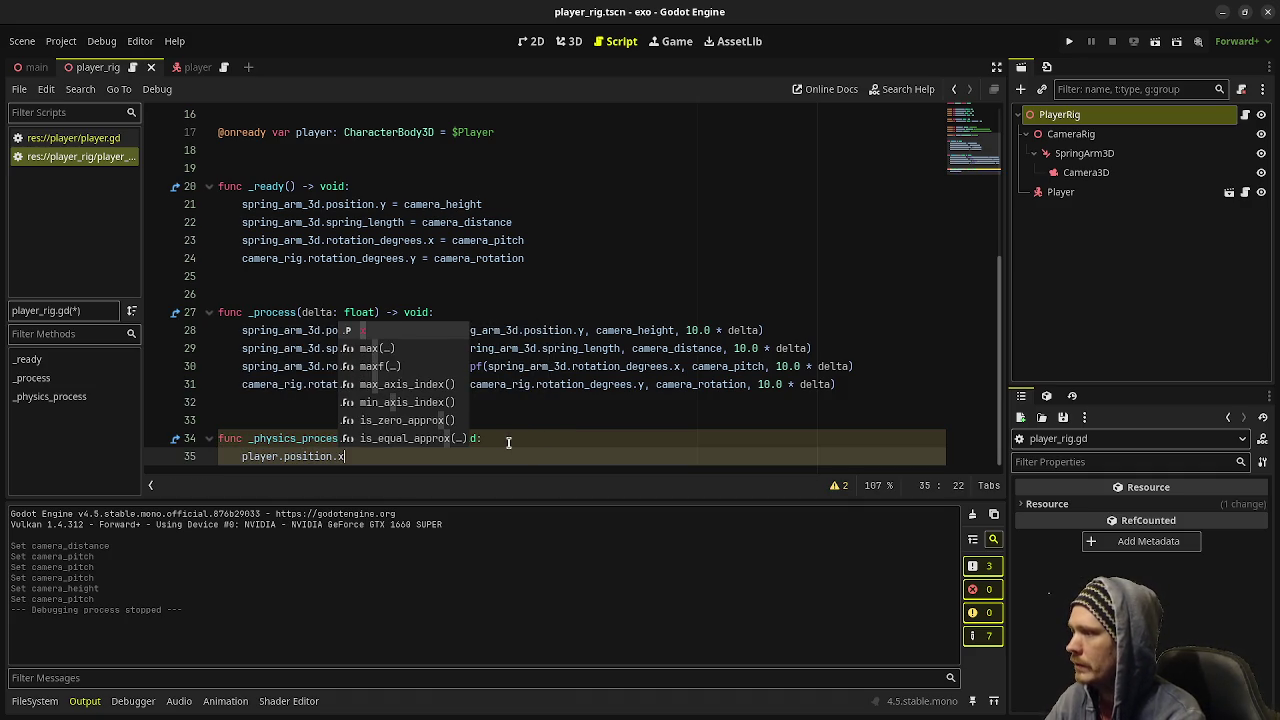
pyautogui.write(' =')
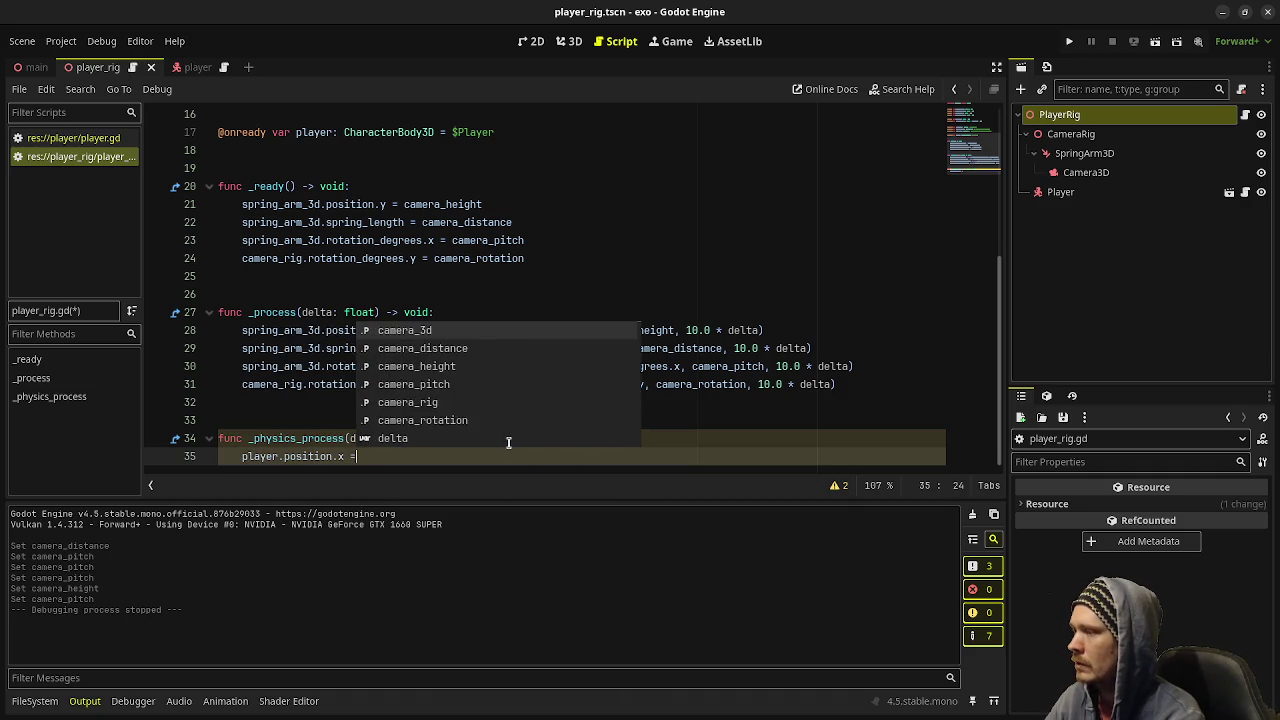
pyautogui.write(' clampf(')
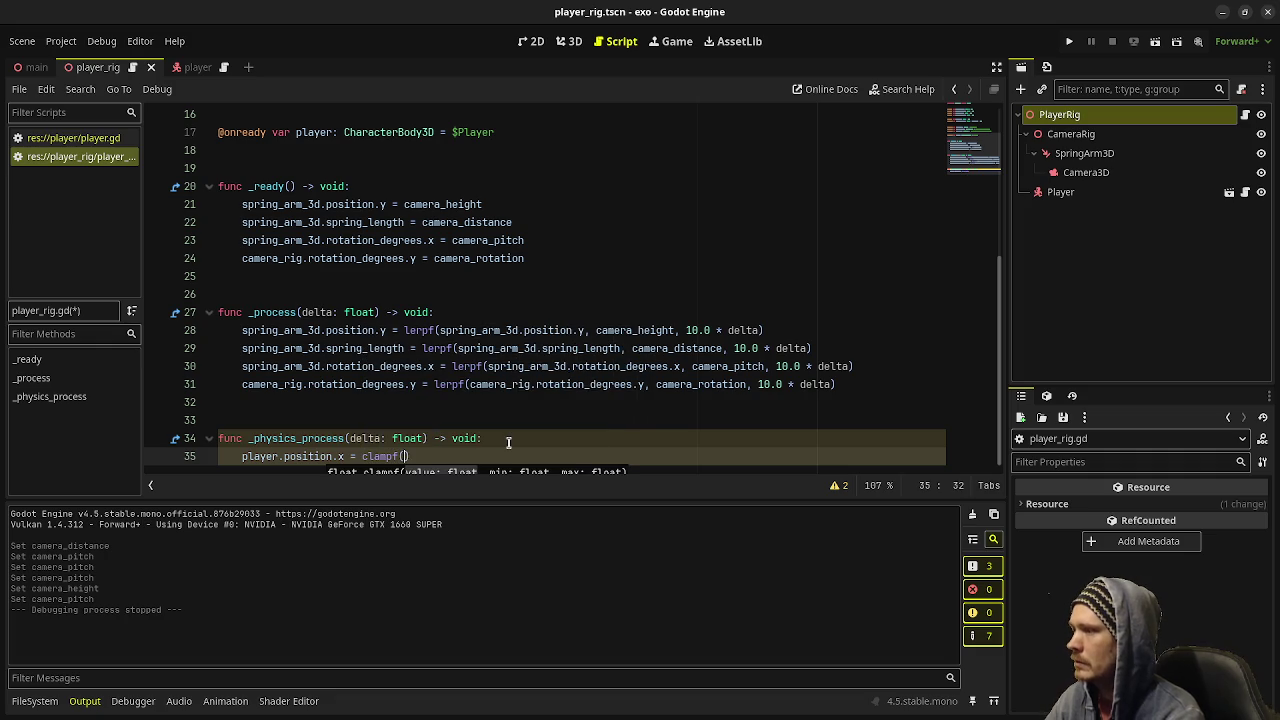
pyautogui.write('player.position')
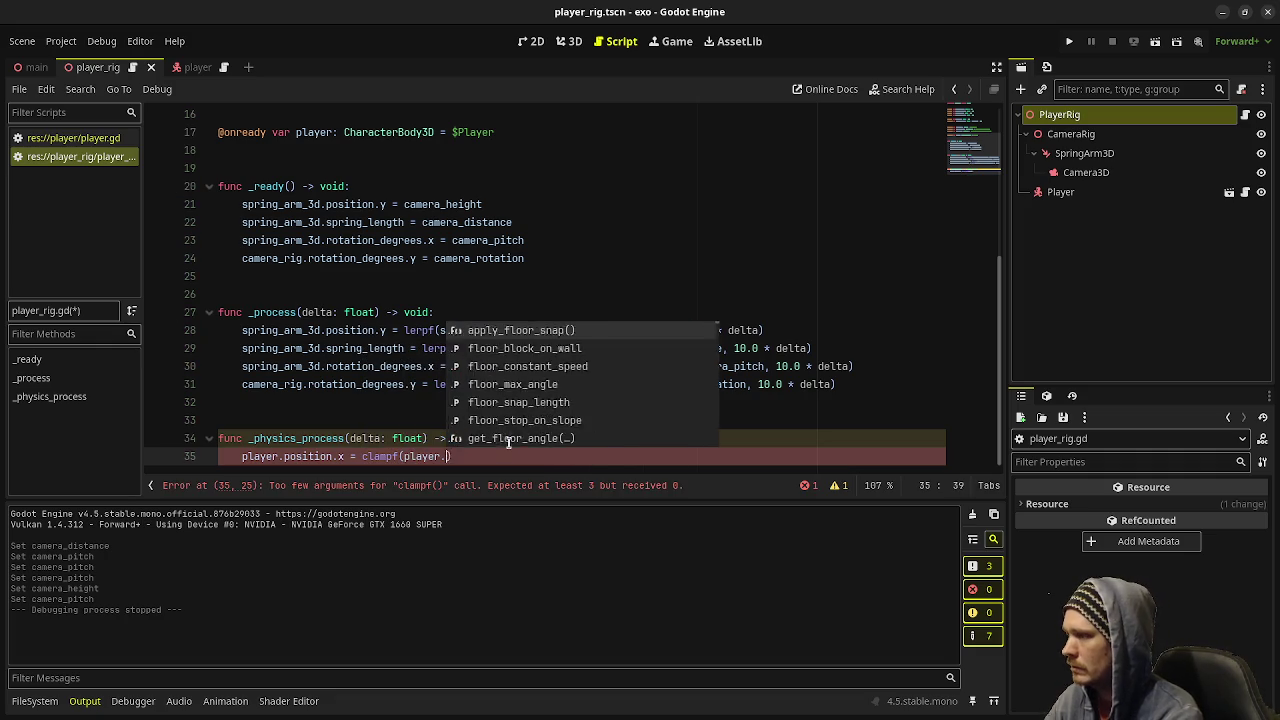
pyautogui.write('.x, -')
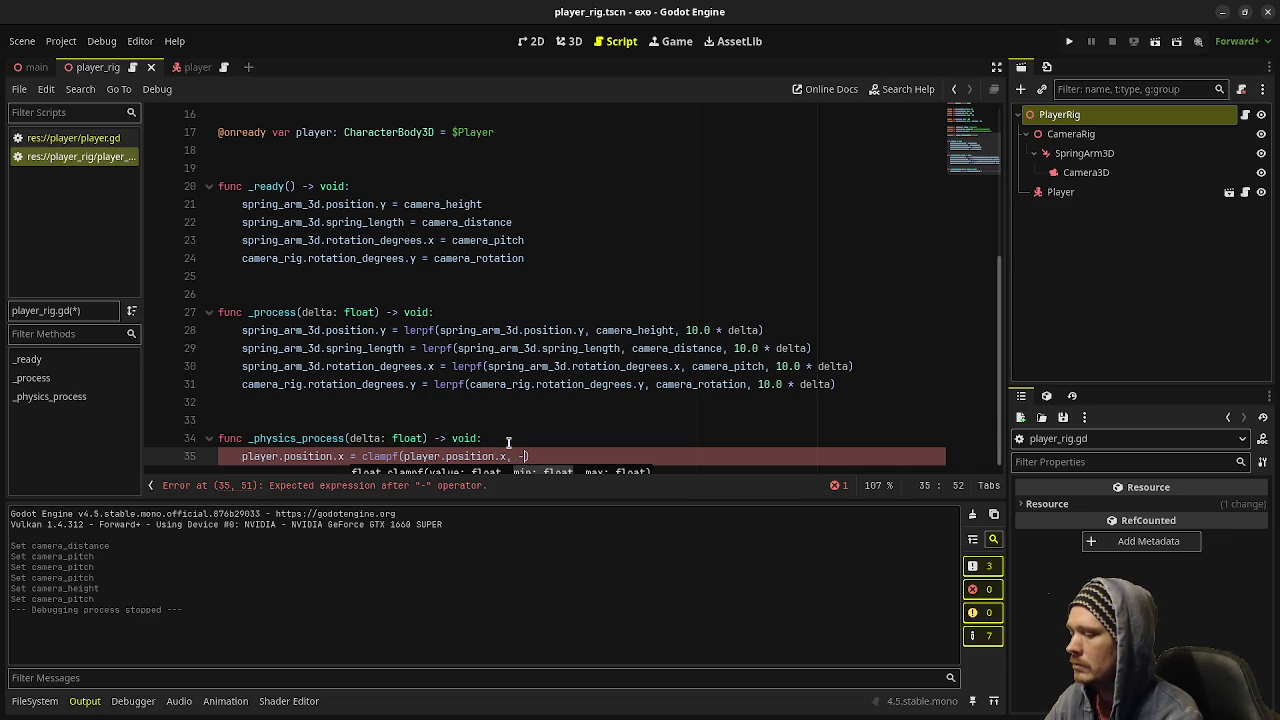
pyautogui.write('ig')
pyautogui.press('Return')
pyautogui.write(', rig_ha')
pyautogui.press('Return')
pyautogui.hotkey('ctrl', 's')
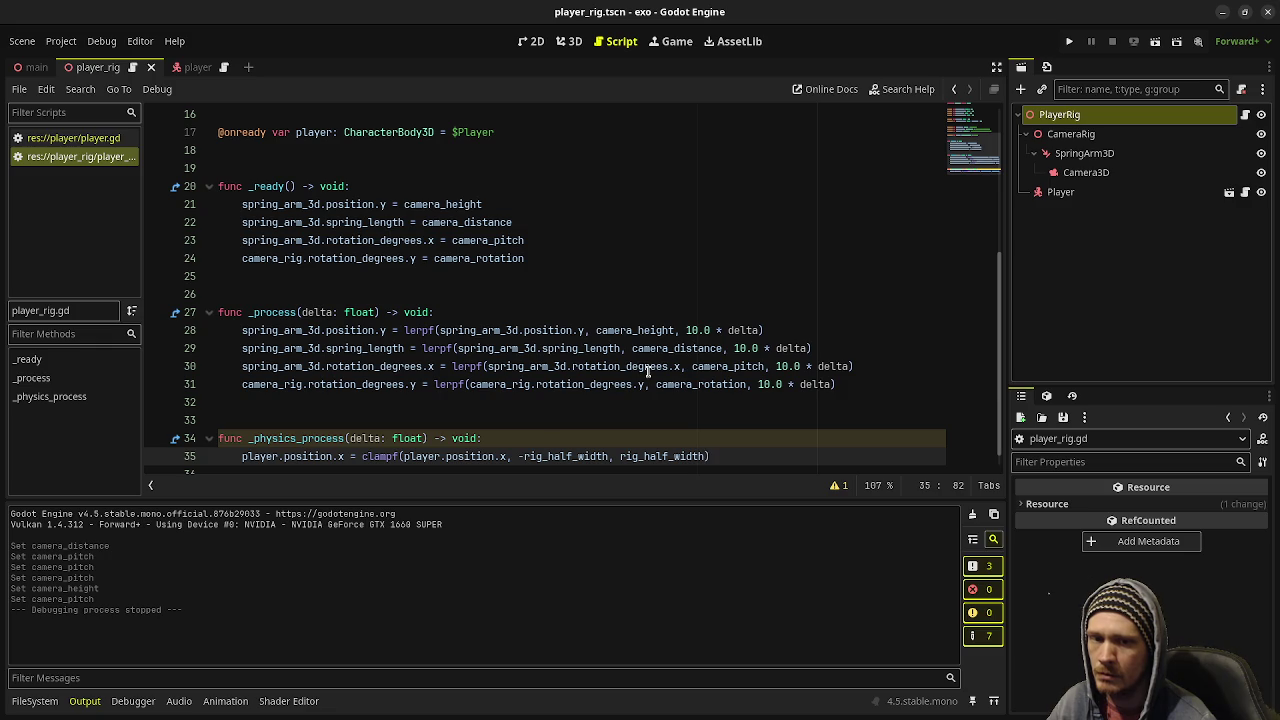
pyautogui.moveTo(669, 366)
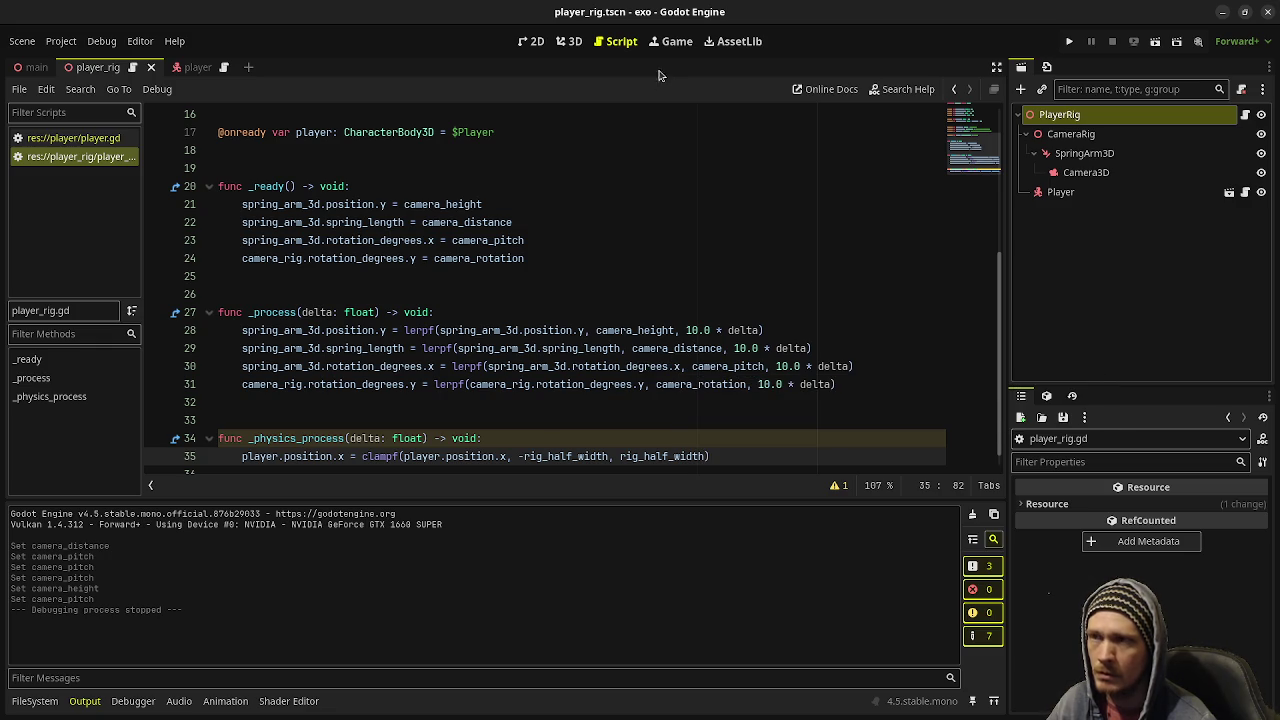
pyautogui.click(1069, 41)
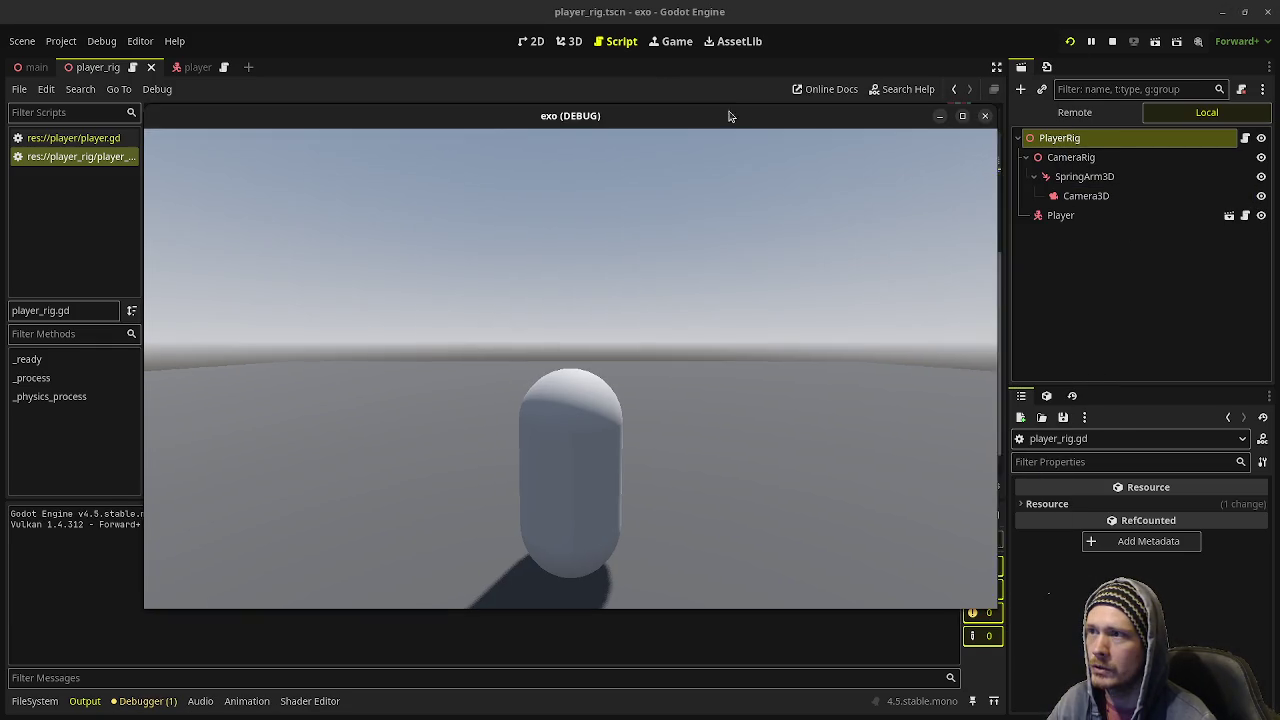
pyautogui.rightClick(706, 111)
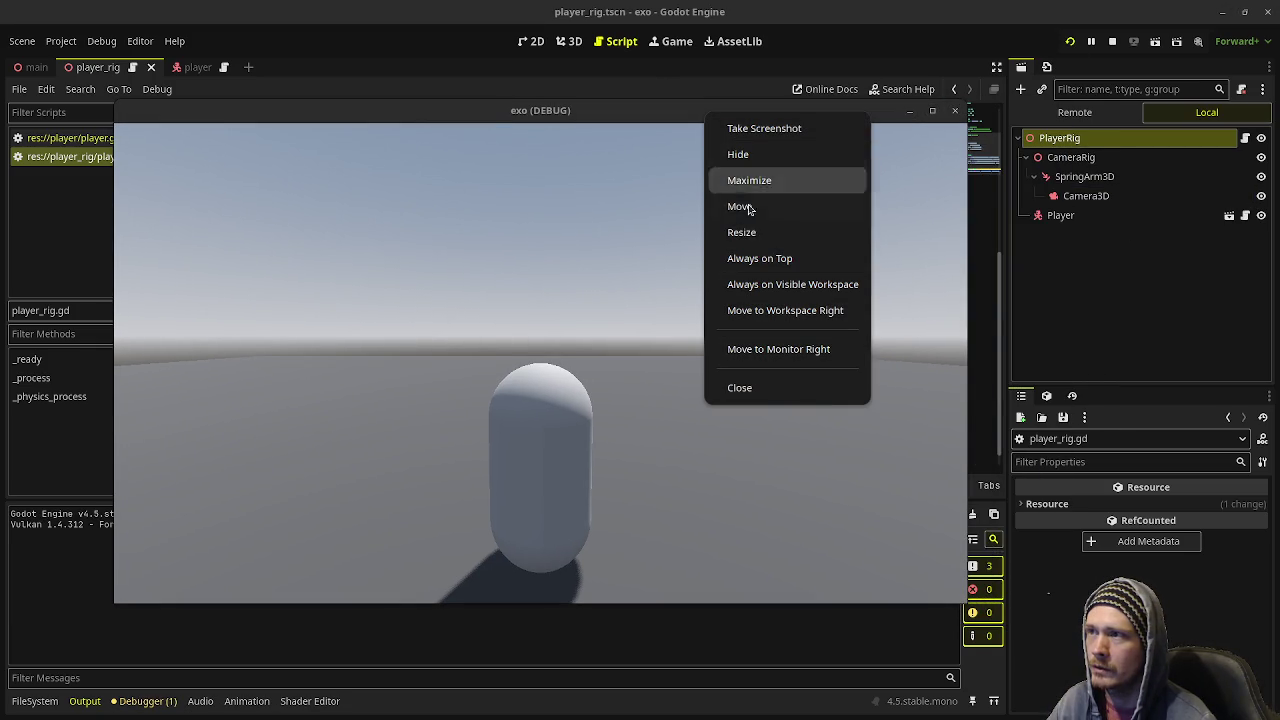
pyautogui.click(760, 258)
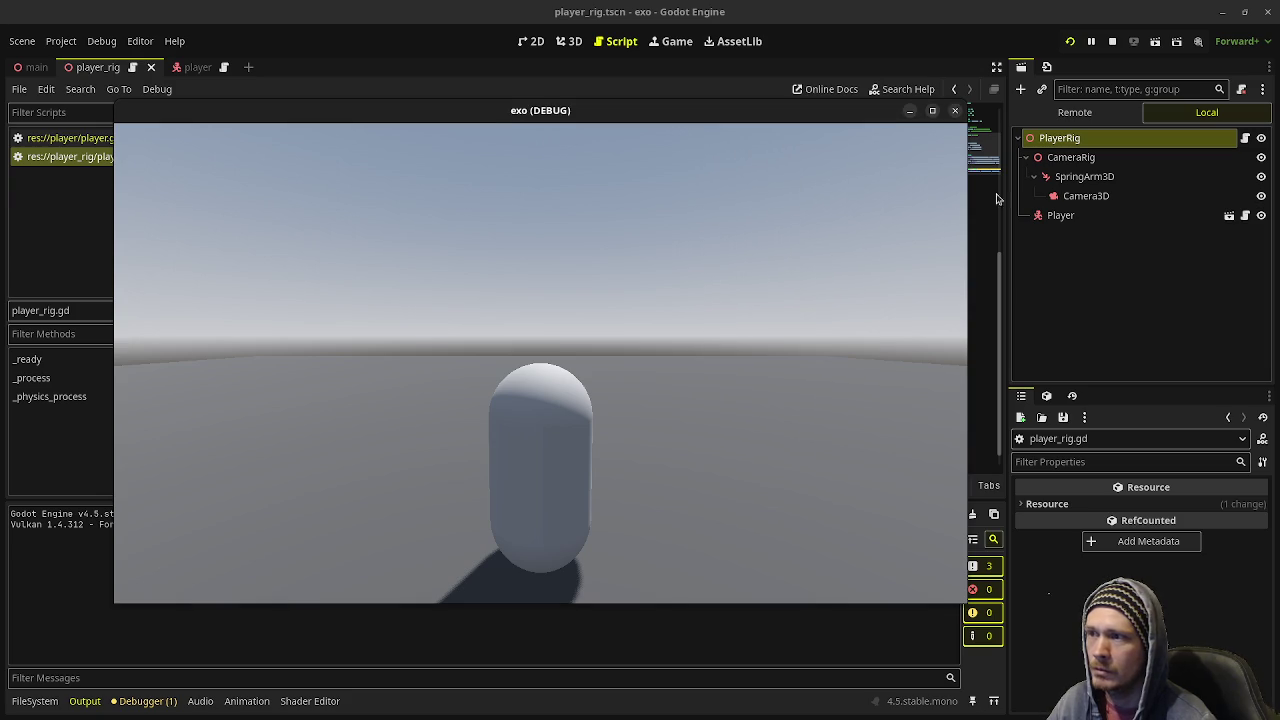
pyautogui.click(1064, 142)
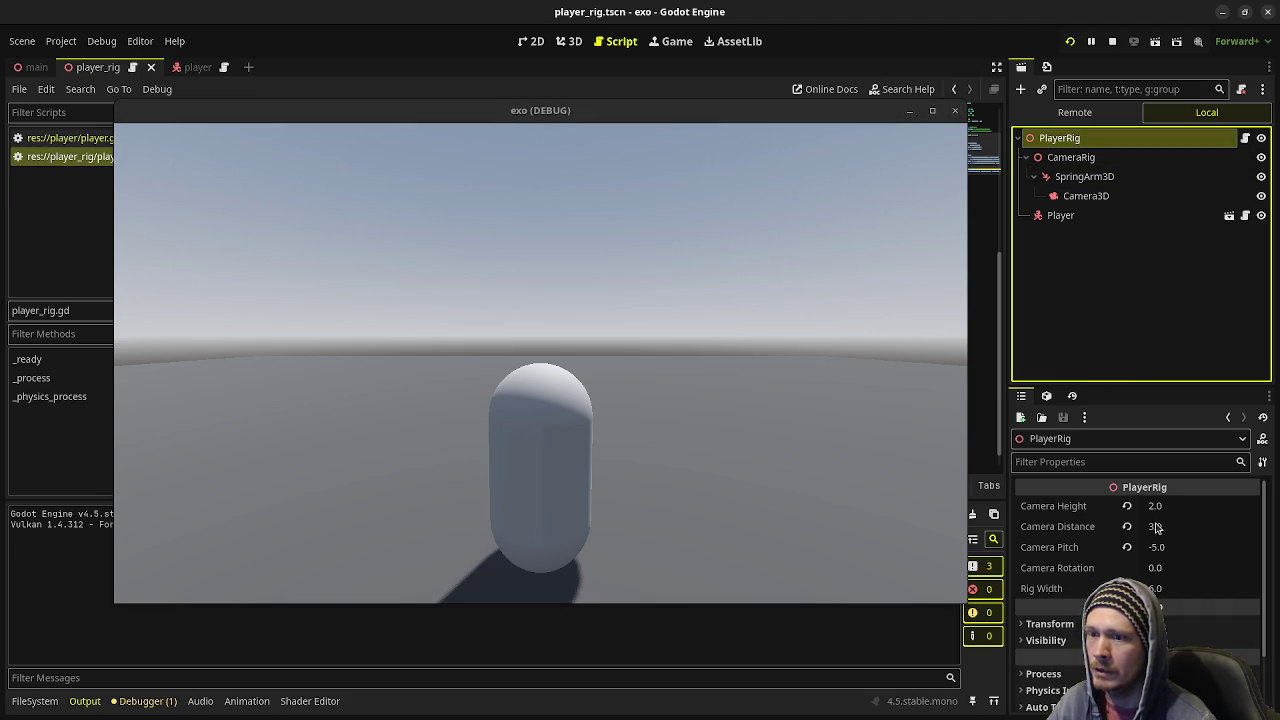
pyautogui.moveTo(1166, 531)
pyautogui.mouseDown()
pyautogui.moveTo(1200, 531)
pyautogui.moveTo(1133, 533)
pyautogui.mouseUp()
pyautogui.hotkey('ctrl', 'z')
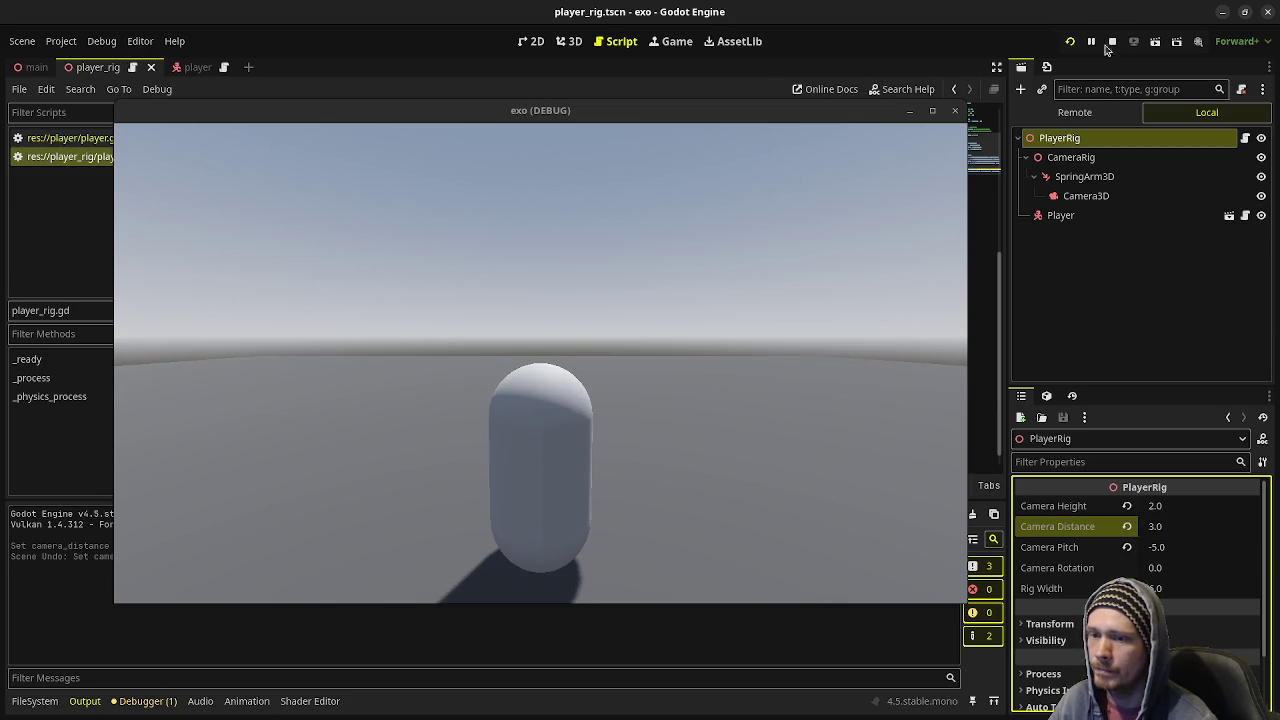
pyautogui.click(1112, 41)
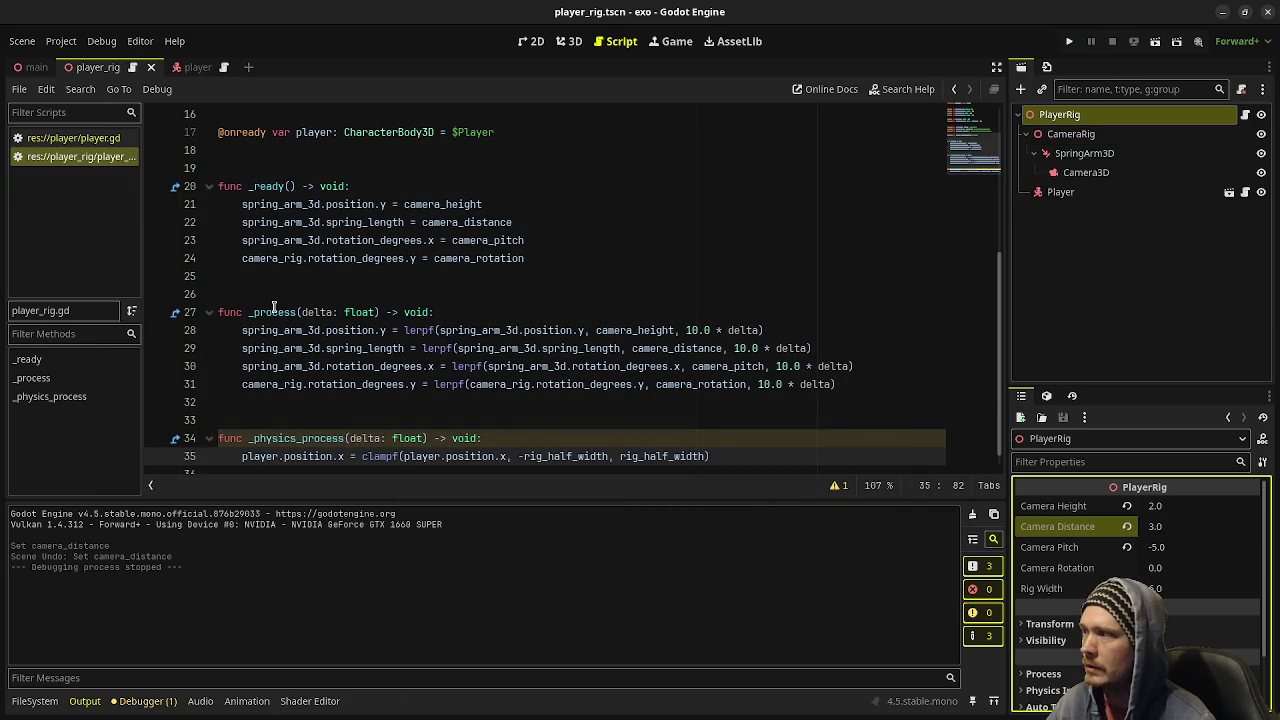
pyautogui.doubleClick(273, 311)
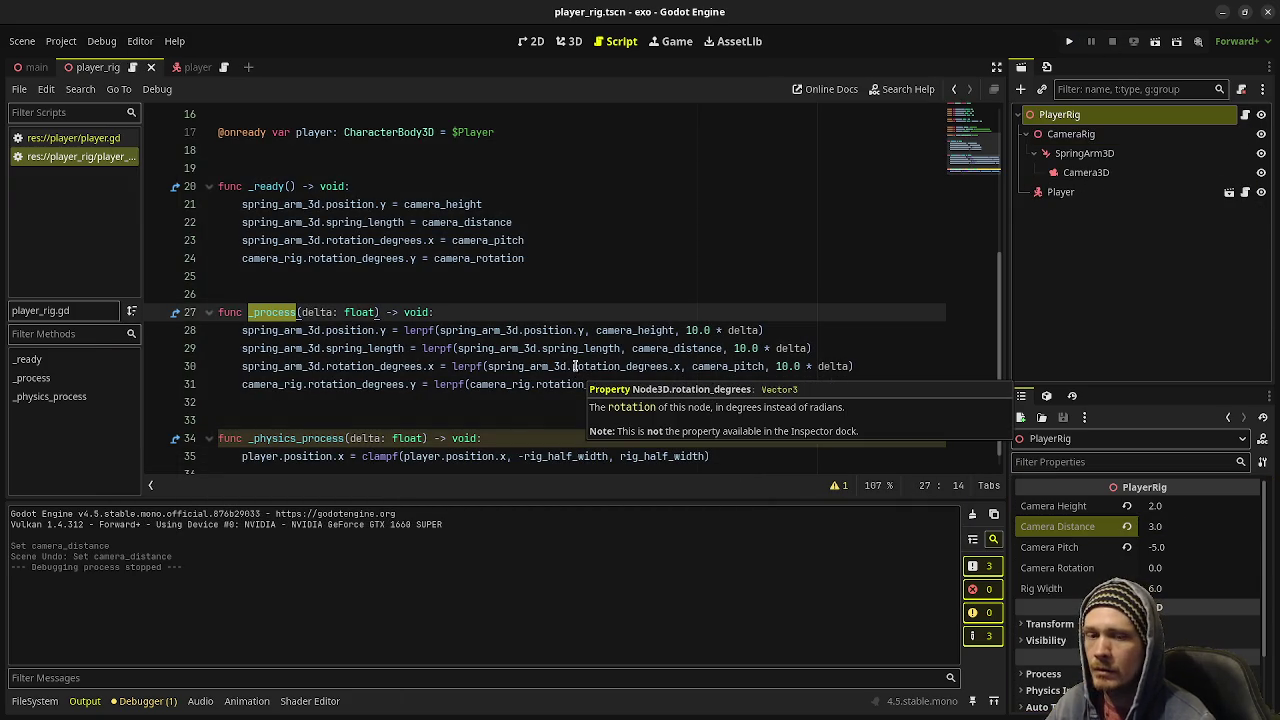
pyautogui.click(361, 348)
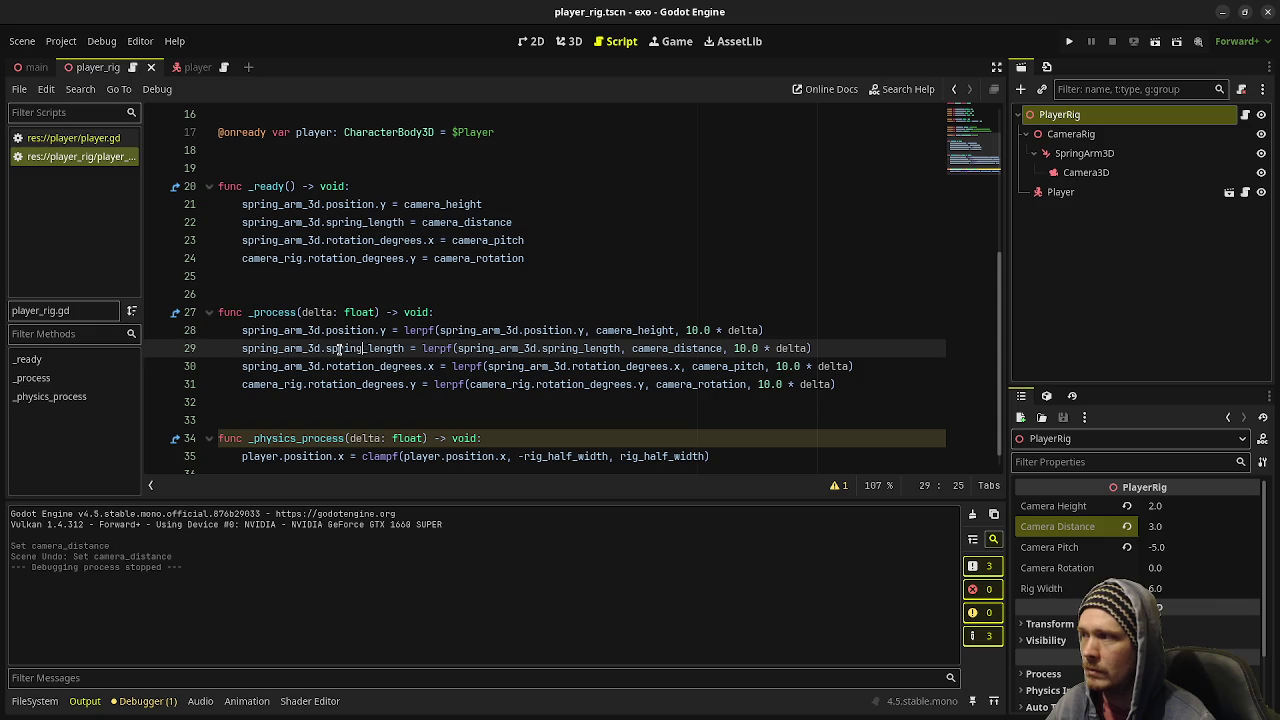
pyautogui.doubleClick(702, 349)
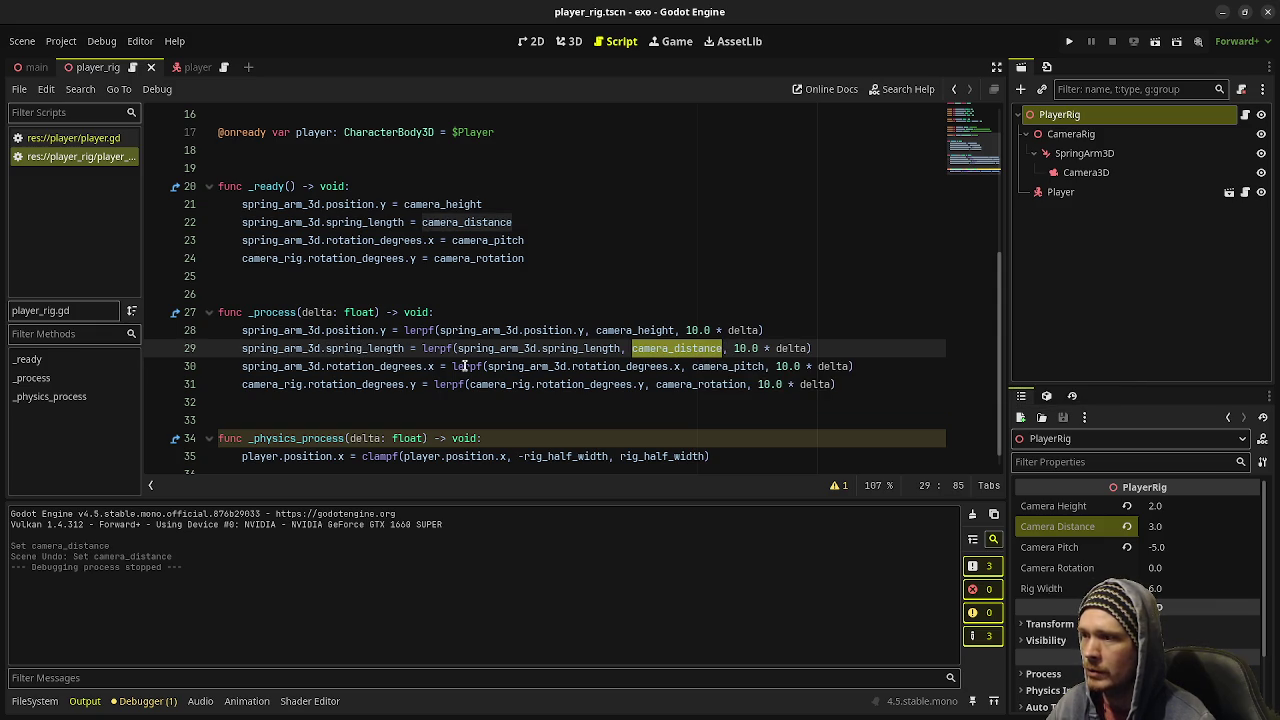
pyautogui.click(284, 312)
pyautogui.doubleClick(284, 312)
pyautogui.scroll(5, 399, 272)
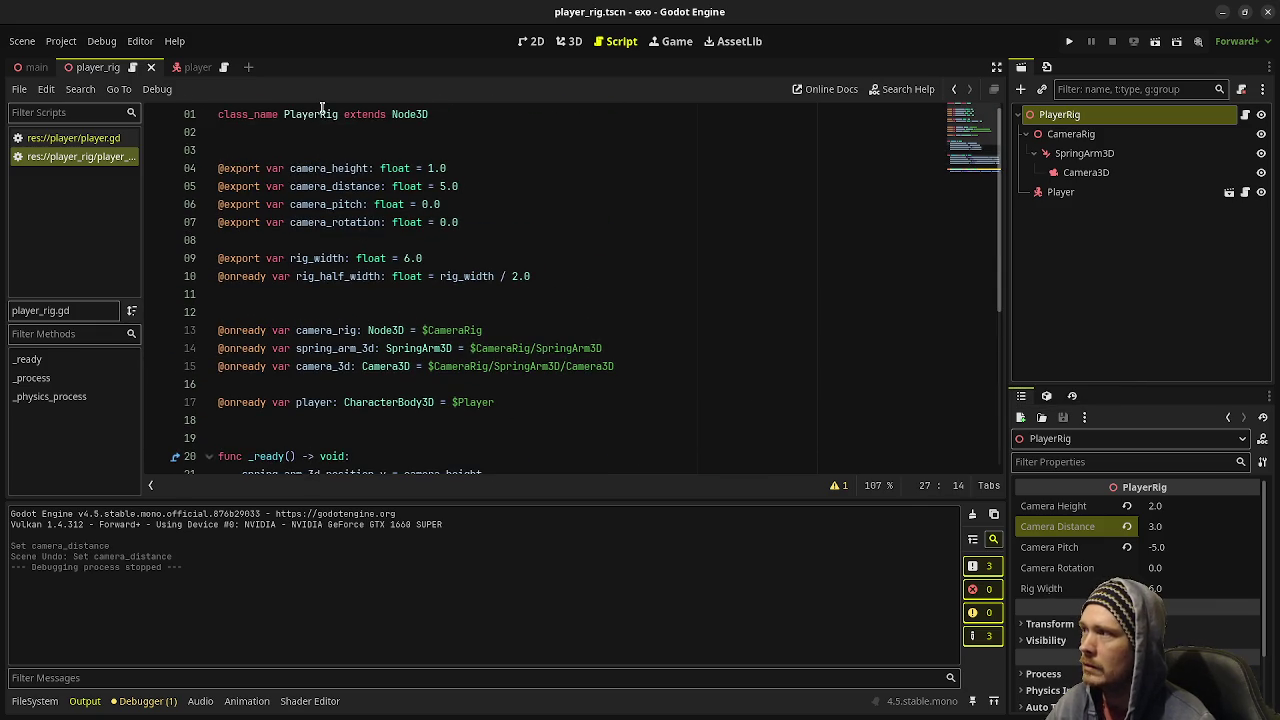
pyautogui.doubleClick(321, 113)
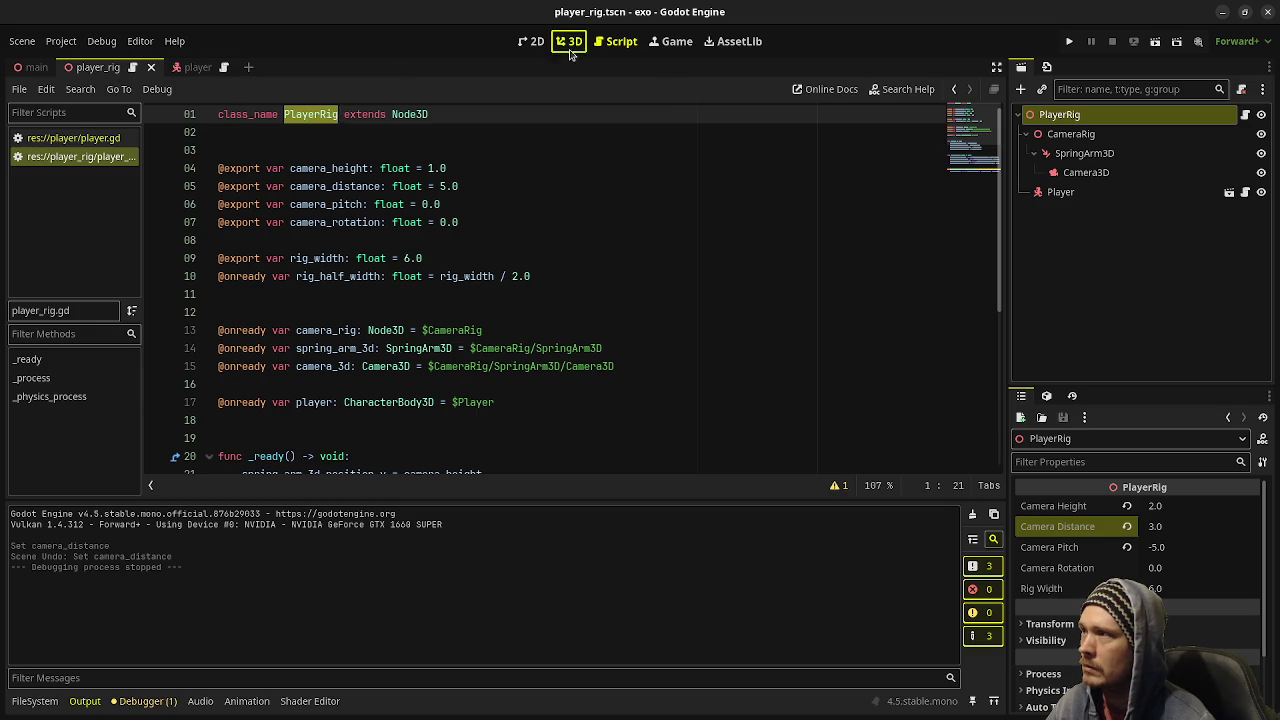
pyautogui.click(571, 55)
pyautogui.scroll(3, 603, 306)
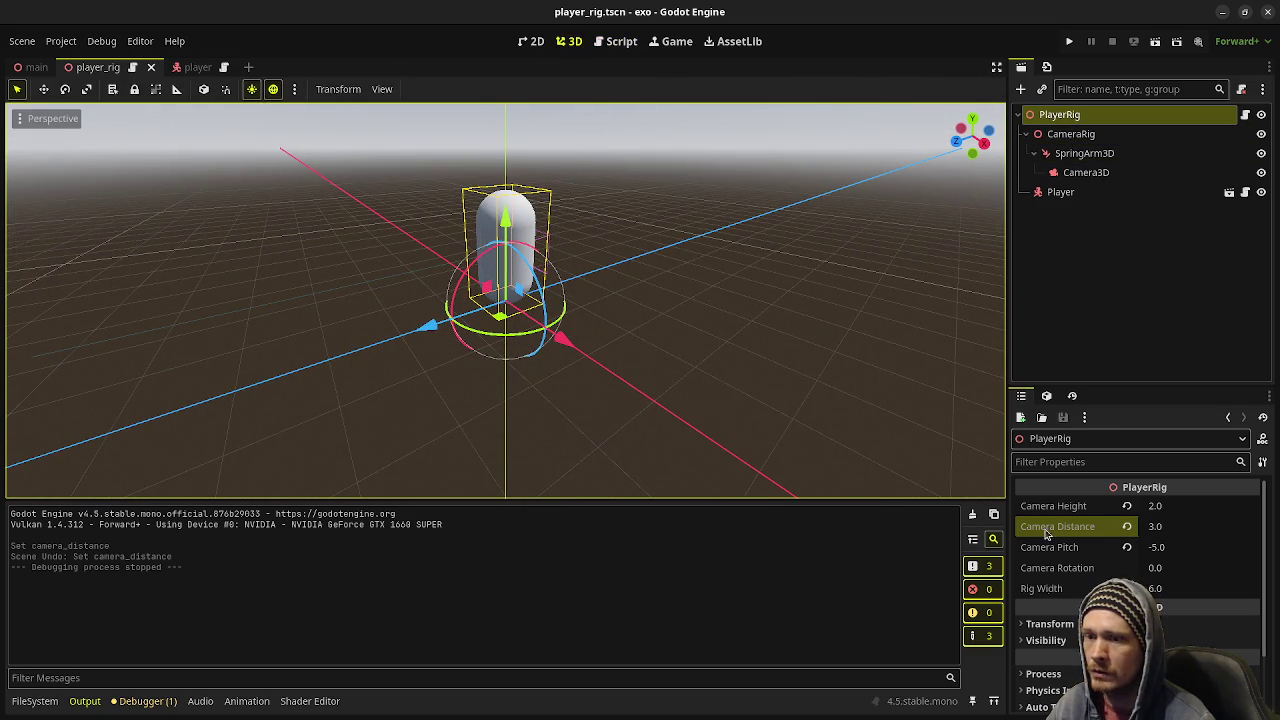
pyautogui.click(618, 41)
pyautogui.scroll(-2, 286, 250)
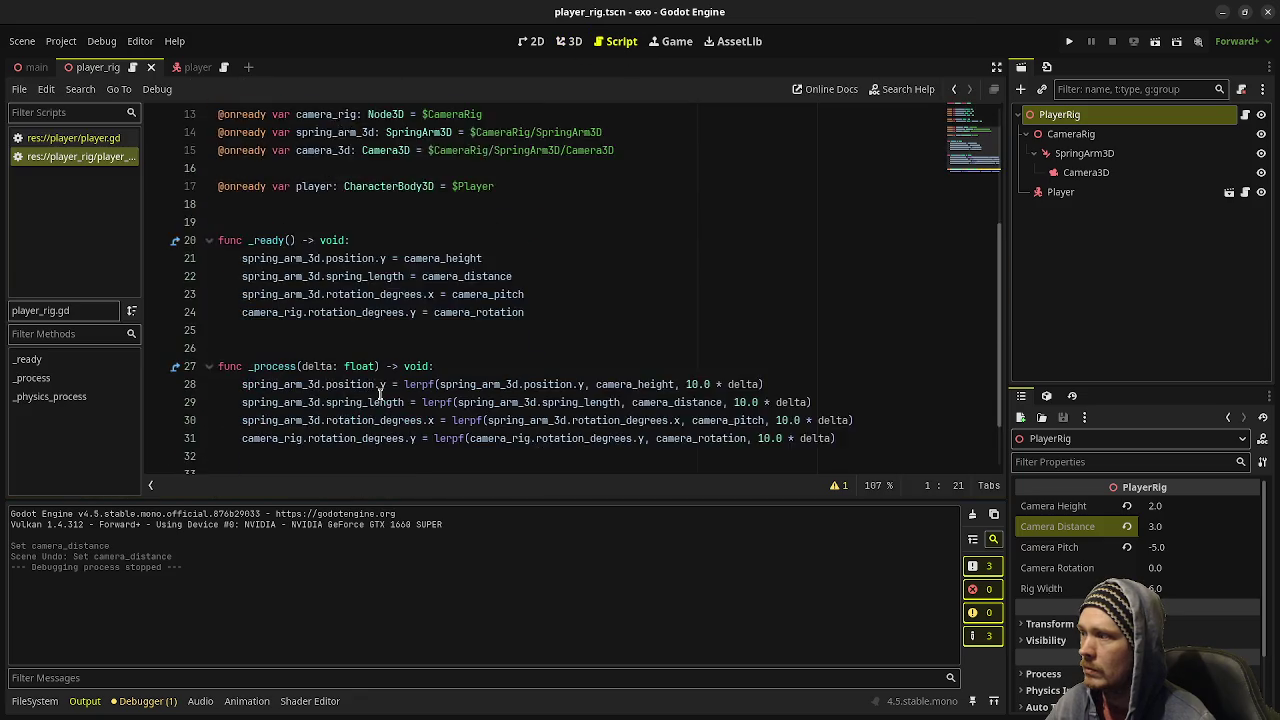
pyautogui.doubleClick(288, 296)
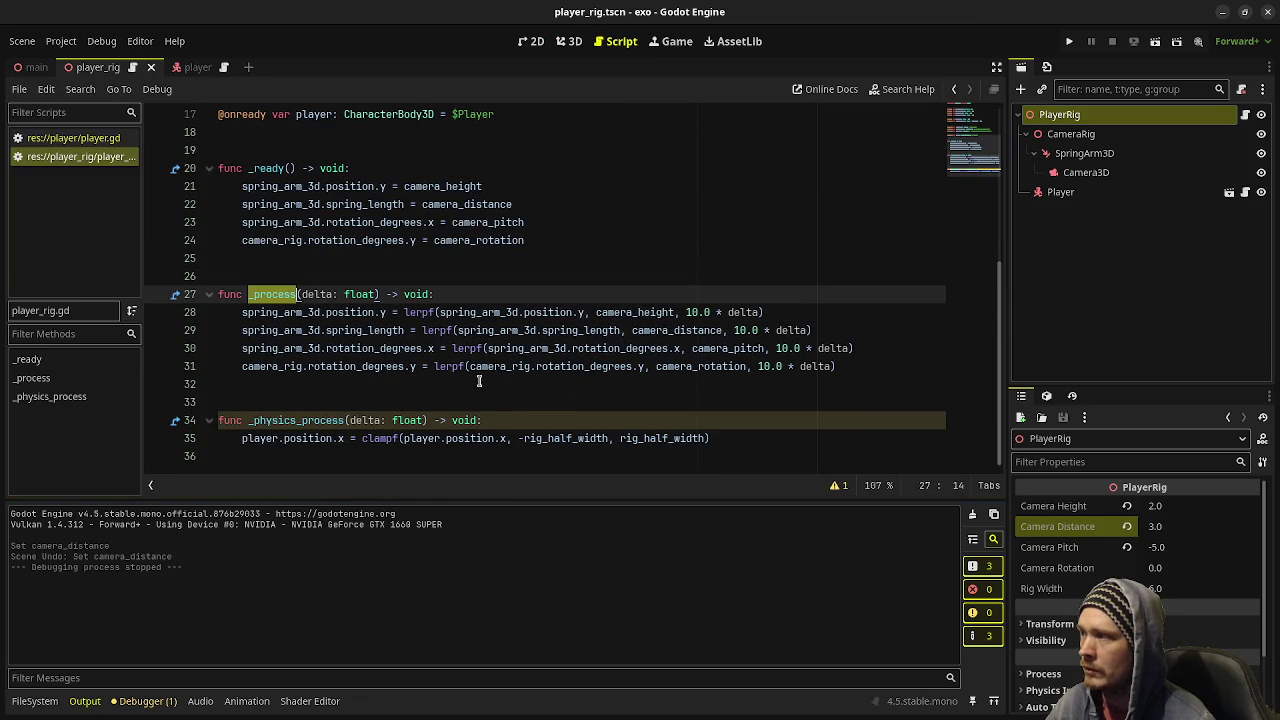
pyautogui.moveTo(453, 353)
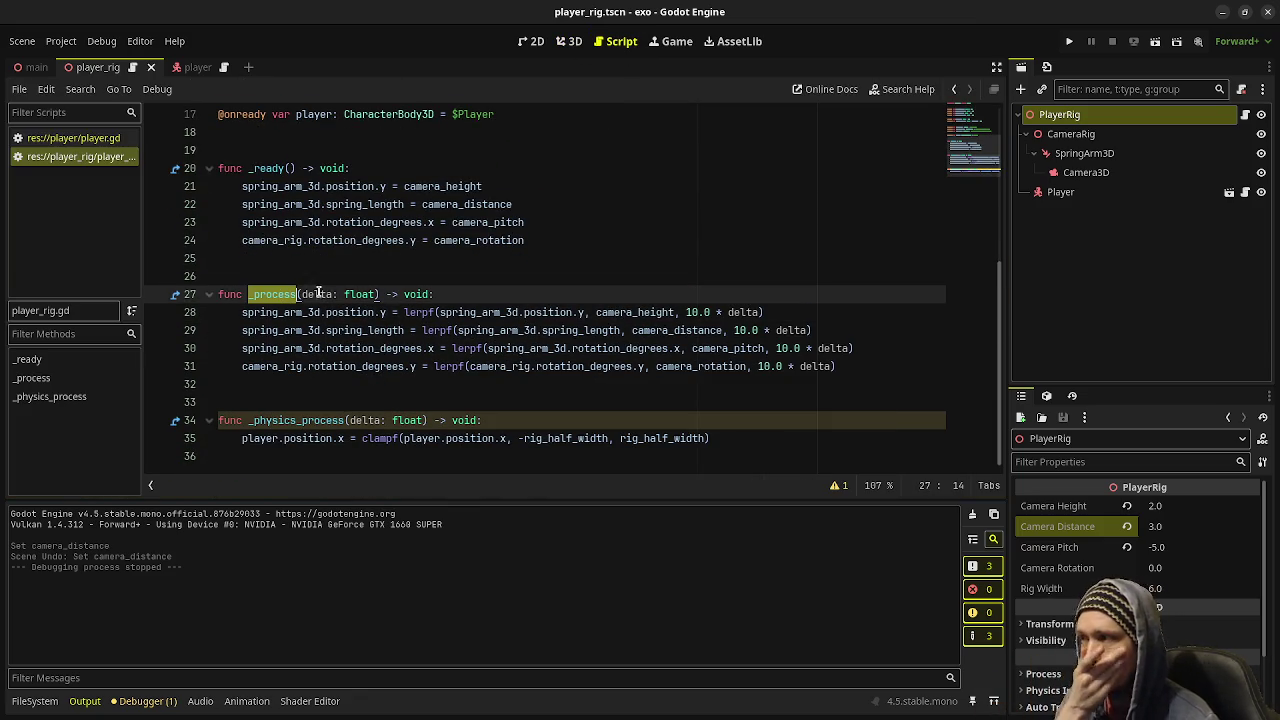
pyautogui.doubleClick(371, 331)
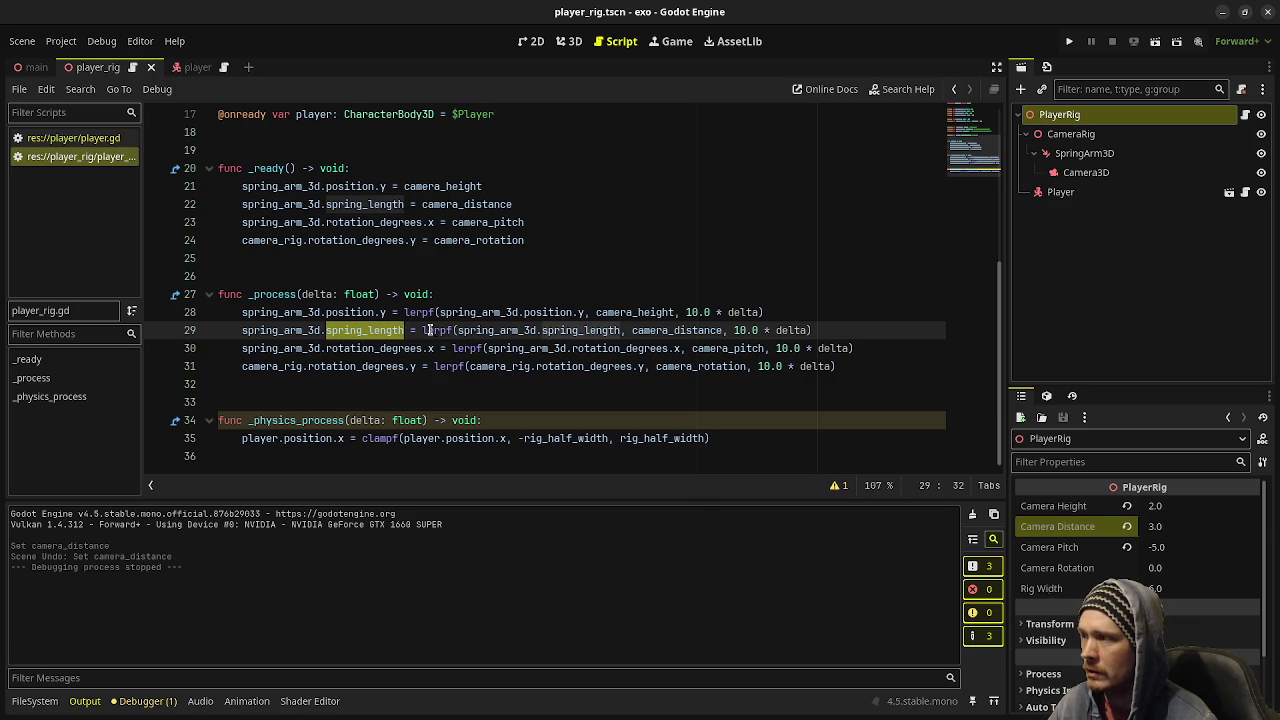
pyautogui.moveTo(440, 318)
pyautogui.mouseDown()
pyautogui.moveTo(470, 388)
pyautogui.moveTo(474, 378)
pyautogui.mouseUp()
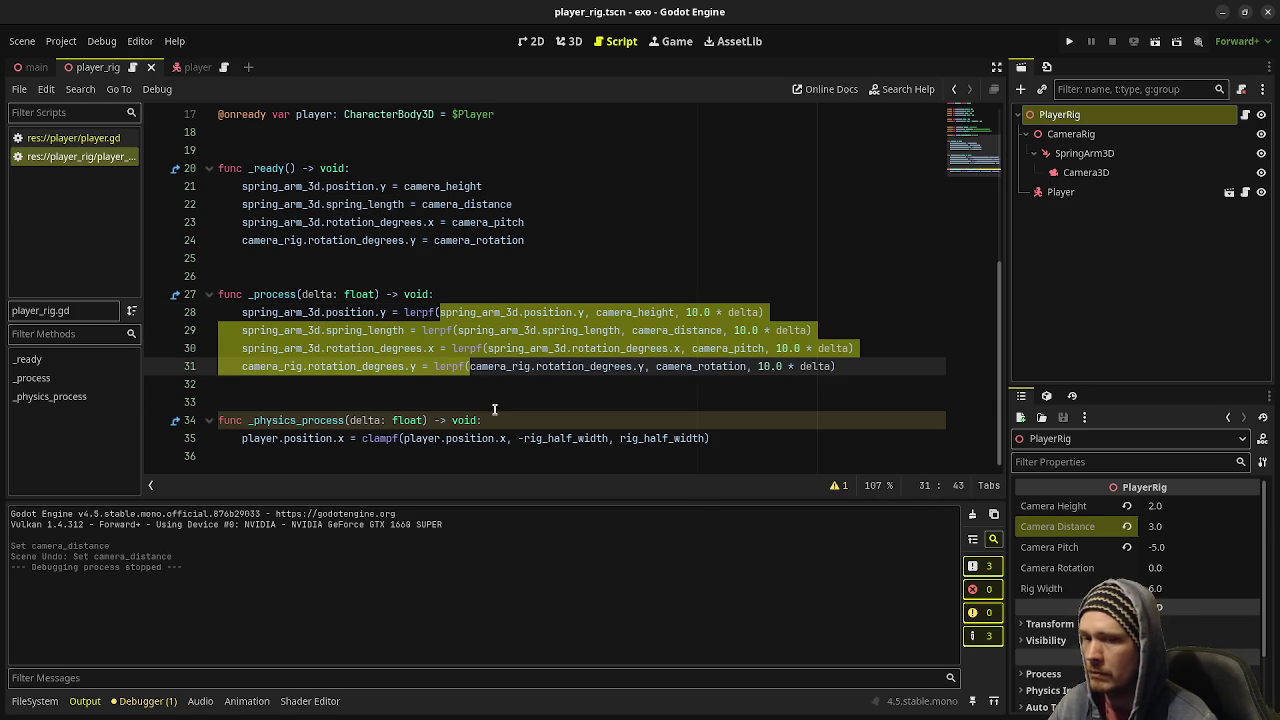
pyautogui.click(494, 410)
pyautogui.click(505, 420)
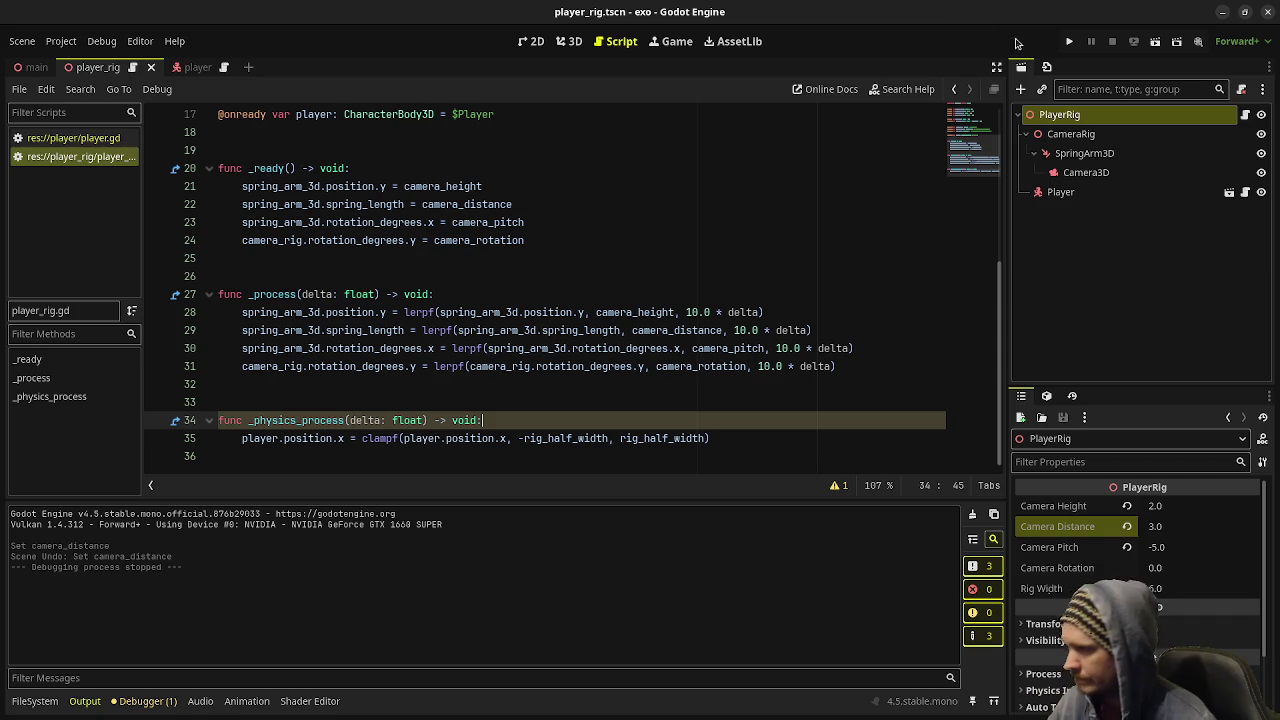
pyautogui.click(1067, 45)
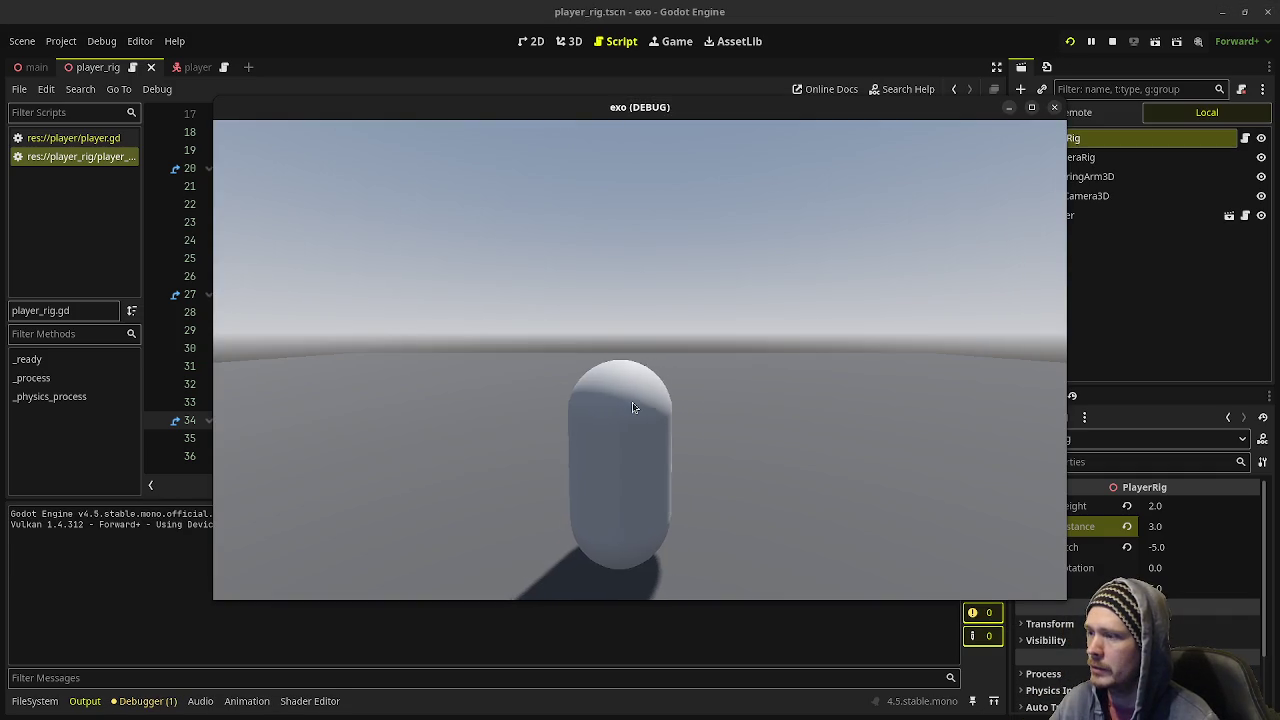
# - Steer the player left, then right toward the rig edge, and stop the game
pyautogui.press('a')
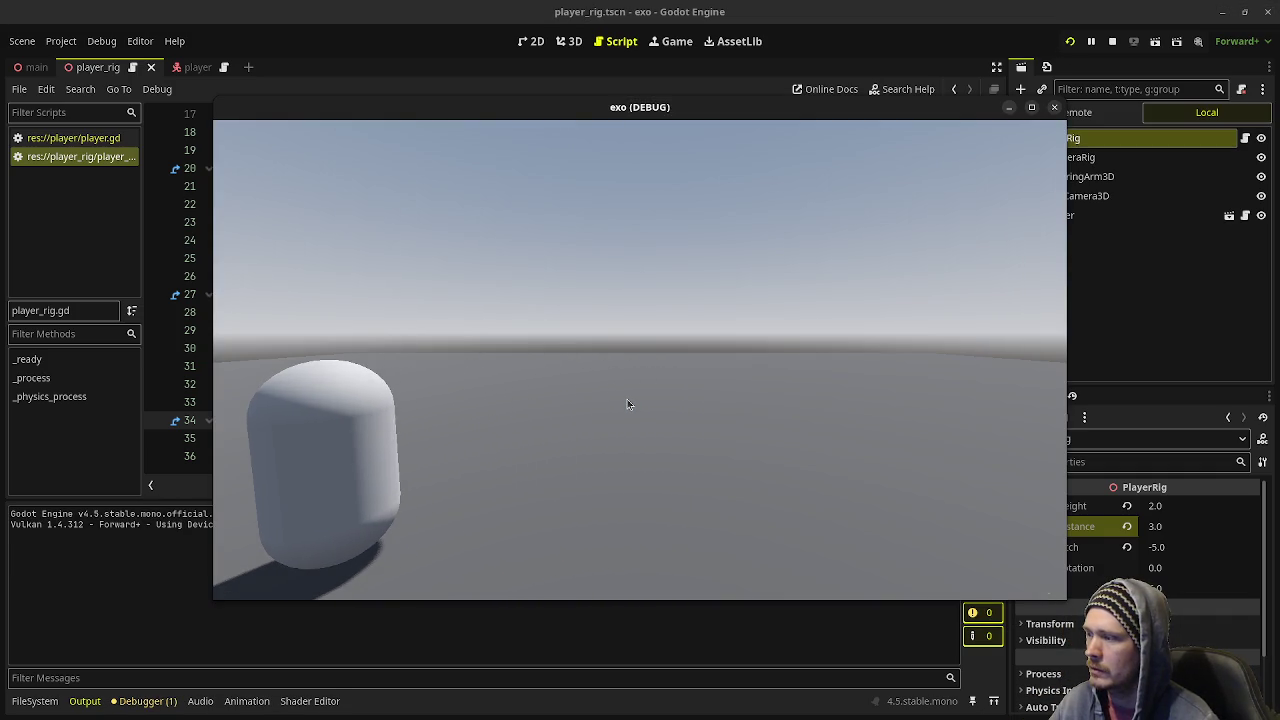
pyautogui.press('d')
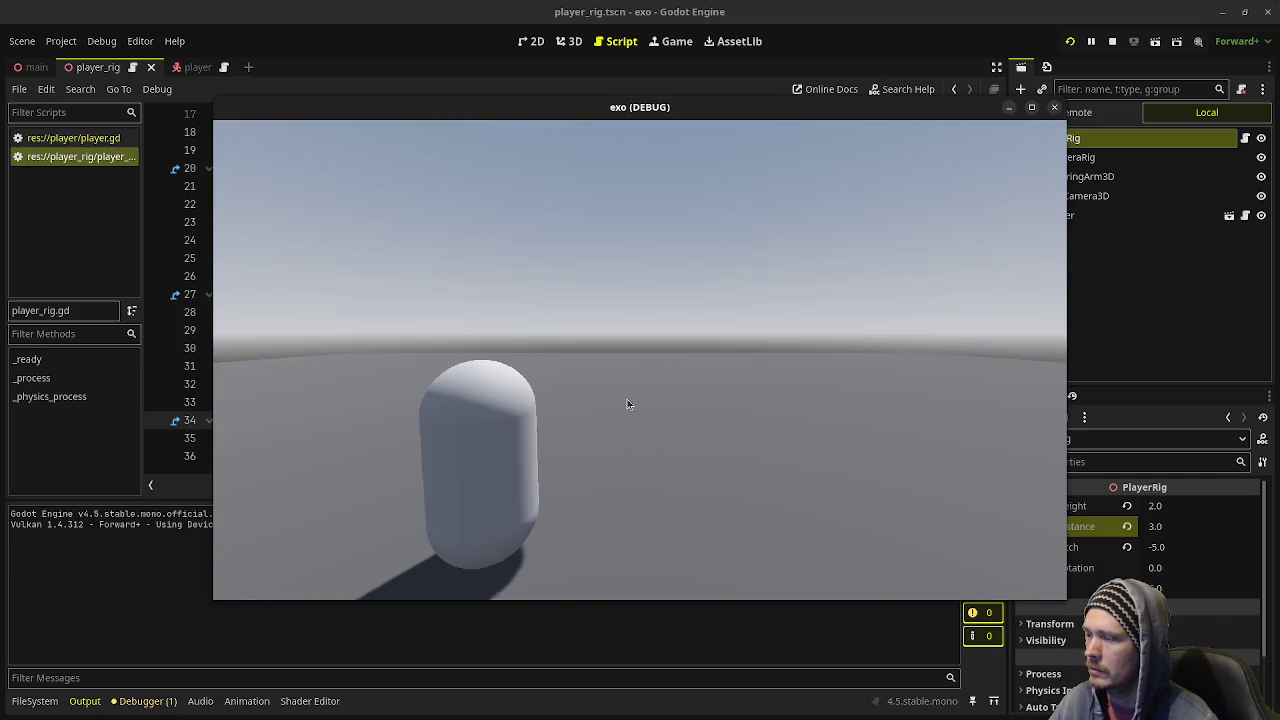
pyautogui.press('d')
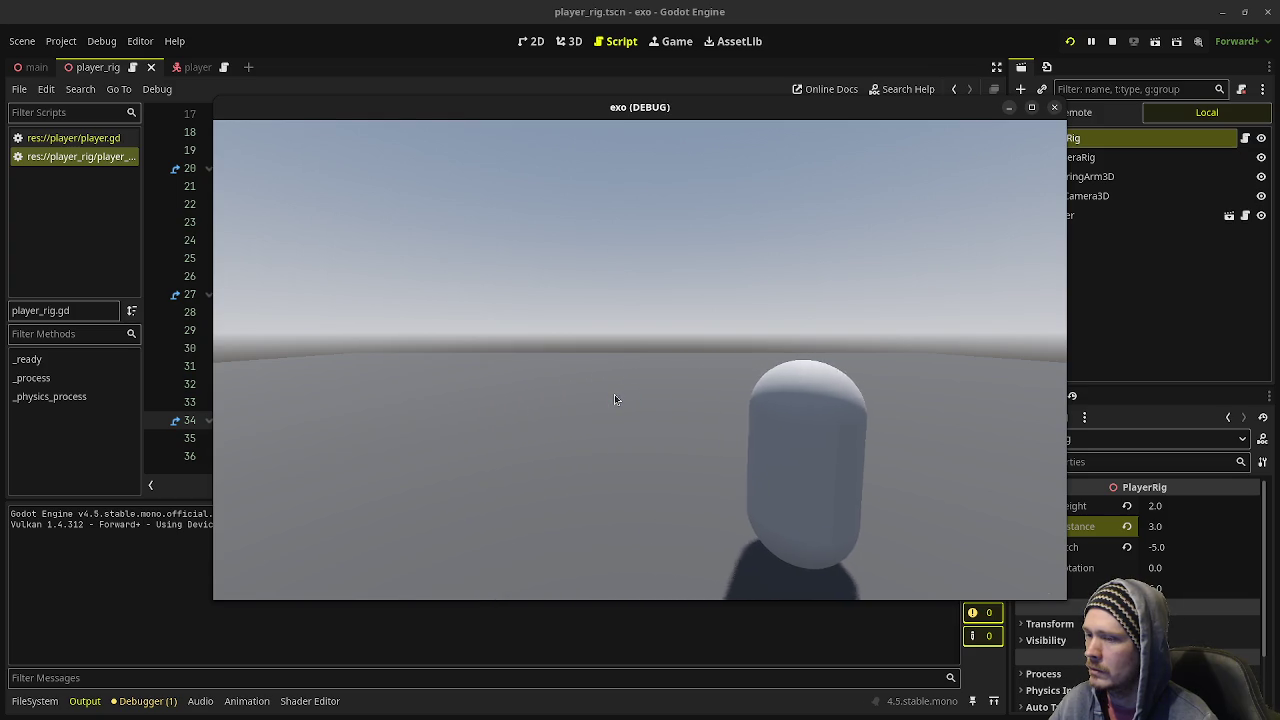
pyautogui.press('d')
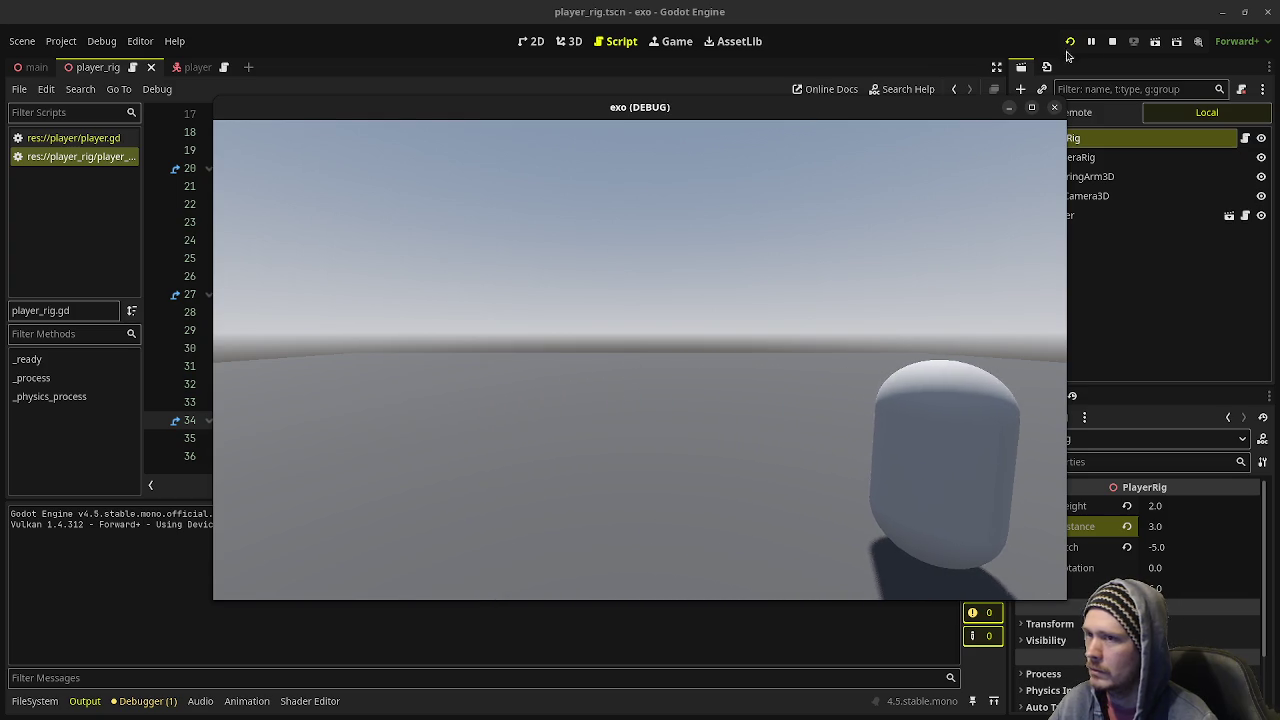
pyautogui.click(1113, 42)
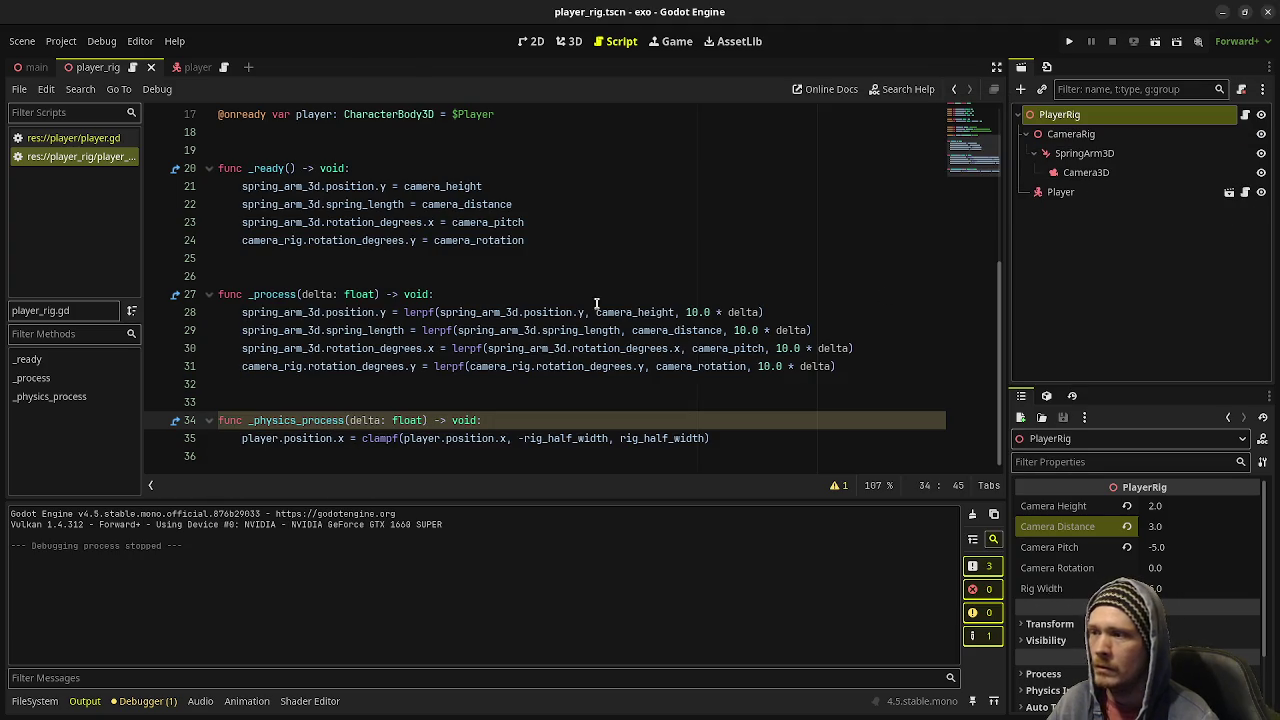
# - Change move_speed in player.gd from 5.0 to 8.0
pyautogui.click(73, 138)
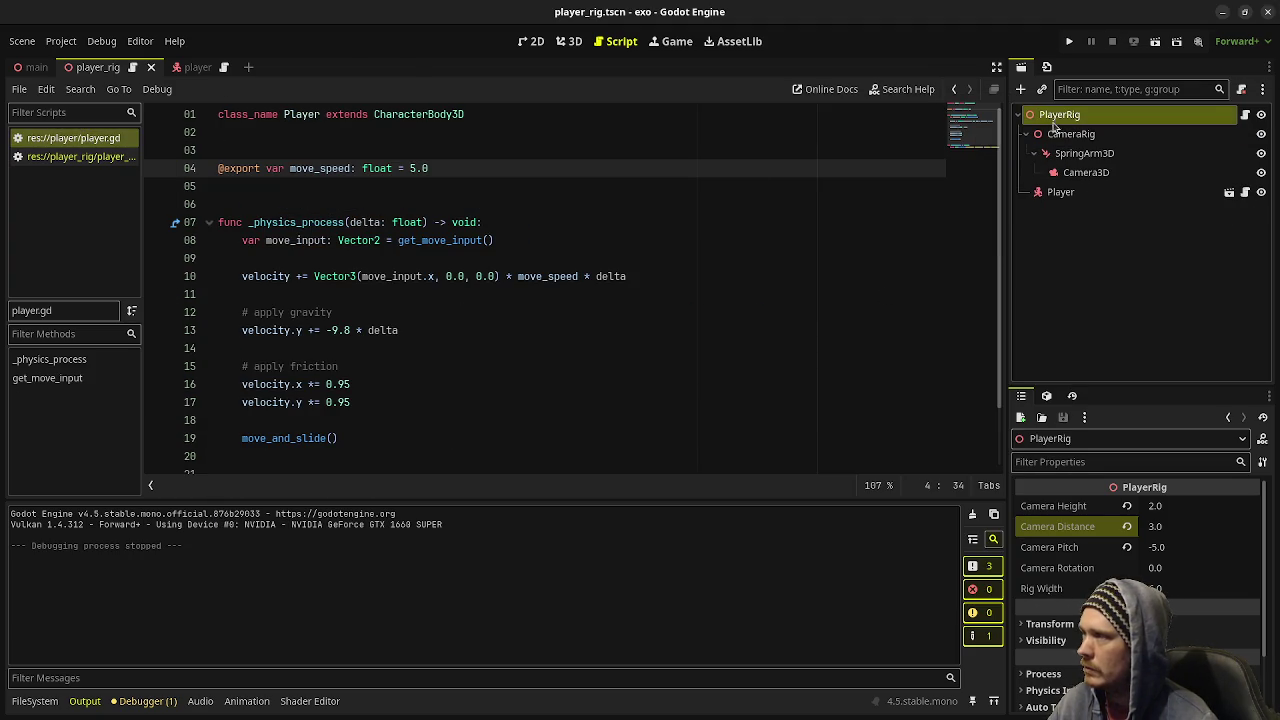
pyautogui.press('BackSpace')
pyautogui.write('8')
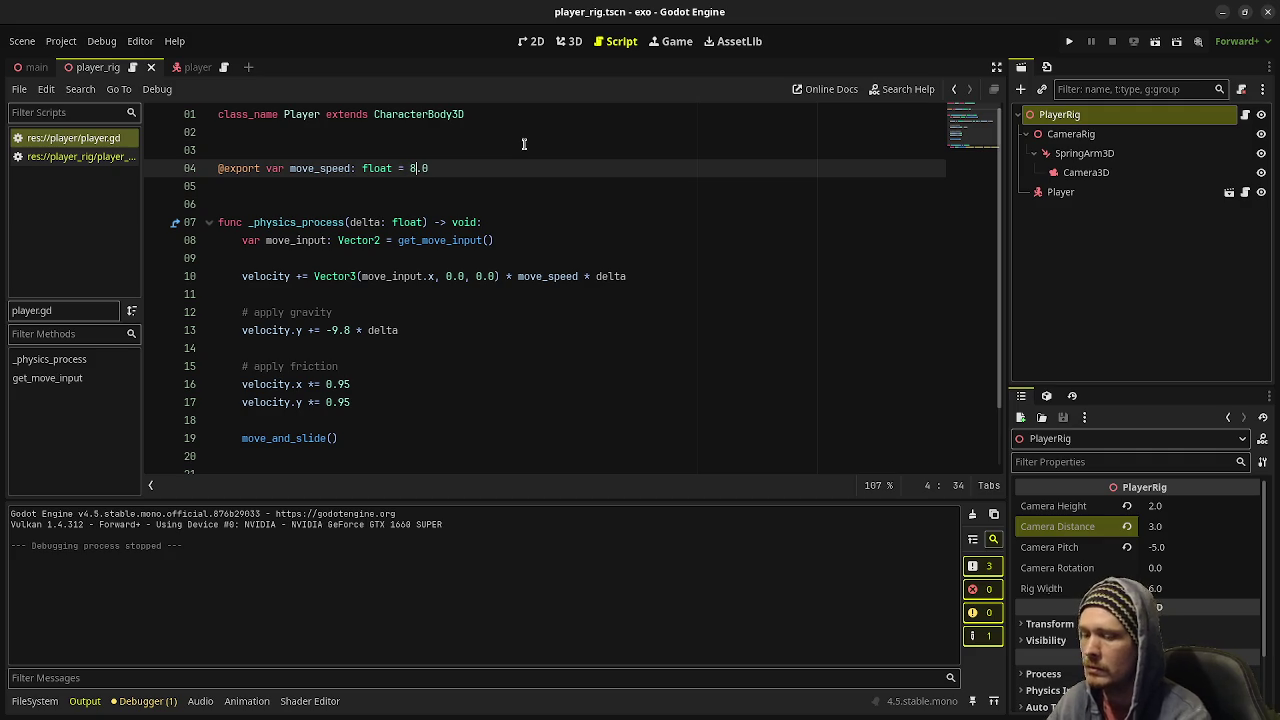
# - Run the game, move the player left and right at the new speed, then stop
pyautogui.press('F5')
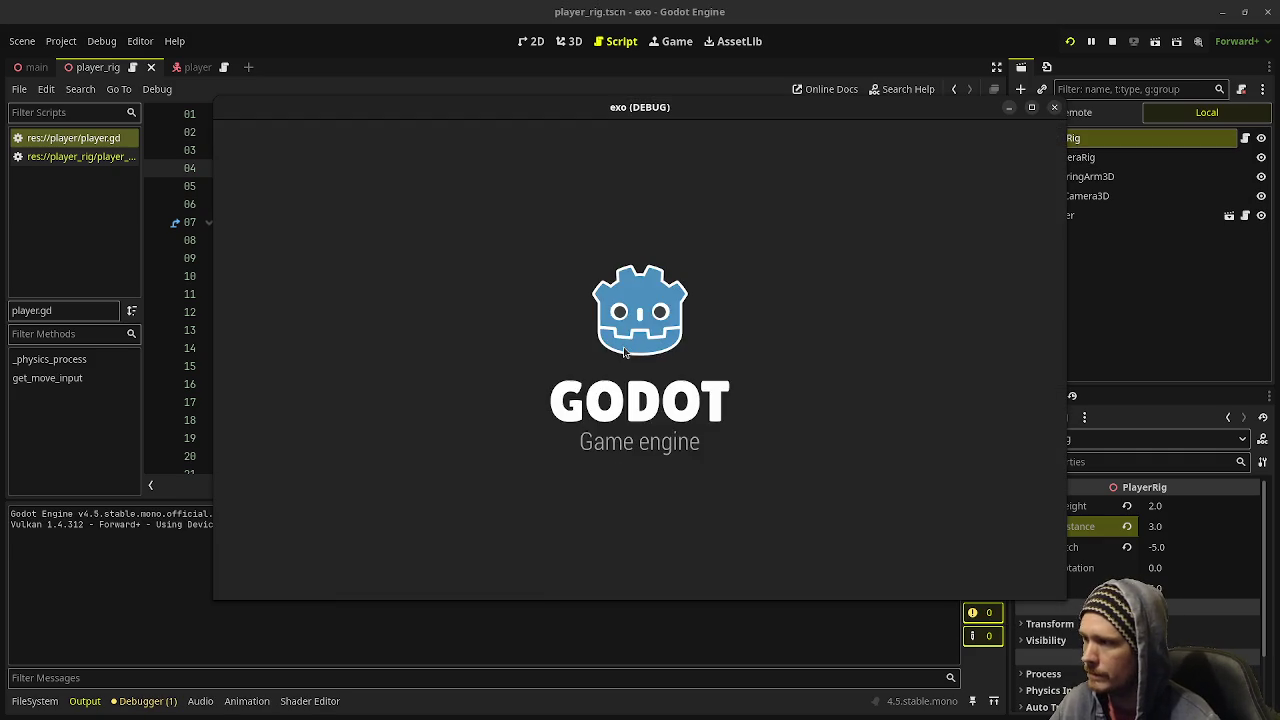
pyautogui.press('a')
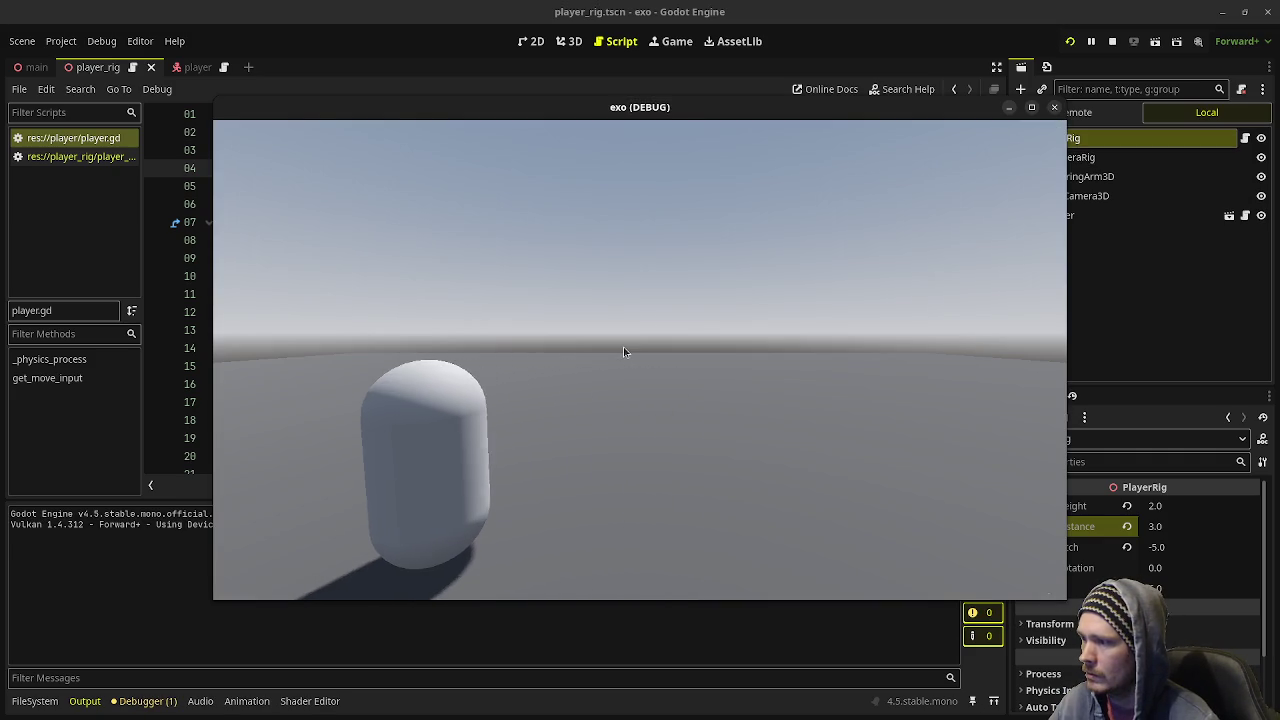
pyautogui.press('d')
pyautogui.press('d')
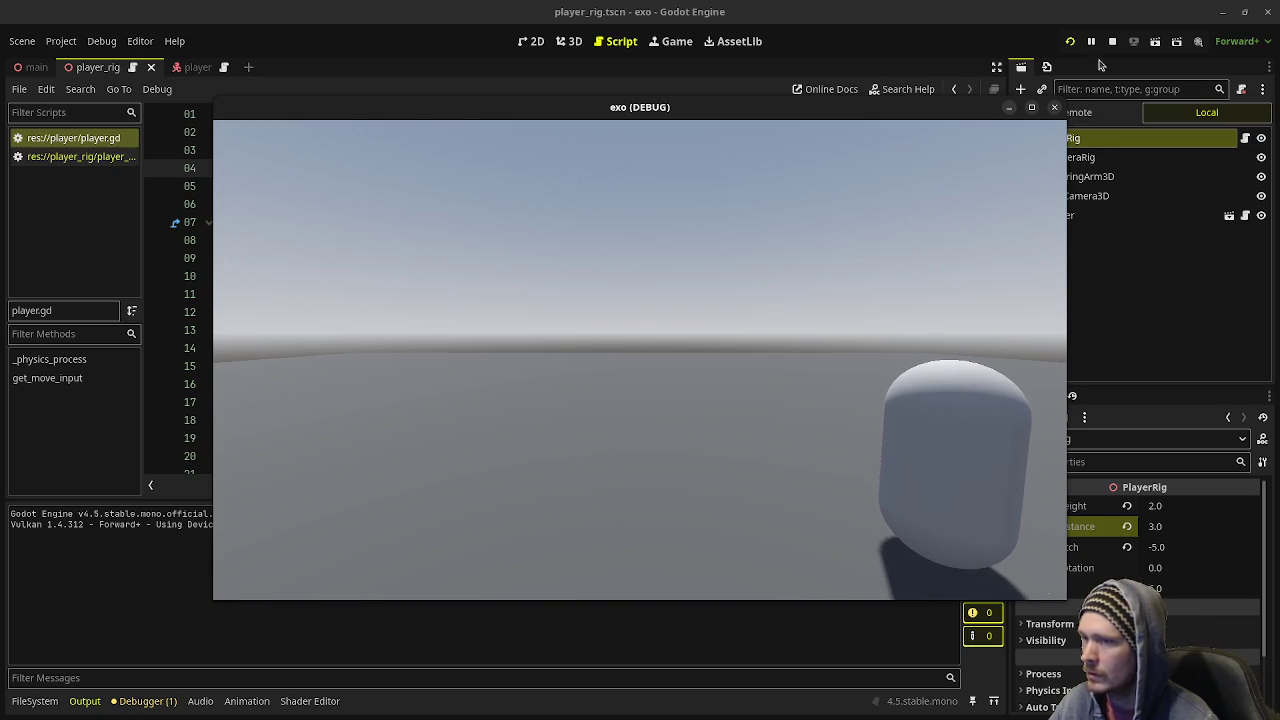
pyautogui.click(1112, 41)
# - Set Camera3D's FOV to 90 in the Inspector
pyautogui.click(1128, 172)
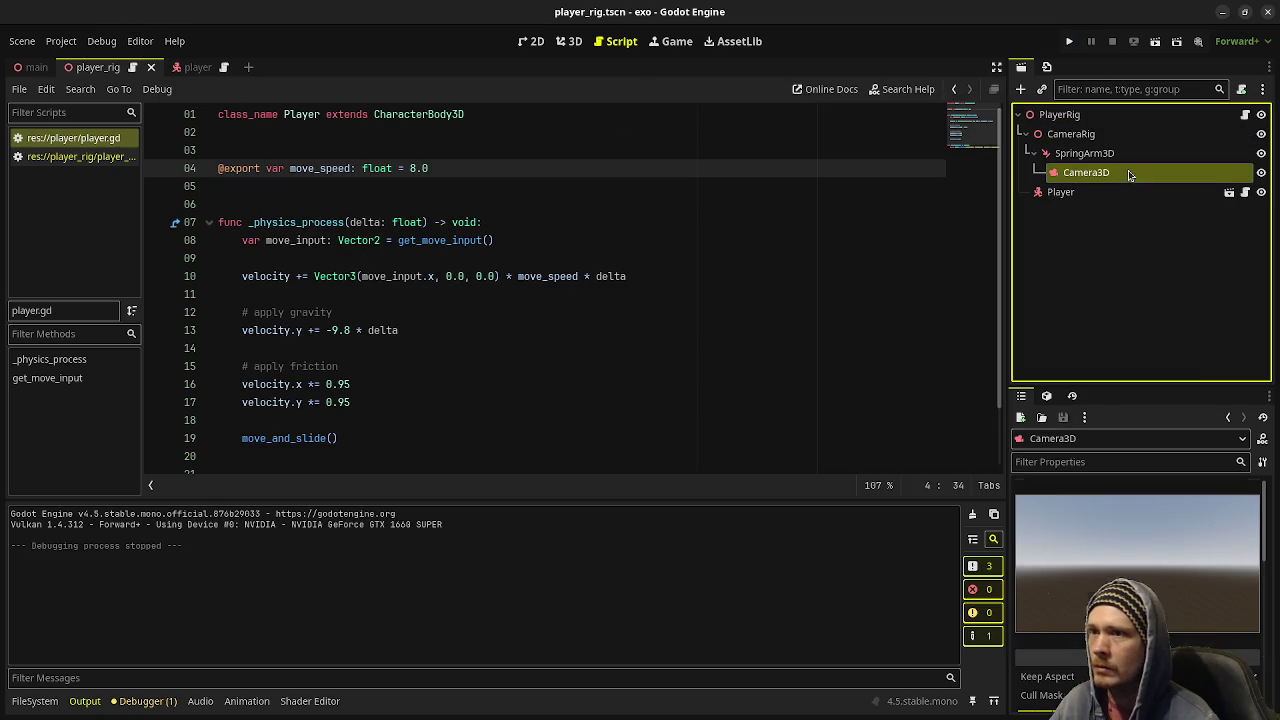
pyautogui.scroll(-3, 1138, 590)
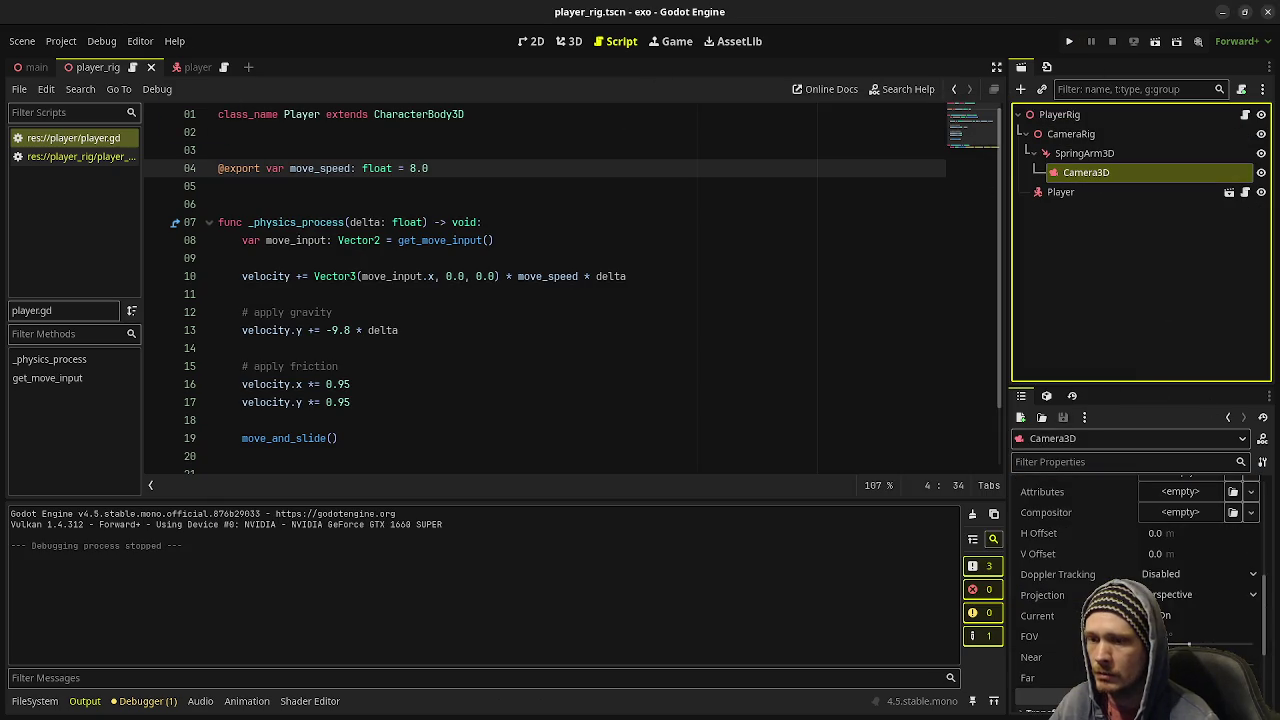
pyautogui.click(1171, 635)
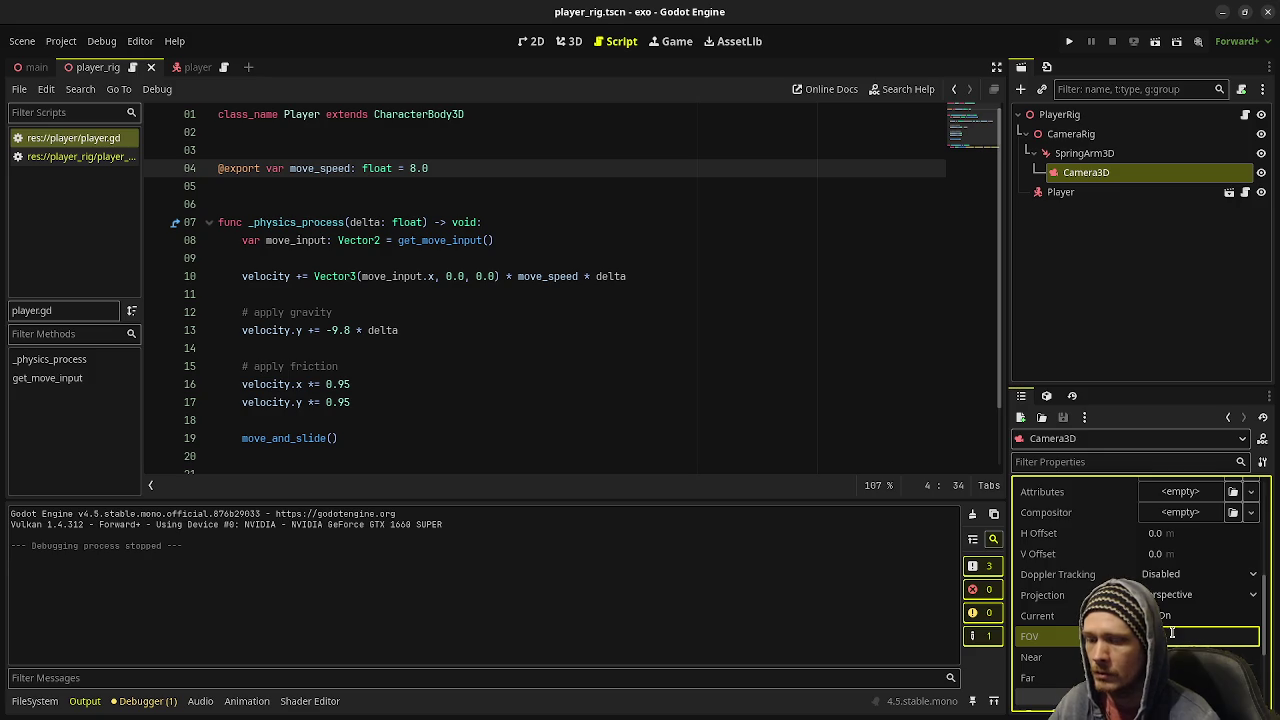
pyautogui.write('90')
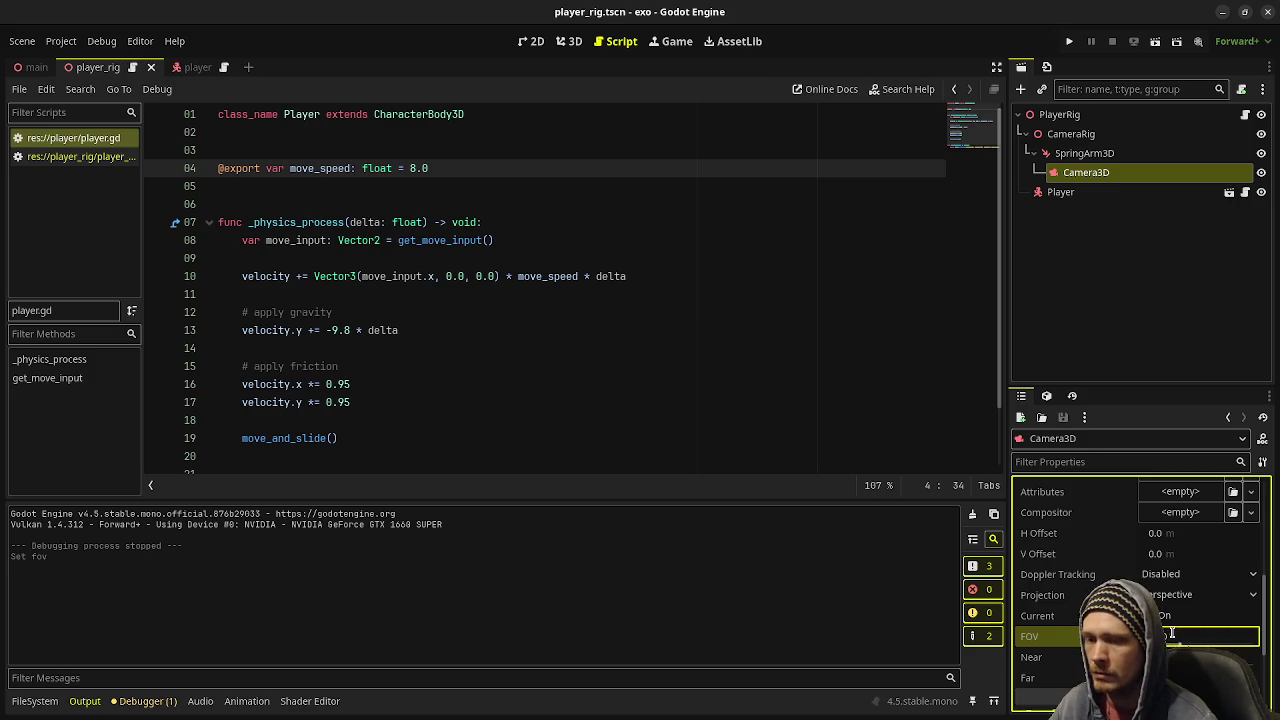
pyautogui.scroll(-2, 1138, 590)
pyautogui.scroll(6, 1138, 590)
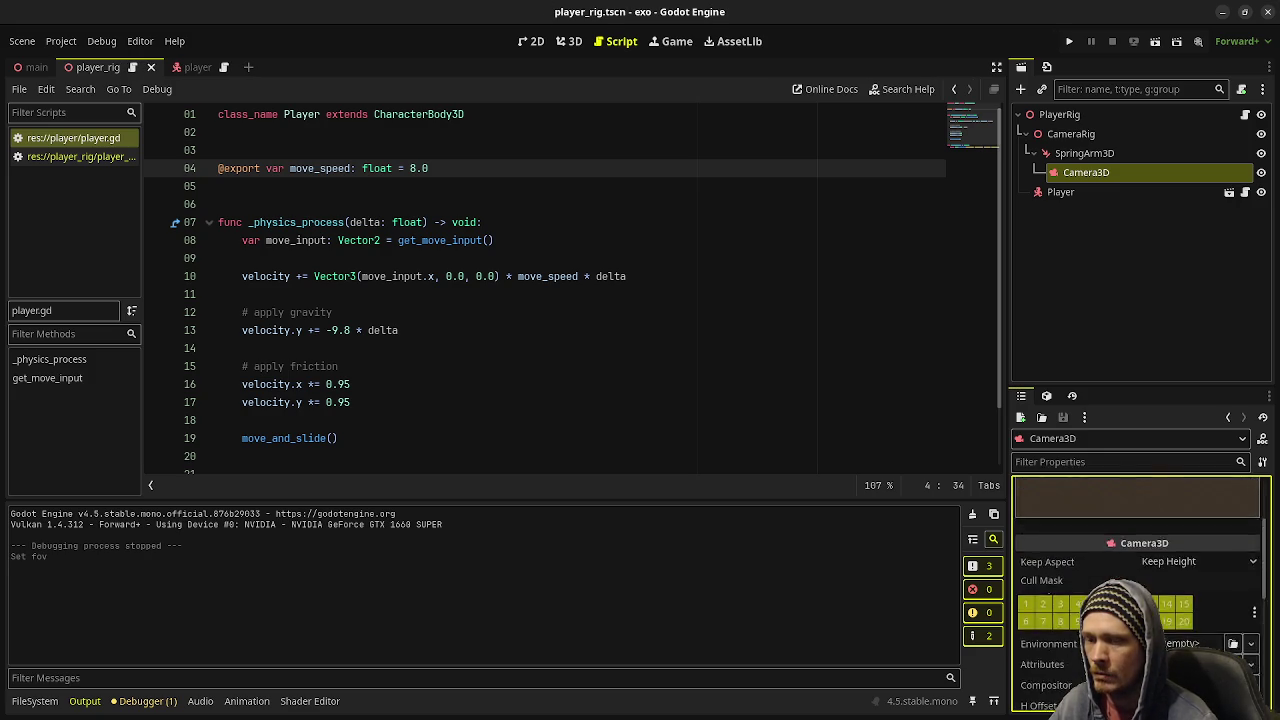
# - Switch to the 3D scene view, select SpringArm3D, and launch the game
pyautogui.hotkey('ctrl', 'F1')
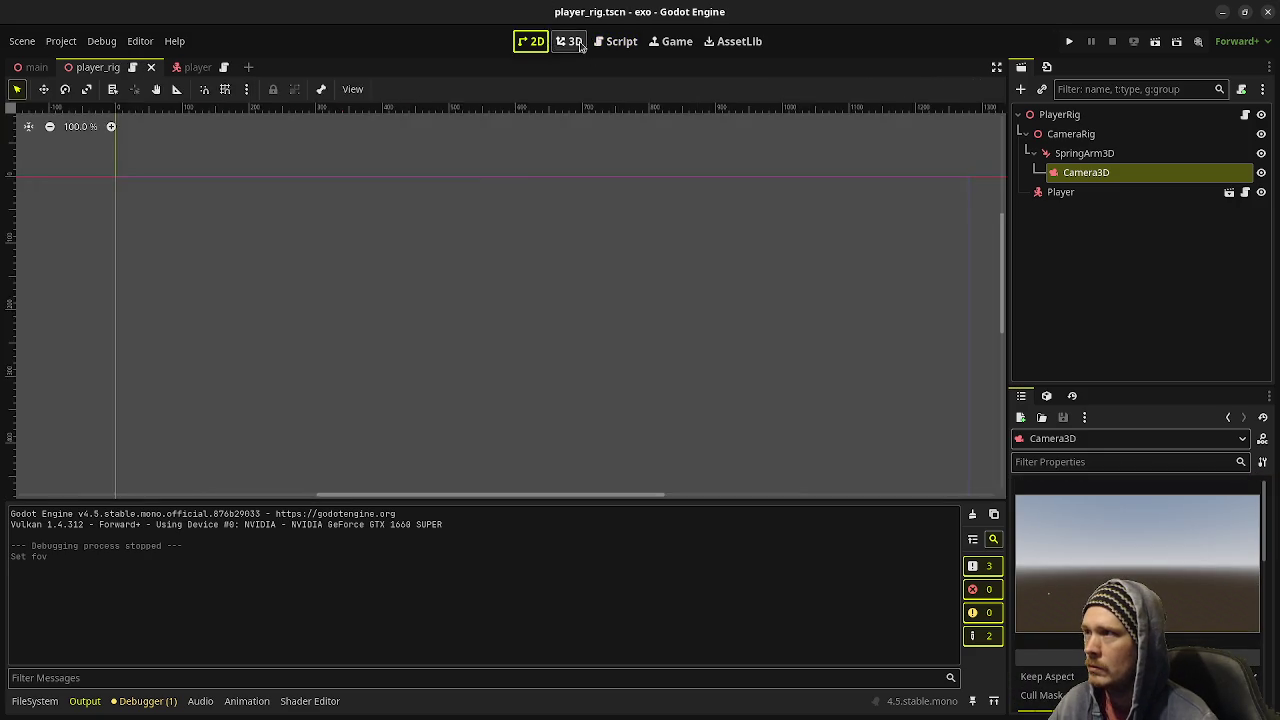
pyautogui.hotkey('ctrl', 'F2')
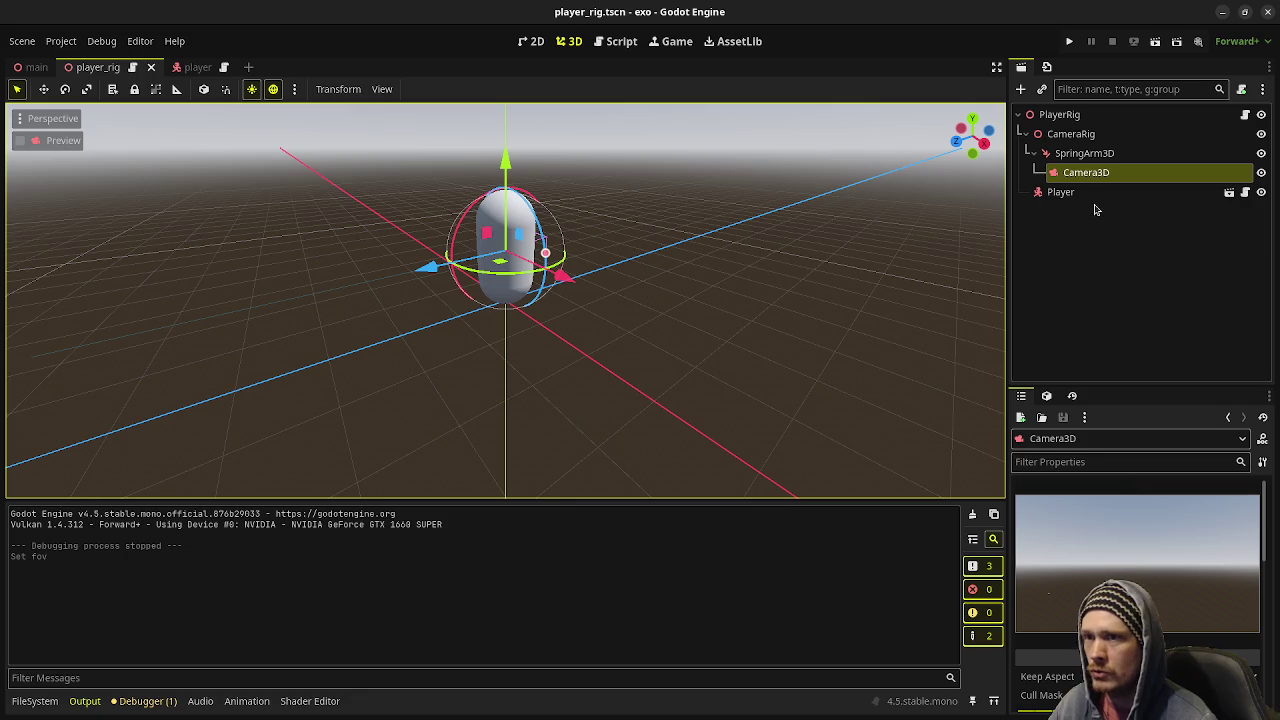
pyautogui.click(1092, 192)
pyautogui.click(1098, 172)
pyautogui.click(1105, 155)
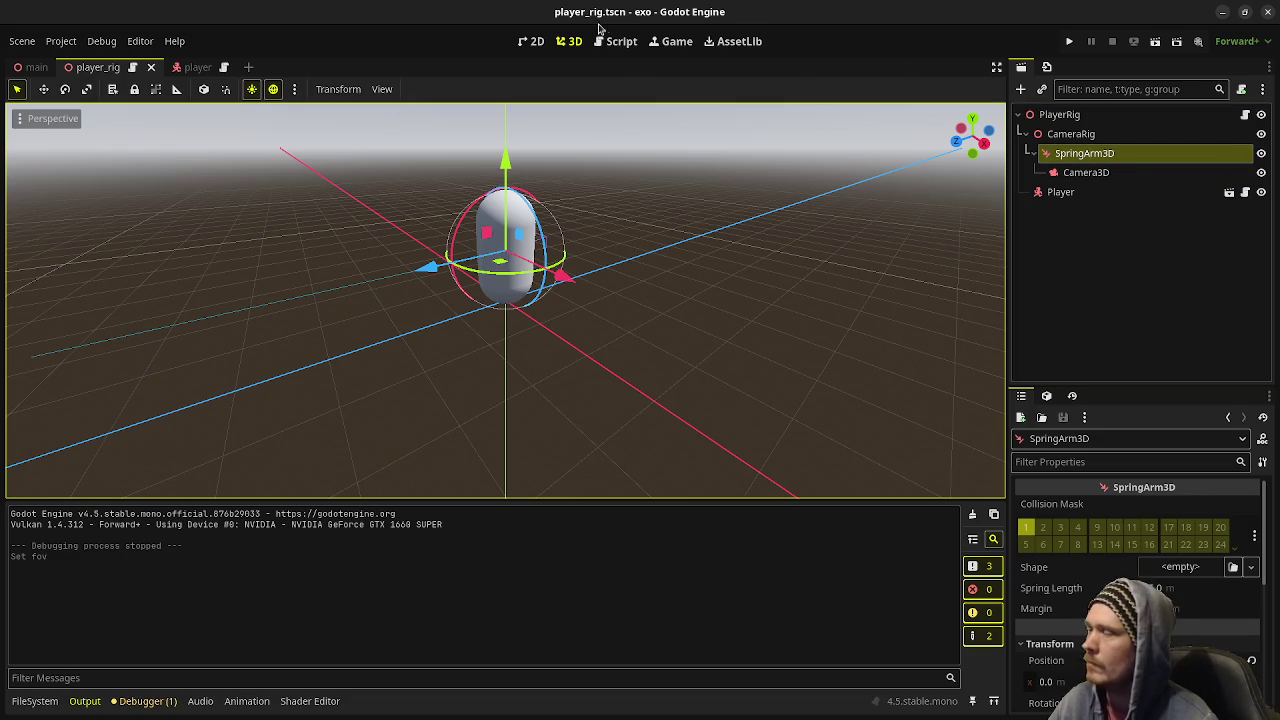
pyautogui.click(1069, 41)
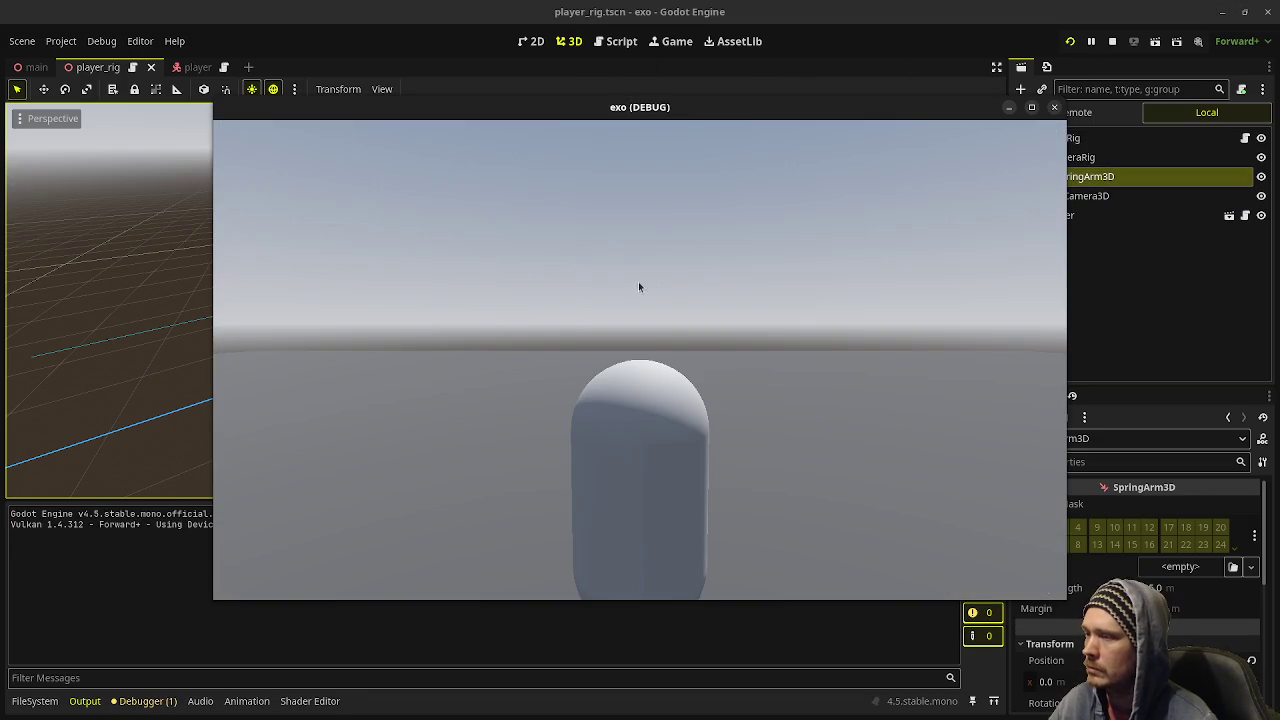
# - Move the game window aside and set PlayerRig's Camera Height to 1.5 and Distance to 4.0
pyautogui.rightClick(697, 108)
pyautogui.click(767, 128)
pyautogui.moveTo(715, 107); pyautogui.dragTo(616, 107)
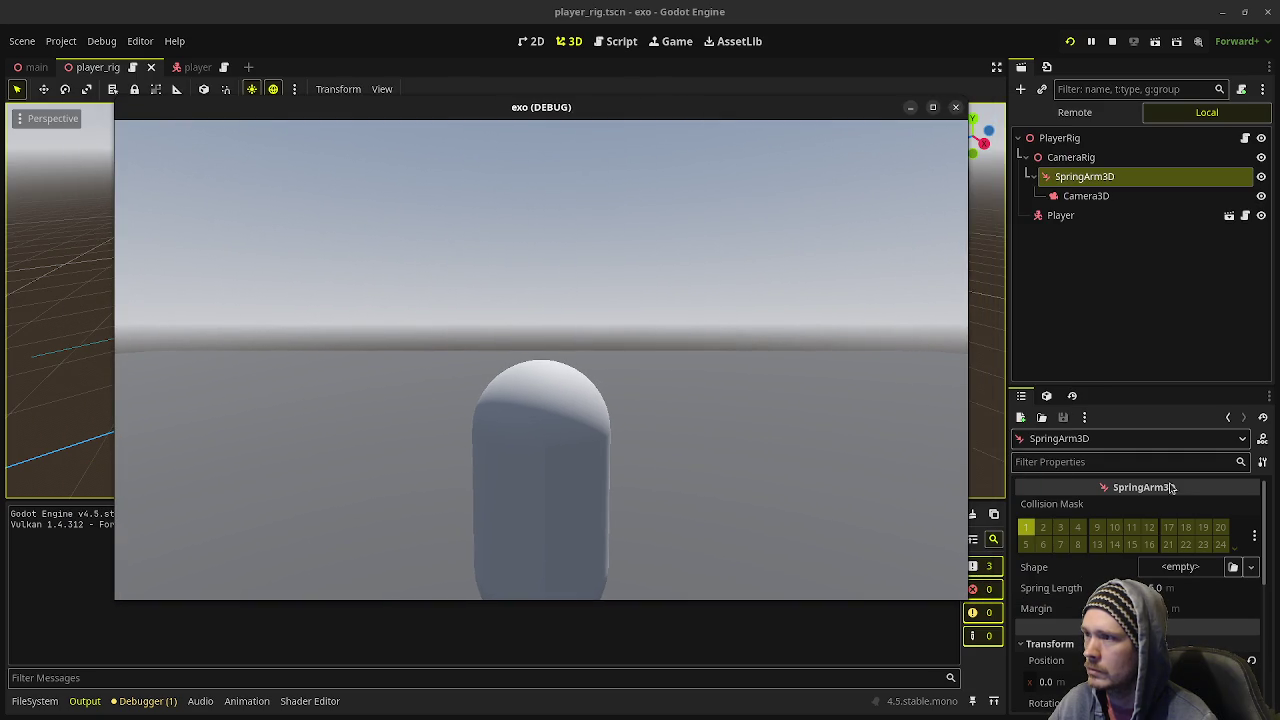
pyautogui.click(1059, 138)
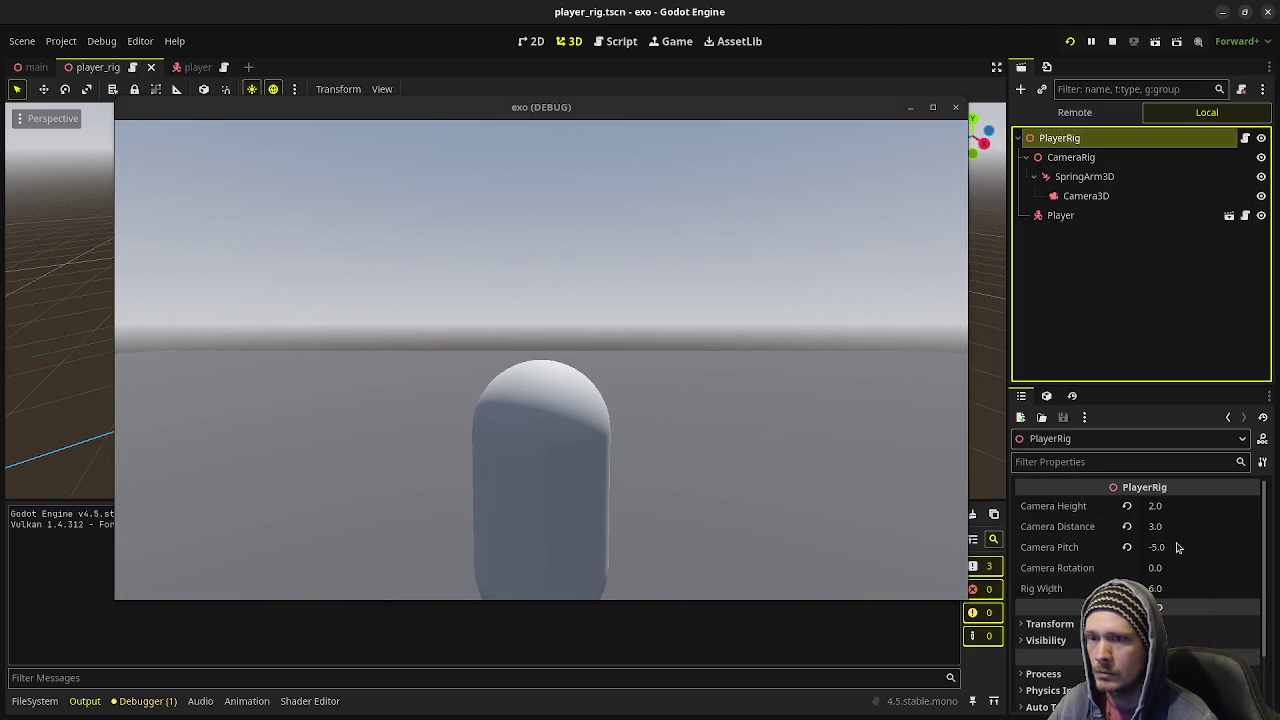
pyautogui.click(1172, 507)
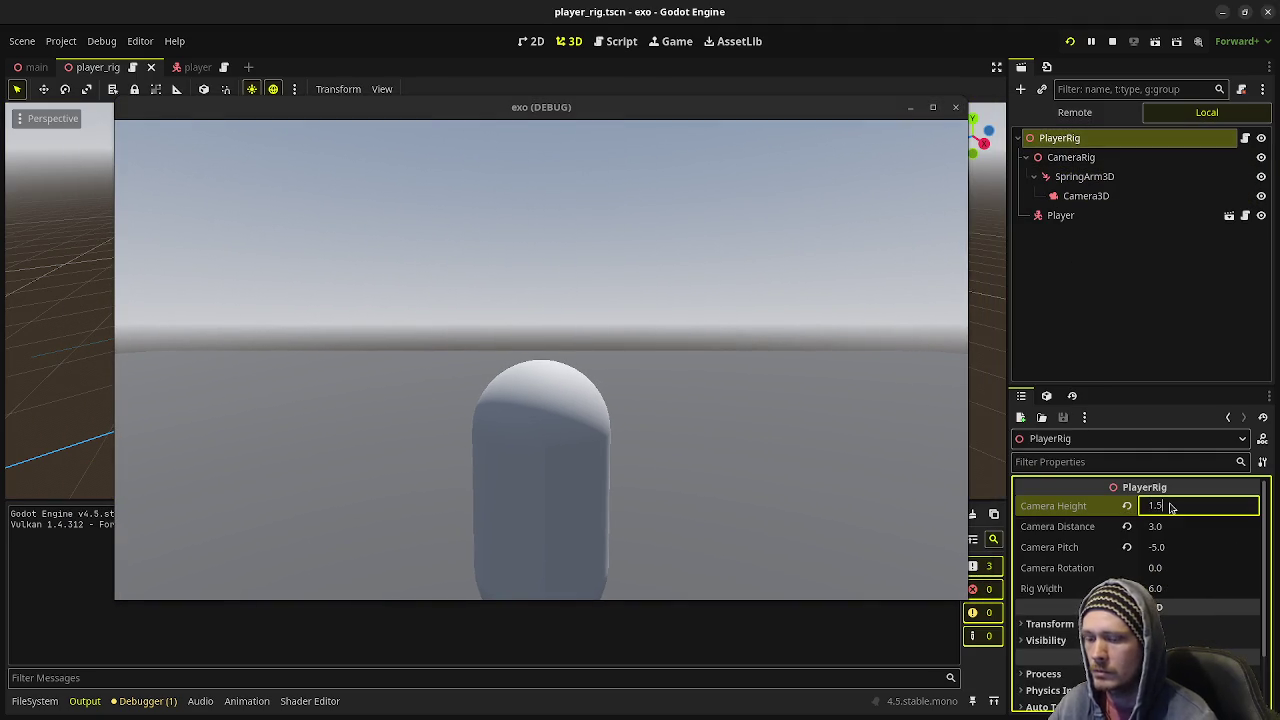
pyautogui.write('5')
pyautogui.press('Return')
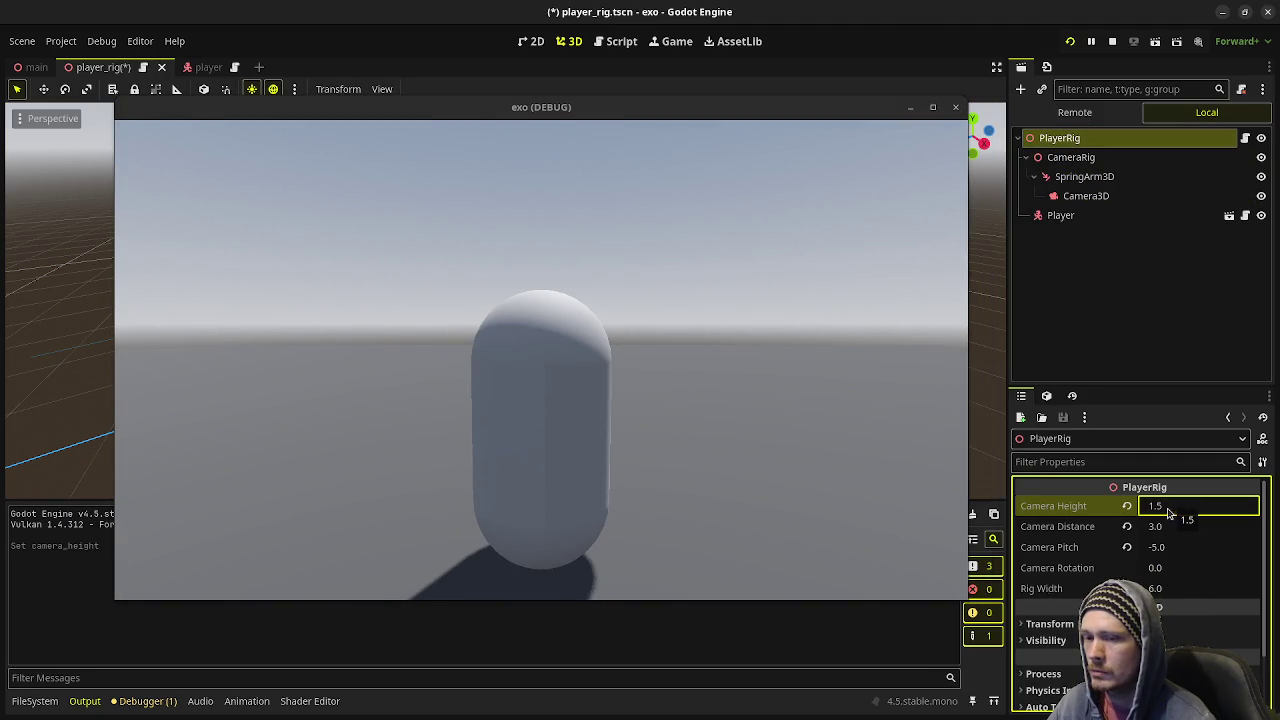
pyautogui.click(1172, 525)
pyautogui.write('4')
pyautogui.press('Return')
# - Restore Camera Height to 2.0 and raise Camera Pitch step by step to 15.0
pyautogui.click(1186, 509)
pyautogui.write('2')
pyautogui.press('Return')
pyautogui.click(693, 421)
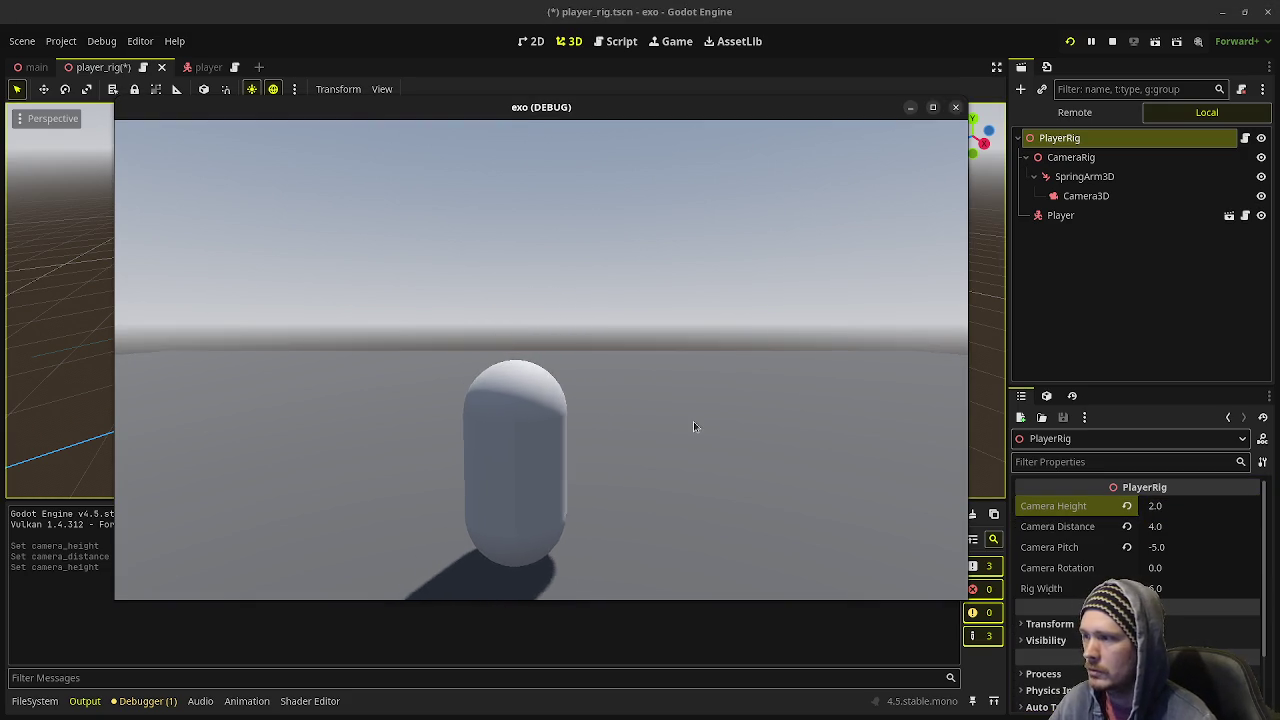
pyautogui.press('a')
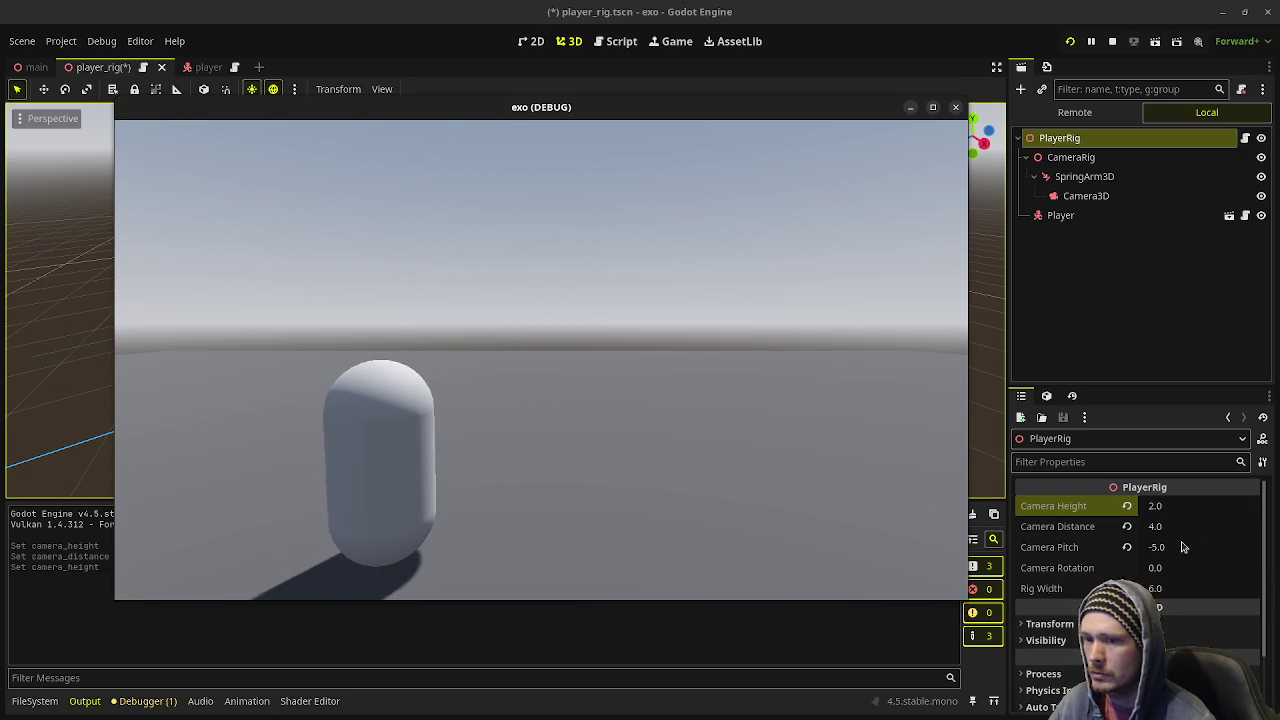
pyautogui.click(1186, 546)
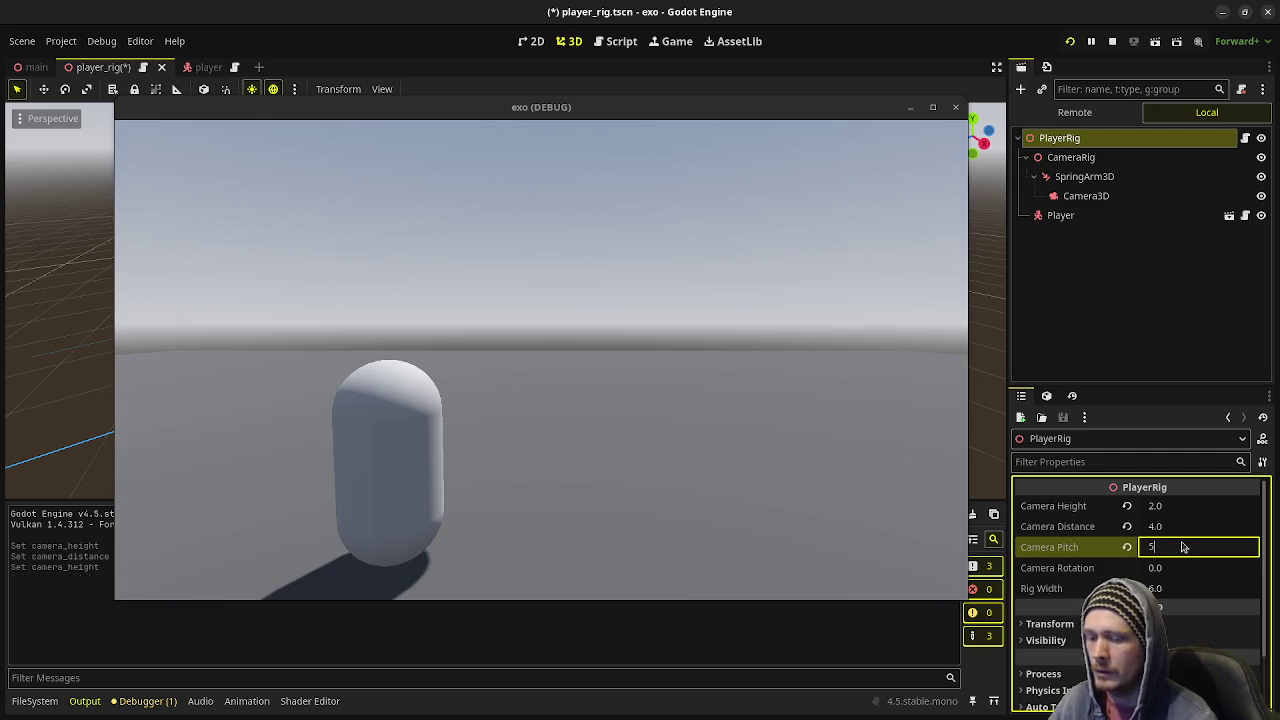
pyautogui.press('Return')
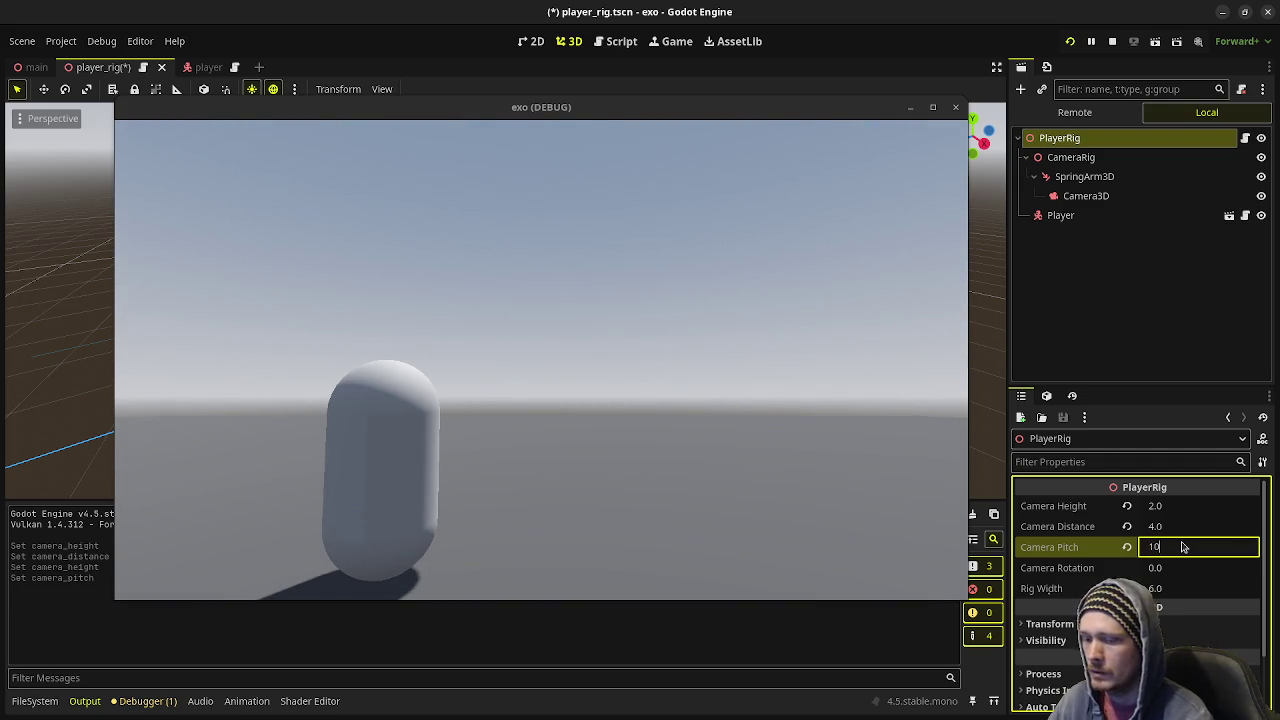
pyautogui.press('Return')
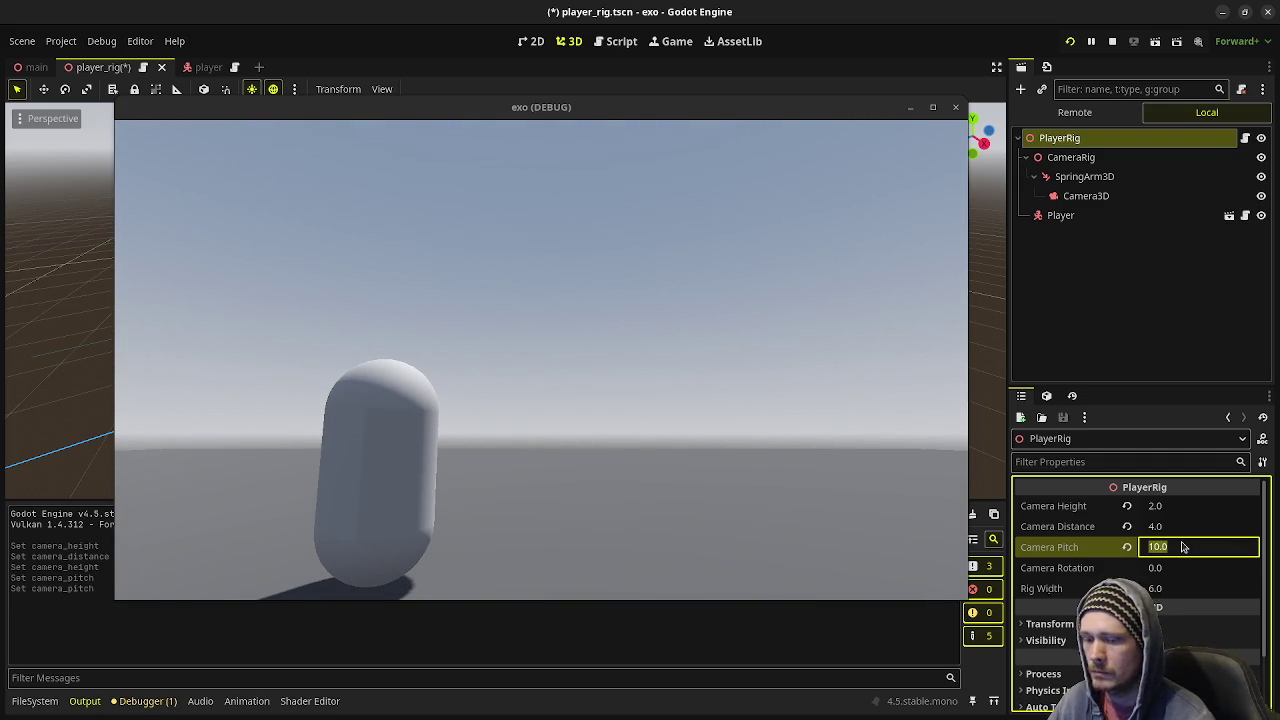
pyautogui.press('Return')
# - Move the player right and left to check the new camera, then stop the game
pyautogui.click(538, 425)
pyautogui.press('d')
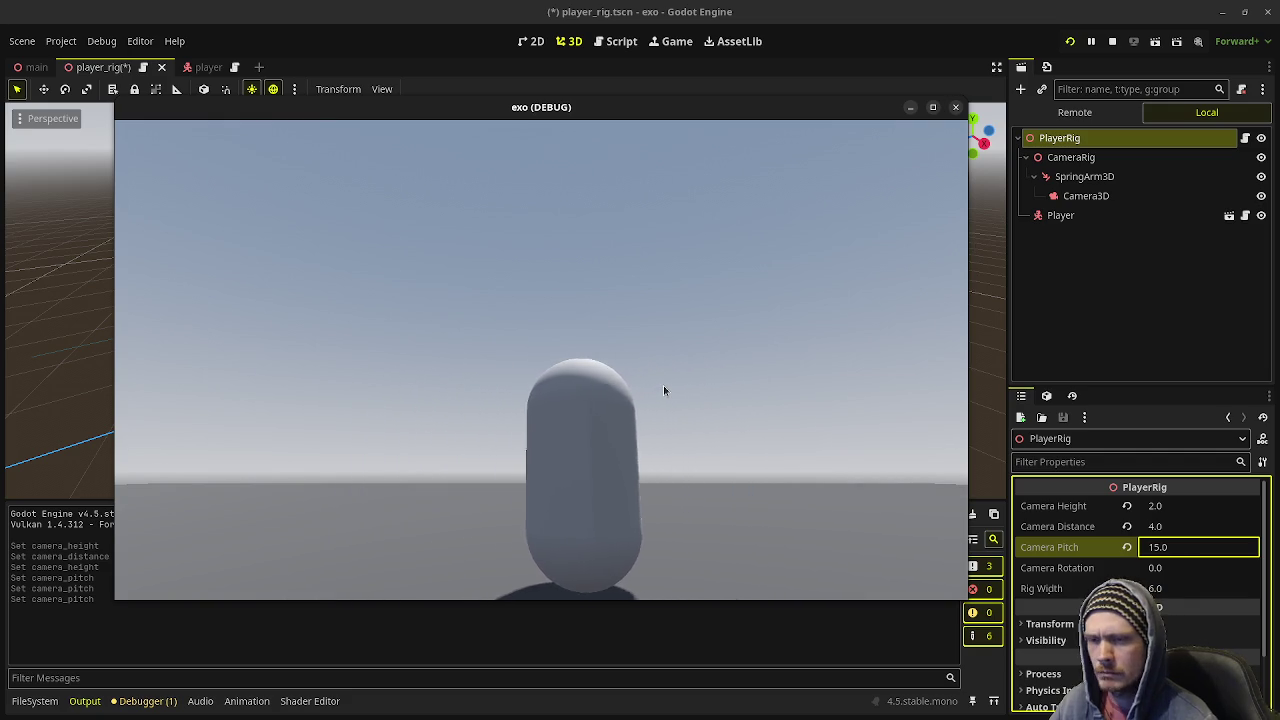
pyautogui.press('a')
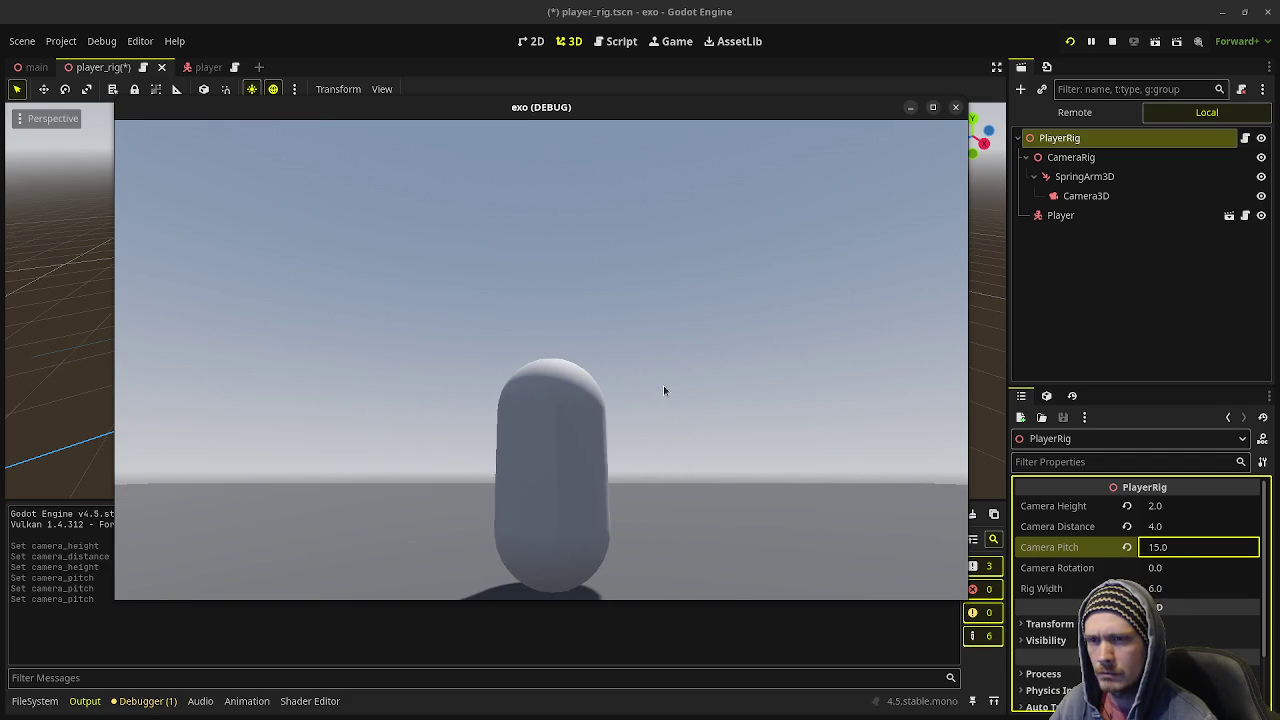
pyautogui.press('a')
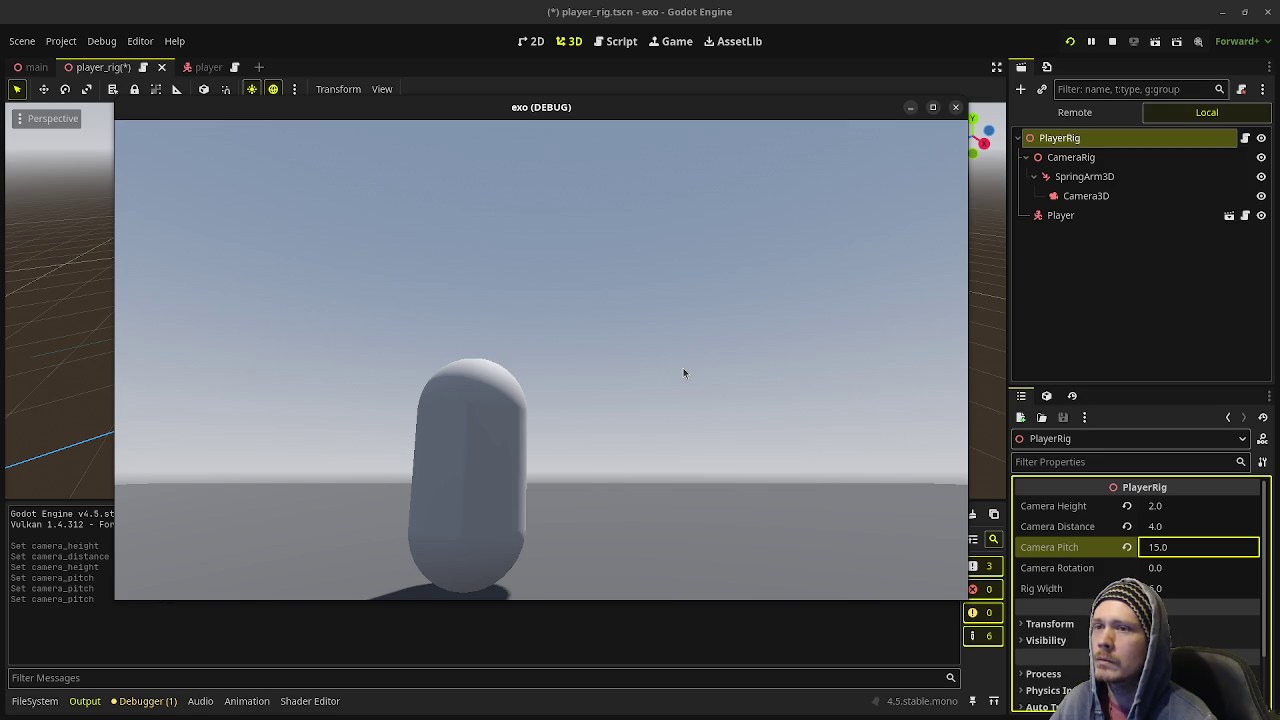
pyautogui.click(1113, 42)
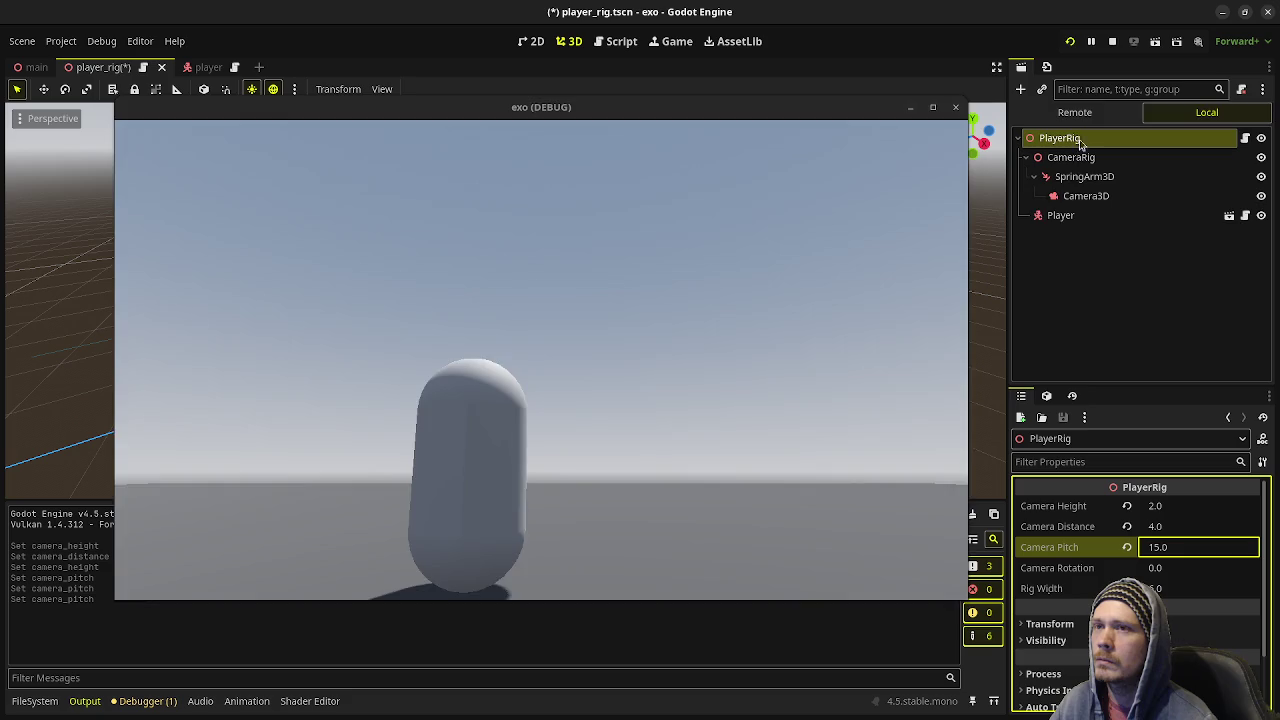
# - Select the Player node and inspect its collision settings in the Inspector
pyautogui.click(1060, 194)
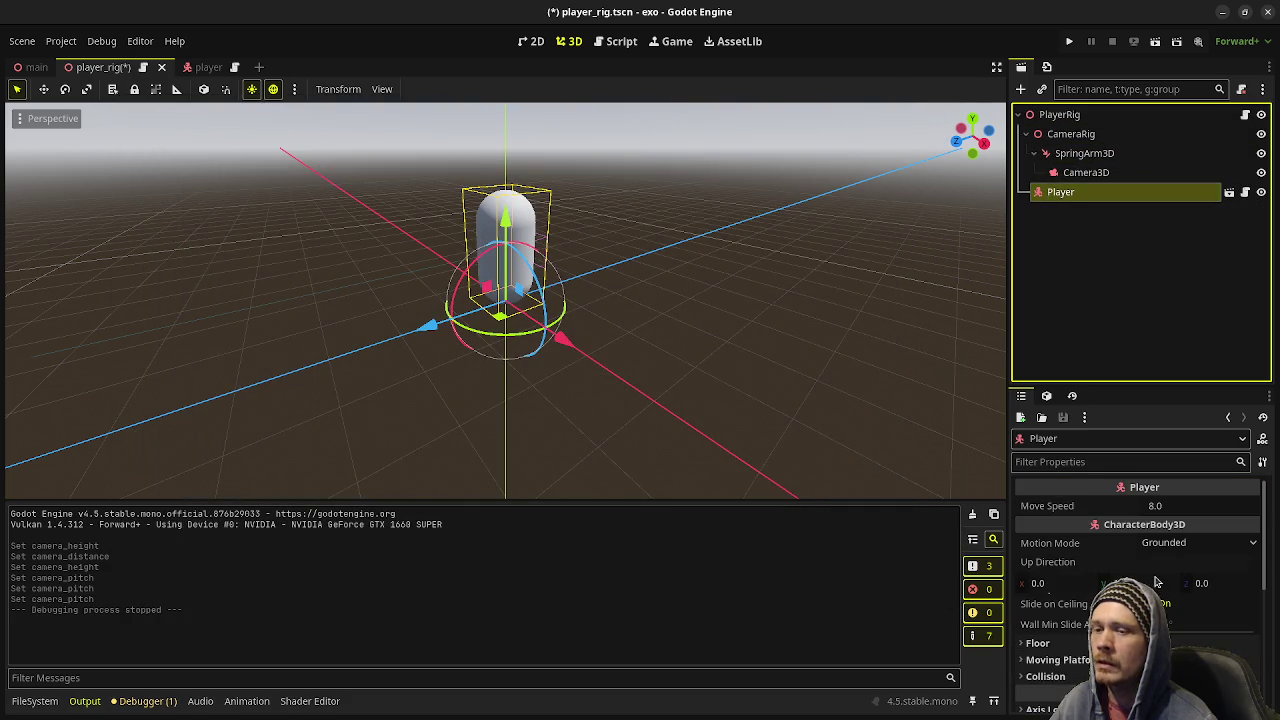
pyautogui.scroll(-5, 1140, 560)
pyautogui.scroll(2, 1140, 560)
pyautogui.scroll(1, 1065, 564)
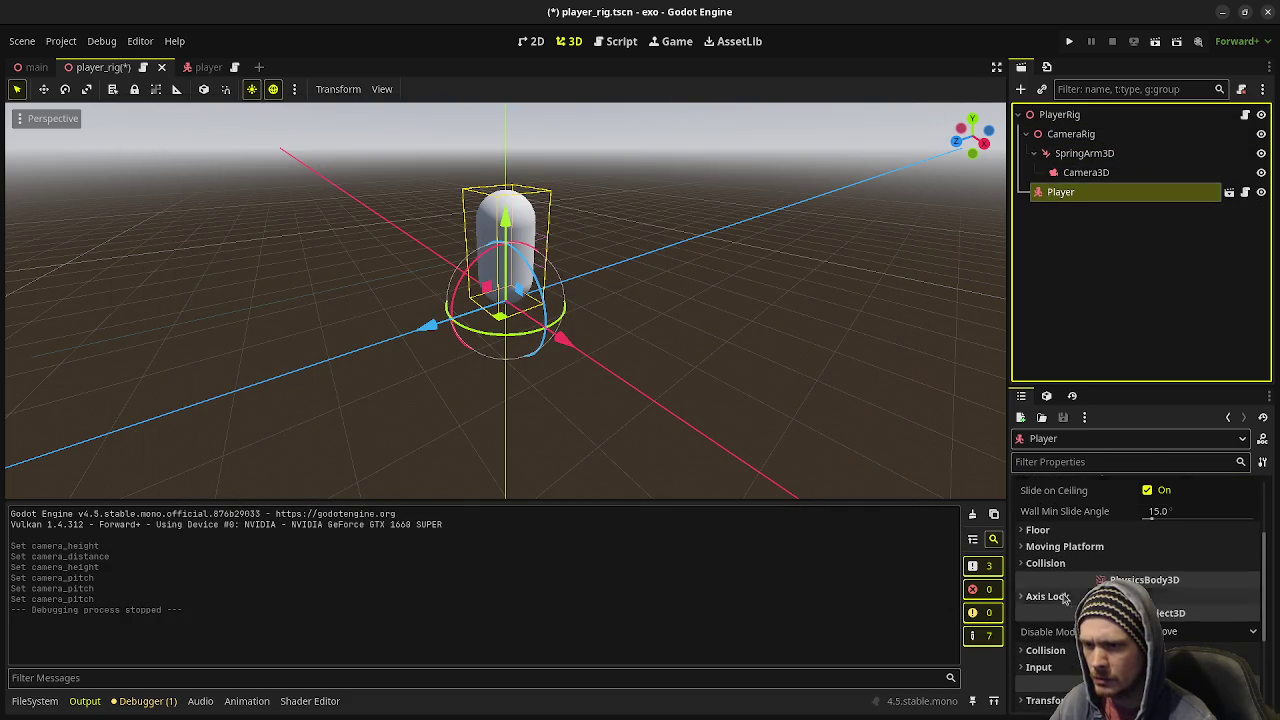
pyautogui.click(1045, 650)
pyautogui.scroll(-2, 1045, 630)
pyautogui.scroll(2, 1140, 560)
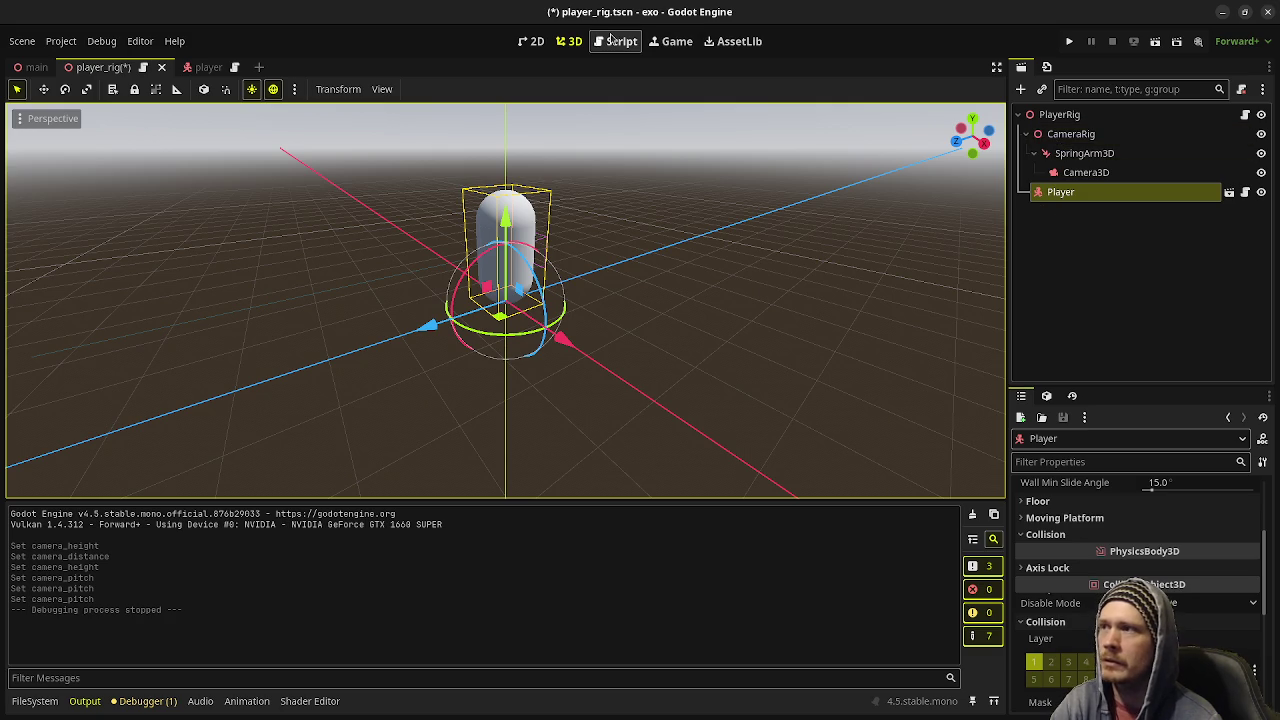
# - Untick layer 1 in SpringArm3D's collision mask, save player_rig, and launch a test run
pyautogui.click(1084, 153)
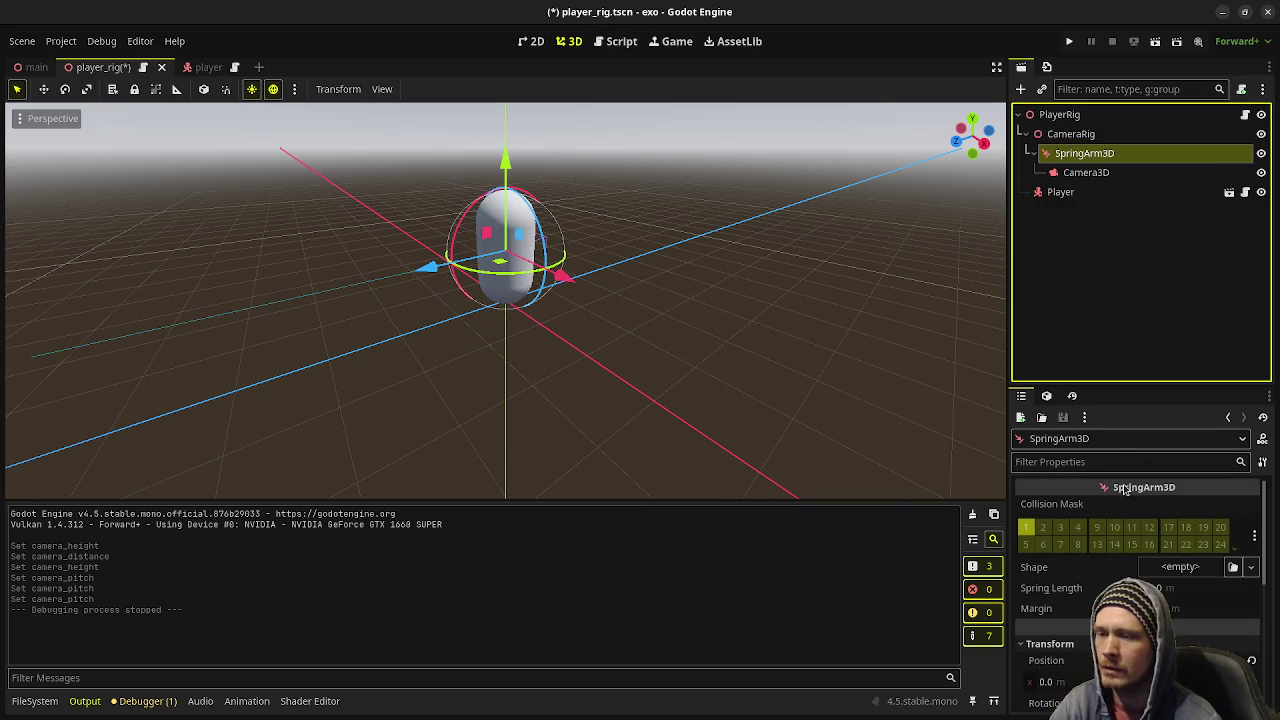
pyautogui.moveTo(1125, 488)
pyautogui.click(1026, 527)
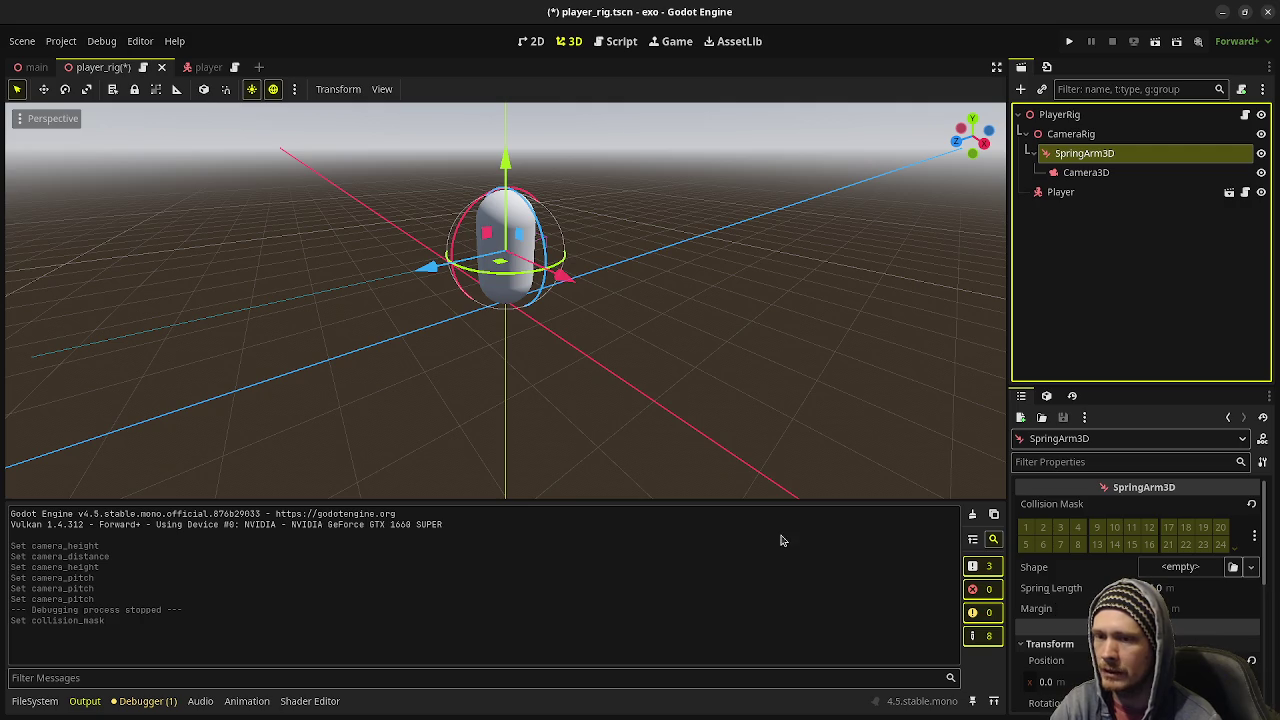
pyautogui.hotkey('ctrl', 's')
pyautogui.press('F5')
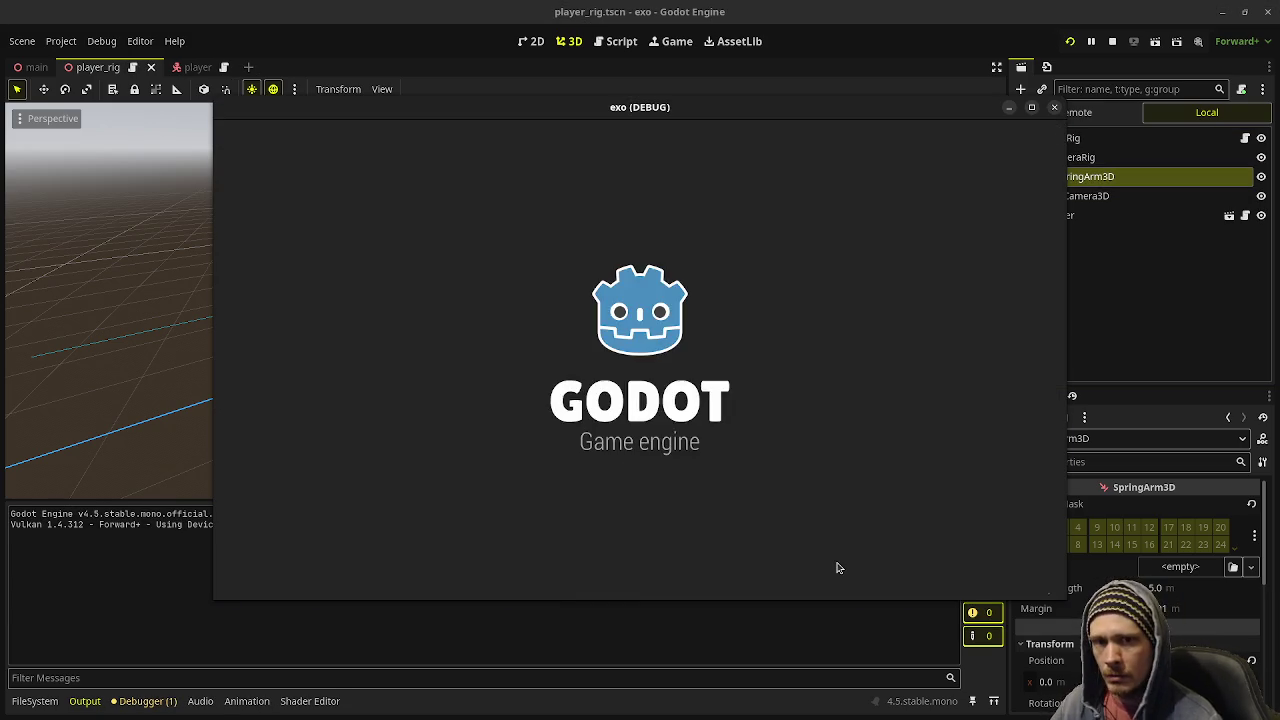
# - Move the capsule left and right across the floor with A and D
pyautogui.press('a')
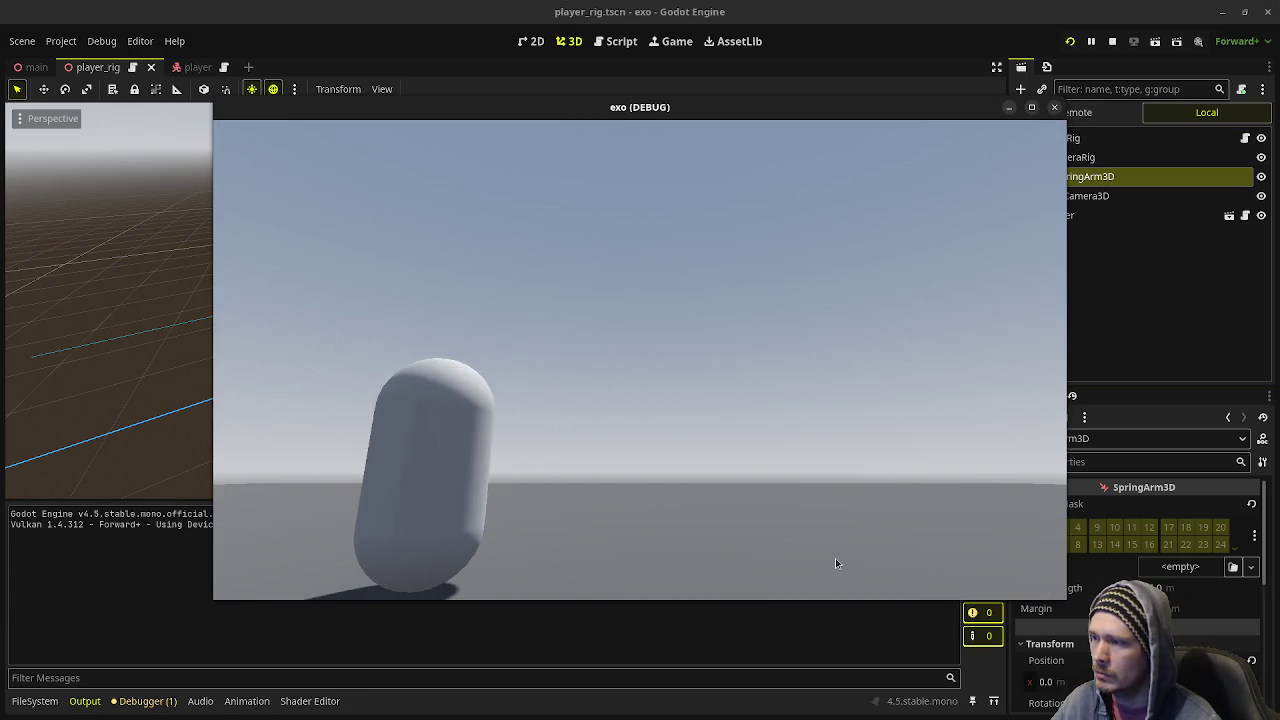
pyautogui.press('d')
pyautogui.press('d')
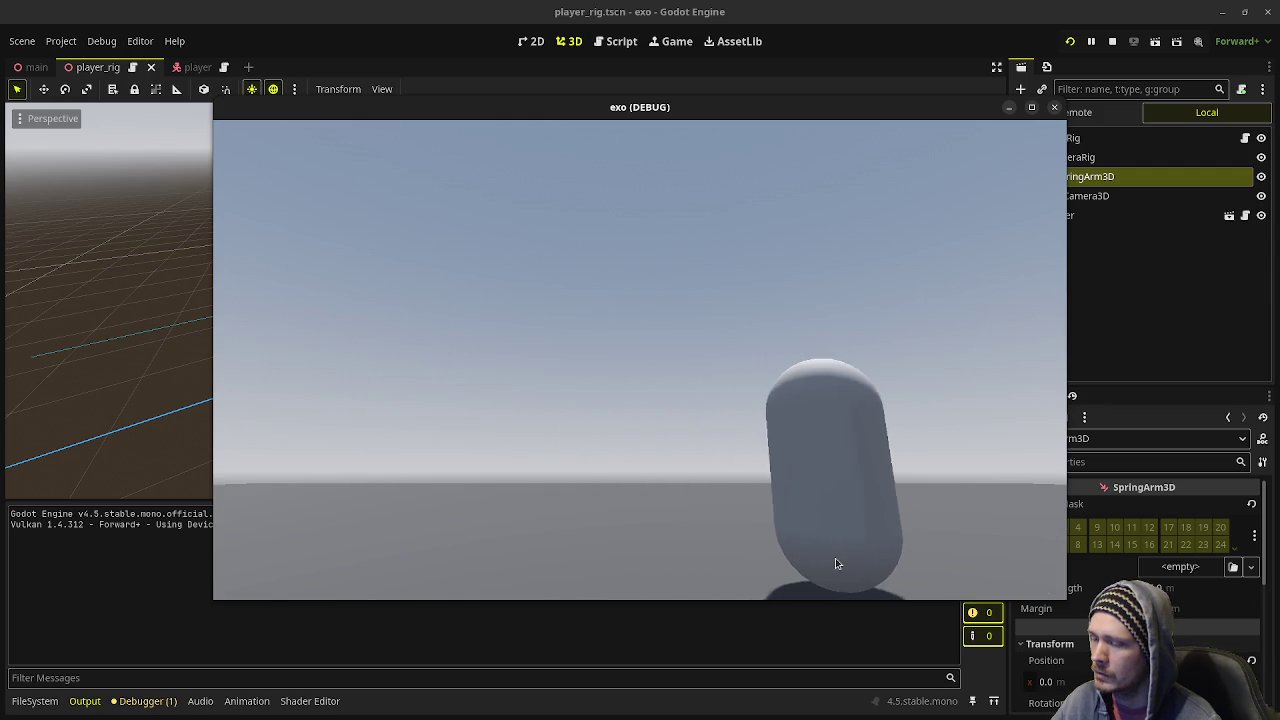
pyautogui.press('a')
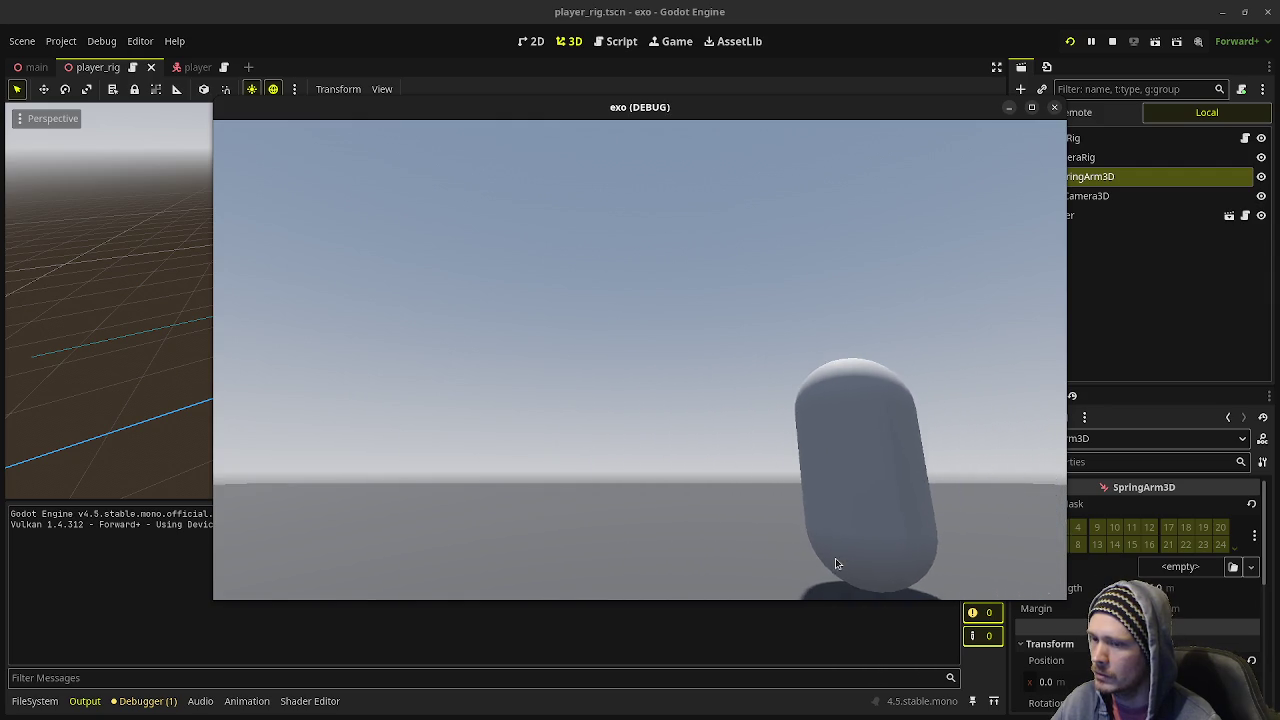
pyautogui.press('a')
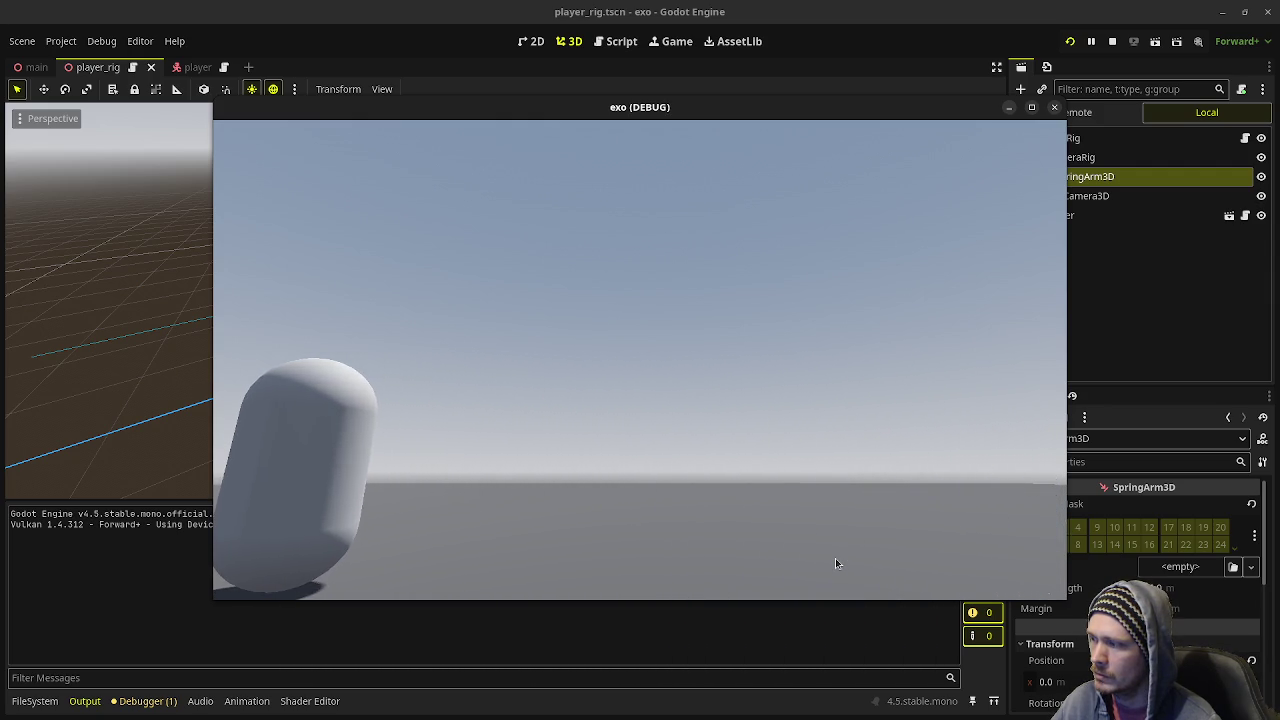
pyautogui.press('d')
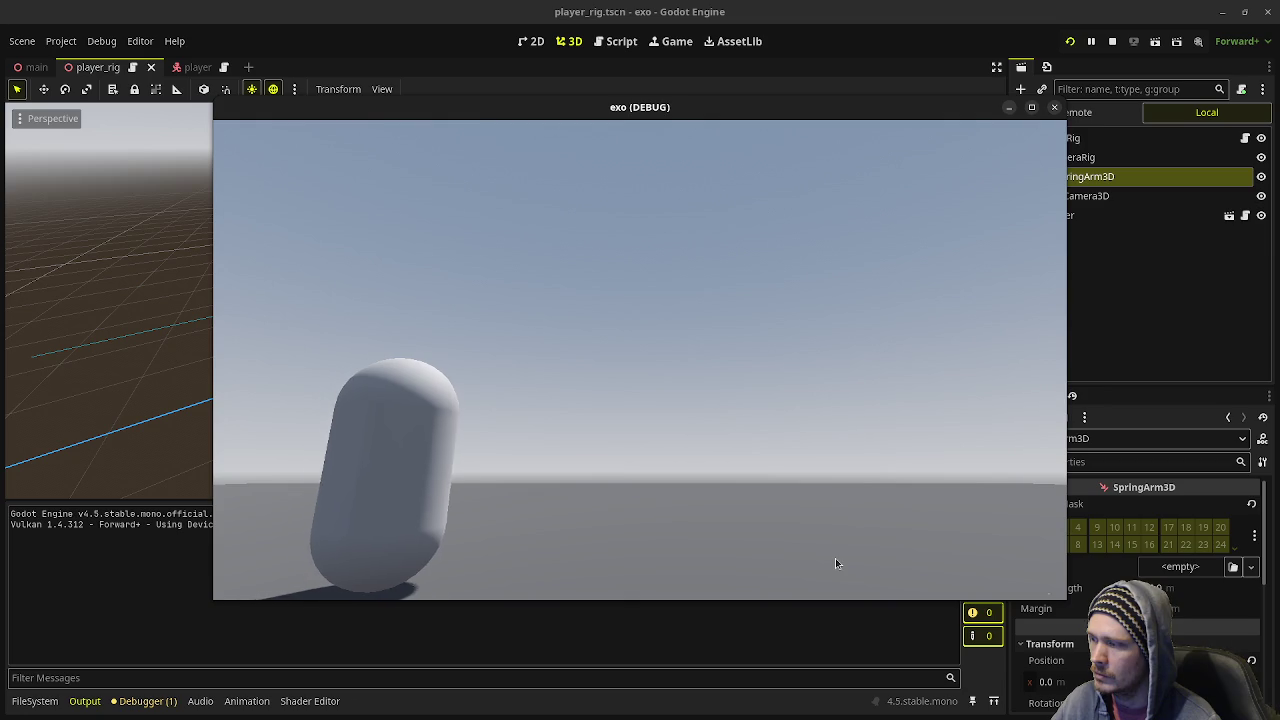
# - Stop the game, return to player.gd and select friction lines 16–17
pyautogui.press('F8')
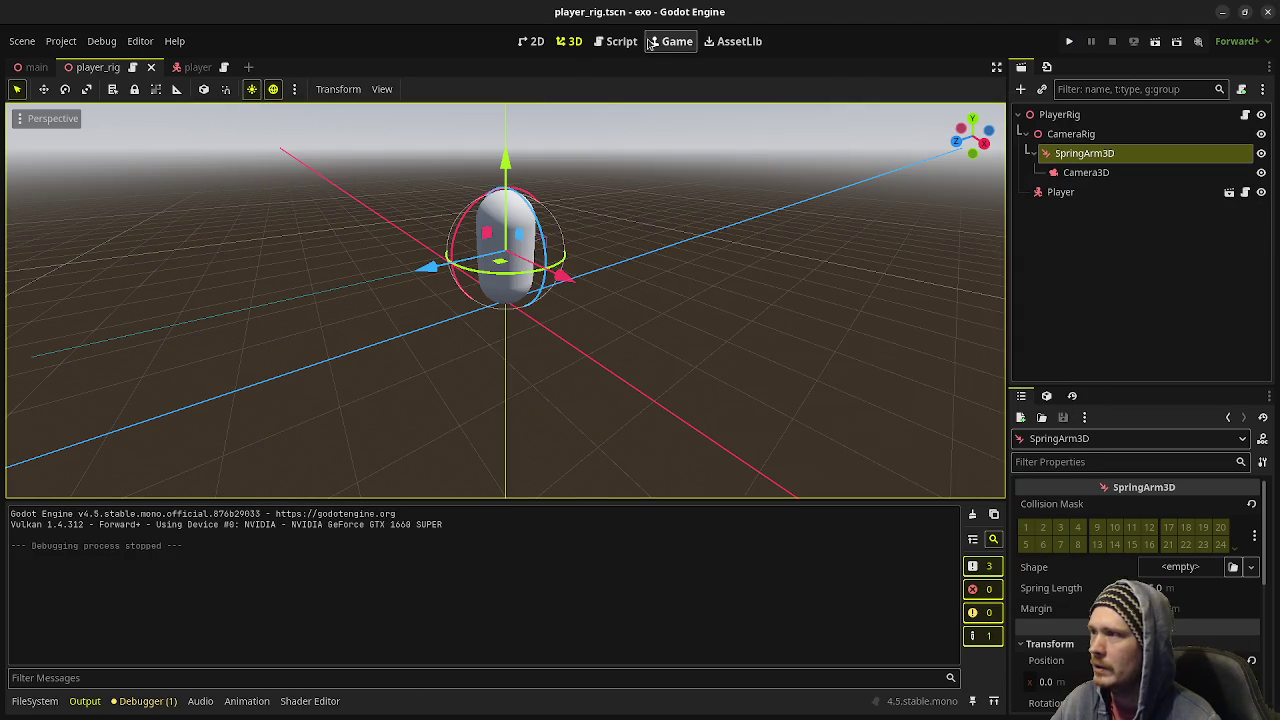
pyautogui.click(617, 41)
pyautogui.moveTo(362, 401); pyautogui.dragTo(236, 384)
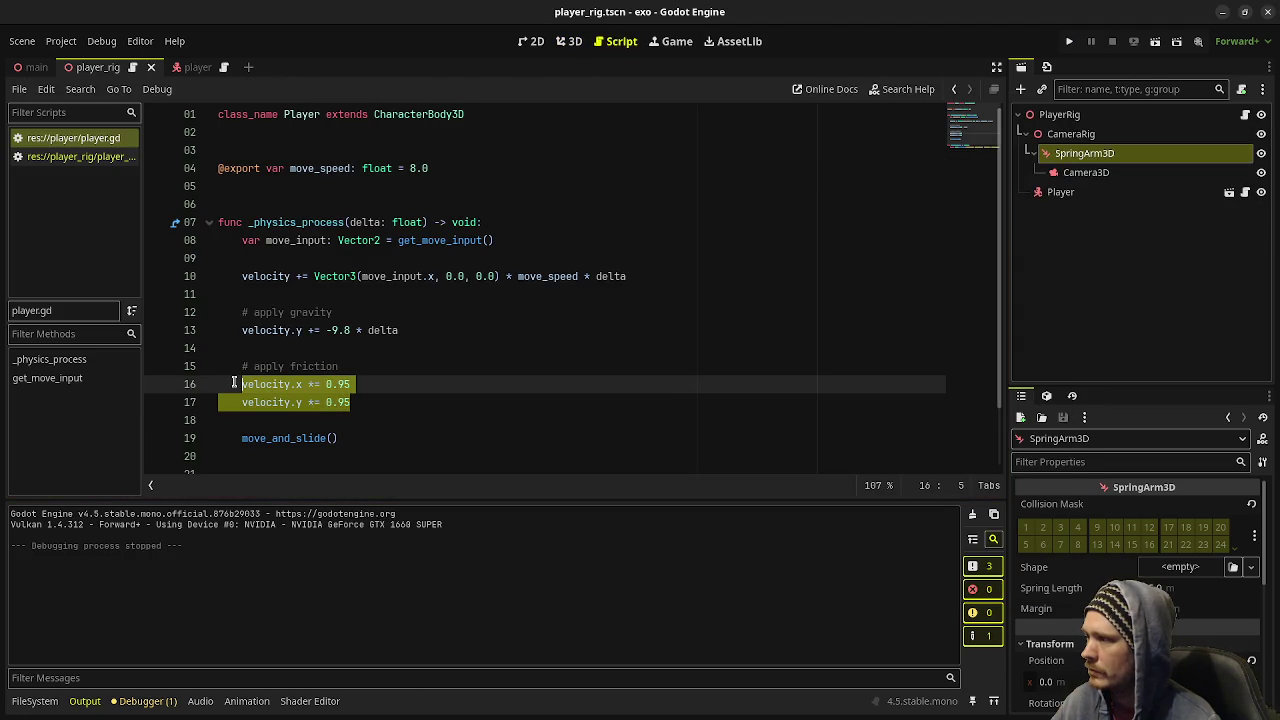
# - Comment out the friction lines, change += to = on line 10, and test-run
pyautogui.hotkey('ctrl', 'k')
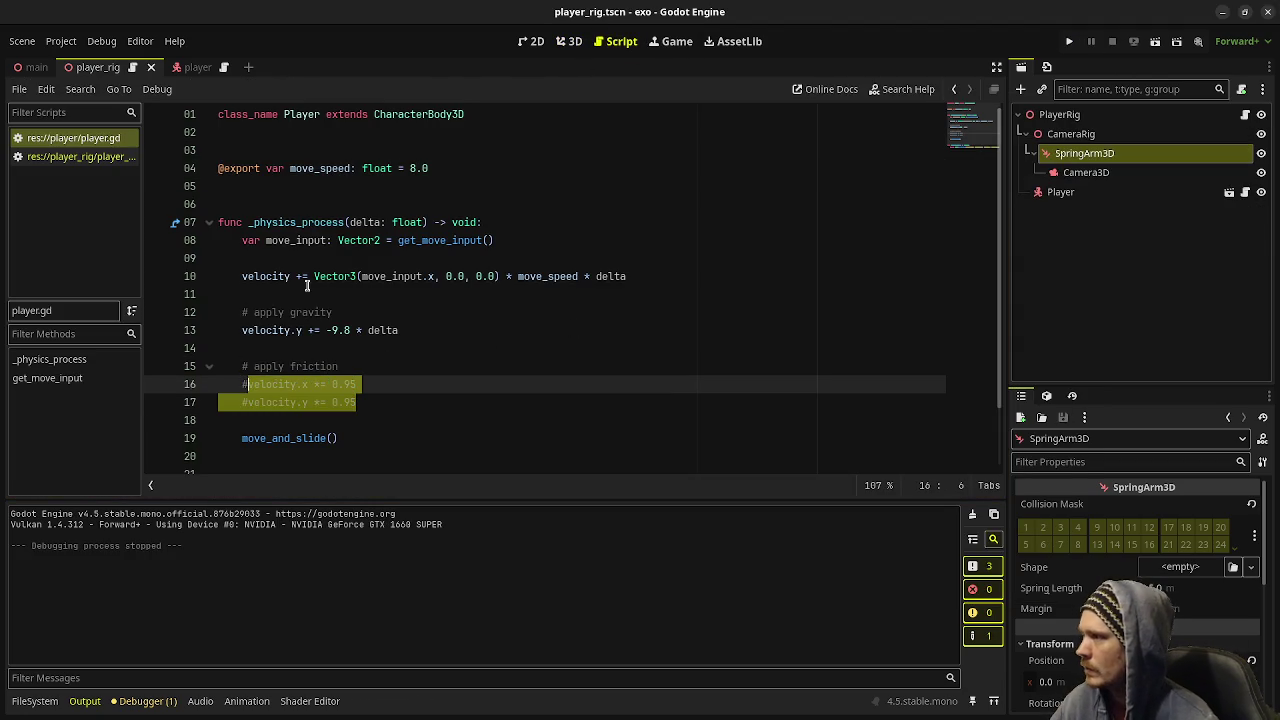
pyautogui.click(299, 276)
pyautogui.press('BackSpace')
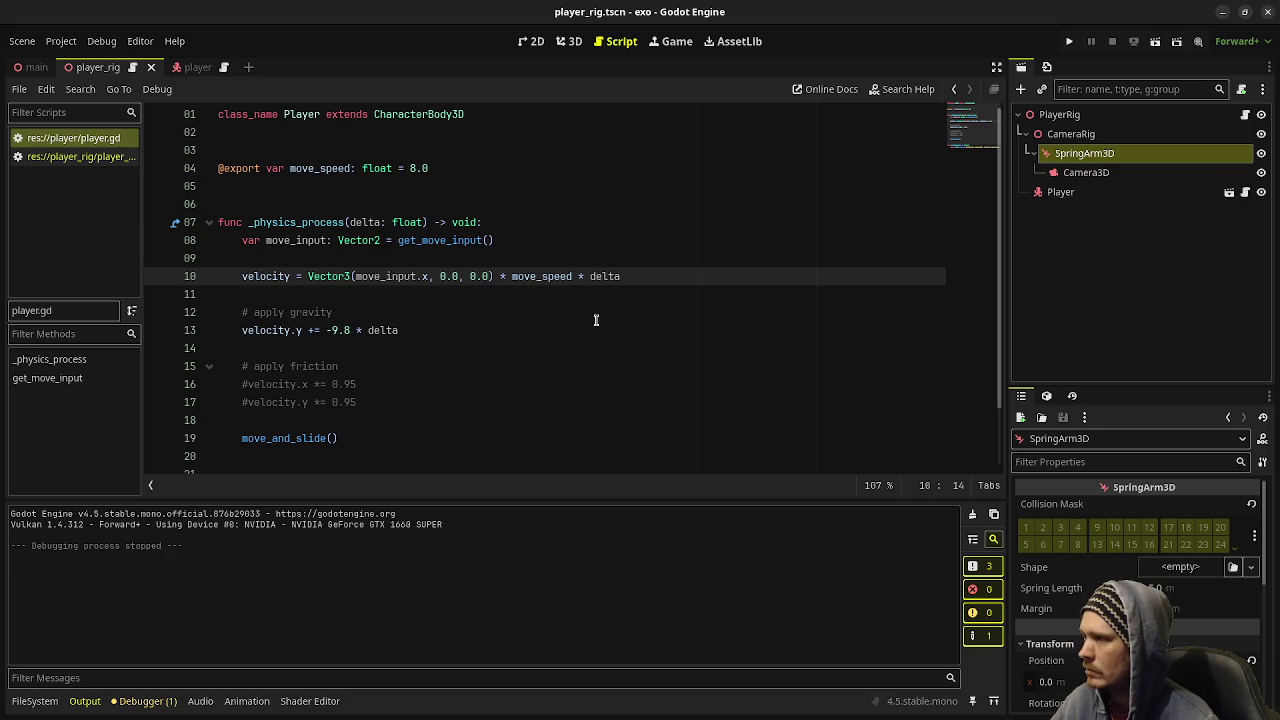
pyautogui.press('F5')
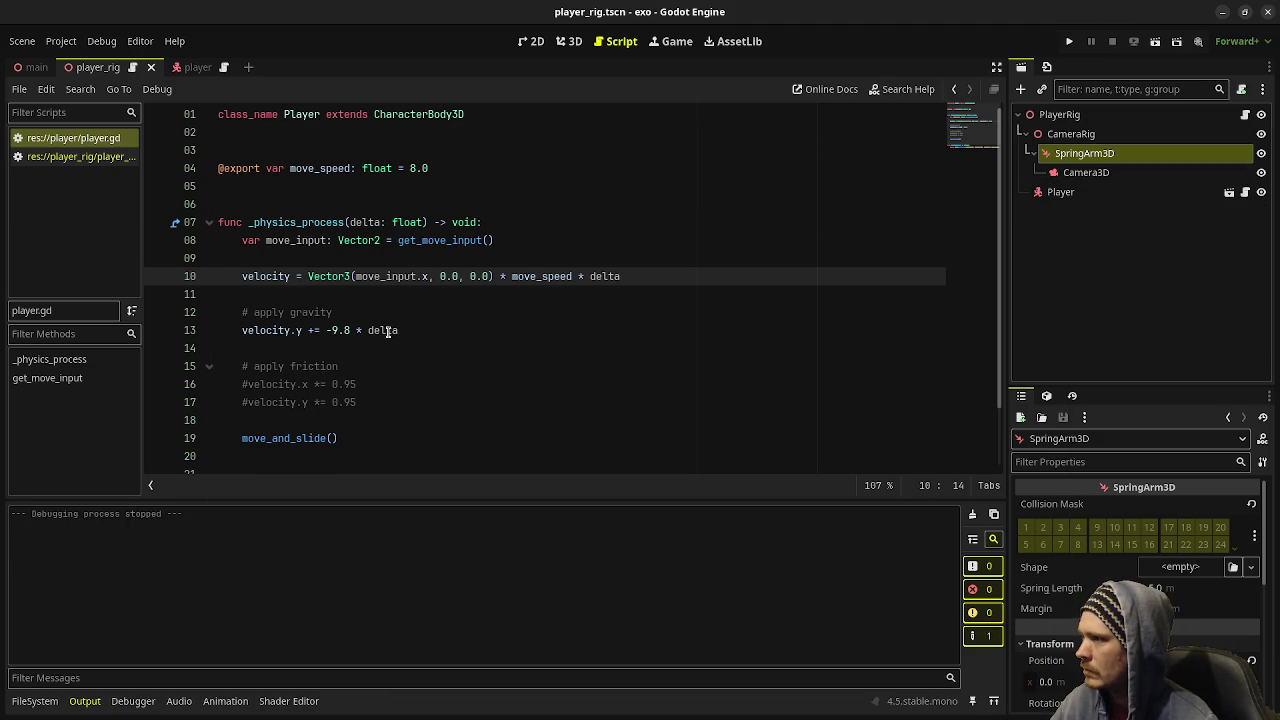
# - Wrap the velocity assignment with 'var y_vel: float = velocity.y' and 'velocity.y = y_vel'
pyautogui.click(368, 260)
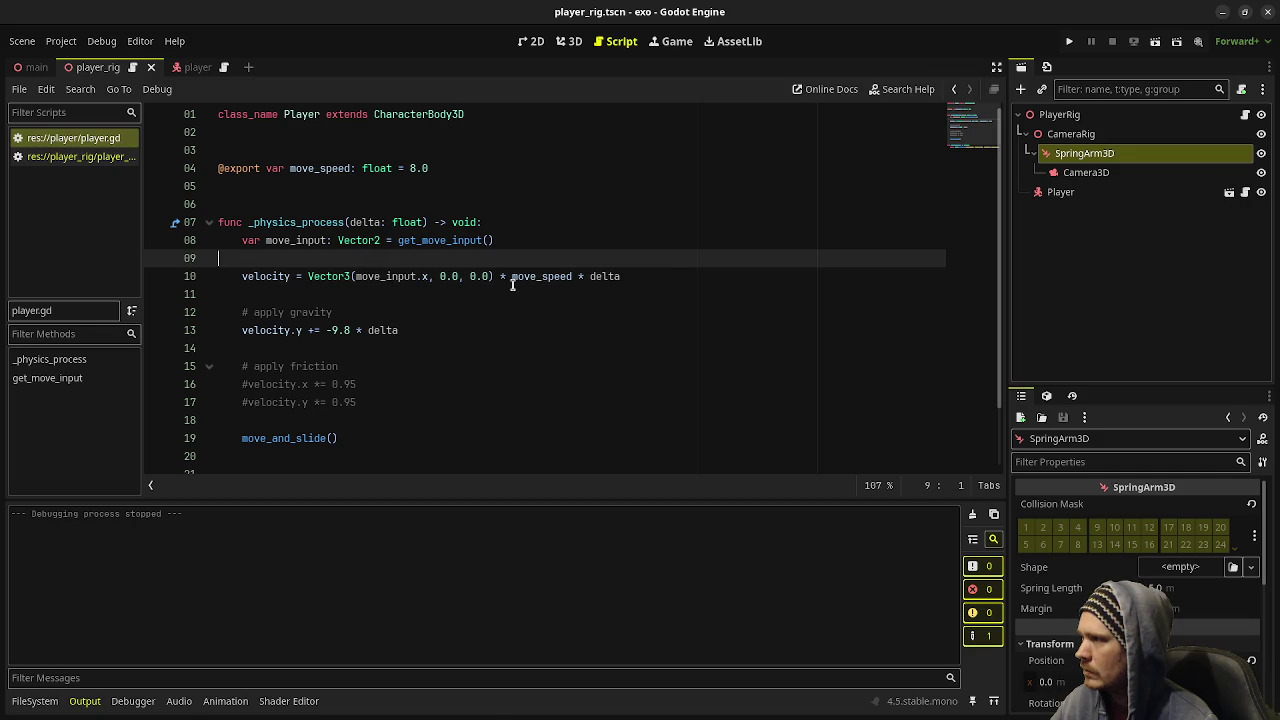
pyautogui.press('Return')
pyautogui.write('var y_v')
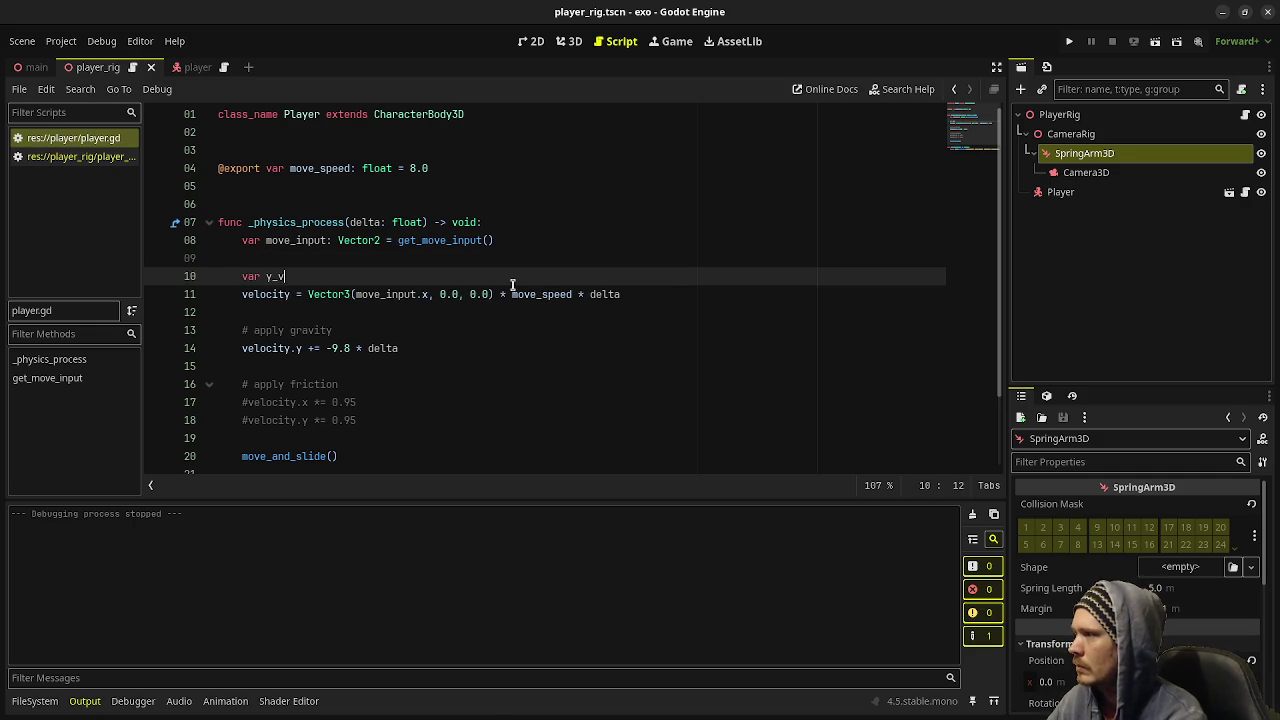
pyautogui.write('el: float = ')
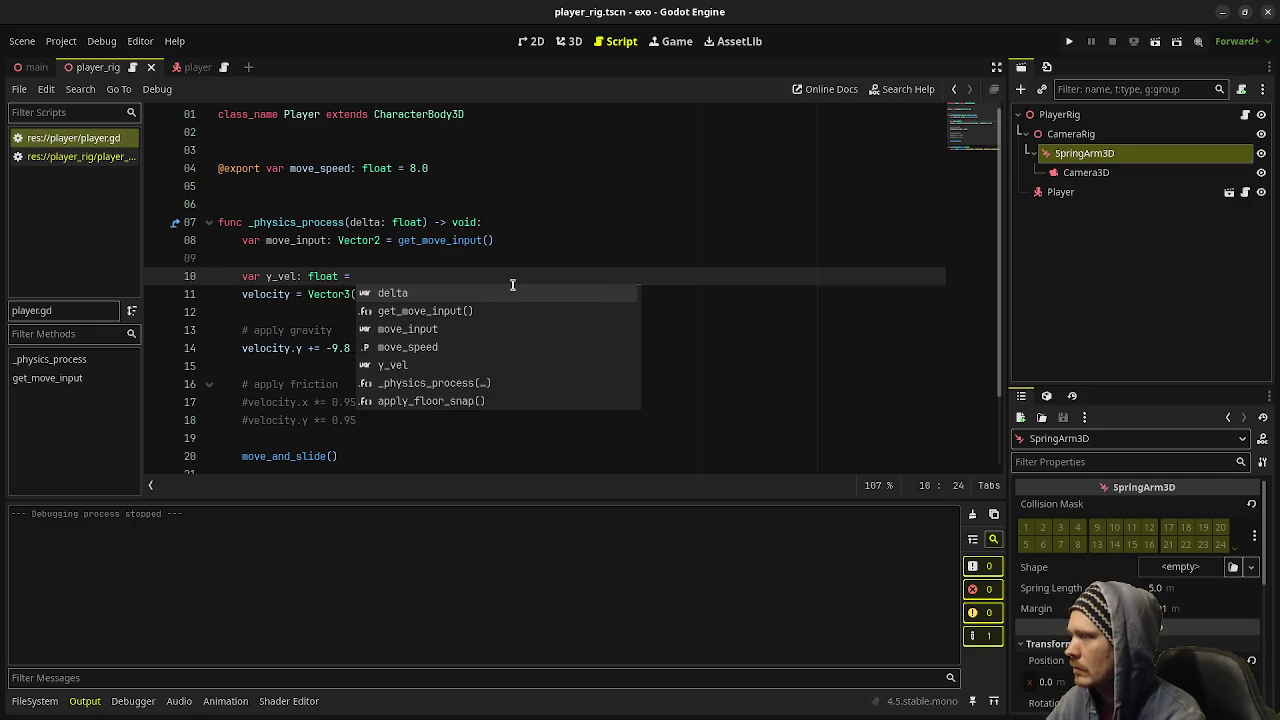
pyautogui.write('velocity.y')
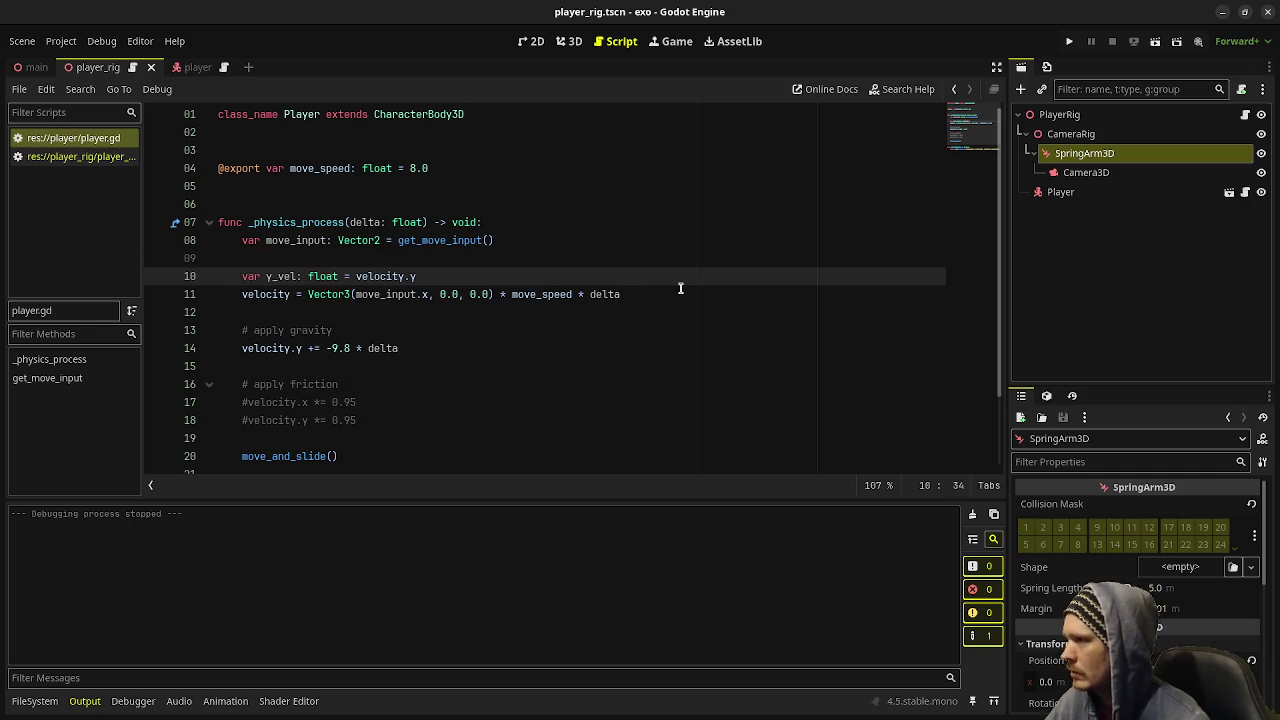
pyautogui.click(645, 290)
pyautogui.press('Return')
pyautogui.write('velocity')
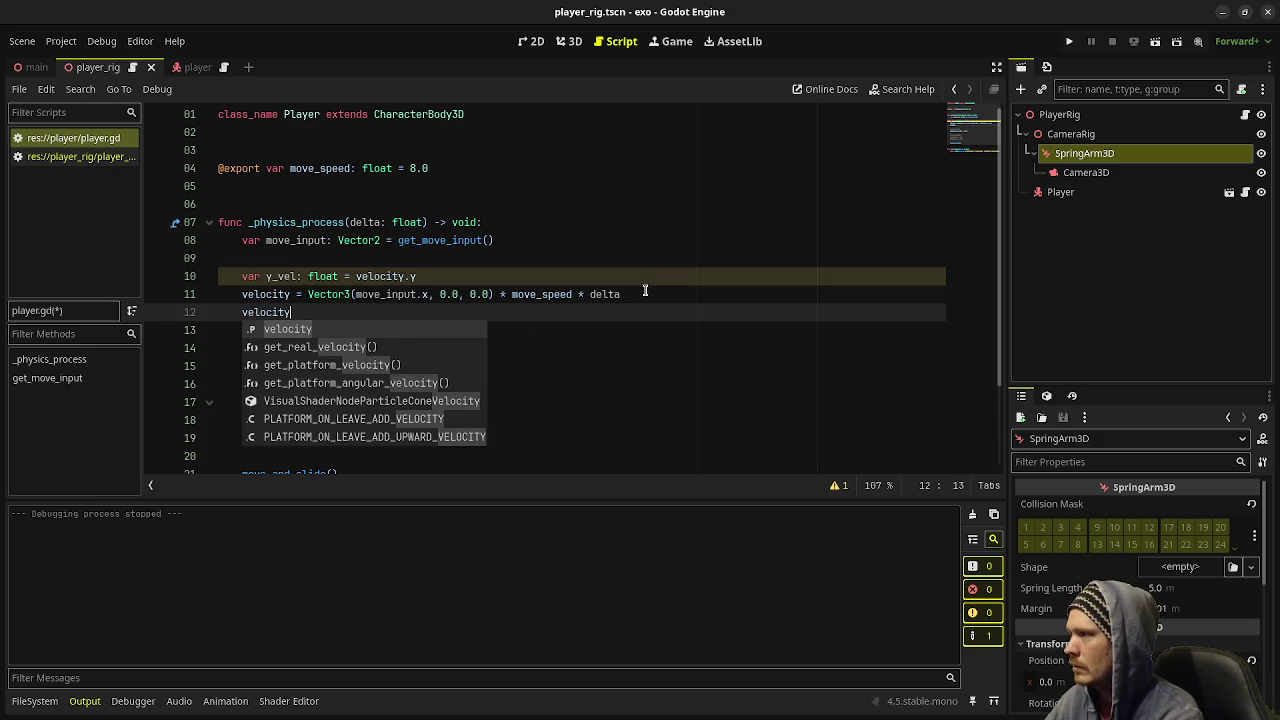
pyautogui.write('.y = y_vel')
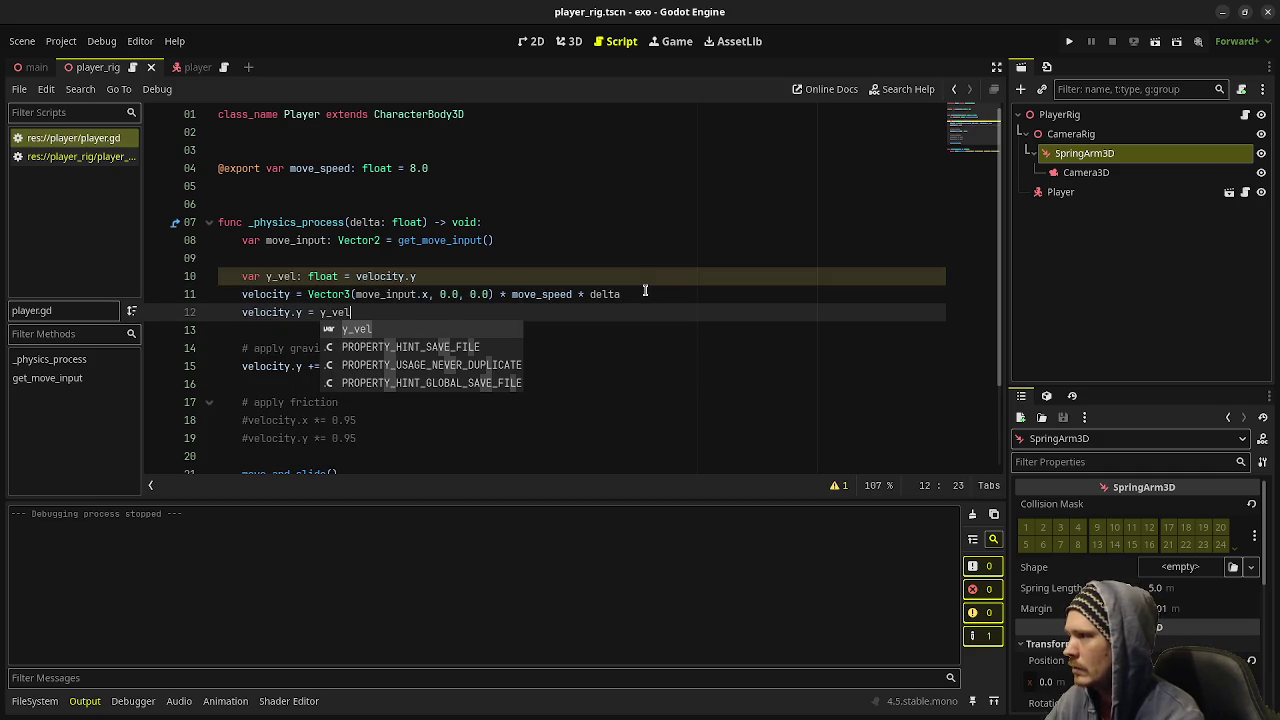
pyautogui.click(712, 376)
pyautogui.press('F5')
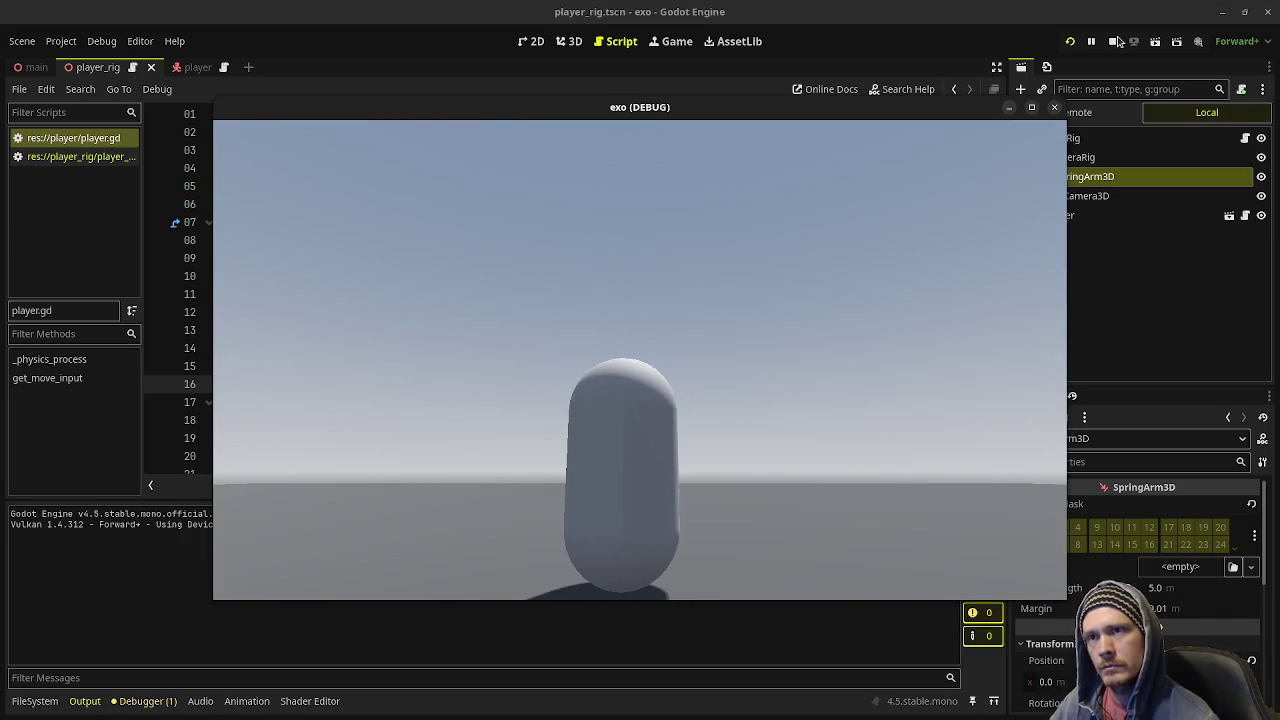
pyautogui.click(1112, 41)
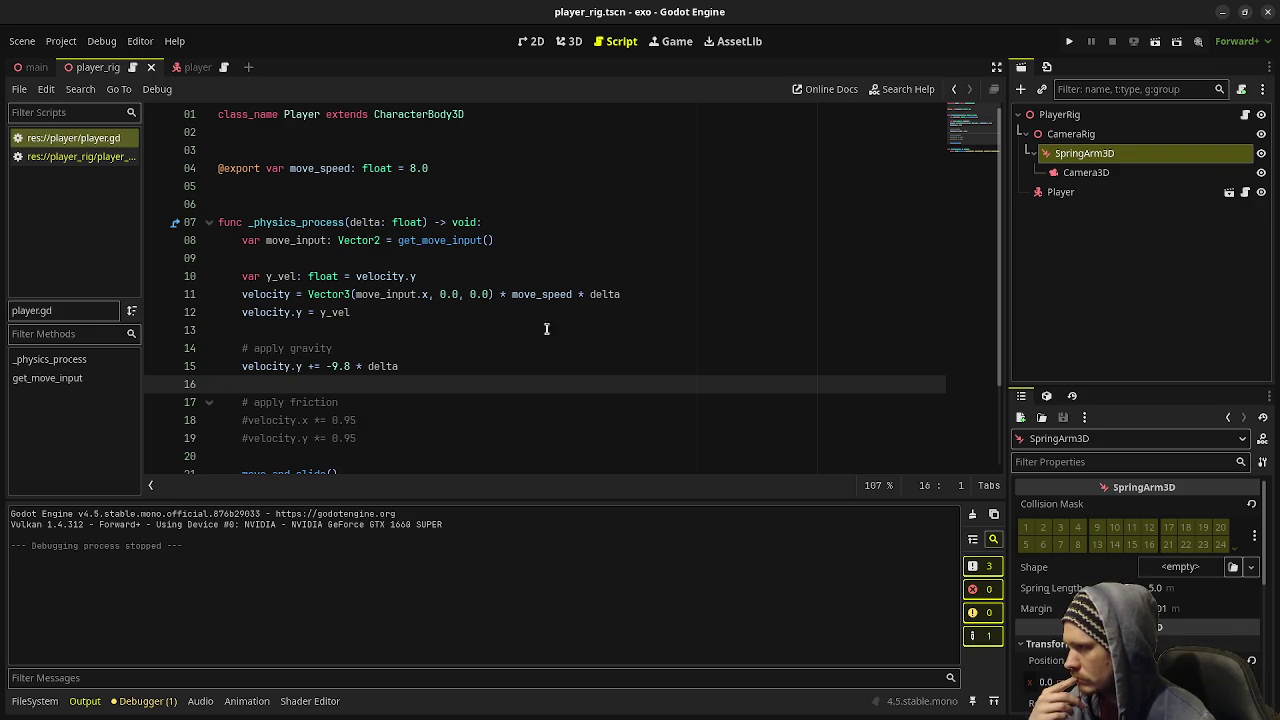
# - Add a _process function with an 'if Input.is_action_just_pressed("jump"):' check
pyautogui.scroll(-2, 445, 382)
pyautogui.scroll(2, 448, 379)
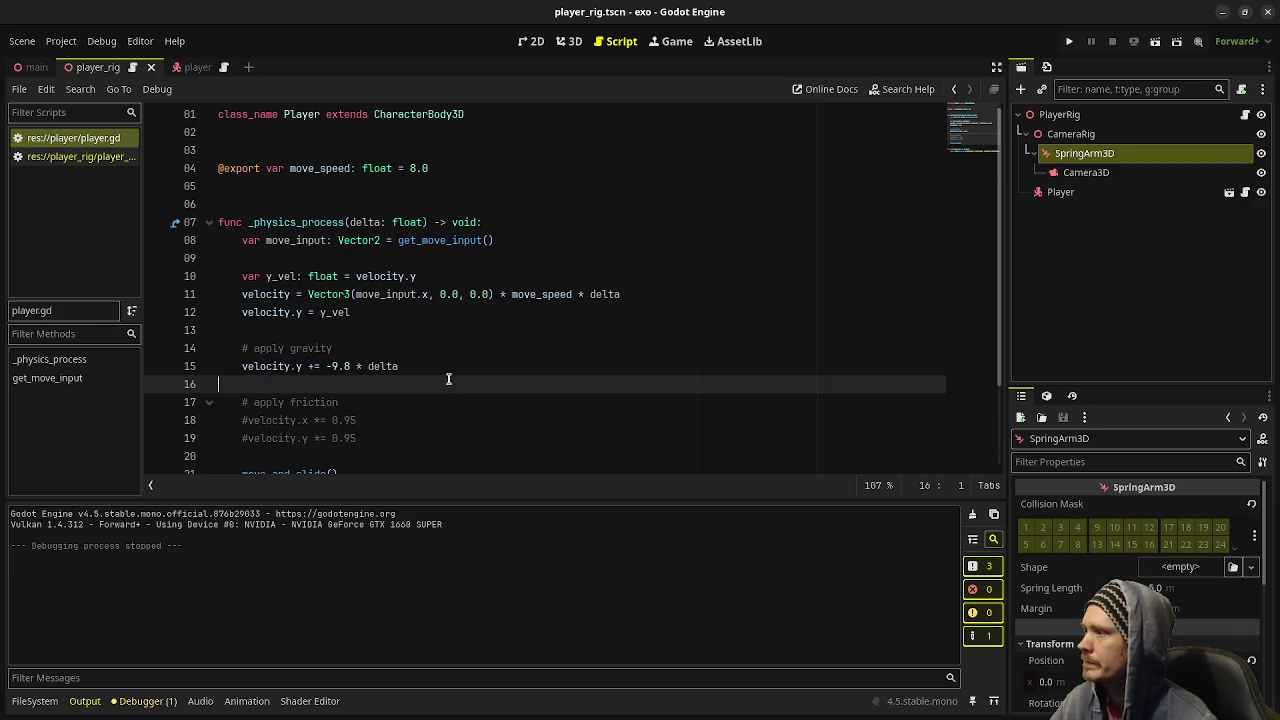
pyautogui.click(457, 209)
pyautogui.press('Return')
pyautogui.write('func _pro')
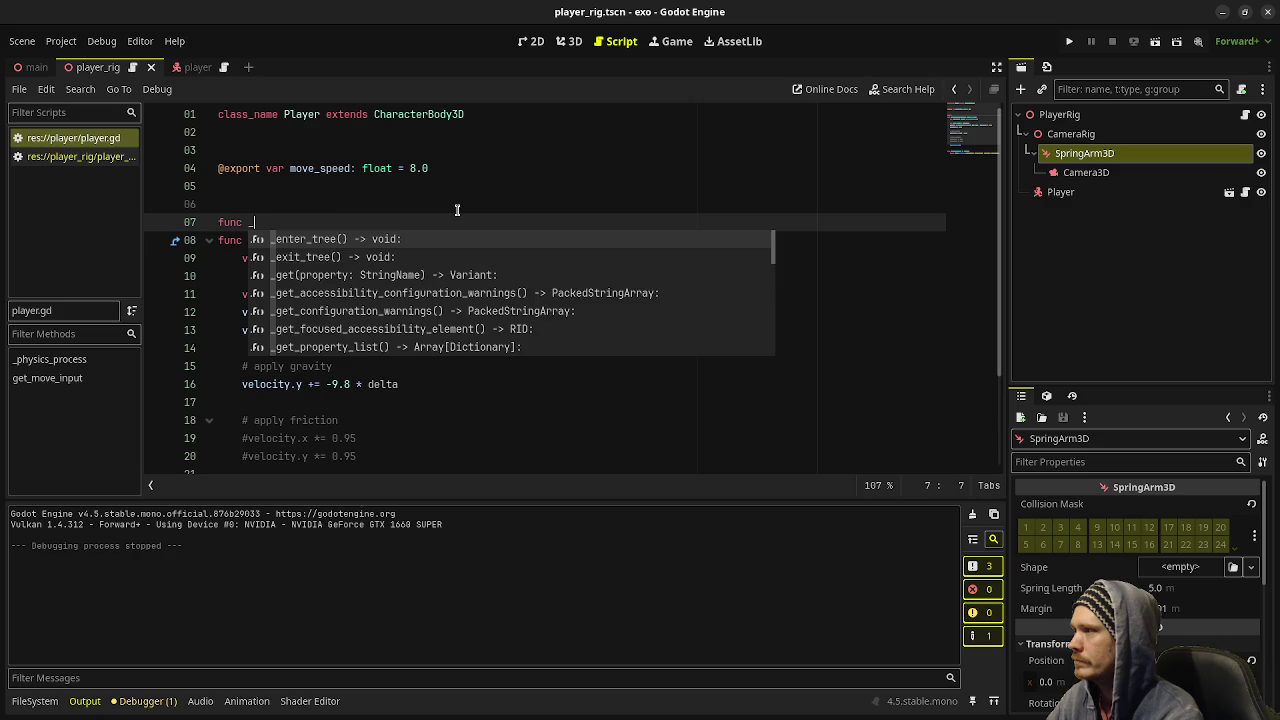
pyautogui.press('Return')
pyautogui.press('Return')
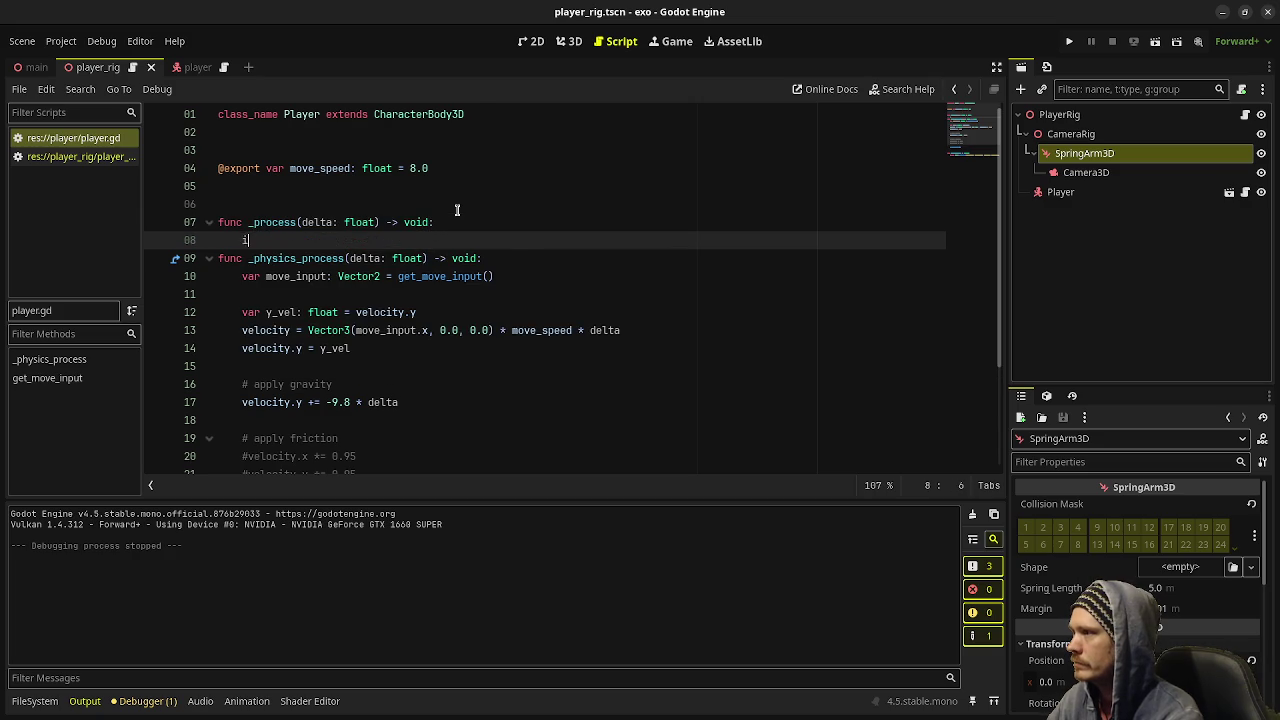
pyautogui.write('if Input.is_')
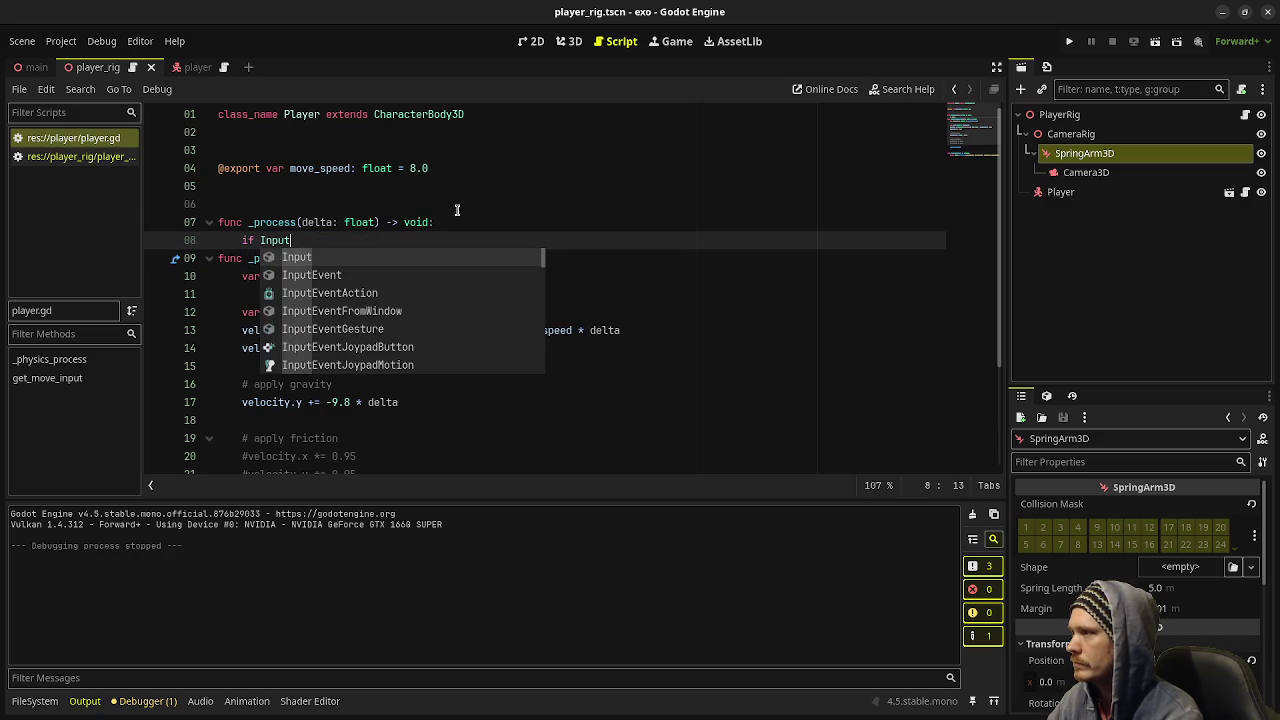
pyautogui.write('action_just_pressed(')
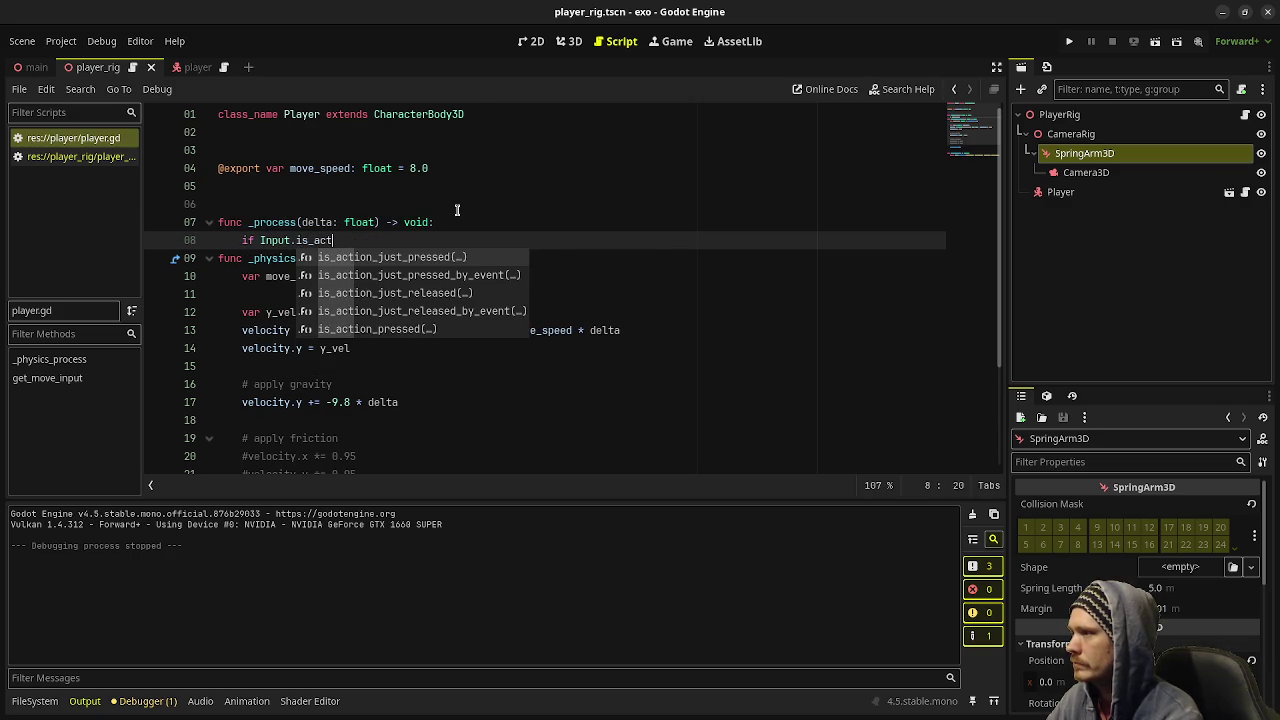
pyautogui.press('Return')
pyautogui.write('"jump"):')
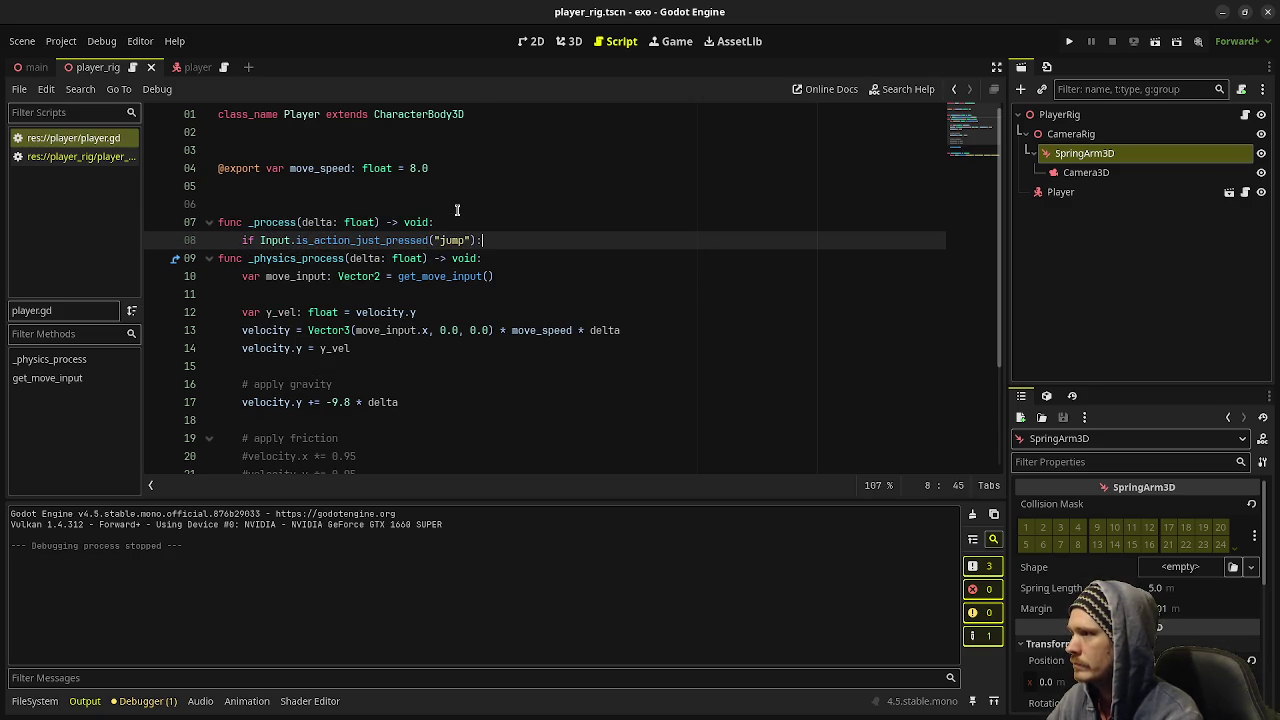
pyautogui.press('Return')
# - Set velocity.y = 5.0 inside the jump check and run the project
pyautogui.write('velocity.y')
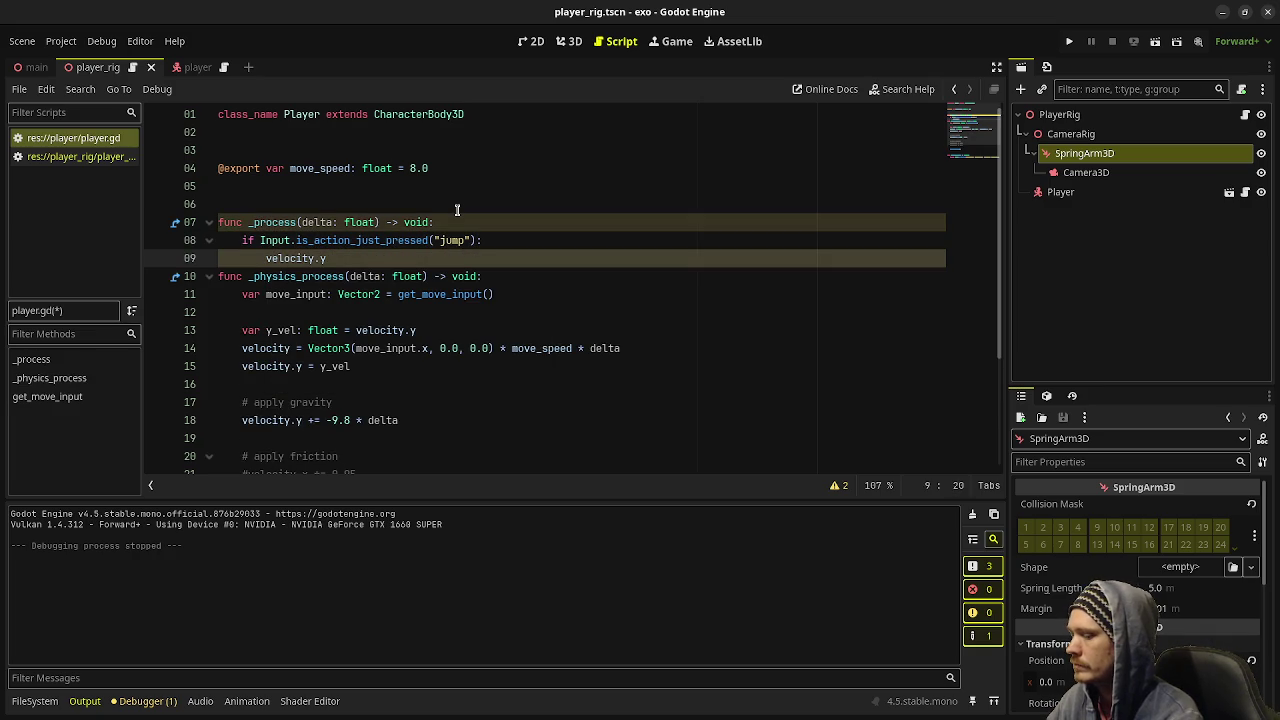
pyautogui.hotkey('ctrl', 'space')
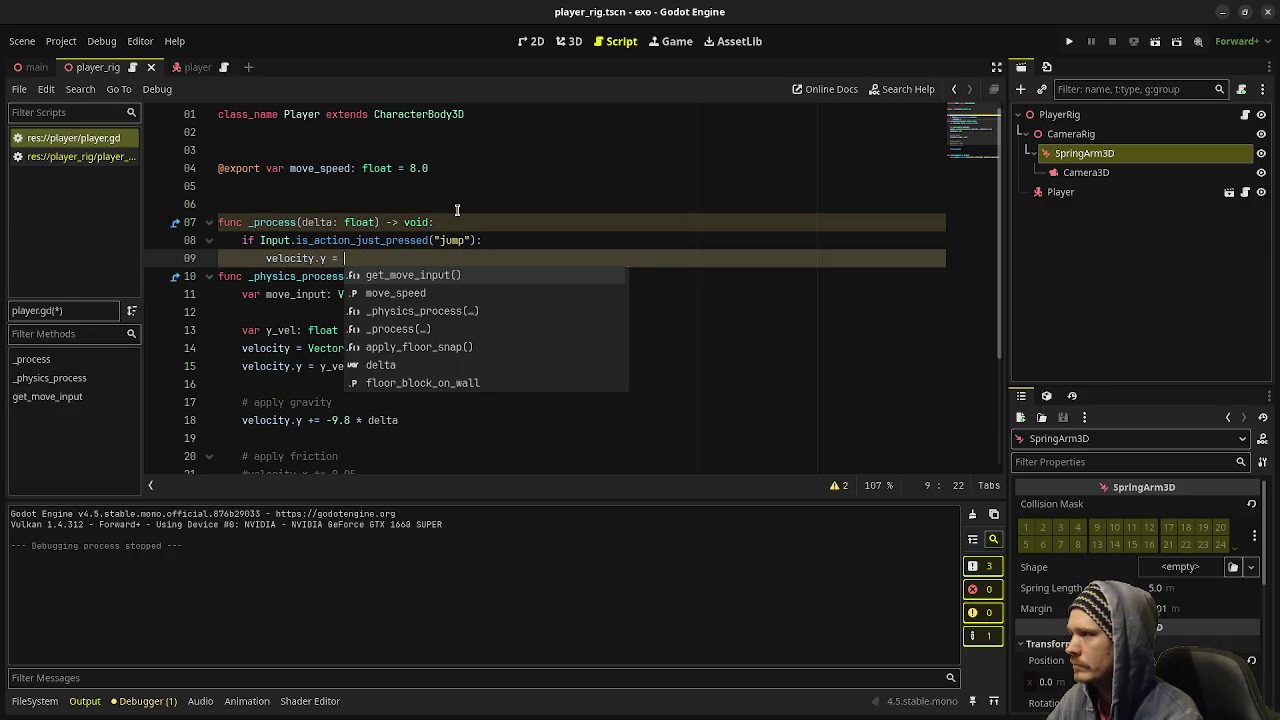
pyautogui.press('Escape')
pyautogui.write('= 10.')
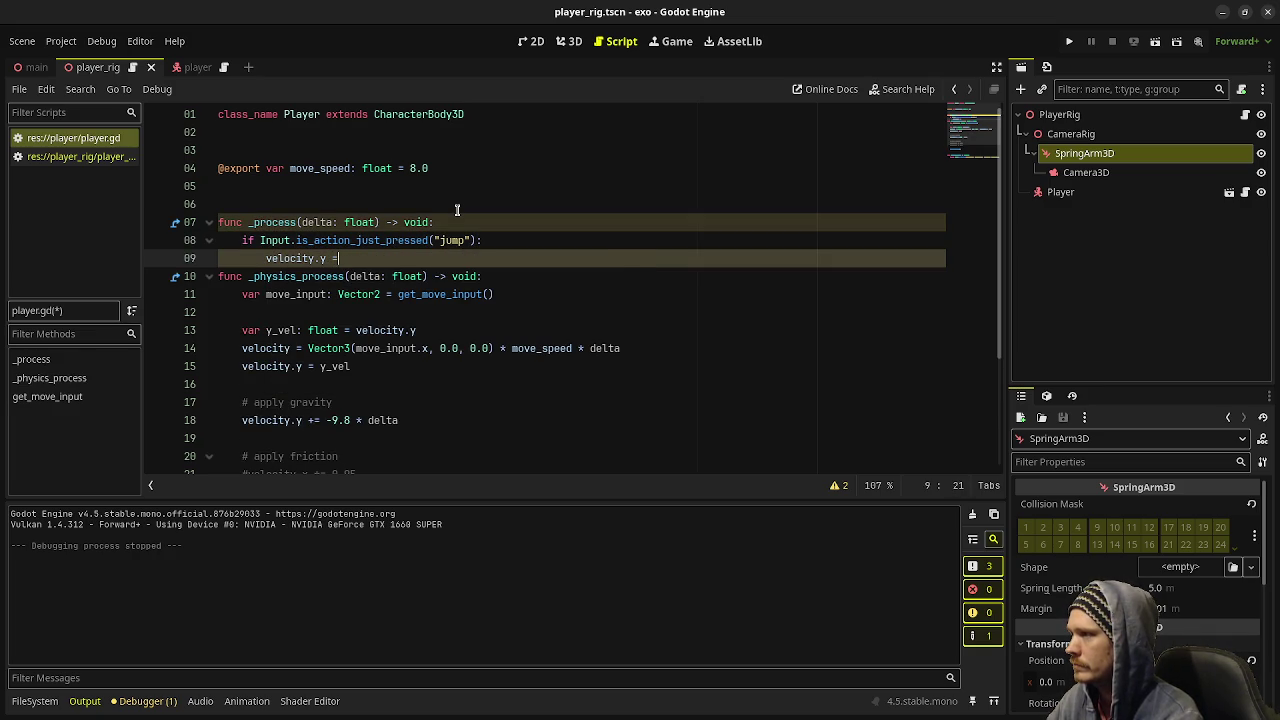
pyautogui.press('BackSpace')
pyautogui.press('BackSpace')
pyautogui.press('BackSpace')
pyautogui.write('5.0')
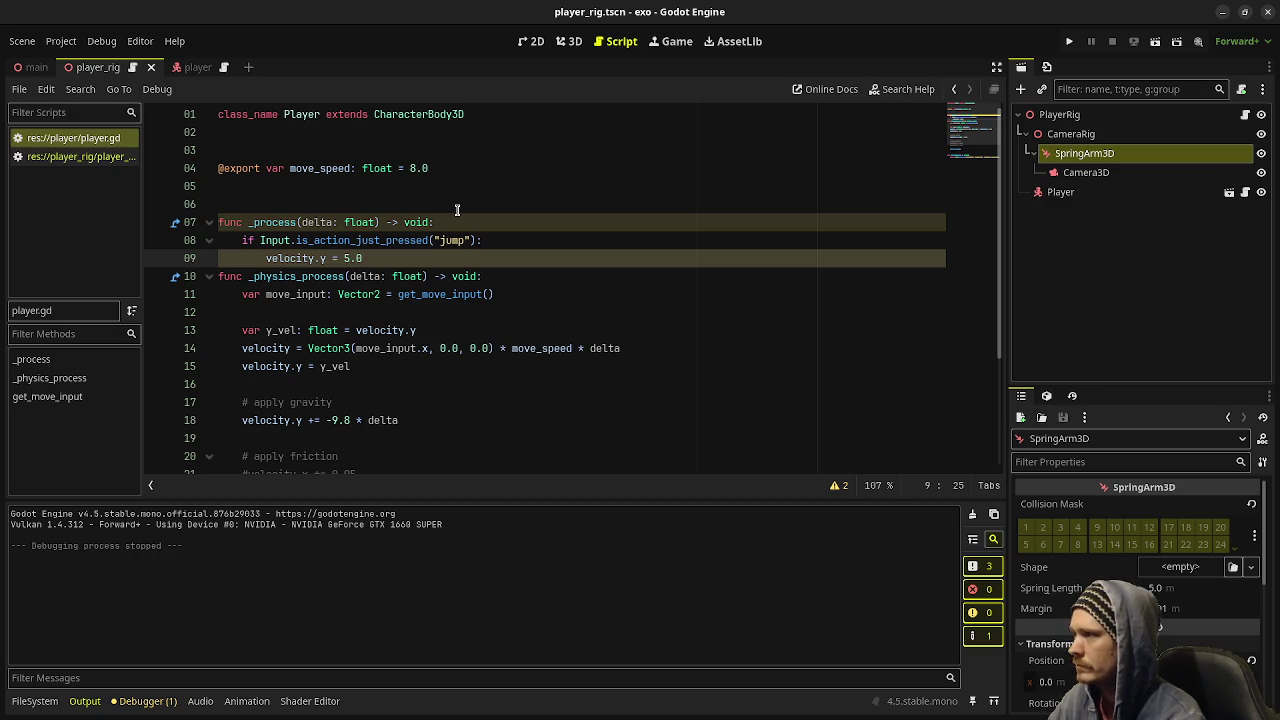
pyautogui.press('Return')
pyautogui.press('Return')
pyautogui.press('BackSpace')
pyautogui.press('BackSpace')
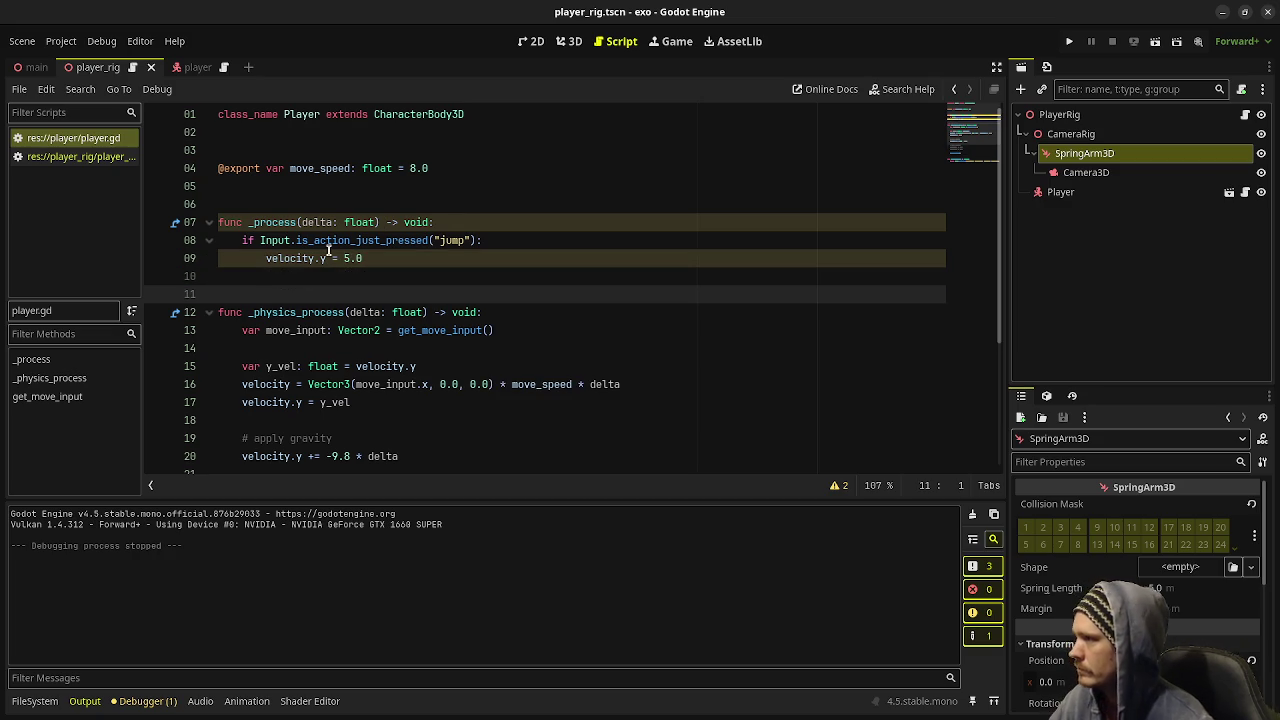
pyautogui.moveTo(325, 257)
pyautogui.press('F5')
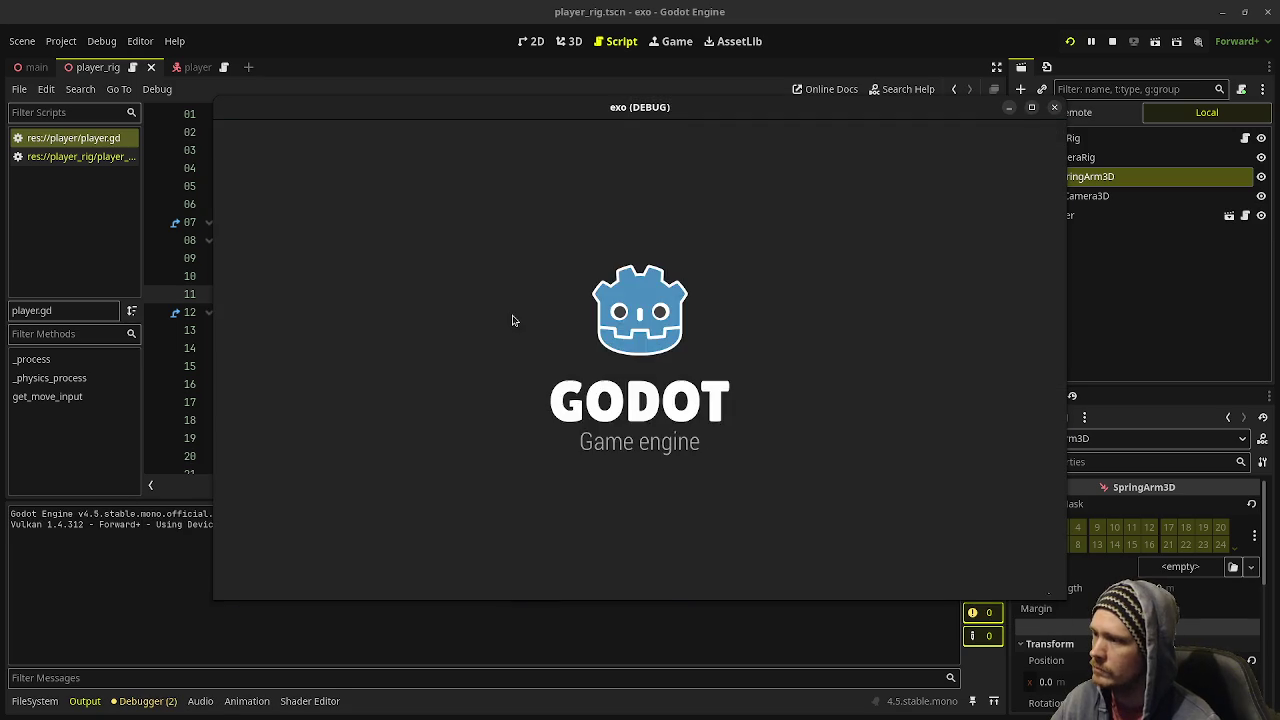
# - Make the capsule jump with Space and move it left, then stop the game
pyautogui.press('space')
pyautogui.press('space')
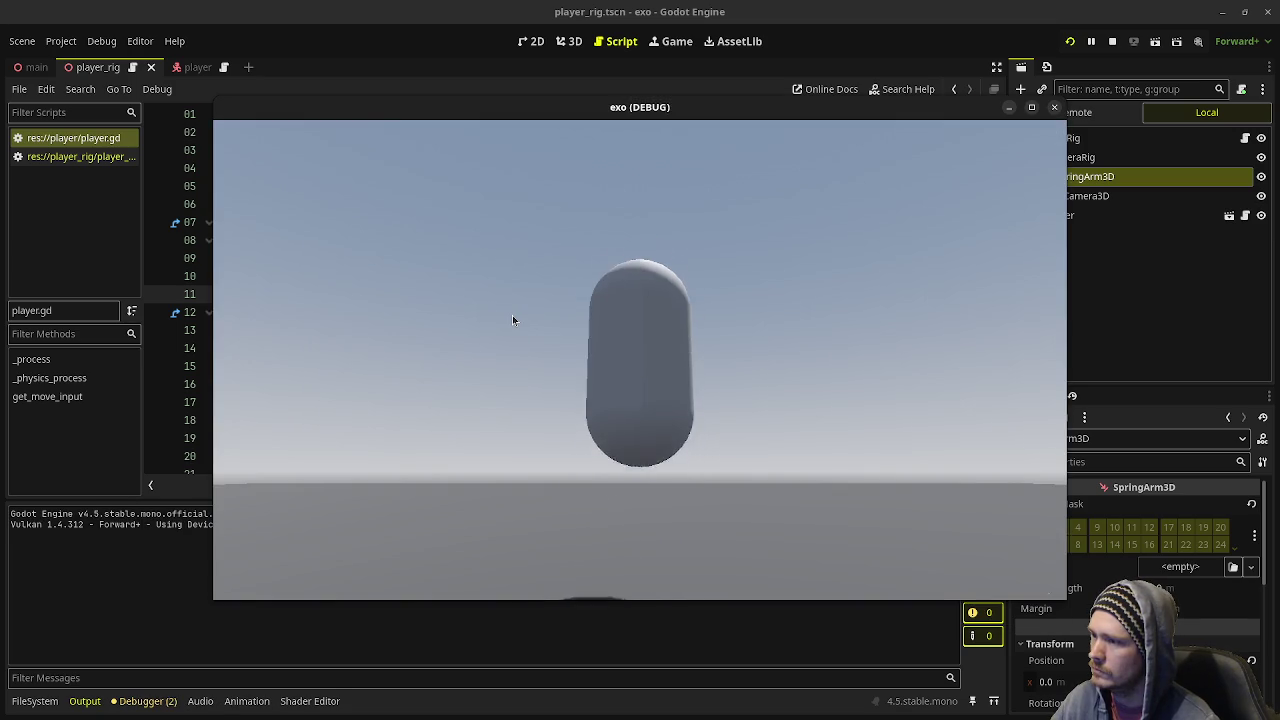
pyautogui.press('a')
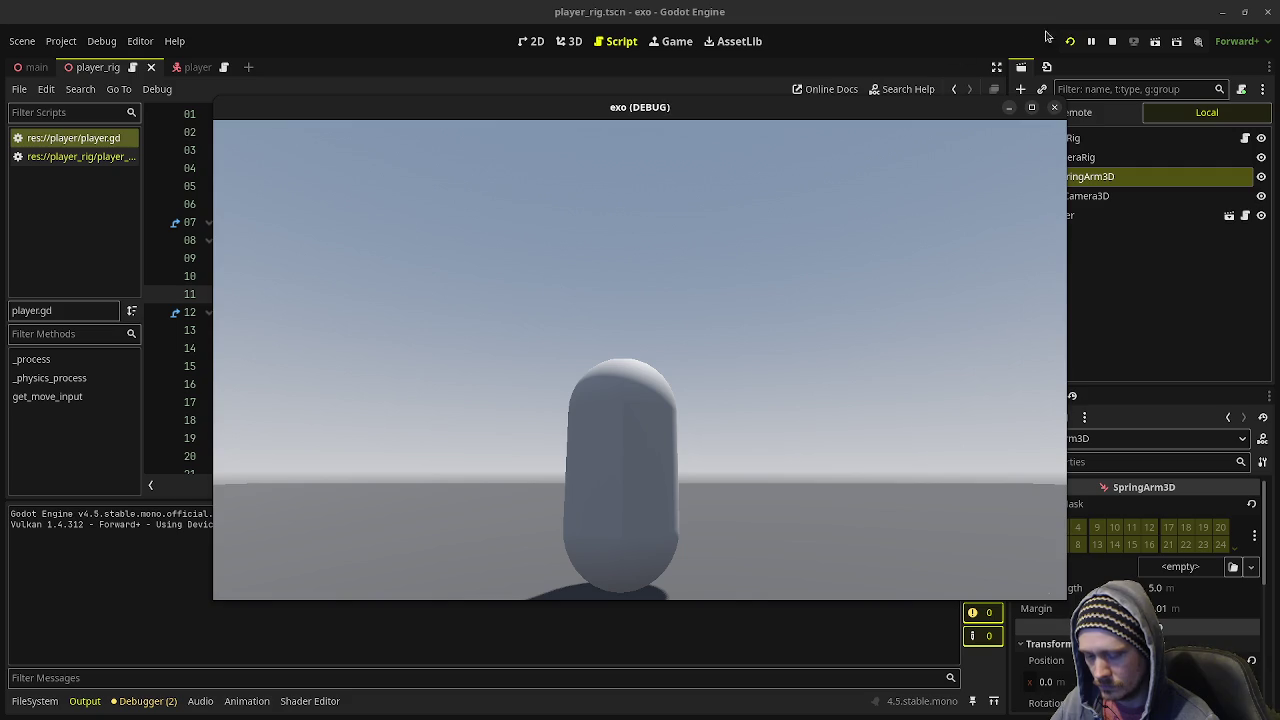
pyautogui.click(1112, 41)
# - Delete '* delta' from the horizontal velocity line, leave gravity unchanged, and test-run
pyautogui.click(605, 366)
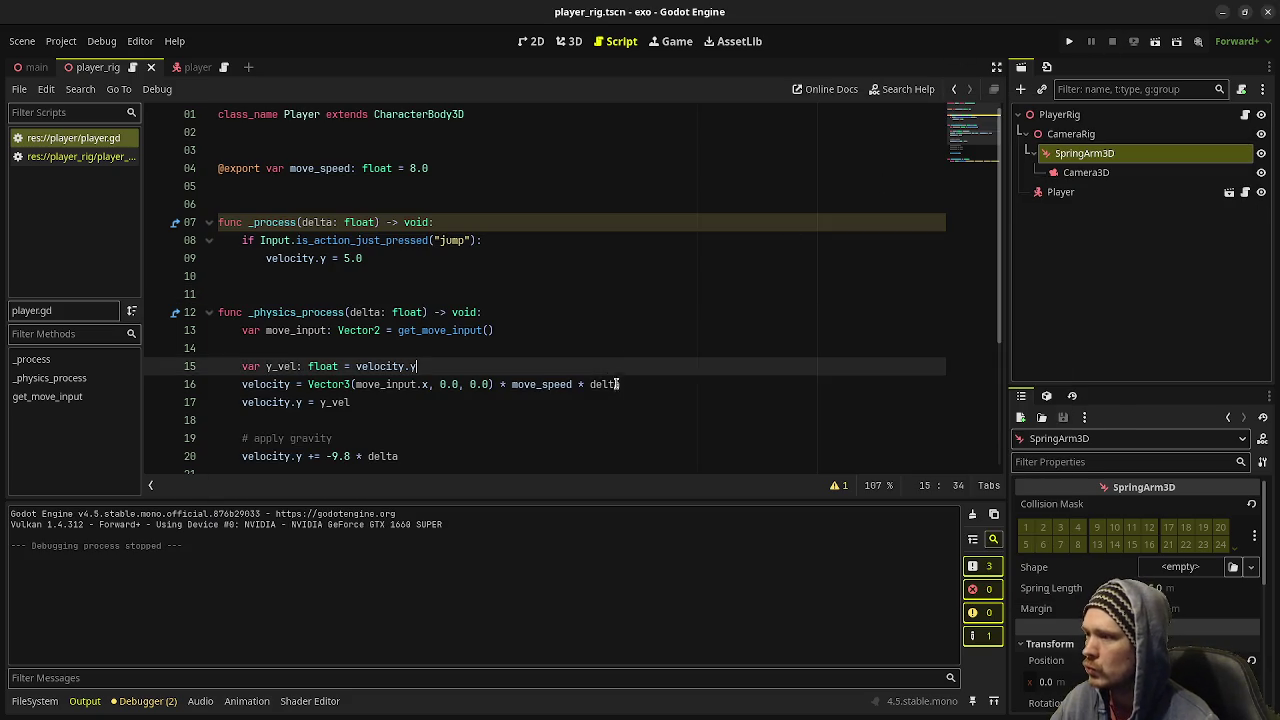
pyautogui.doubleClick(605, 384)
pyautogui.press('BackSpace')
pyautogui.press('BackSpace')
pyautogui.press('BackSpace')
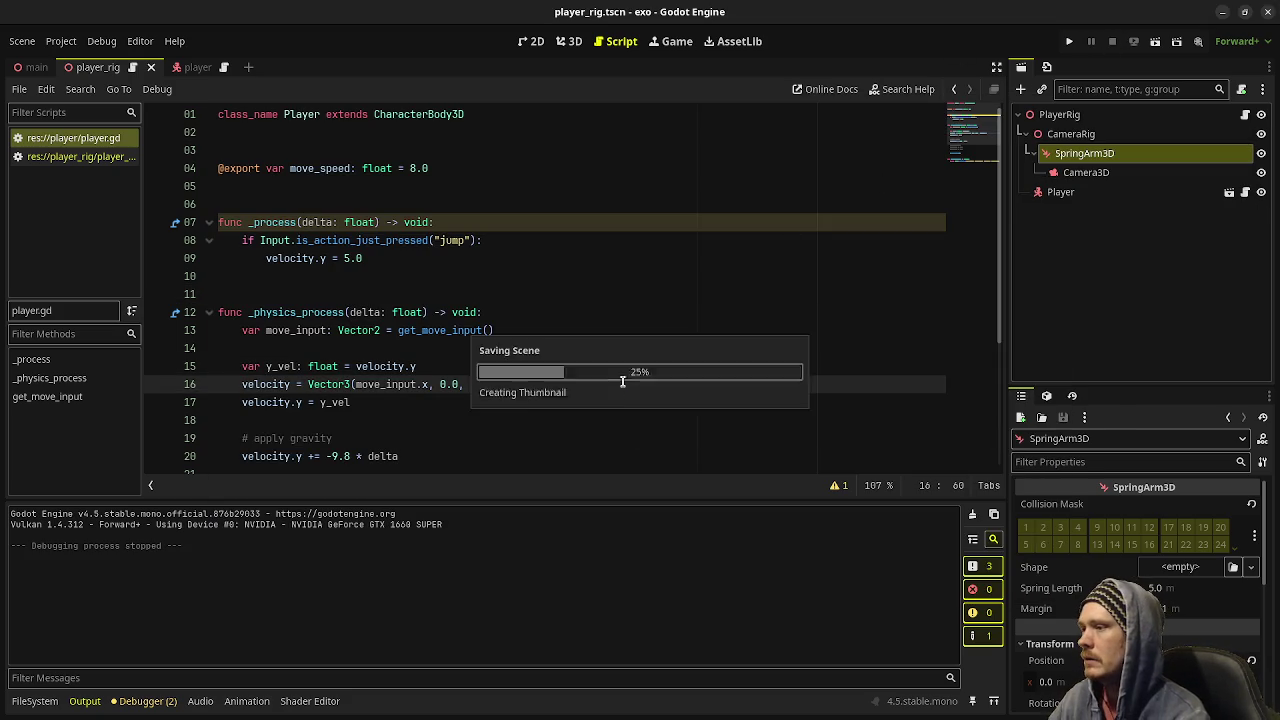
pyautogui.scroll(-3, 622, 382)
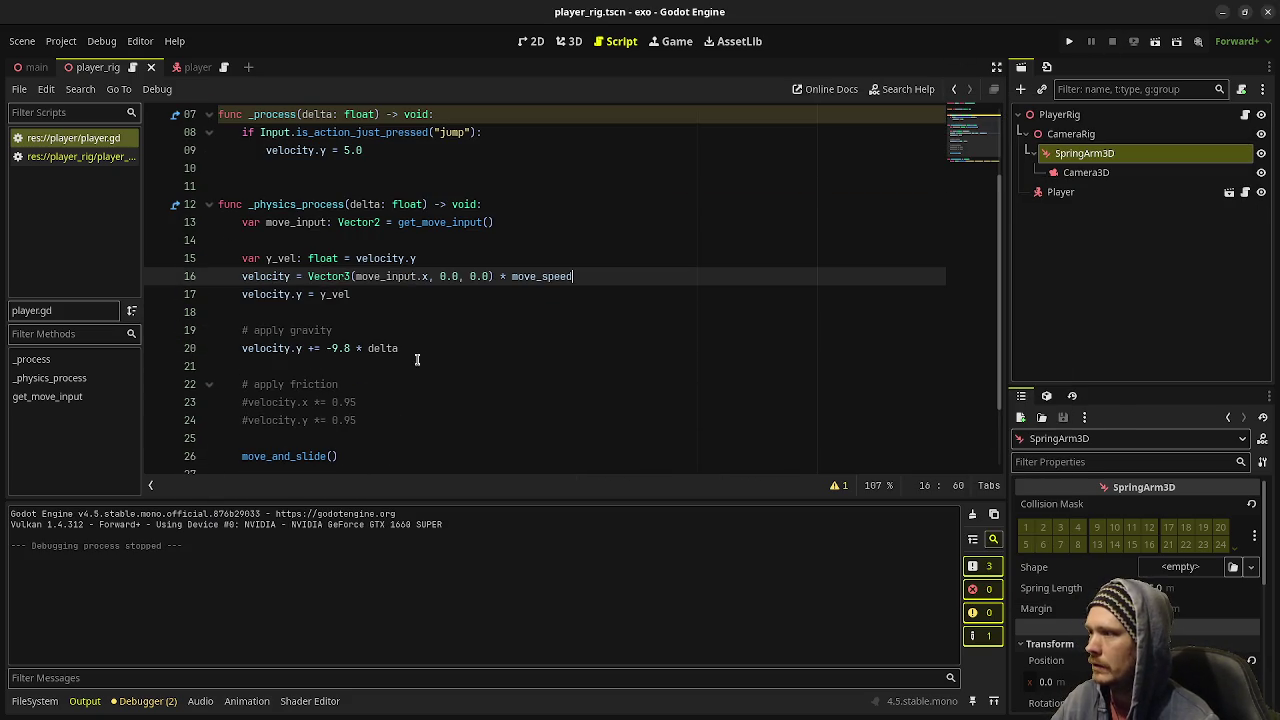
pyautogui.doubleClick(384, 349)
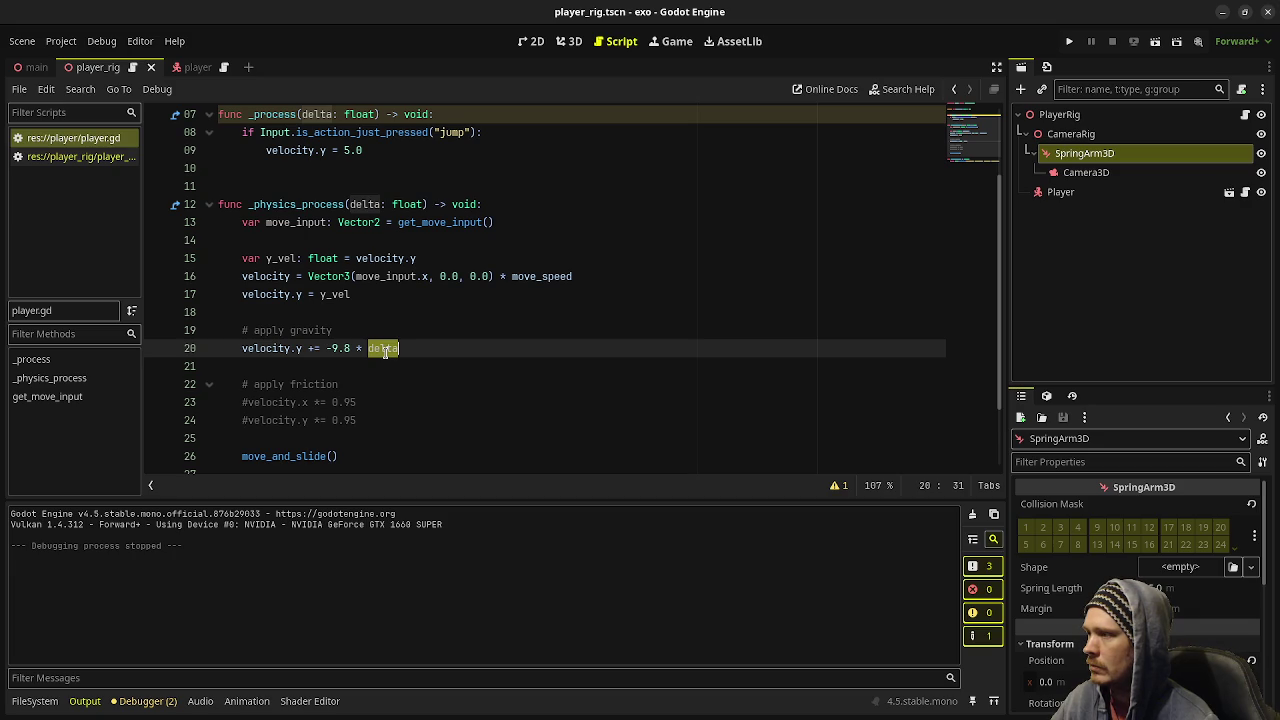
pyautogui.click(313, 350)
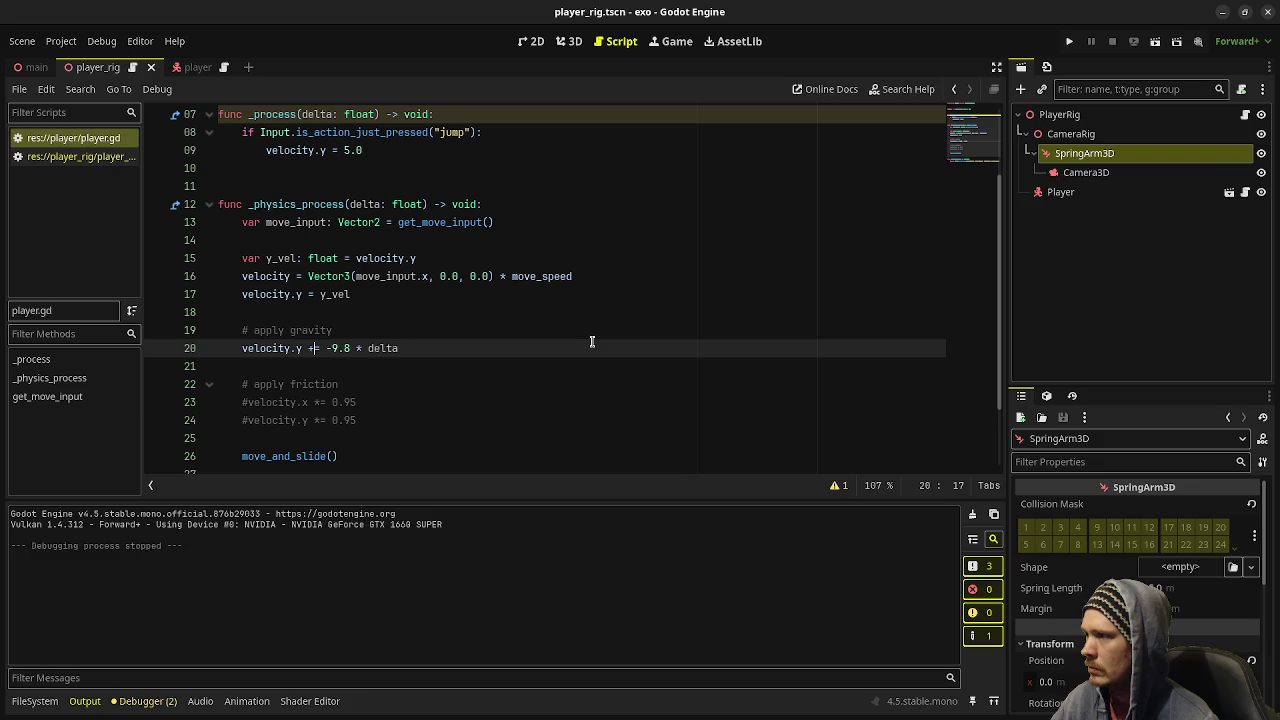
pyautogui.press('F5')
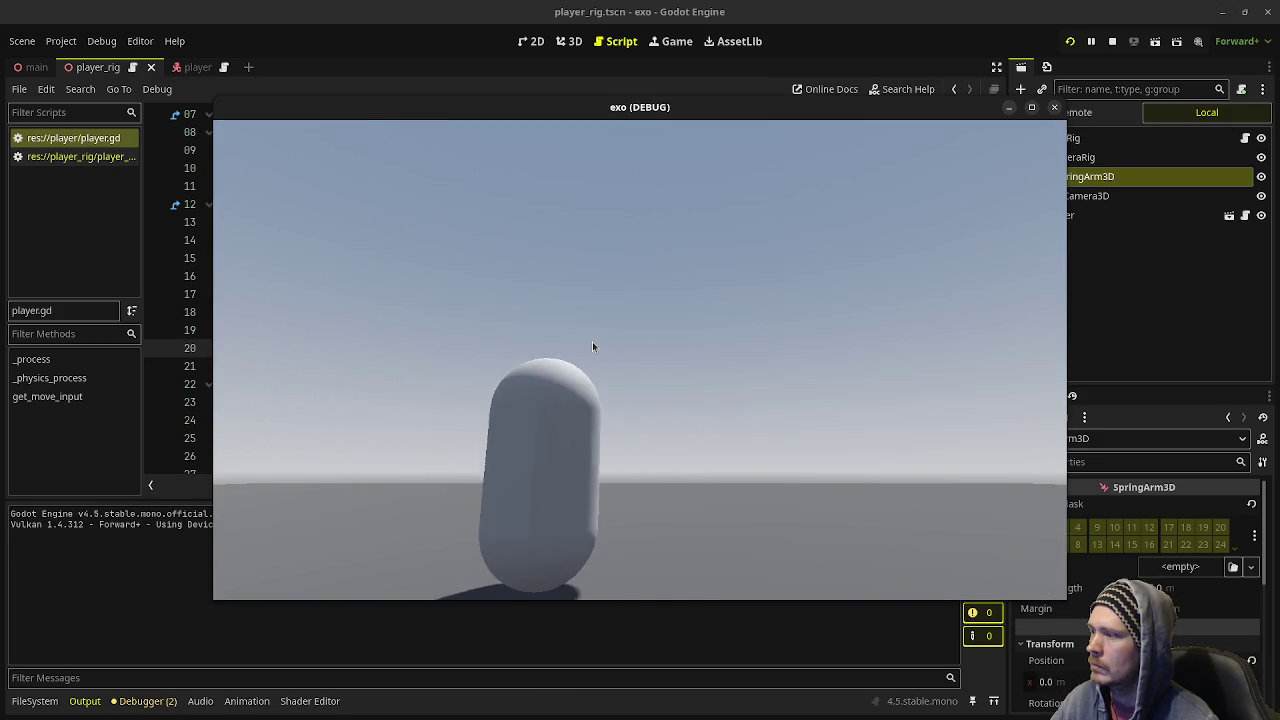
pyautogui.press('F8')
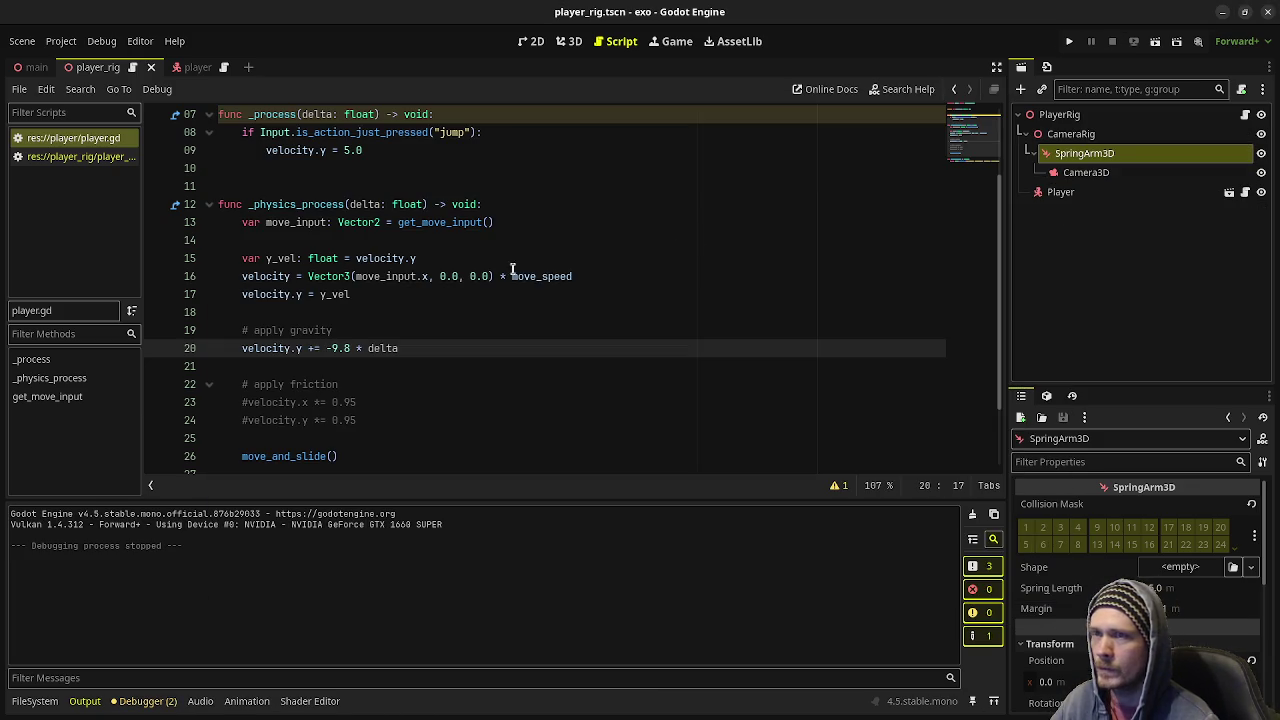
# - Change move_speed's default from 8.0 to 4.0 and run the game again
pyautogui.scroll(2, 526, 270)
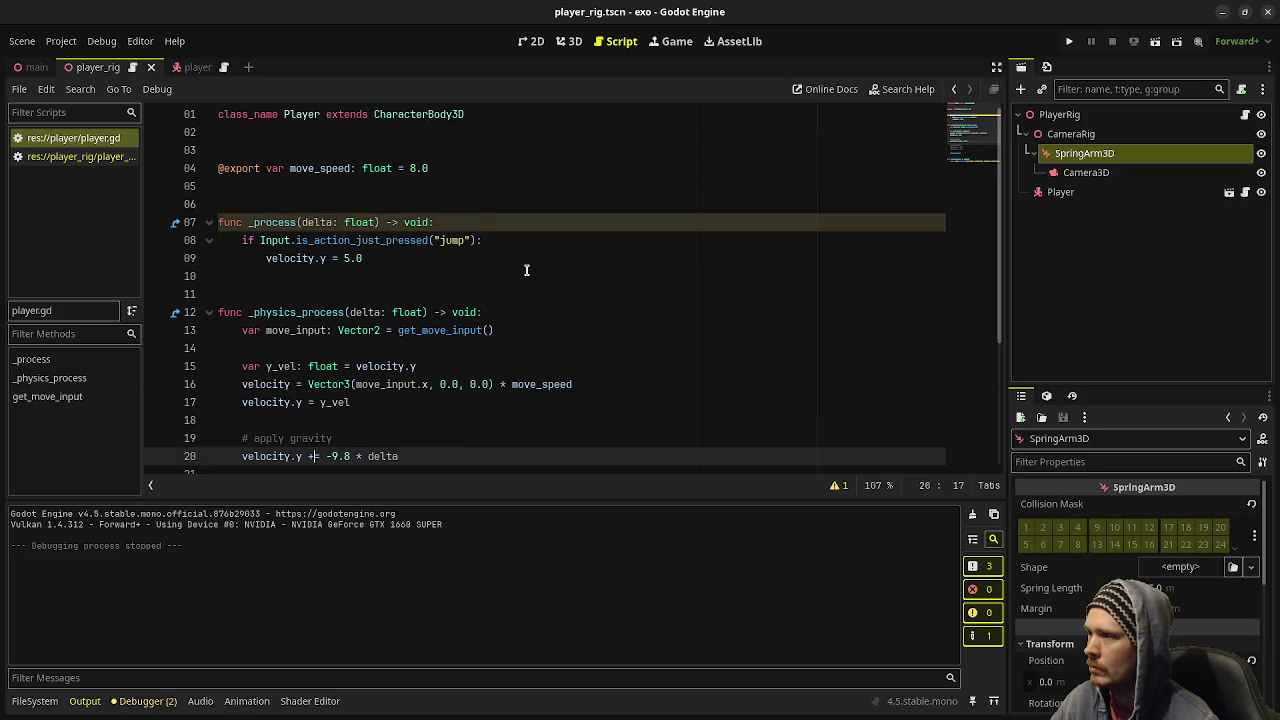
pyautogui.click(438, 170)
pyautogui.press('Left')
pyautogui.press('Left')
pyautogui.press('BackSpace')
pyautogui.write('4')
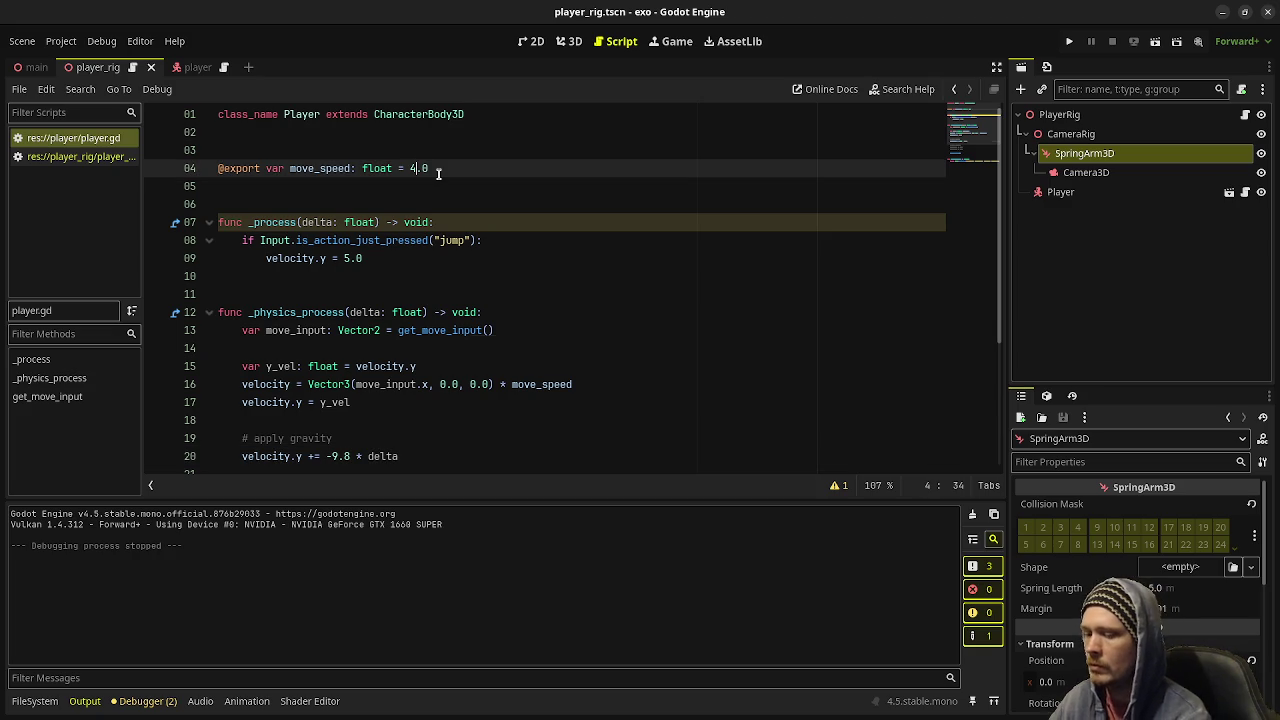
pyautogui.press('F5')
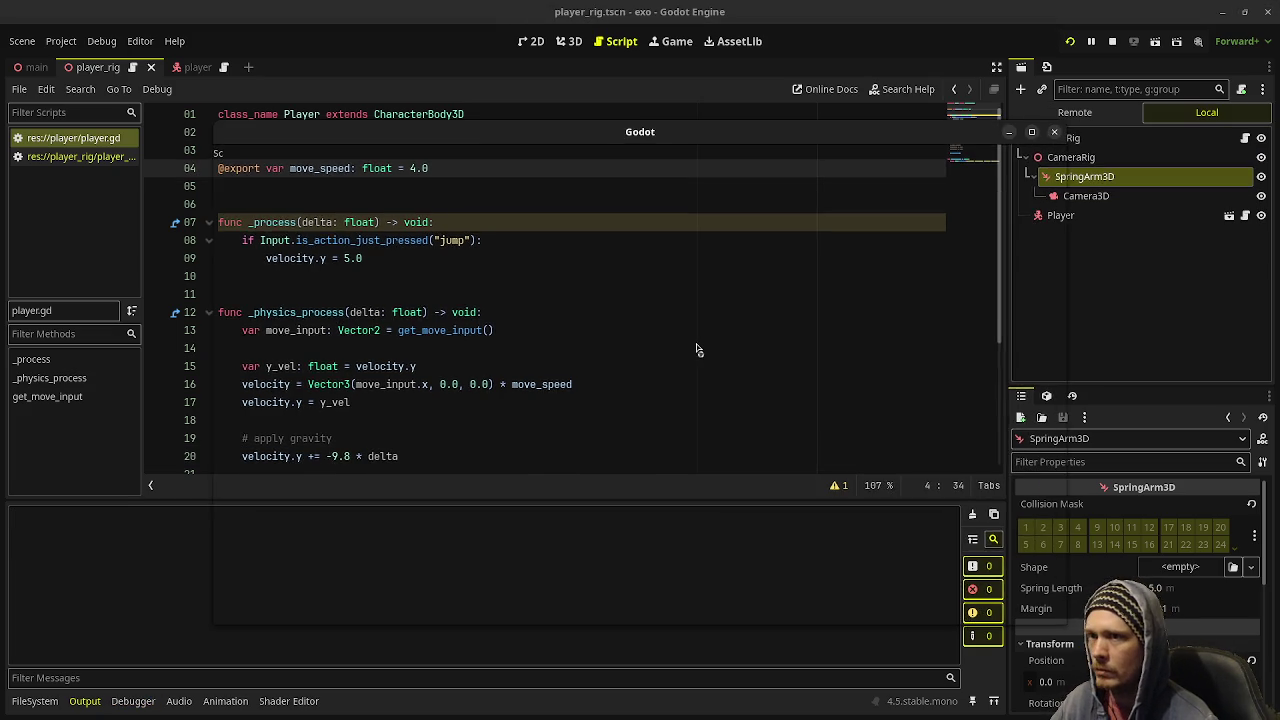
# - Move the capsule left and right and jump at move_speed 4.0
pyautogui.press('a')
pyautogui.press('d')
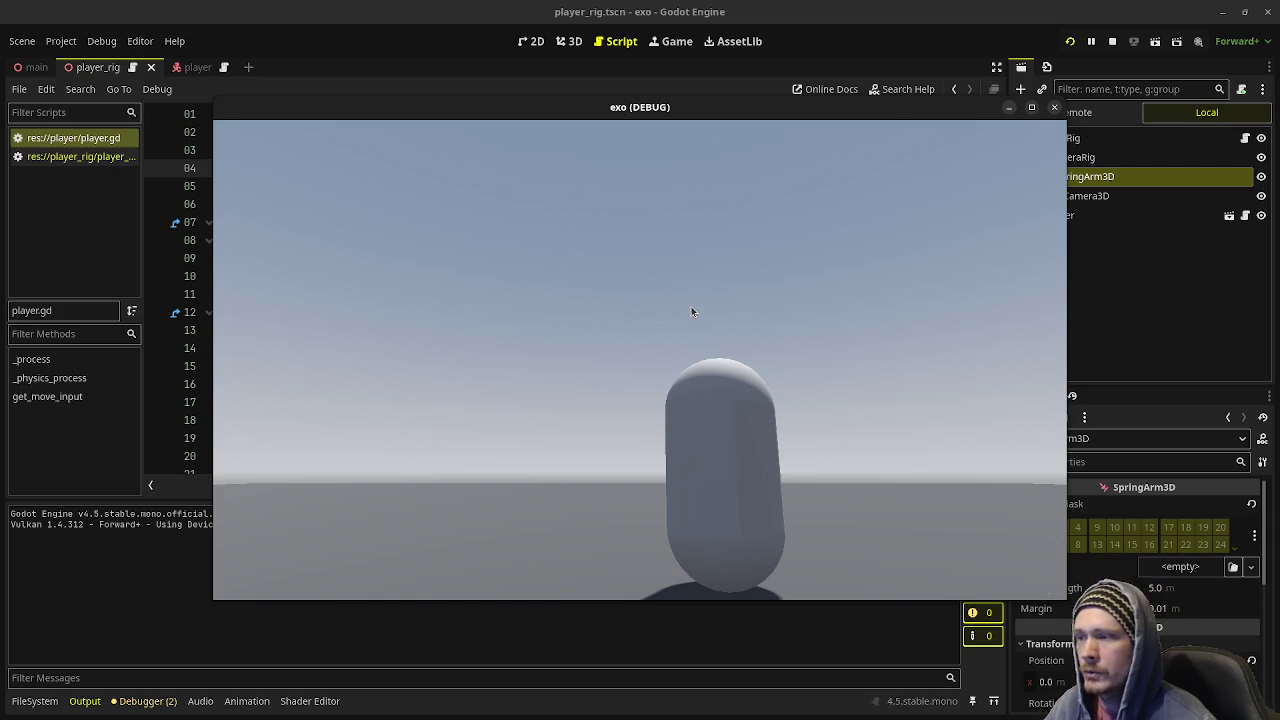
pyautogui.press('a')
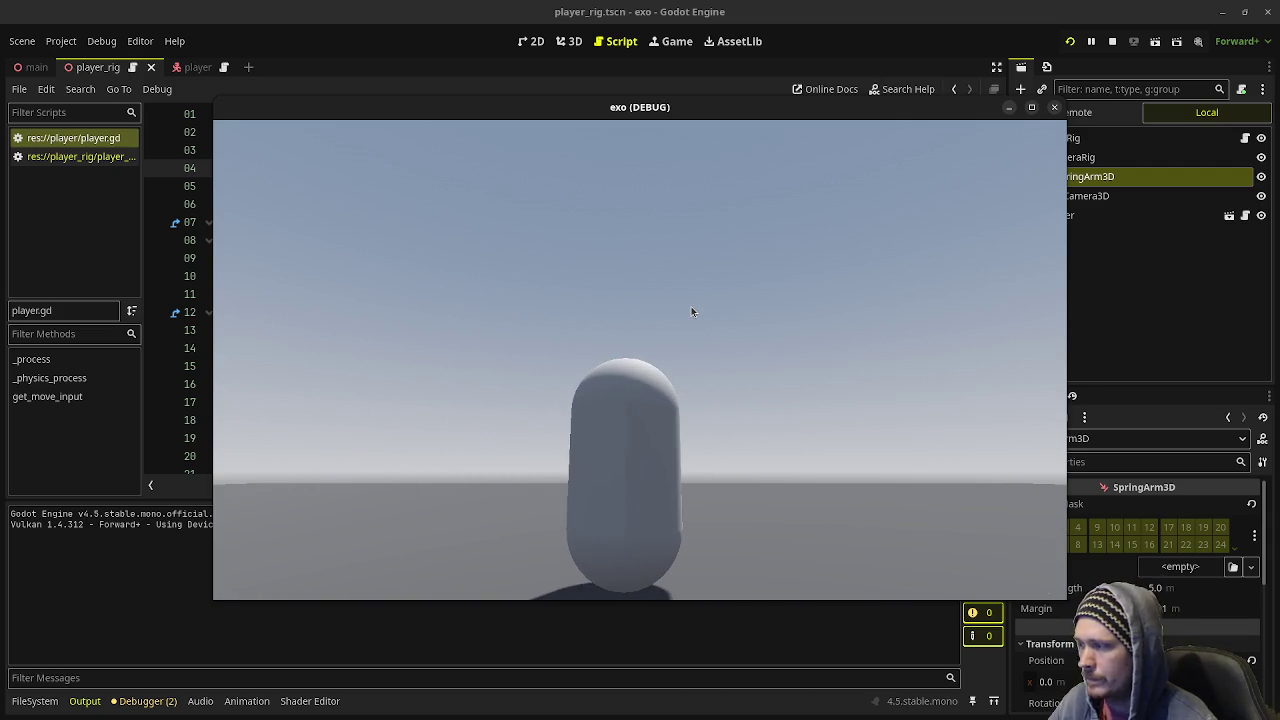
pyautogui.press('a')
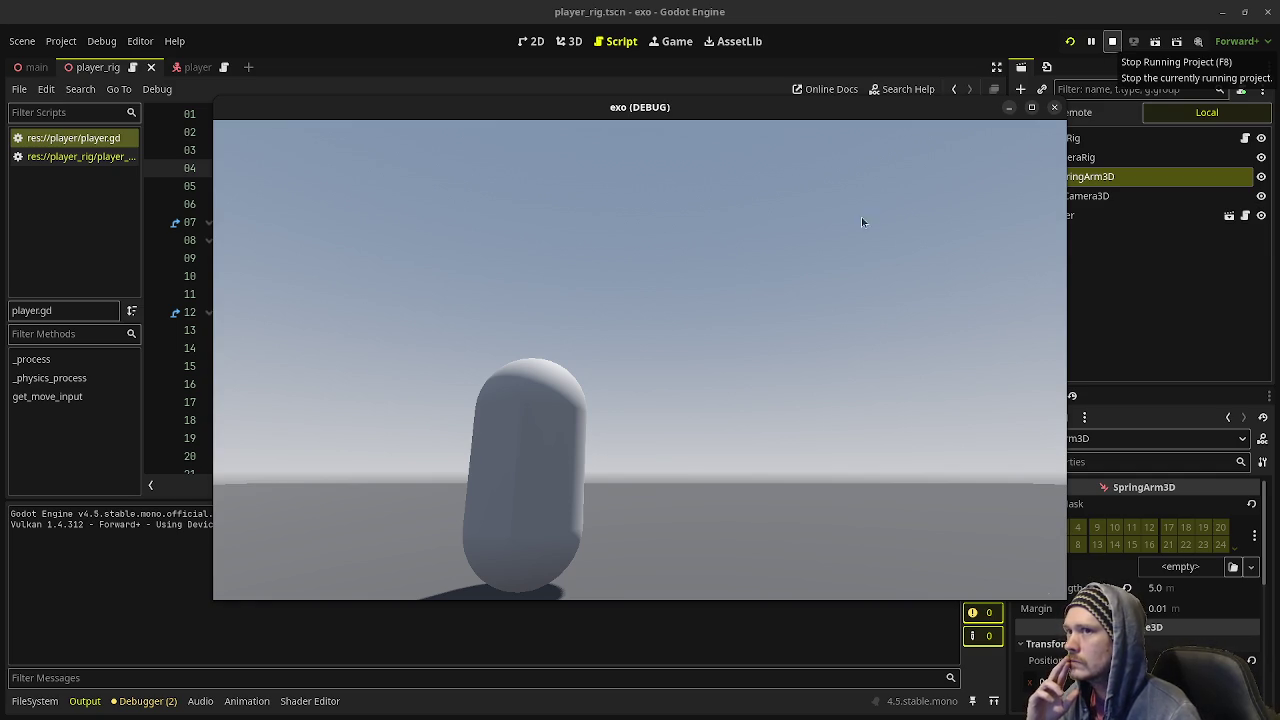
pyautogui.press('space')
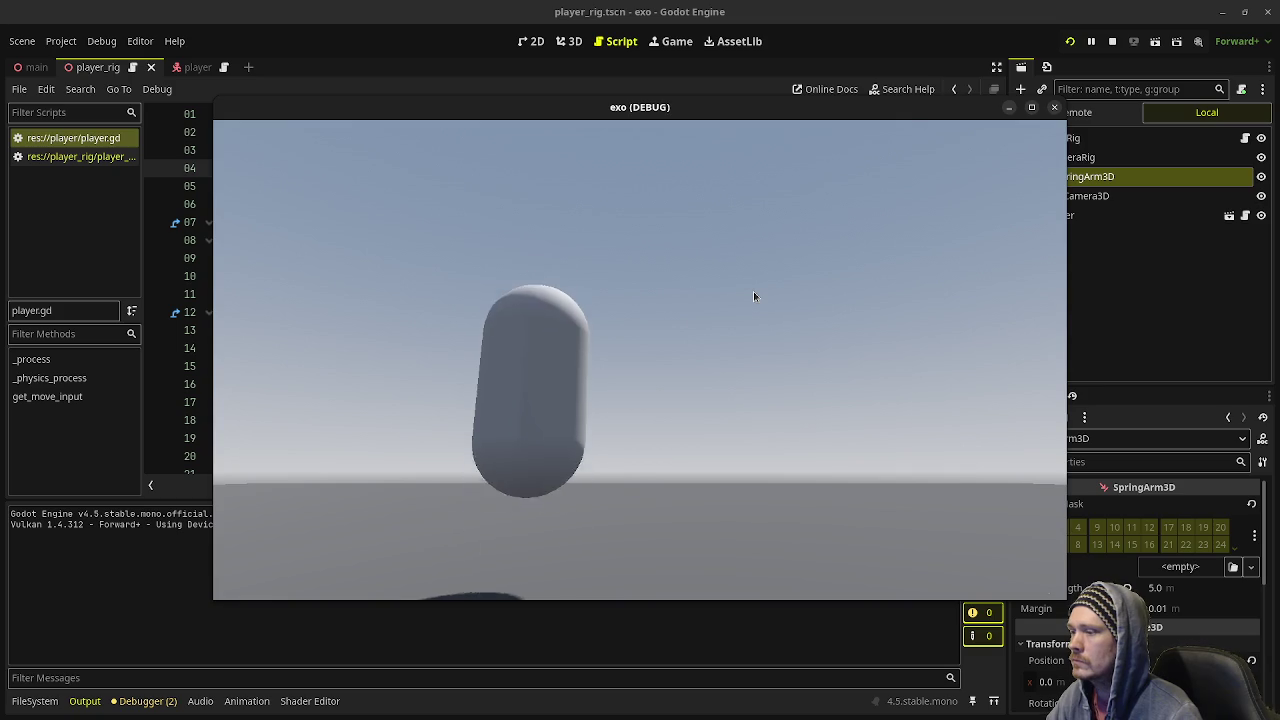
pyautogui.press('s')
# - Move the player back and forth, return it to the centre, and stop the game
pyautogui.press('d')
pyautogui.press('a')
pyautogui.press('d')
pyautogui.press('a')
pyautogui.press('a')
pyautogui.press('d')
pyautogui.press('a')
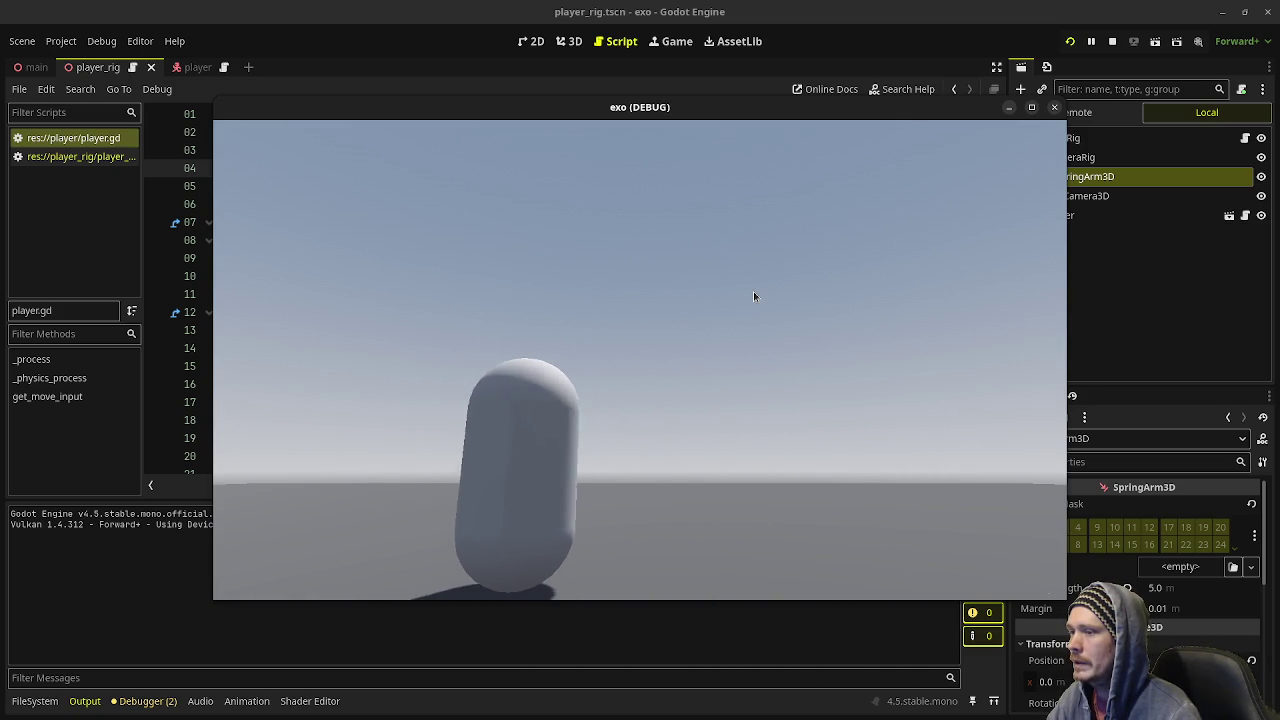
pyautogui.press('d')
pyautogui.click(1113, 42)
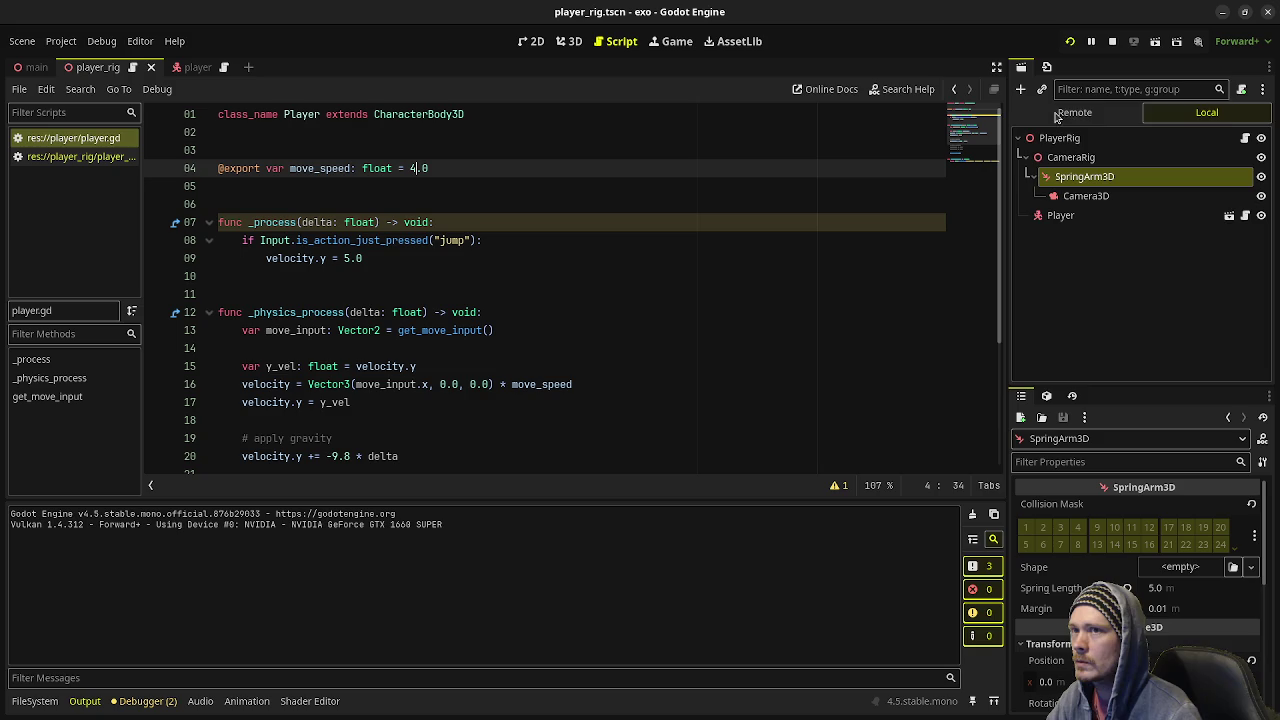
# - Select the PlayerRig root in the Scene dock and edit its Rig Width field
pyautogui.click(648, 347)
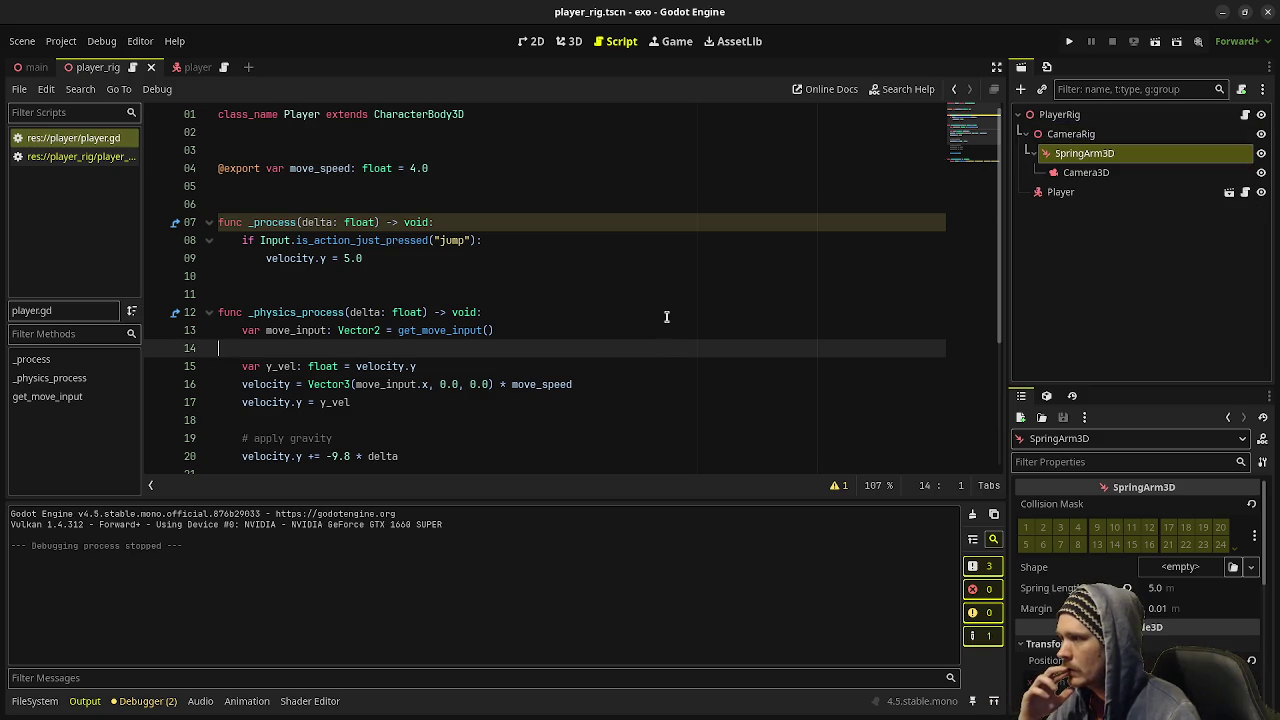
pyautogui.scroll(-2, 667, 317)
pyautogui.scroll(-2, 669, 318)
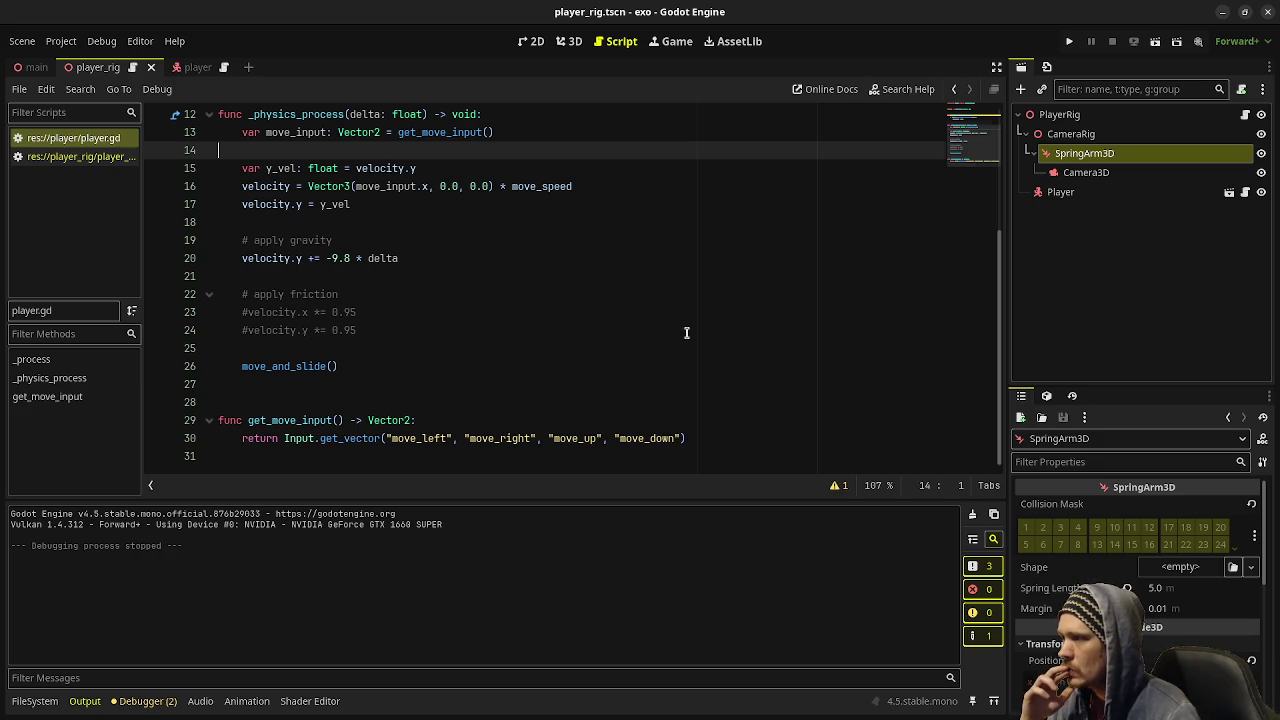
pyautogui.scroll(3, 680, 328)
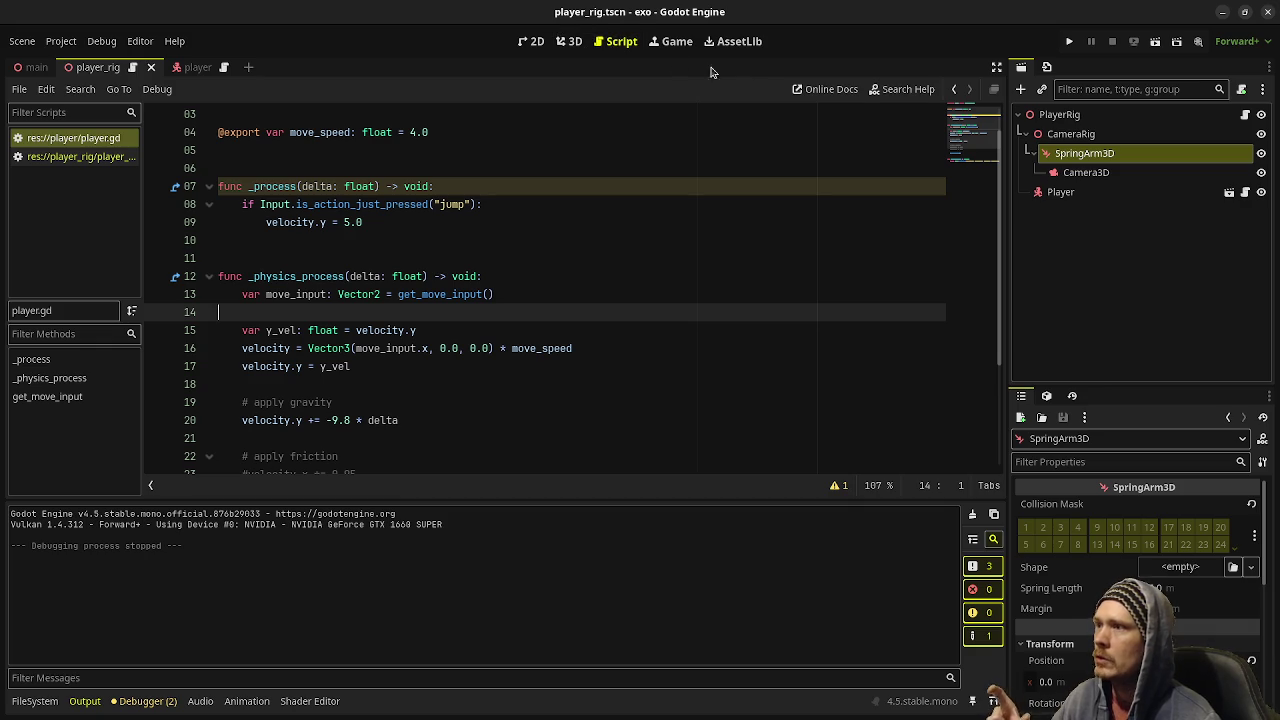
pyautogui.click(1052, 140)
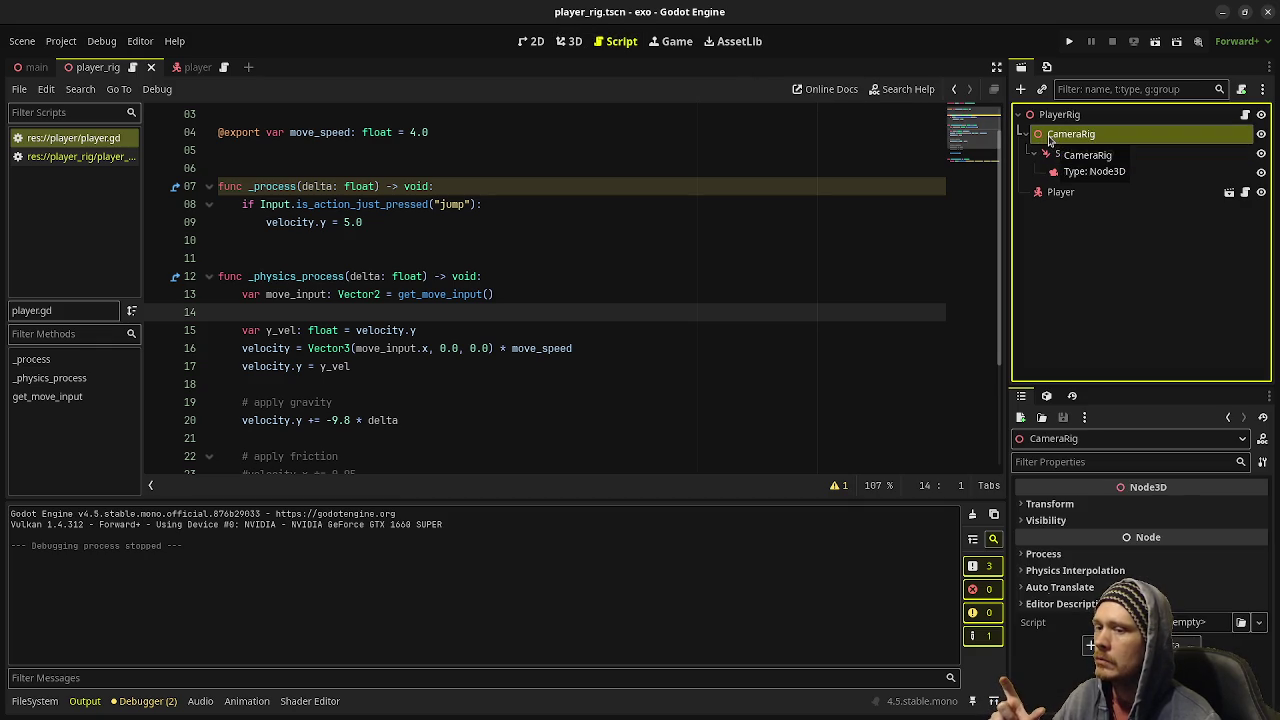
pyautogui.scroll(1, 478, 190)
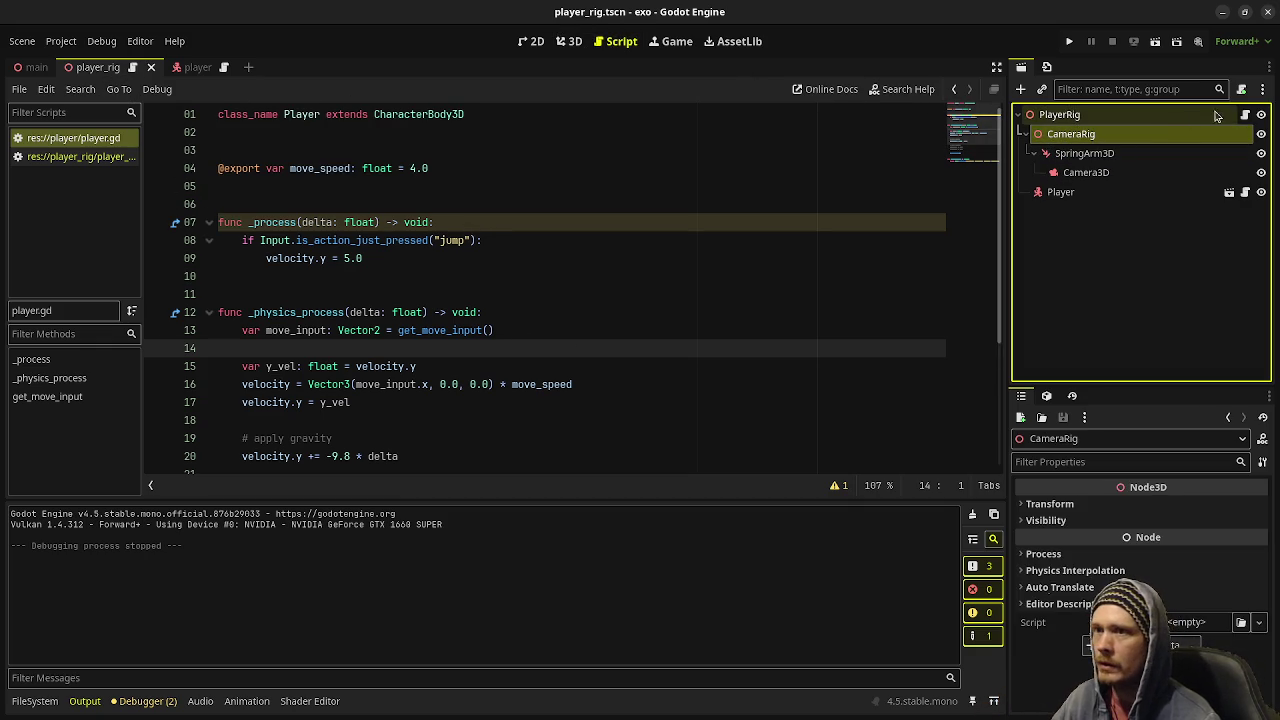
pyautogui.click(1160, 115)
pyautogui.click(1185, 598)
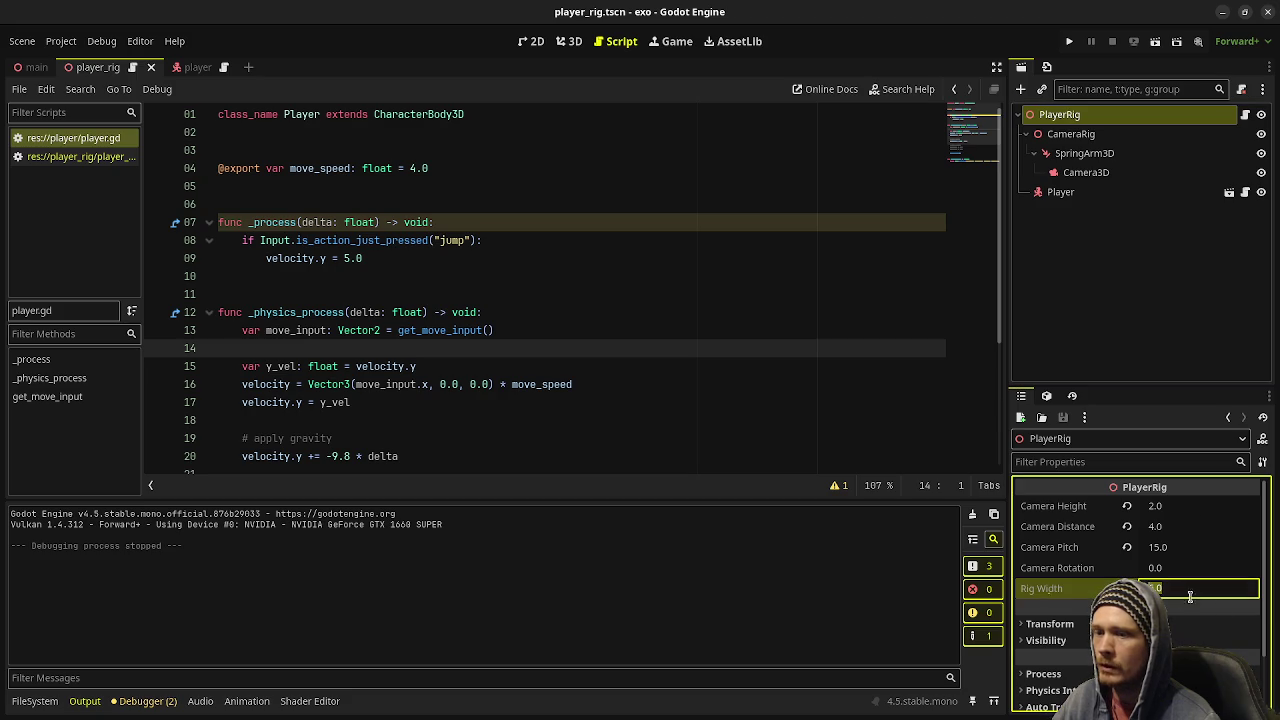
# - Run the game, move the player sideways, then stop it
pyautogui.press('F5')
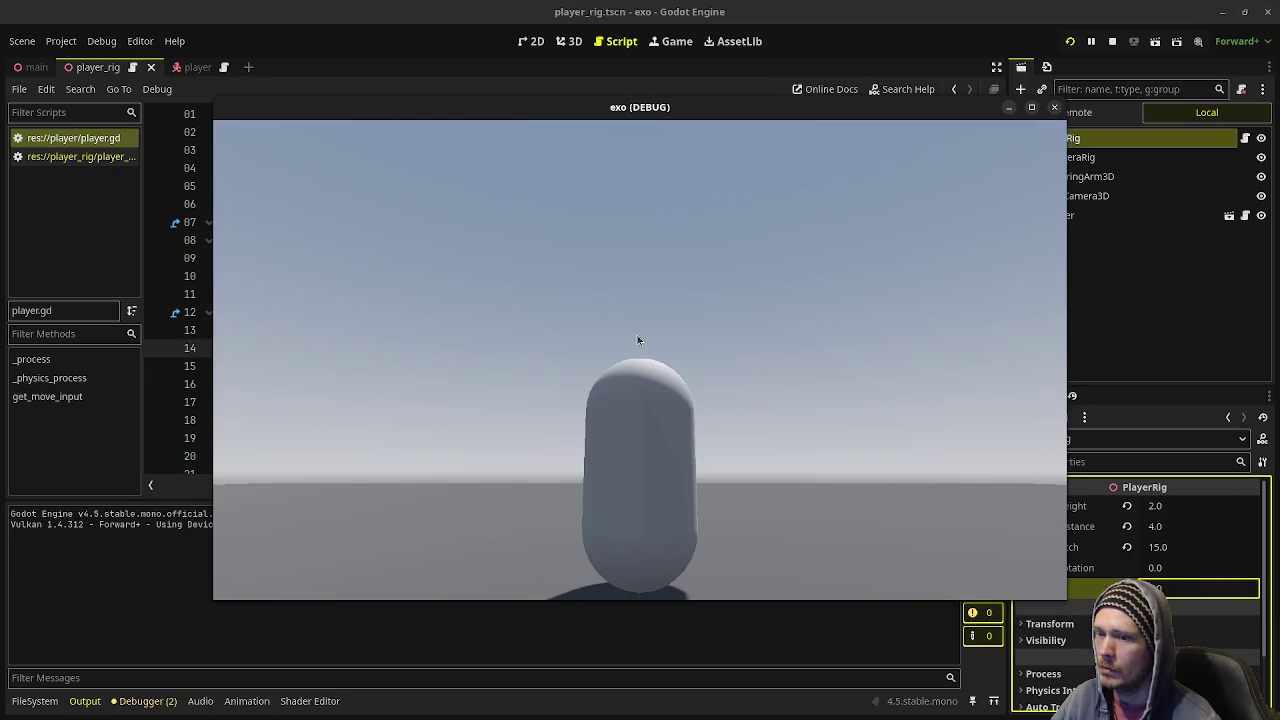
pyautogui.press('a')
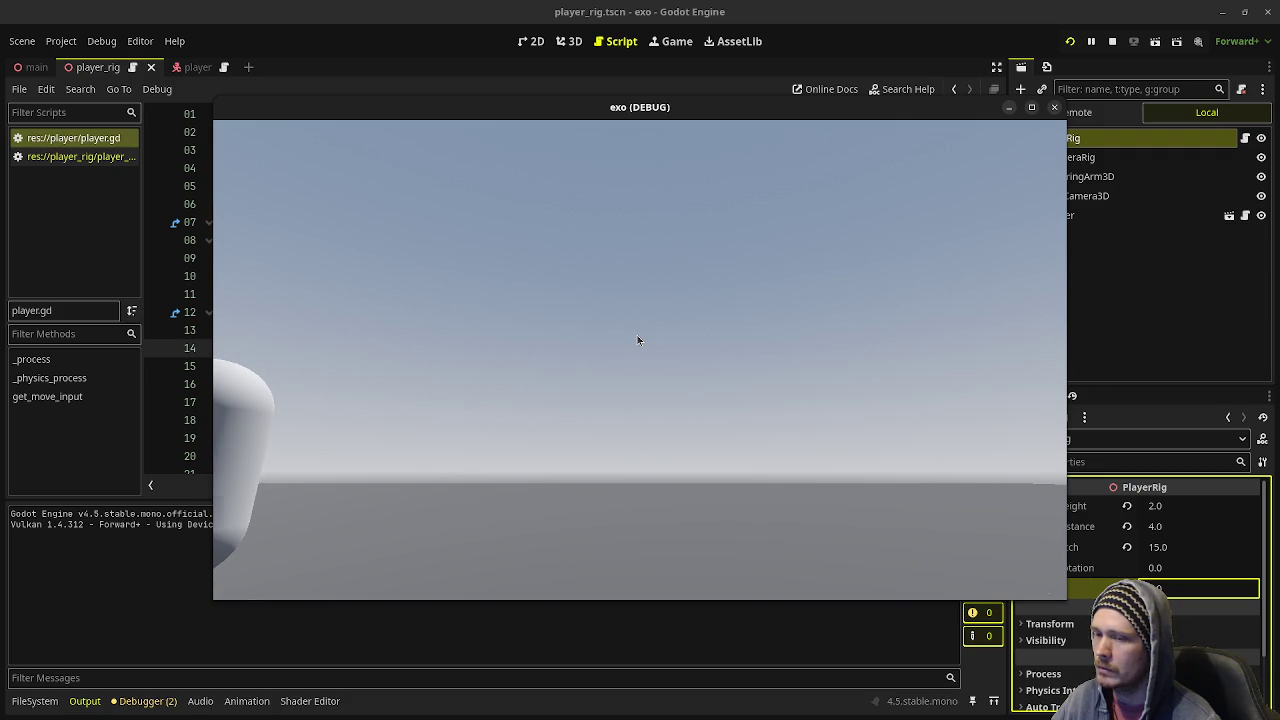
pyautogui.click(674, 400)
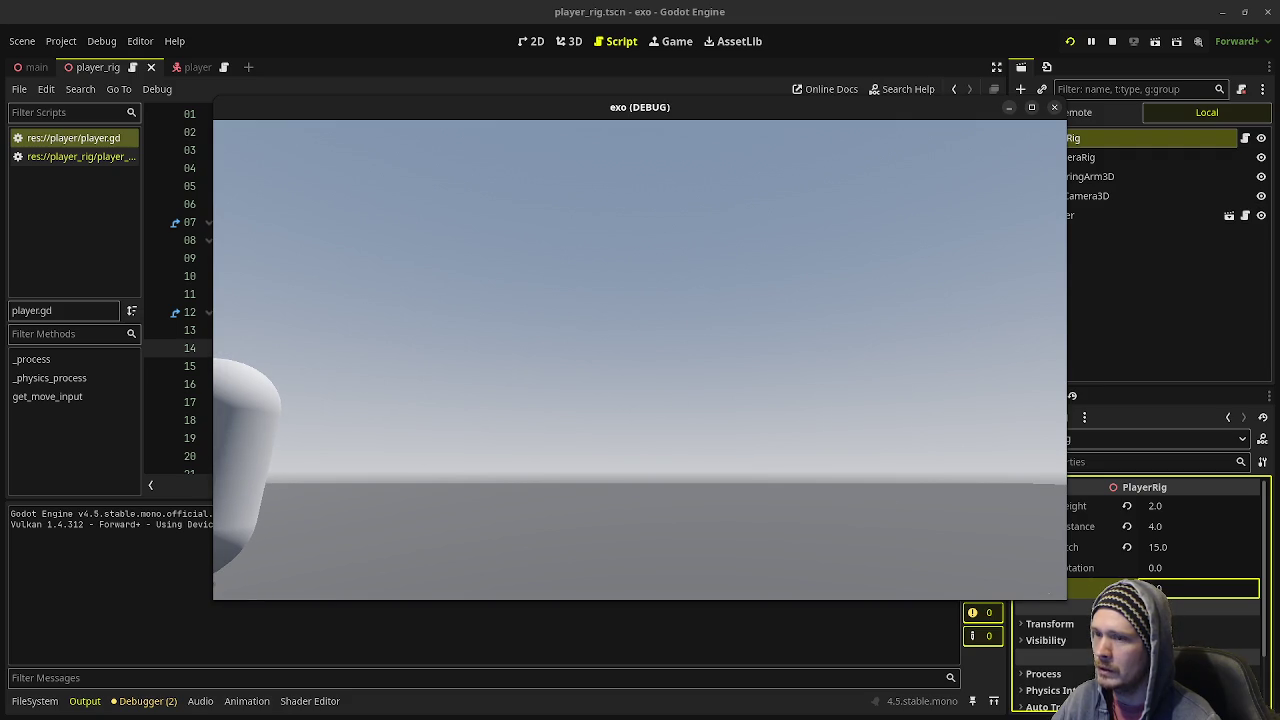
pyautogui.press('F8')
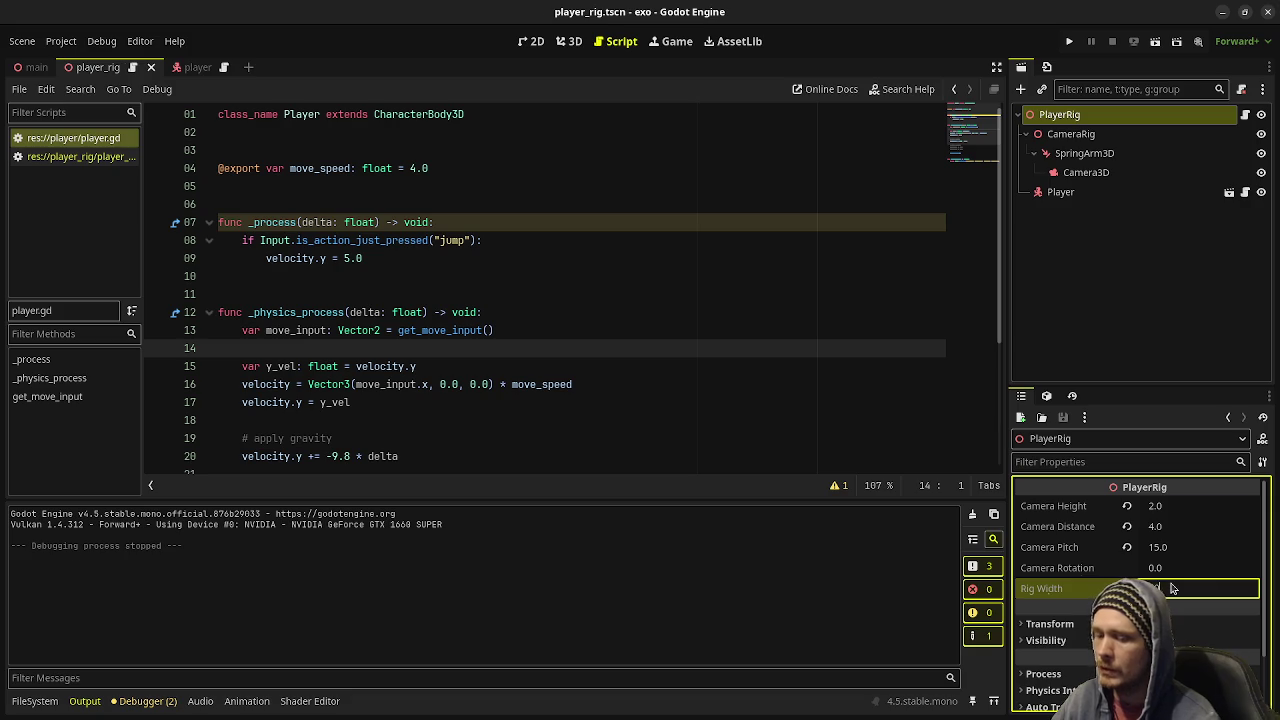
# - Rerun and move the capsule left and right until it leaves the camera's view
pyautogui.press('F5')
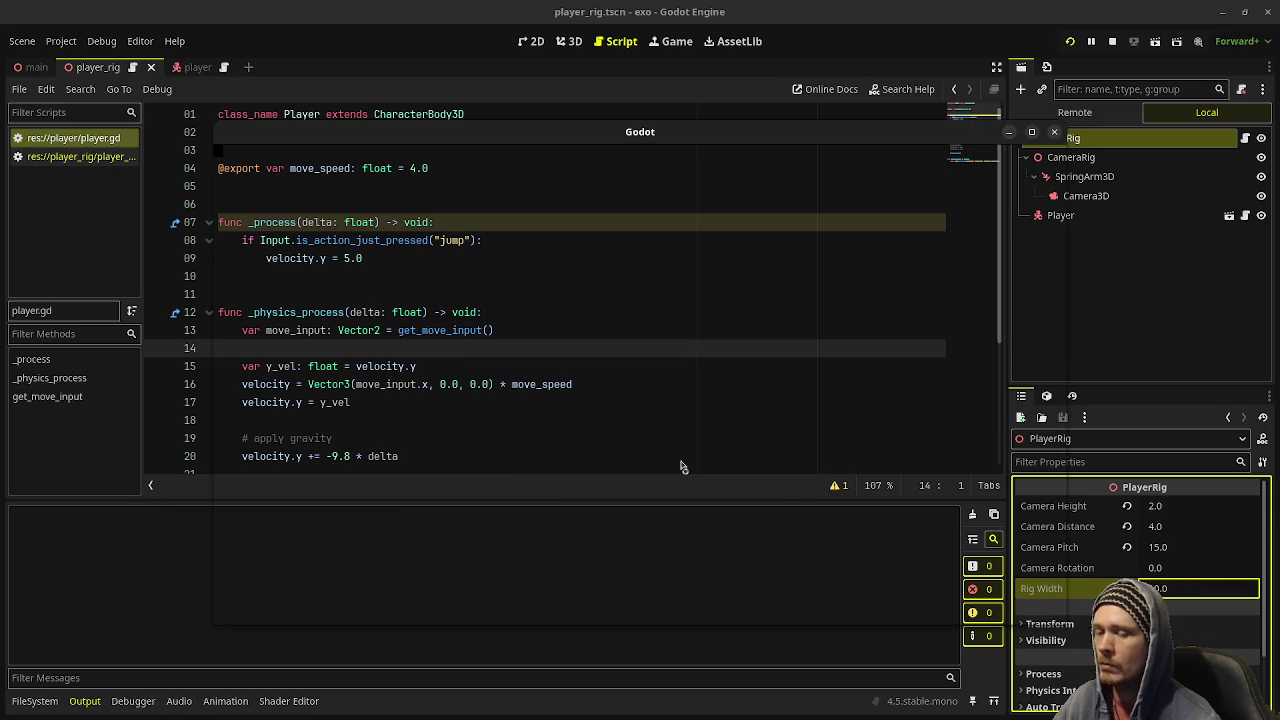
pyautogui.press('a')
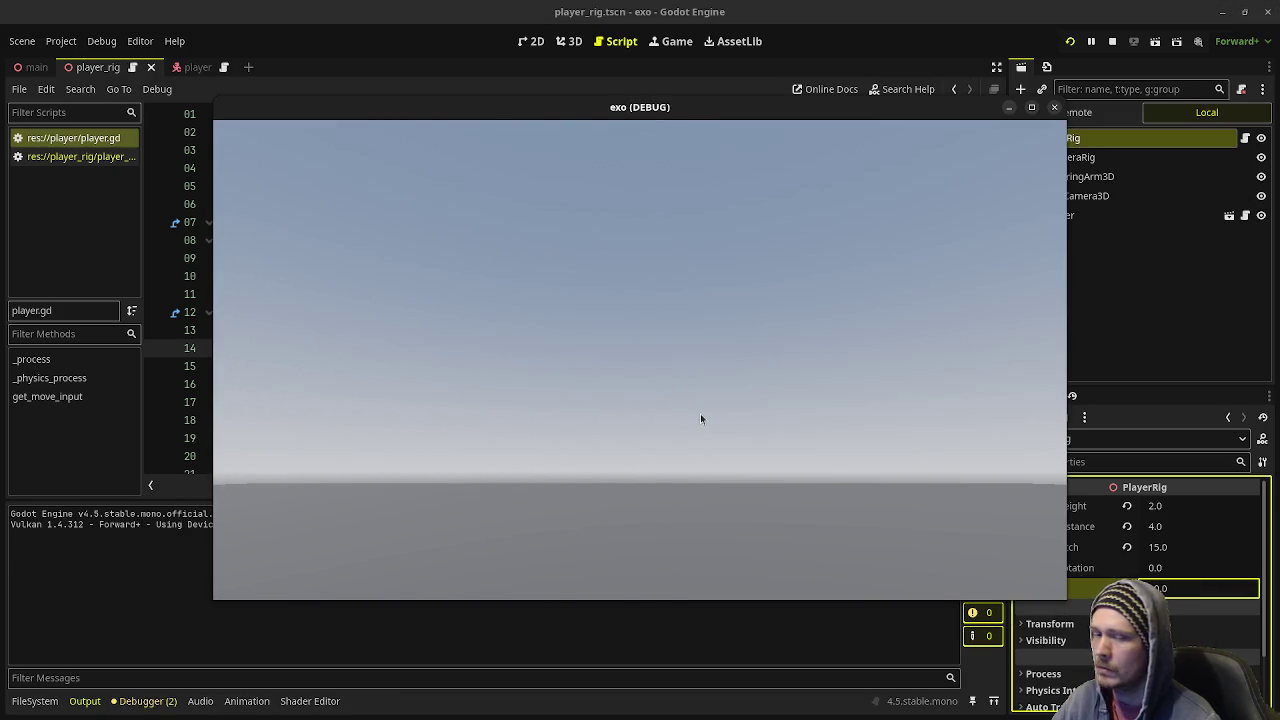
pyautogui.press('d')
pyautogui.press('a')
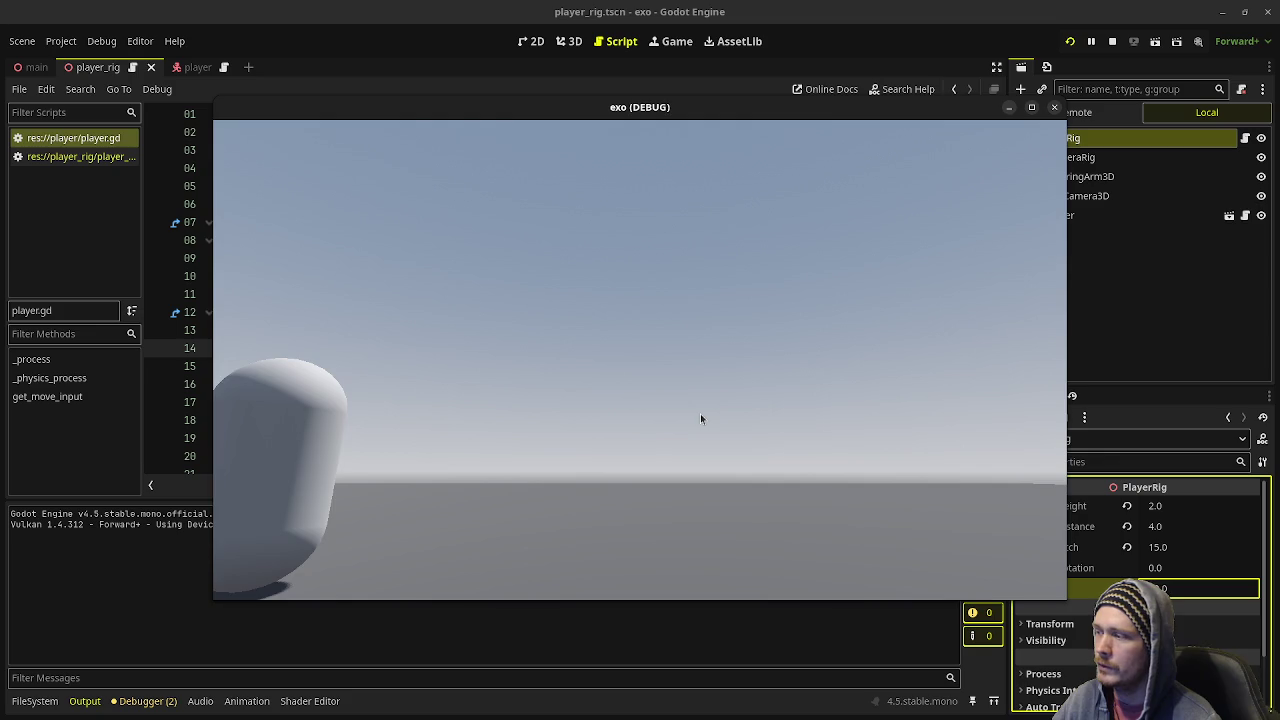
pyautogui.press('d')
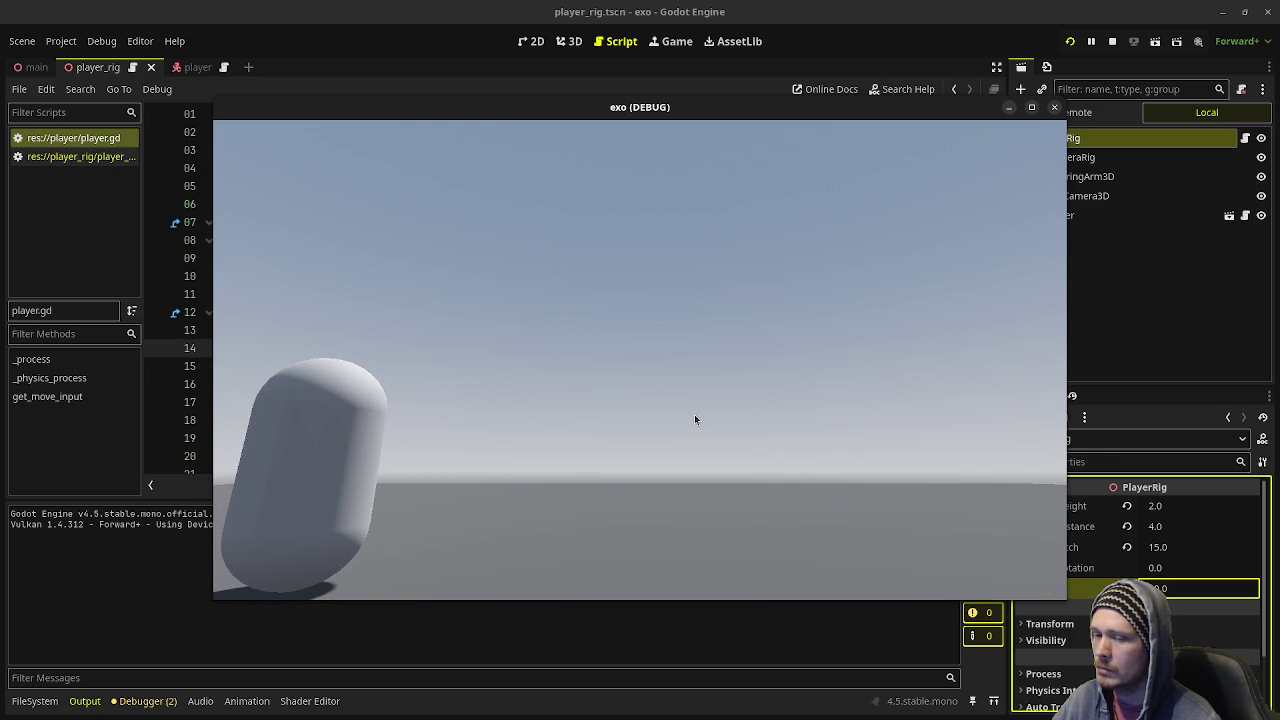
pyautogui.press('d')
pyautogui.press('a')
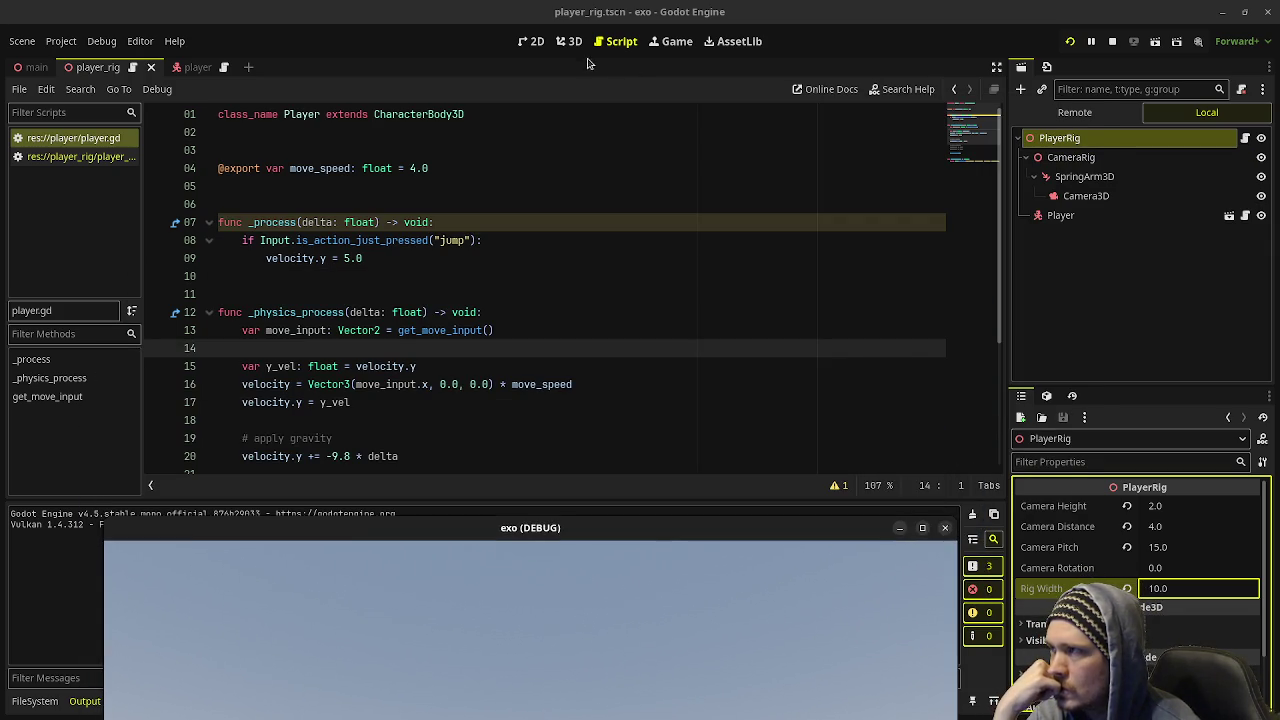
# - Show the 3D scene and set a top-down orthogonal view of the capsule
pyautogui.click(569, 43)
pyautogui.moveTo(391, 225)
pyautogui.mouseDown()
pyautogui.moveTo(474, 403)
pyautogui.moveTo(488, 303)
pyautogui.mouseUp()
pyautogui.press('KP_7')
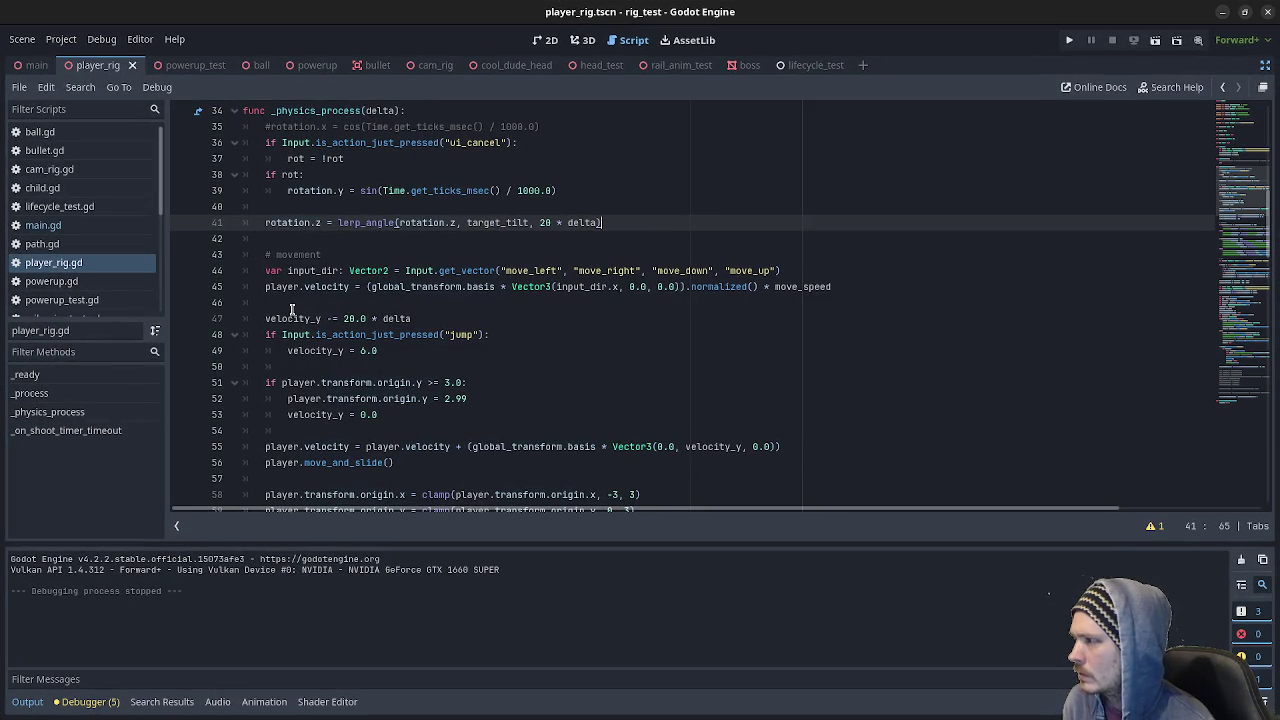
# - Scroll through player_rig.gd to review the rig_test camera code
pyautogui.scroll(-2, 300, 320)
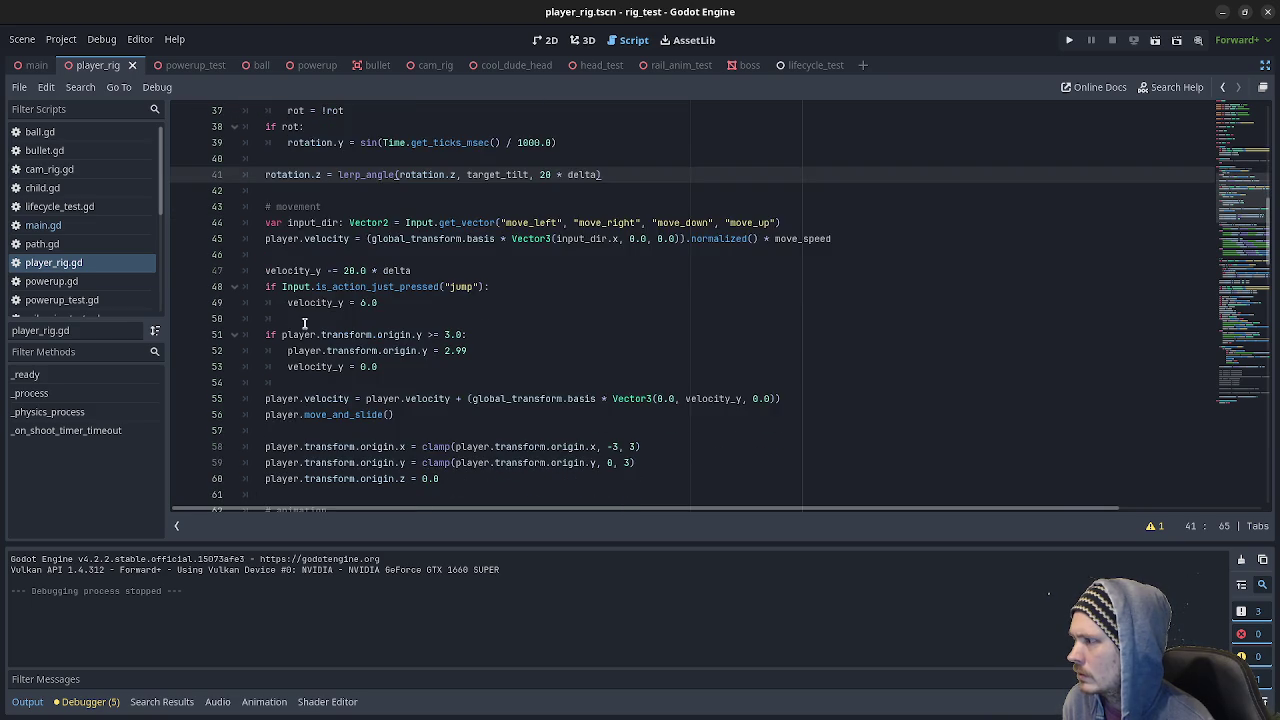
pyautogui.scroll(-6, 322, 343)
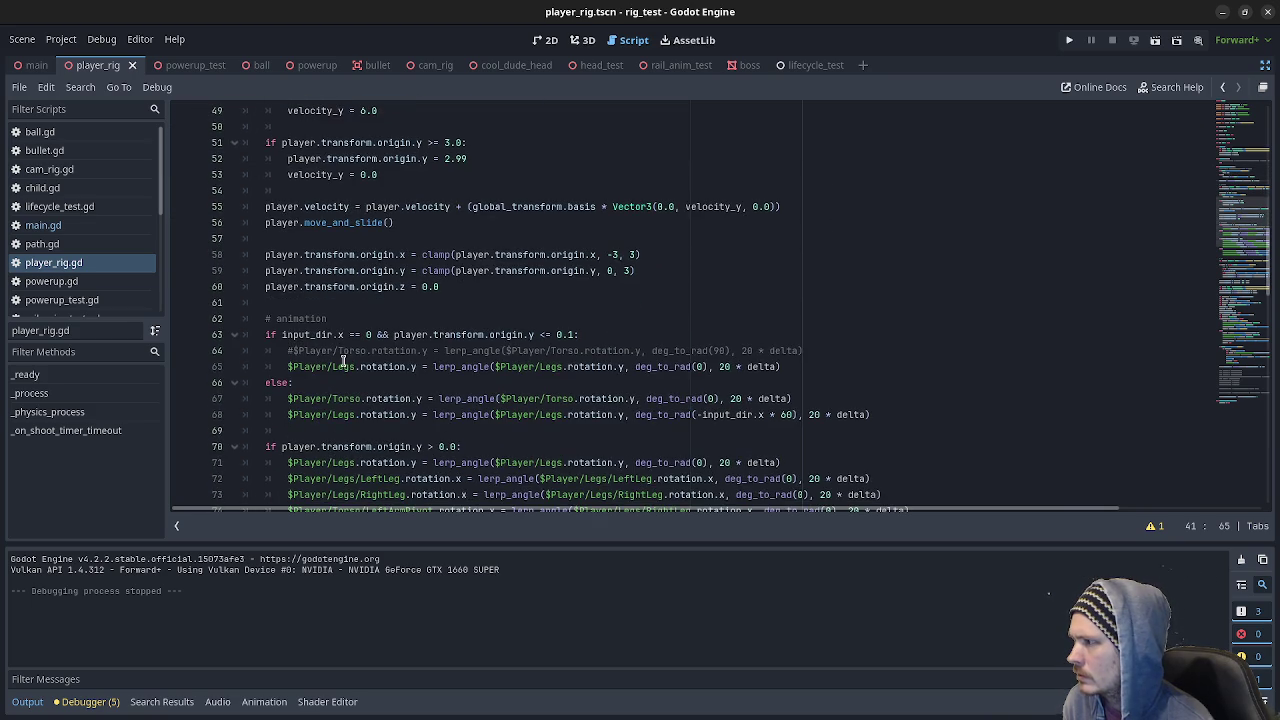
pyautogui.scroll(-6, 350, 365)
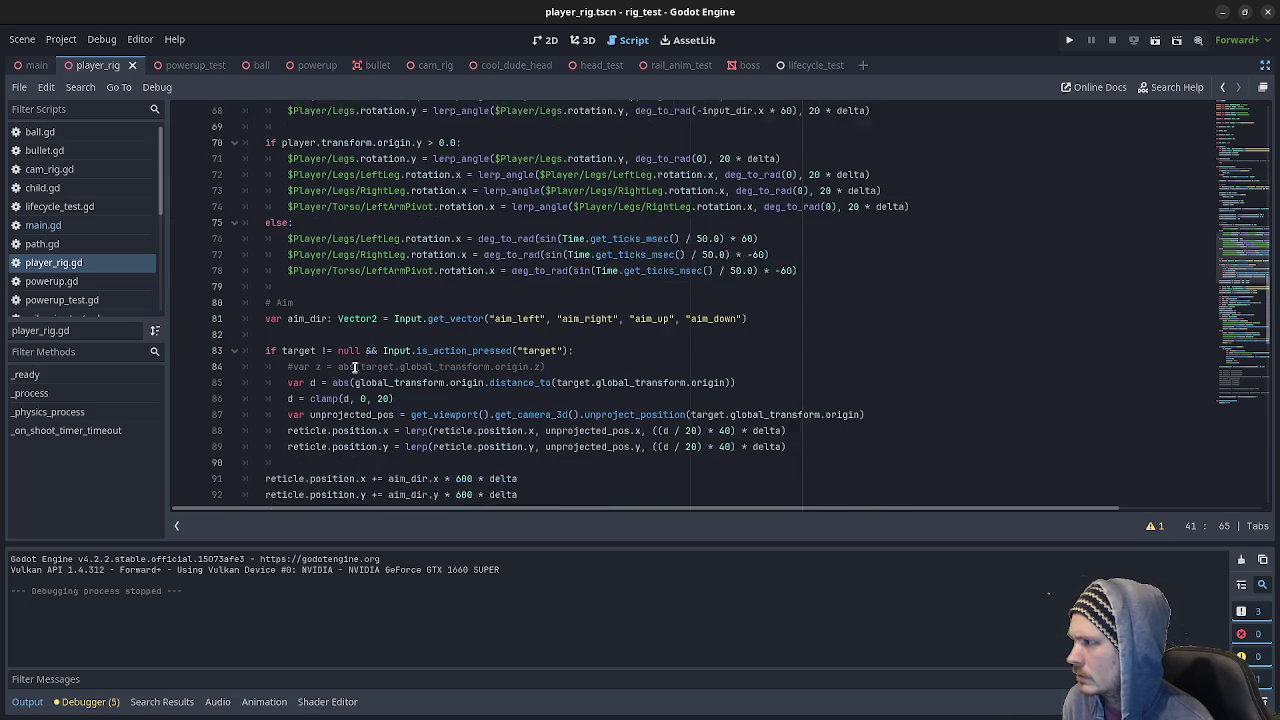
pyautogui.scroll(-3, 358, 366)
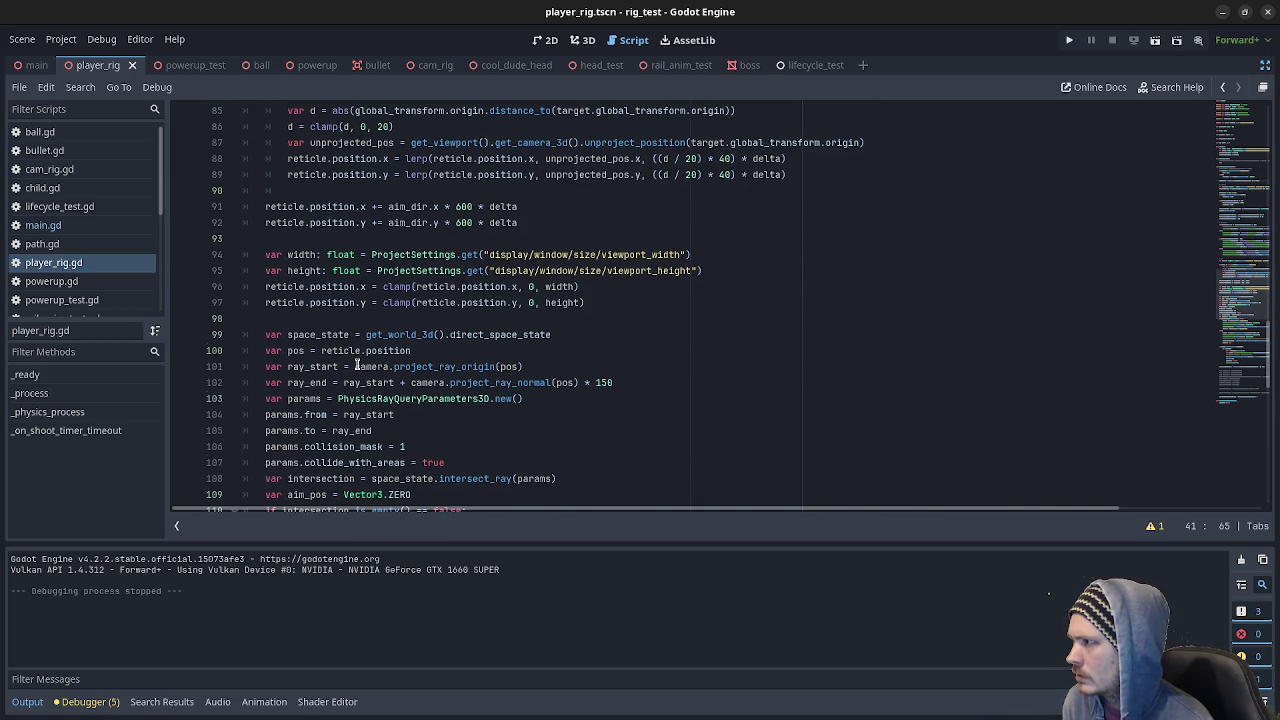
pyautogui.scroll(-2, 358, 366)
pyautogui.scroll(-12, 357, 366)
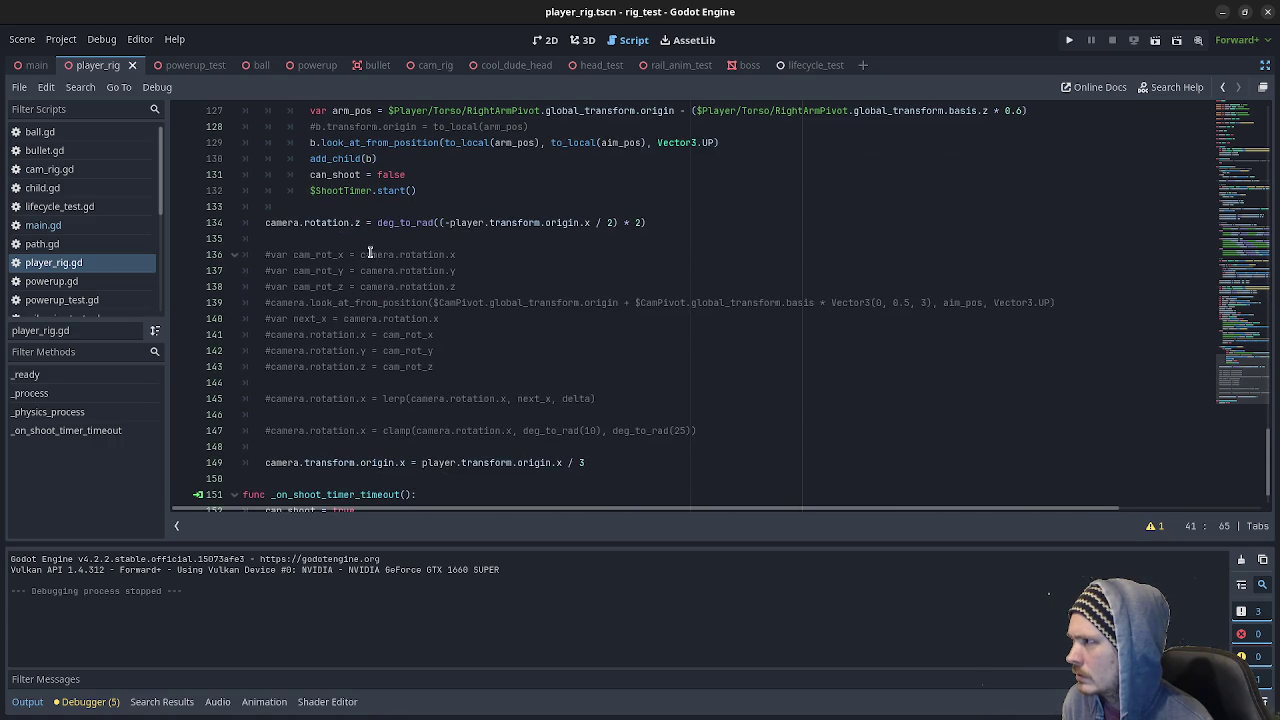
pyautogui.scroll(-1, 367, 270)
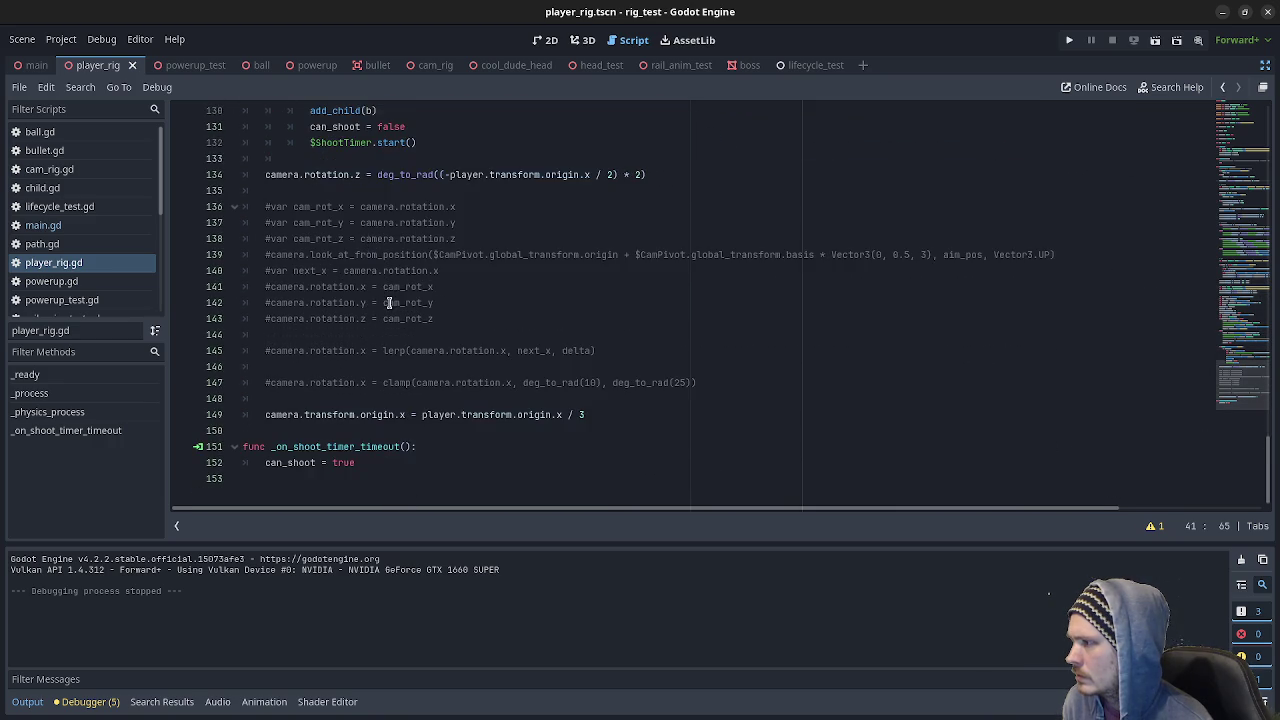
# - Launch the rig_test project and restart the running game to watch its camera
pyautogui.scroll(5, 367, 270)
pyautogui.click(1070, 42)
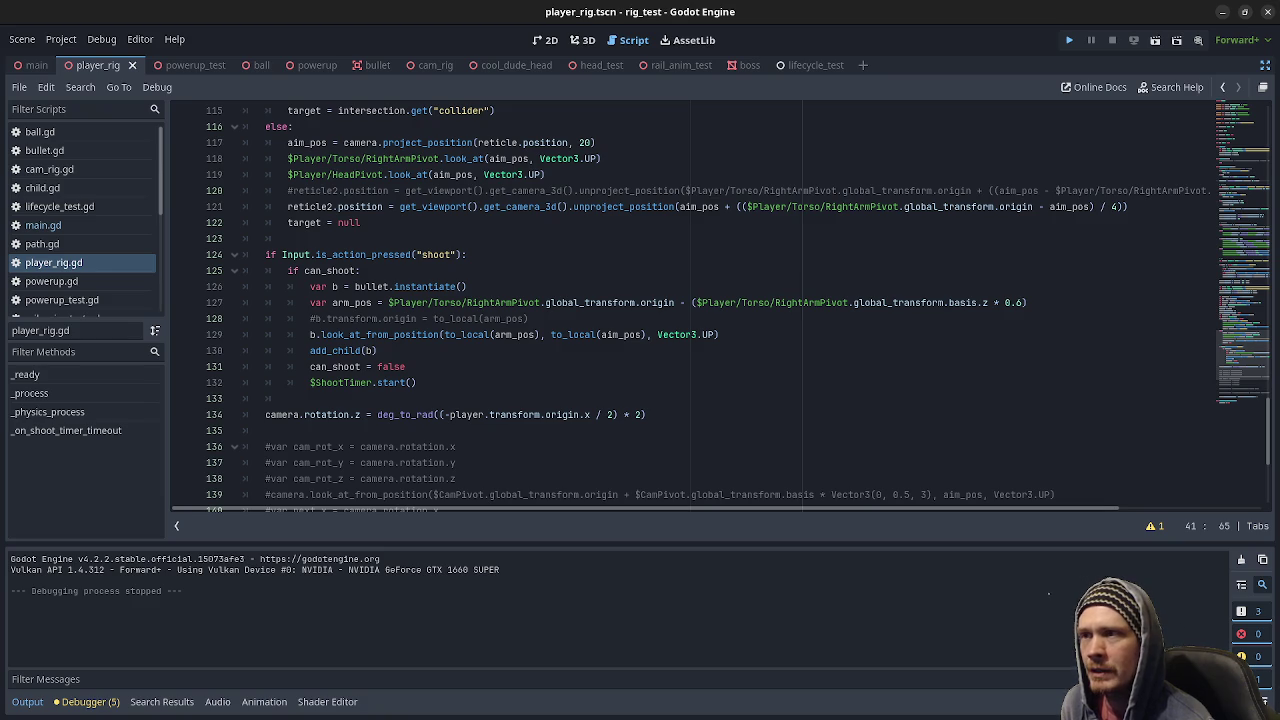
pyautogui.press('F5')
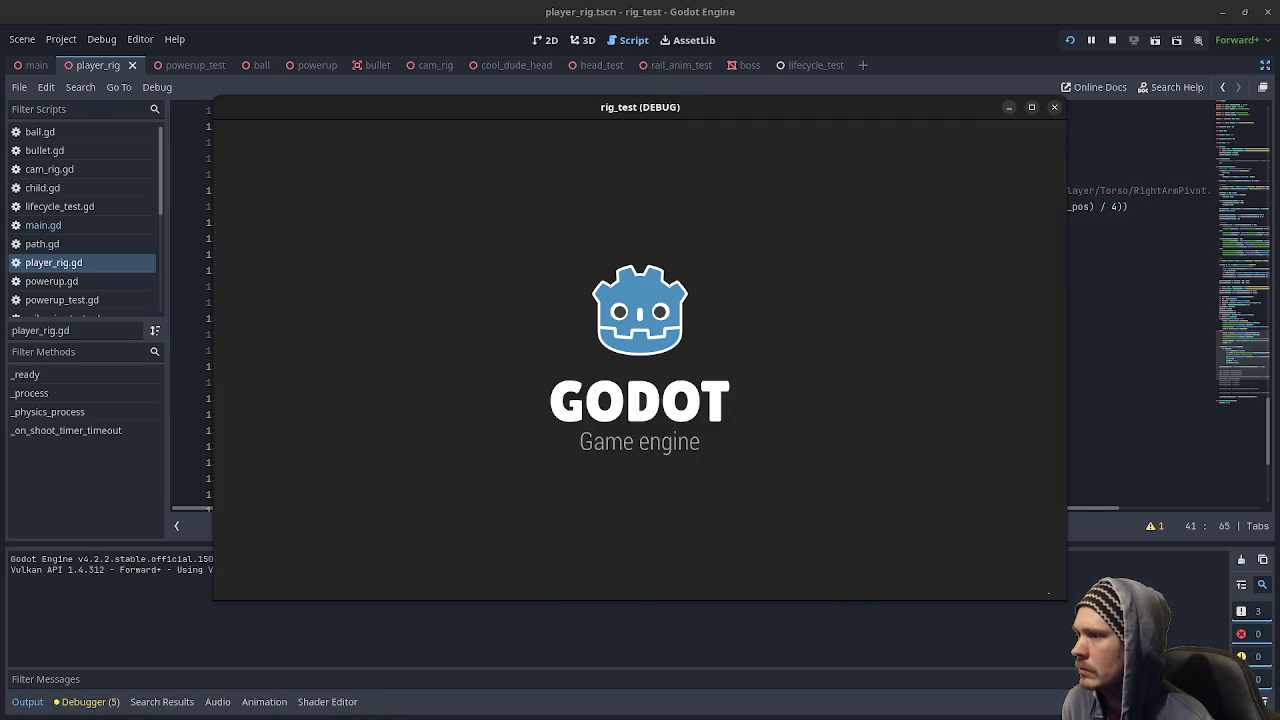
# - Close the rig_test game, run and close the exo game for comparison, then show all windows
pyautogui.press('w')
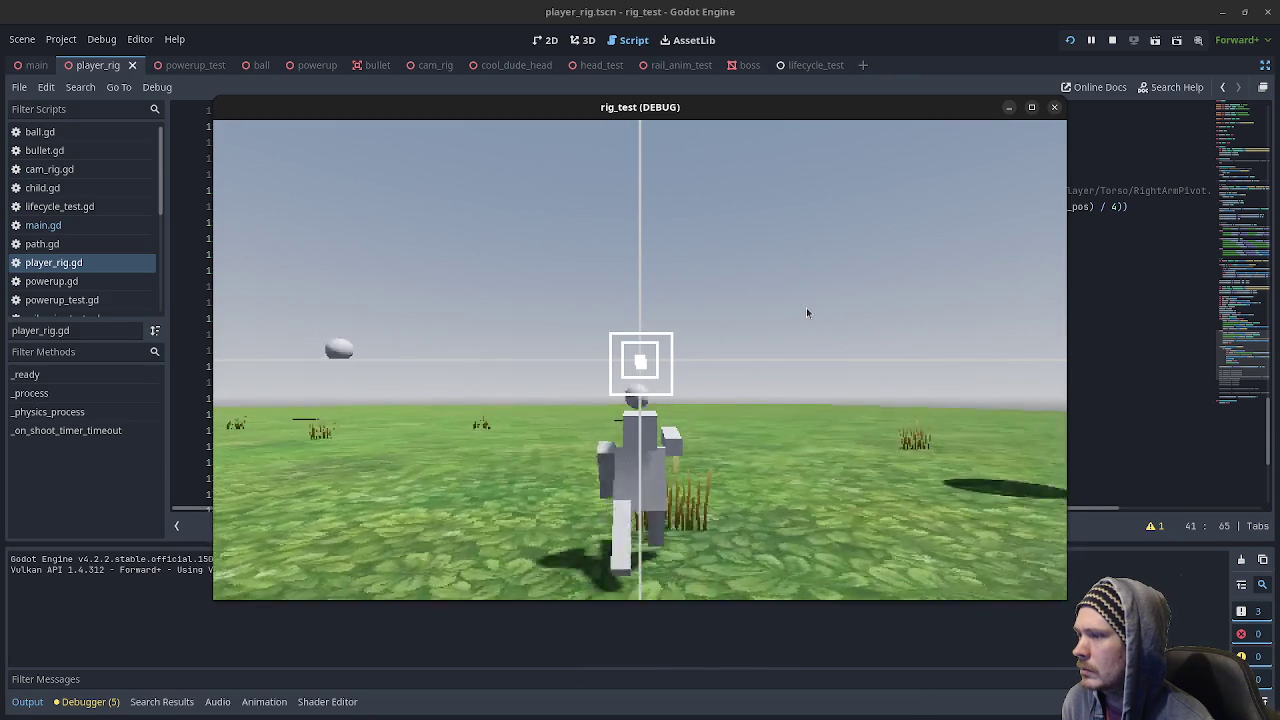
pyautogui.click(1112, 40)
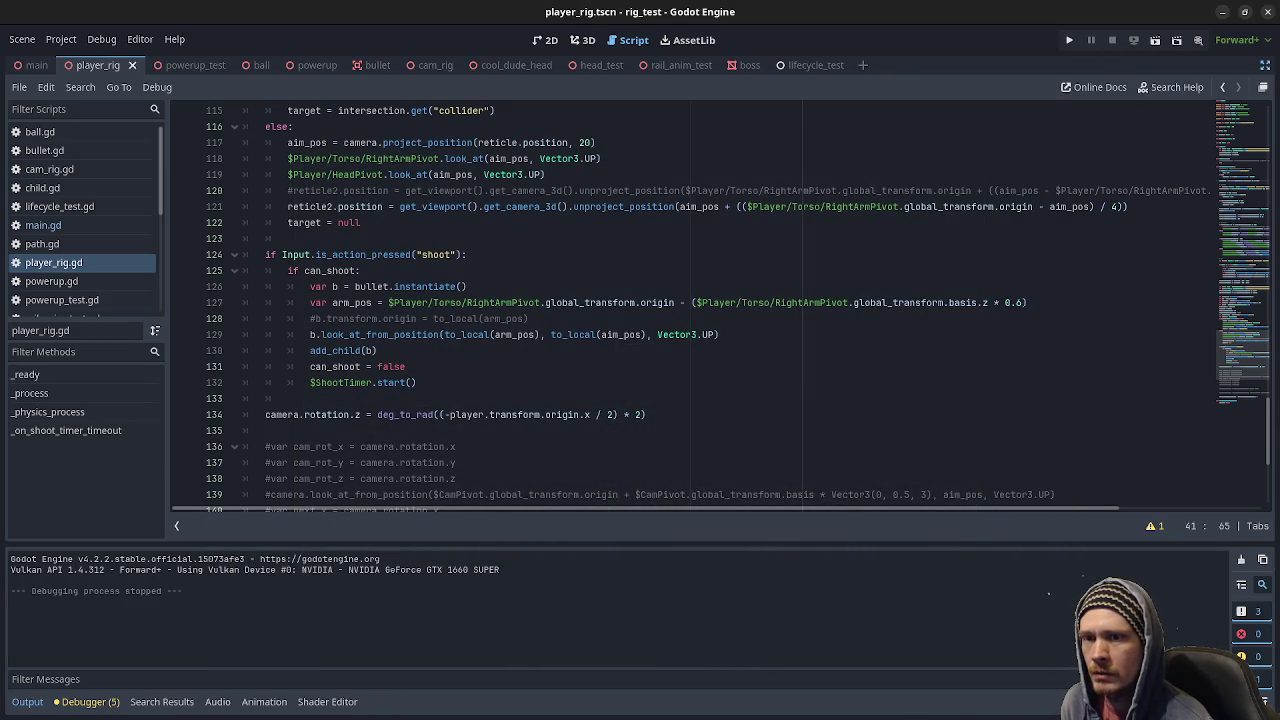
pyautogui.press('F5')
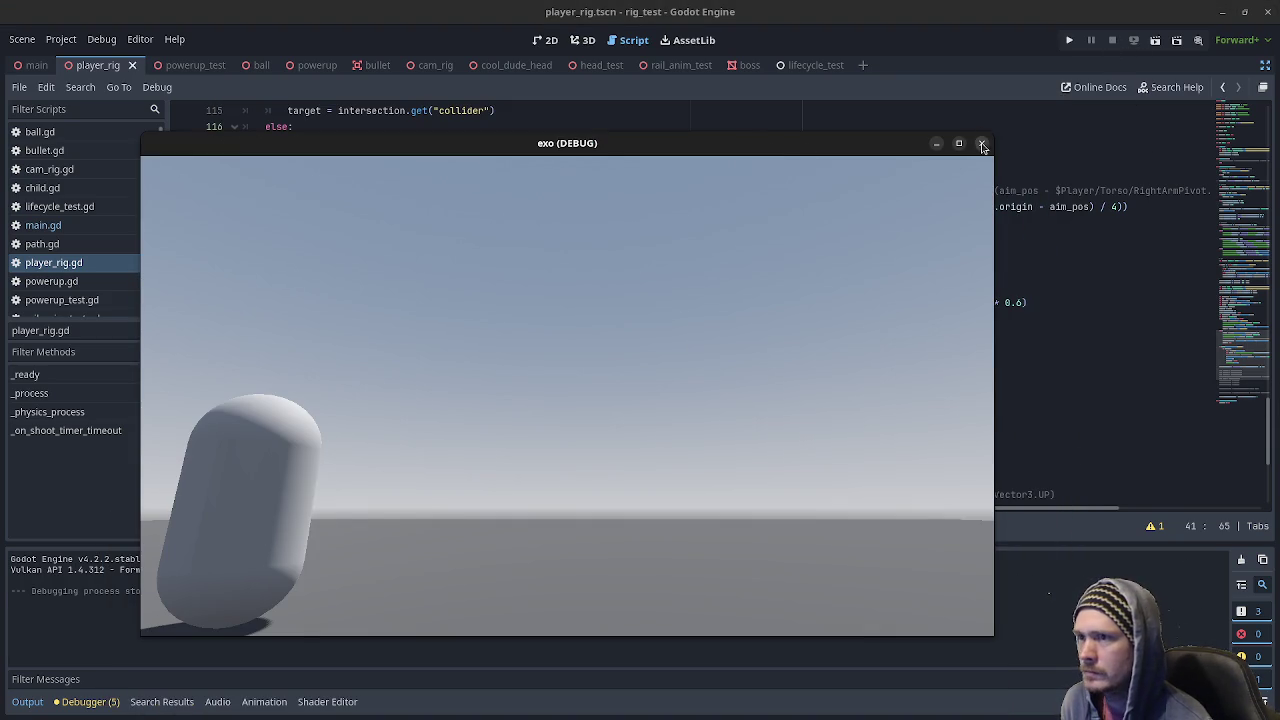
pyautogui.click(980, 143)
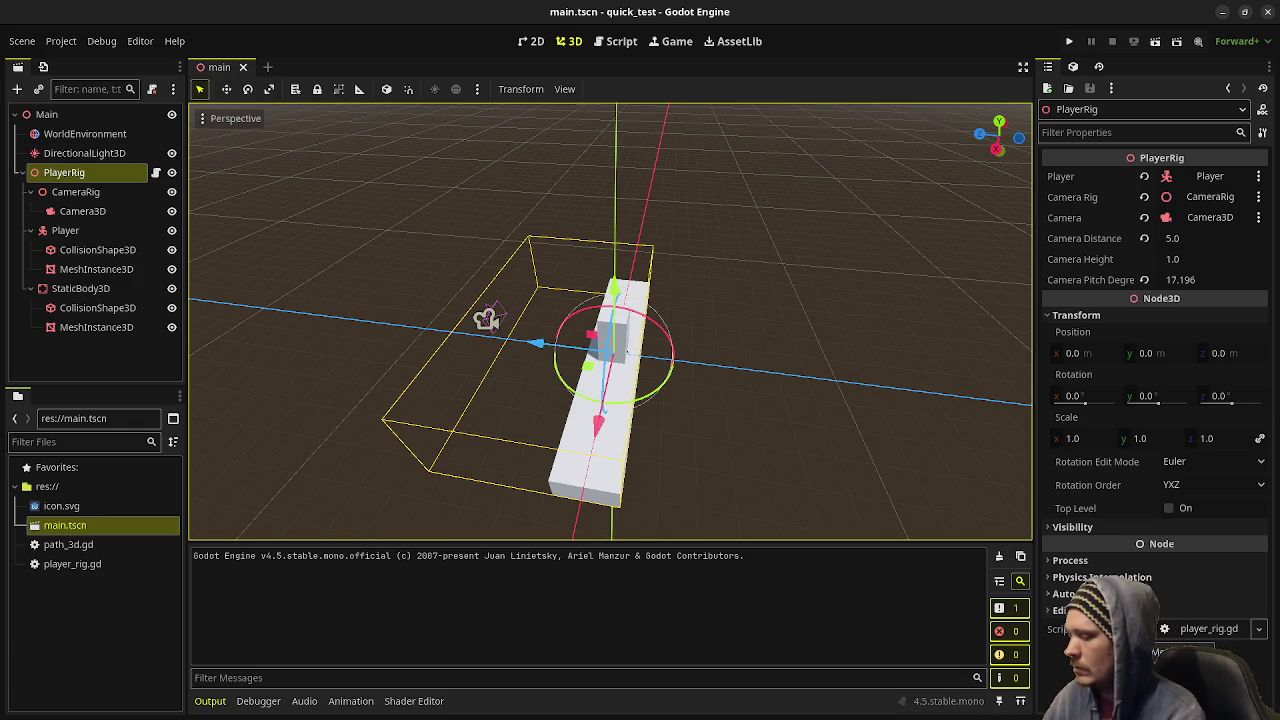
pyautogui.press('super+w')
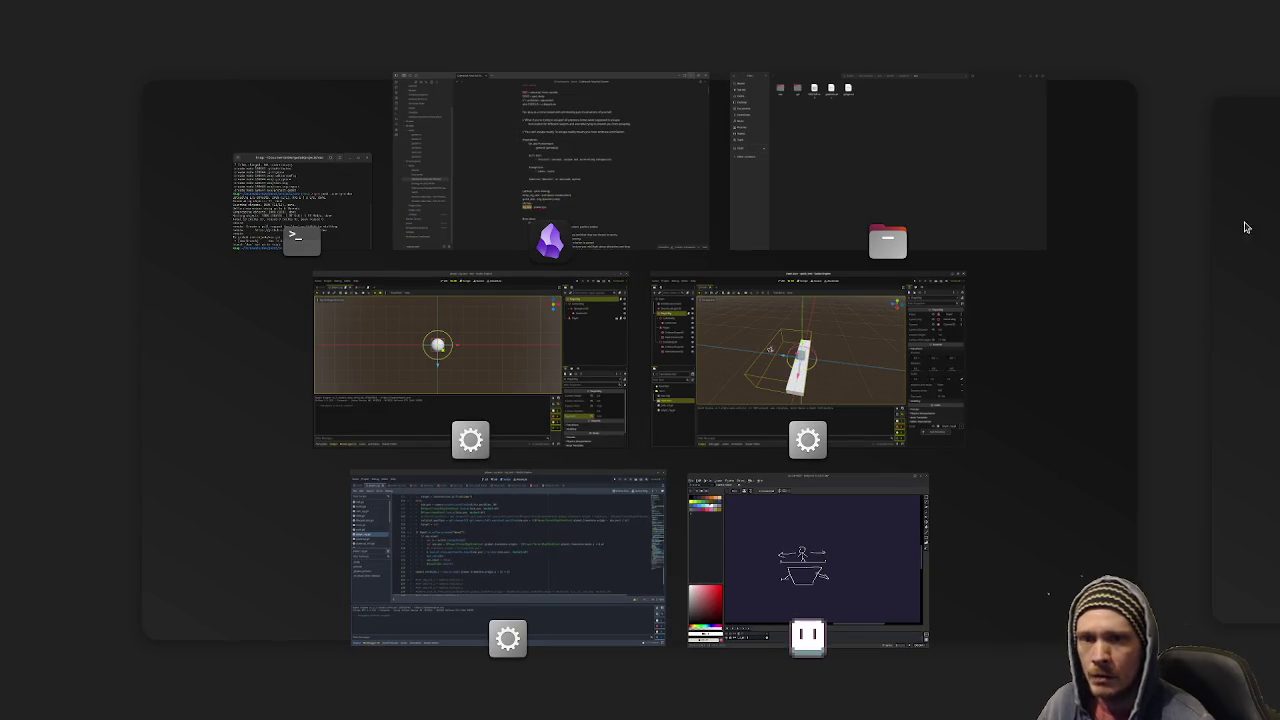
# - Leave the Obsidian note for the rig_test player_rig script, then minimize that editor to reach quick_test
pyautogui.click(563, 160)
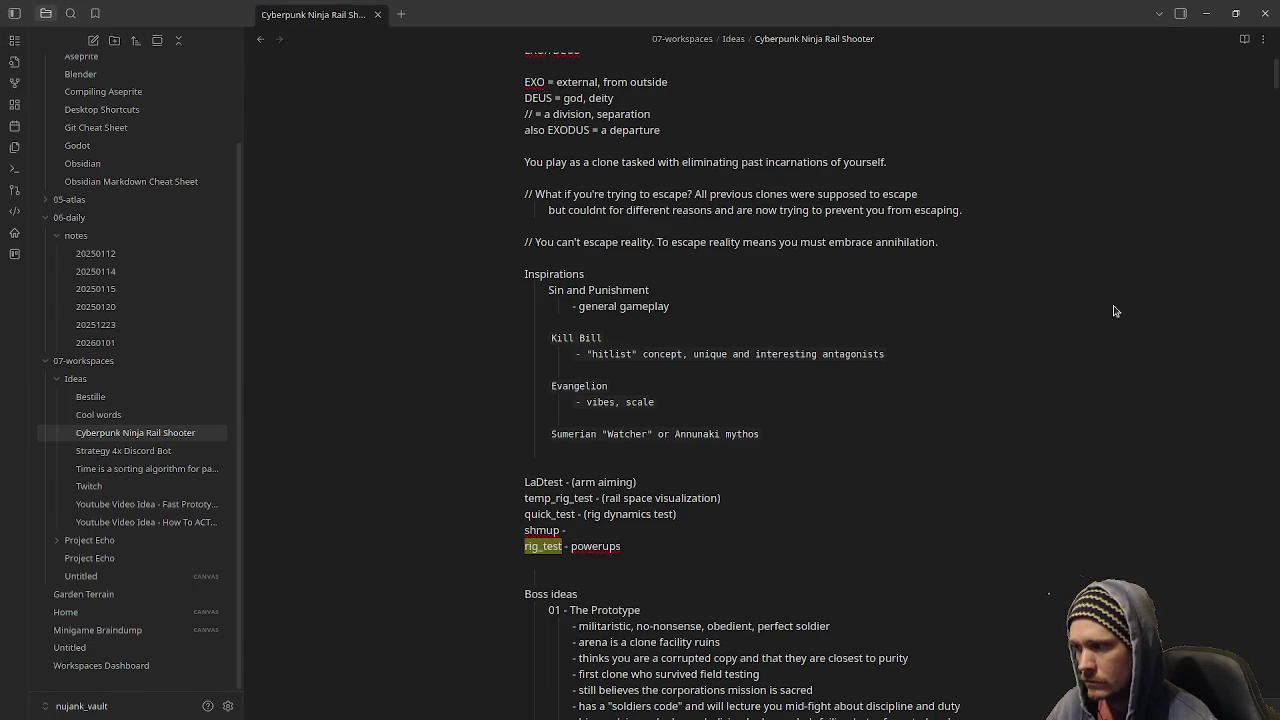
pyautogui.hotkey('alt', 'Tab')
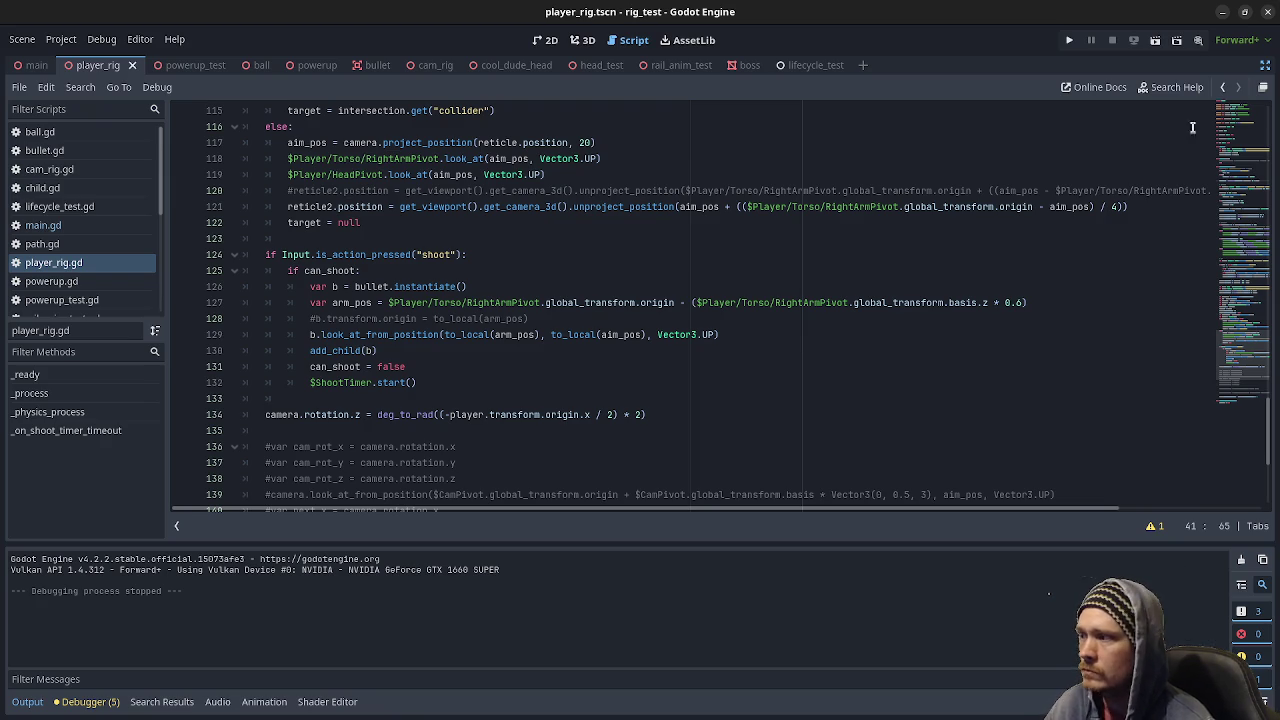
pyautogui.click(1224, 13)
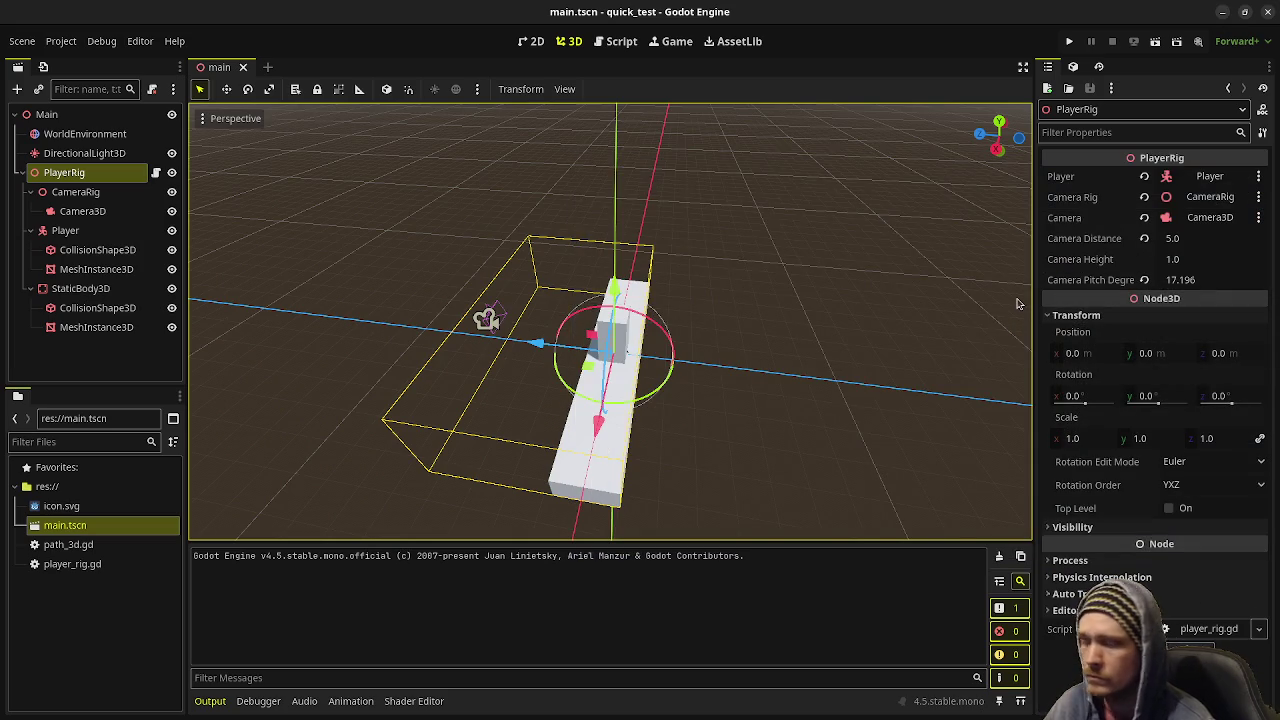
# - Bring the shmup project's Godot editor in front of the quick_test main scene
pyautogui.press('super')
pyautogui.press('super')
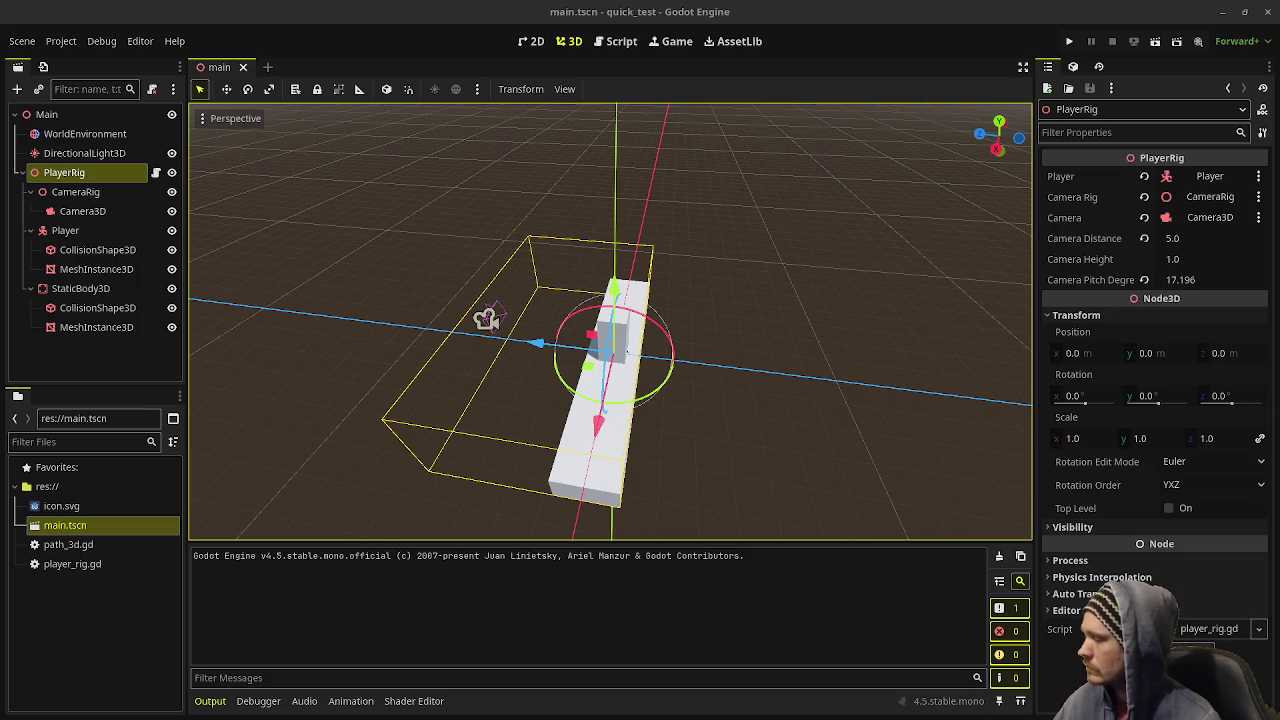
pyautogui.hotkey('alt', 'Tab')
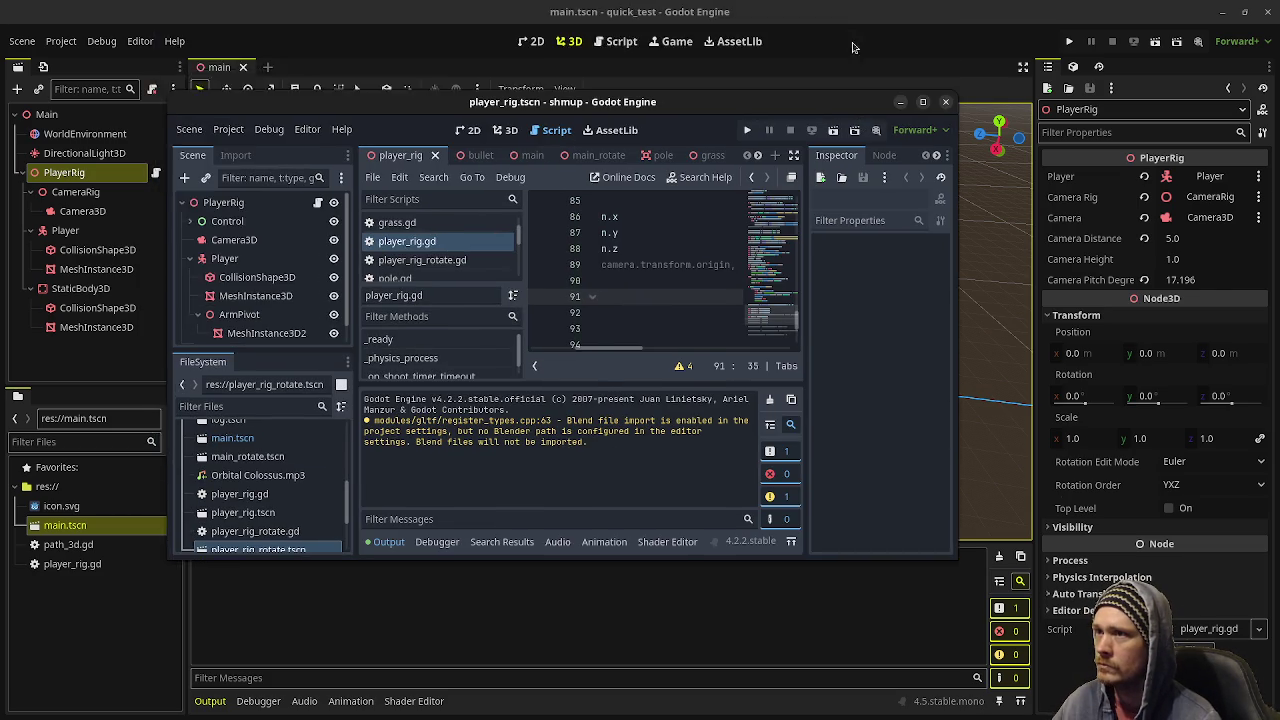
# - Maximize the shmup editor, run it to watch the camera, stop it, and minimize the window
pyautogui.doubleClick(843, 12)
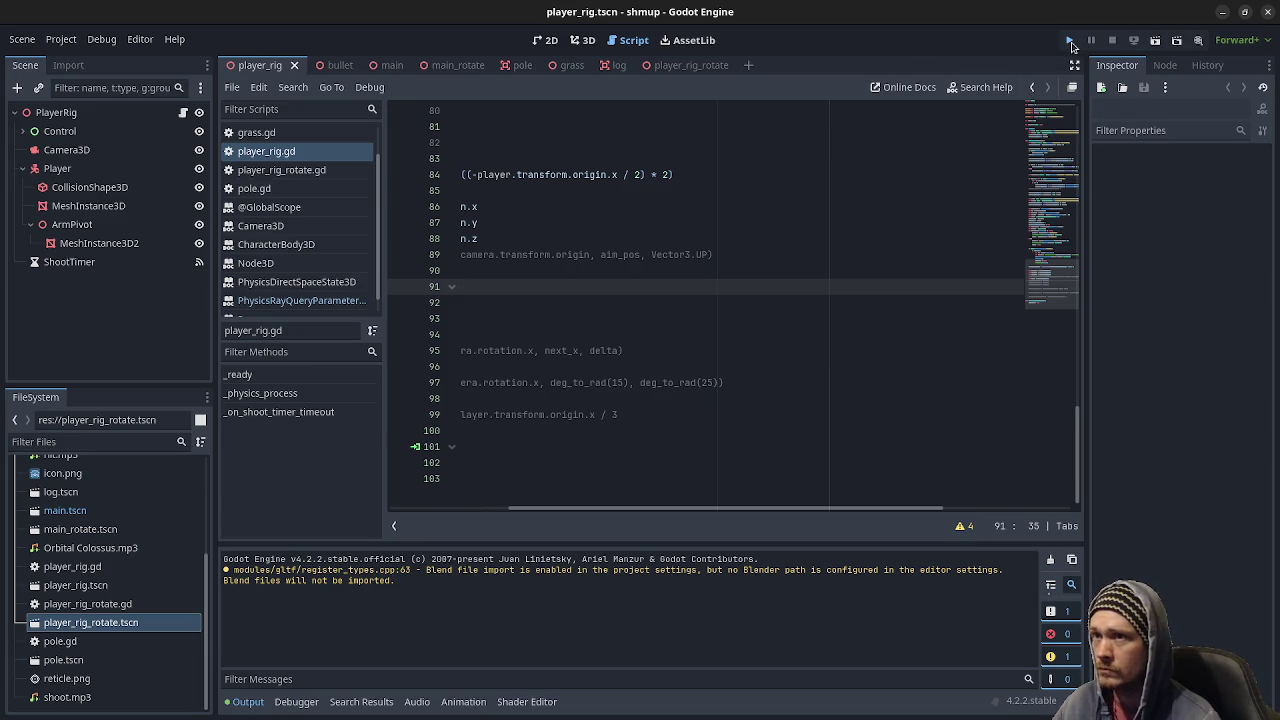
pyautogui.click(1071, 45)
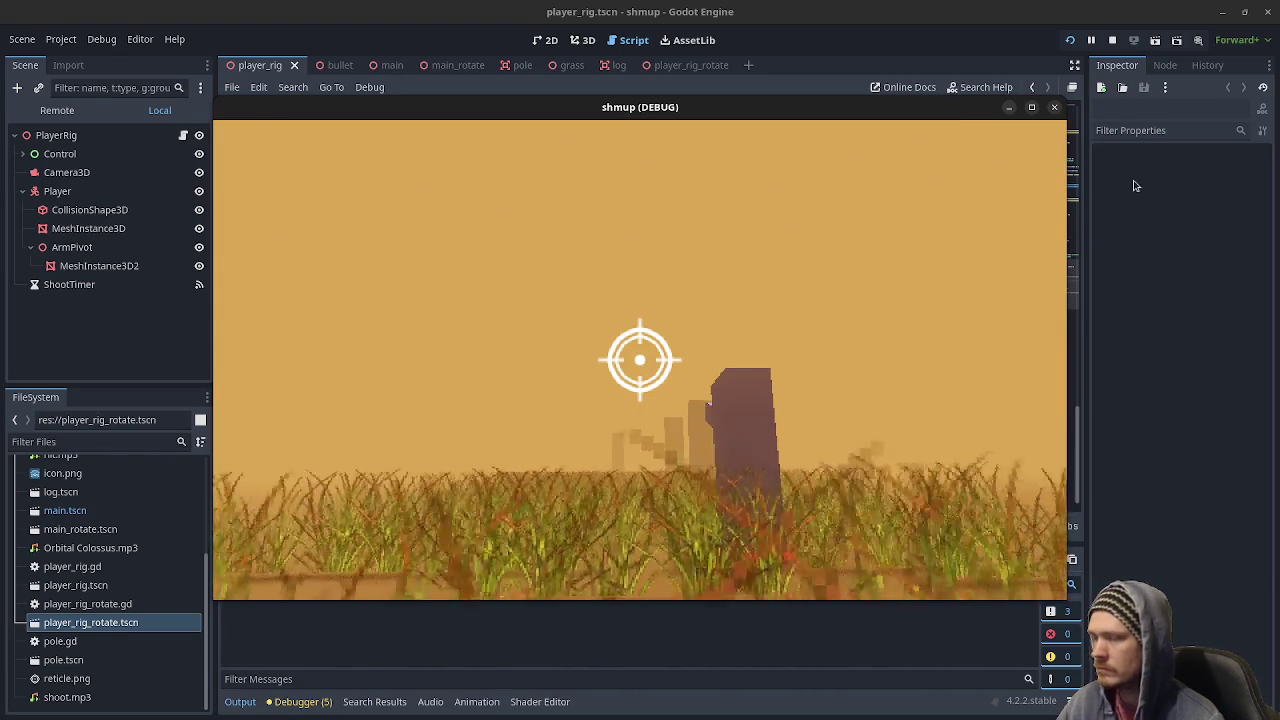
pyautogui.click(1113, 42)
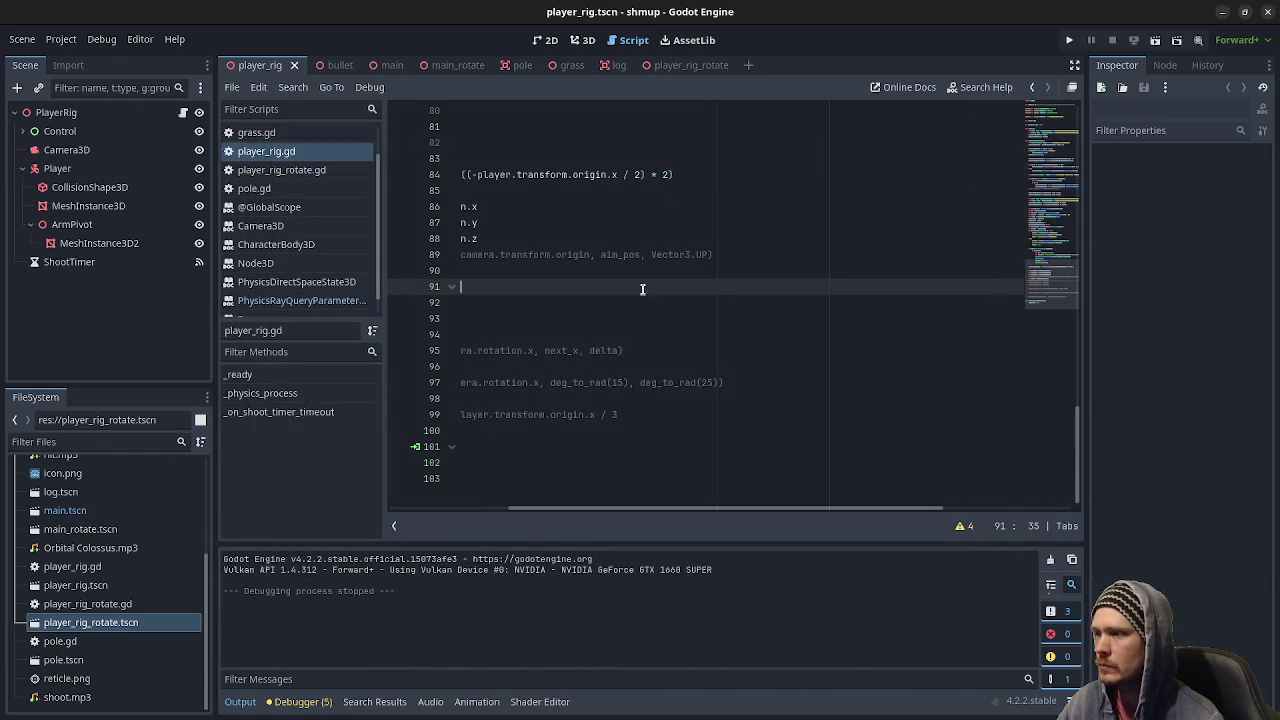
pyautogui.click(1222, 12)
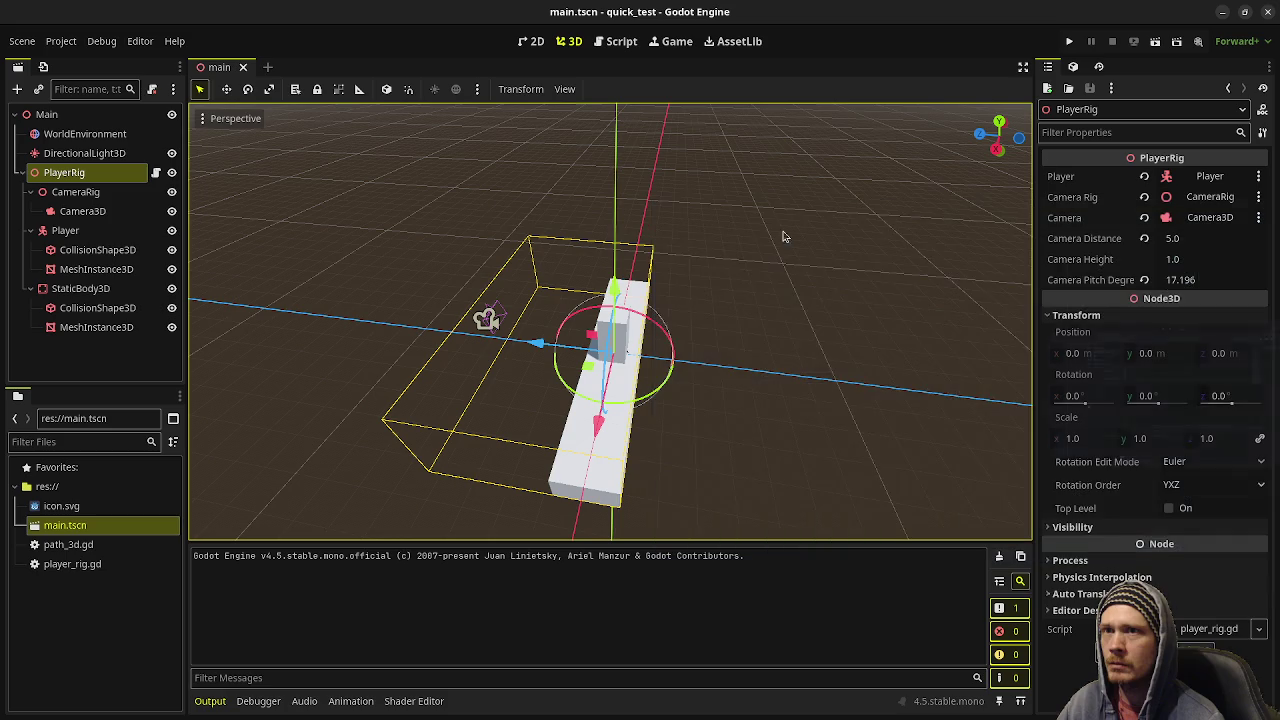
# - In rig_test, open powerup_test, restore the scene and inspector docks, and select PlayerRig
pyautogui.click(1222, 12)
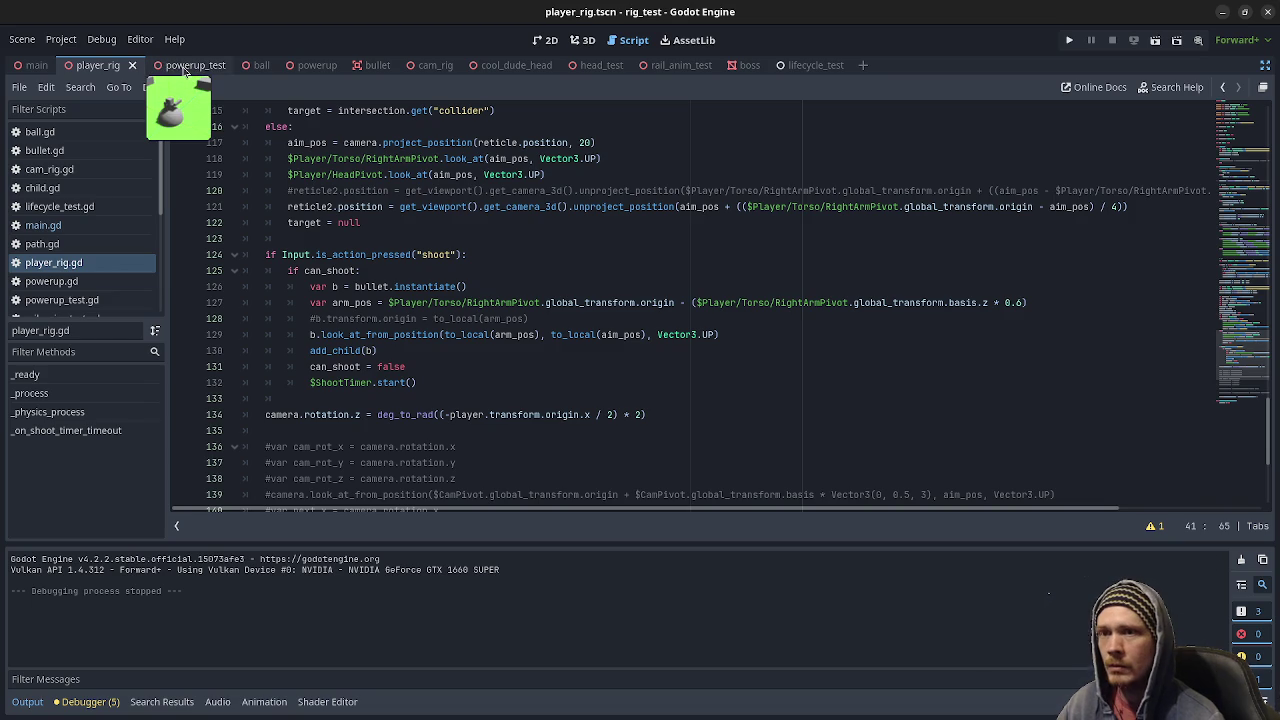
pyautogui.click(176, 67)
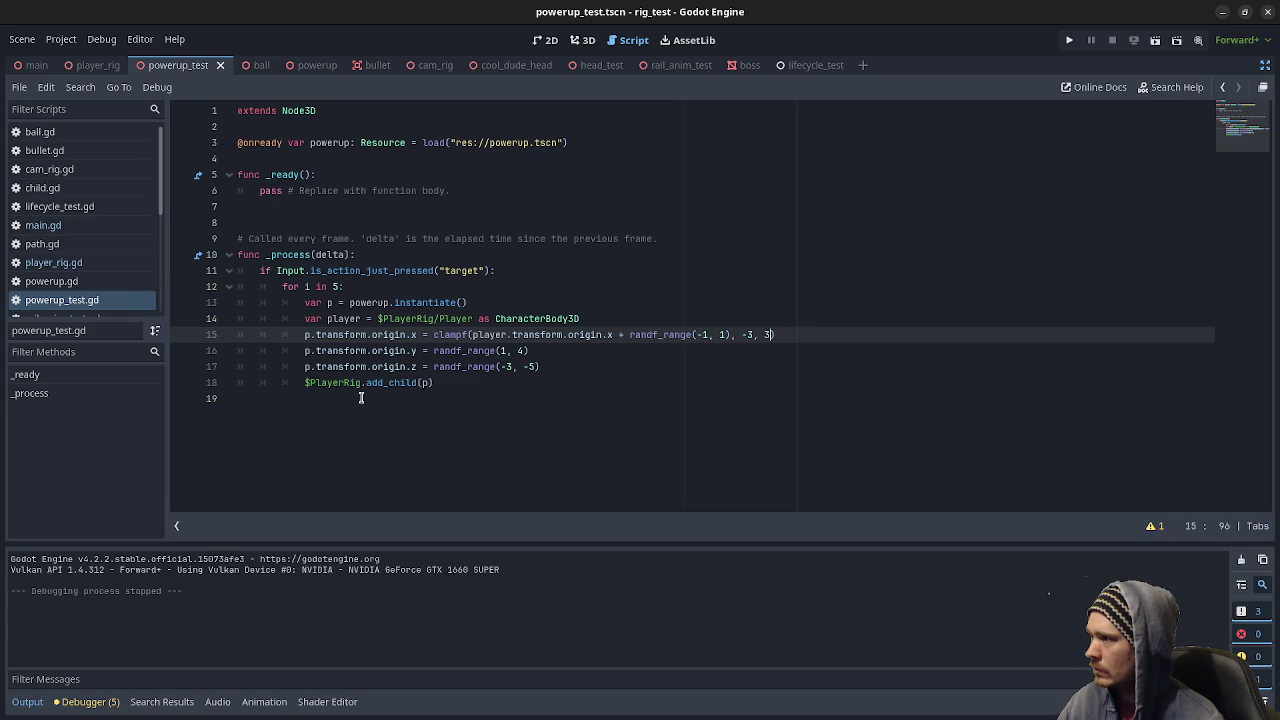
pyautogui.click(1265, 65)
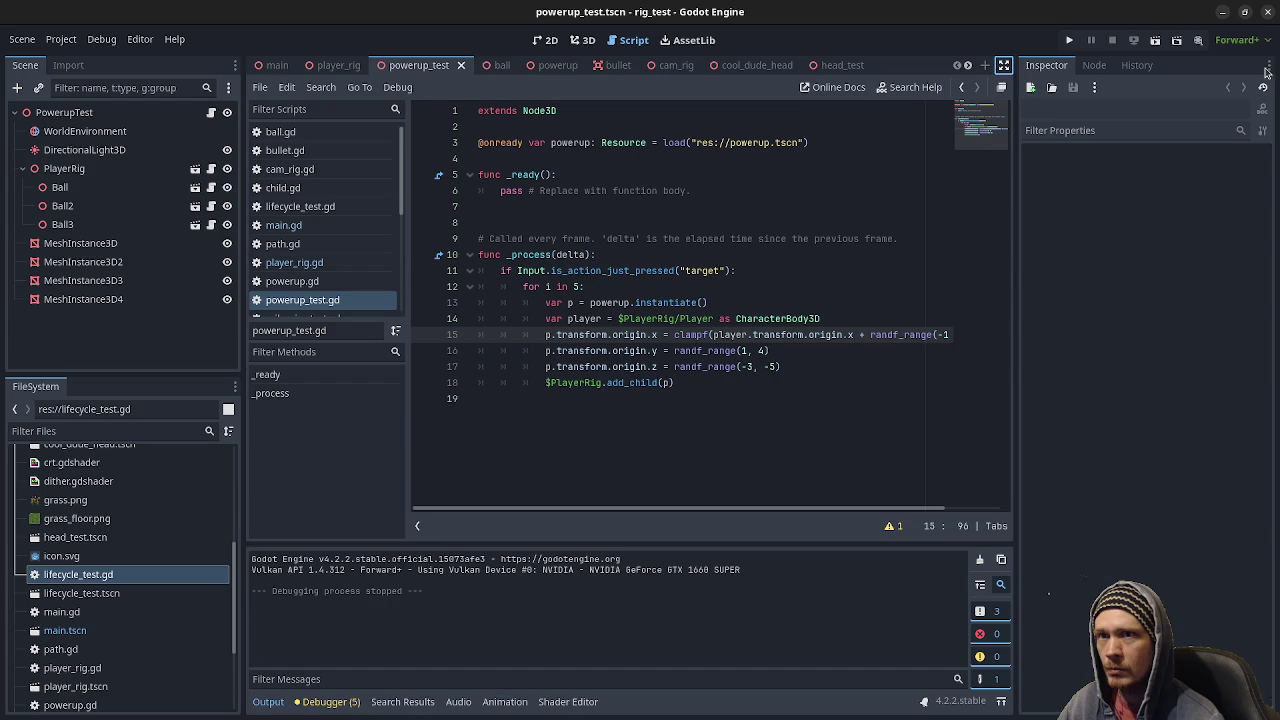
pyautogui.click(85, 174)
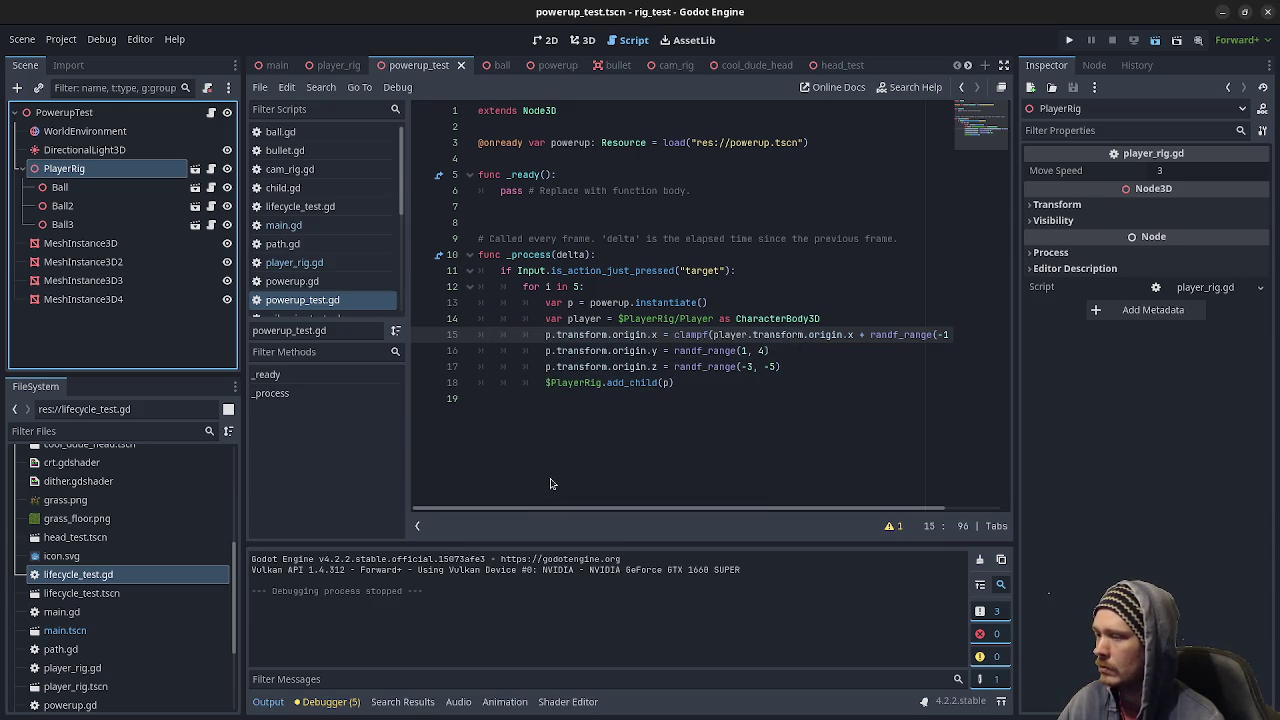
# - Run the powerup_test scene, move the character side to side and jump, then stop it
pyautogui.press('F6')
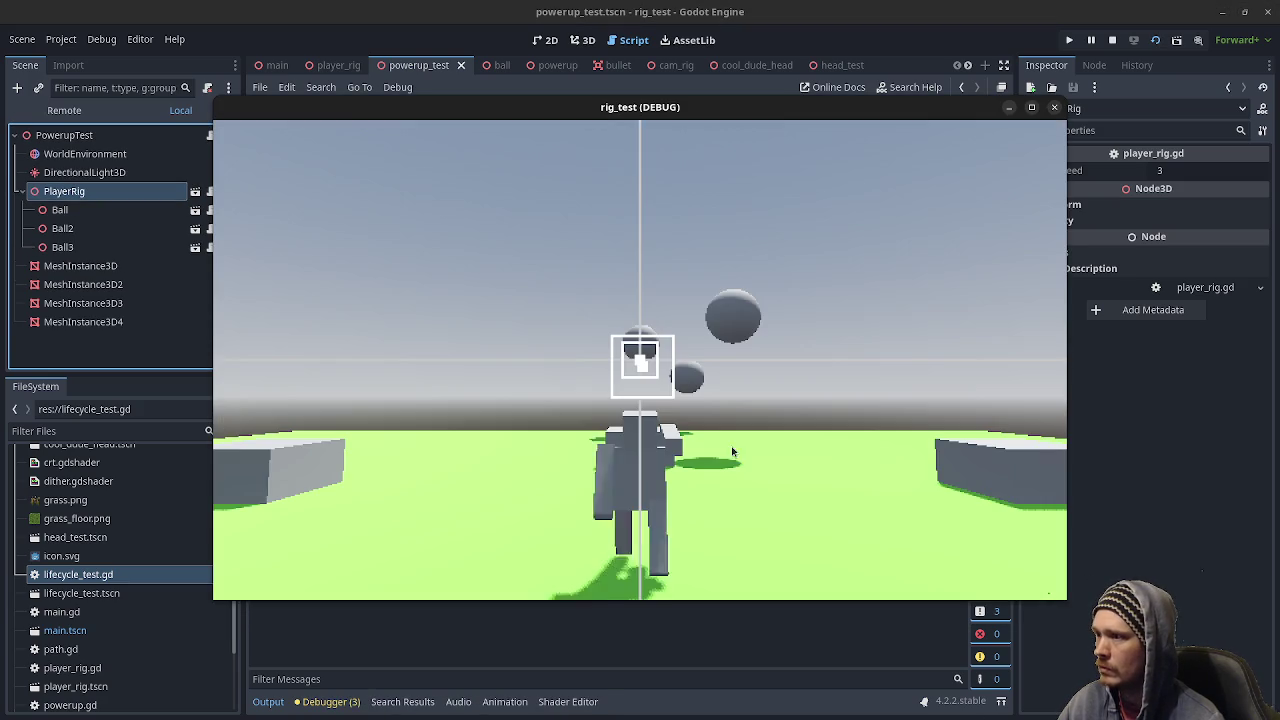
pyautogui.press('d')
pyautogui.press('space')
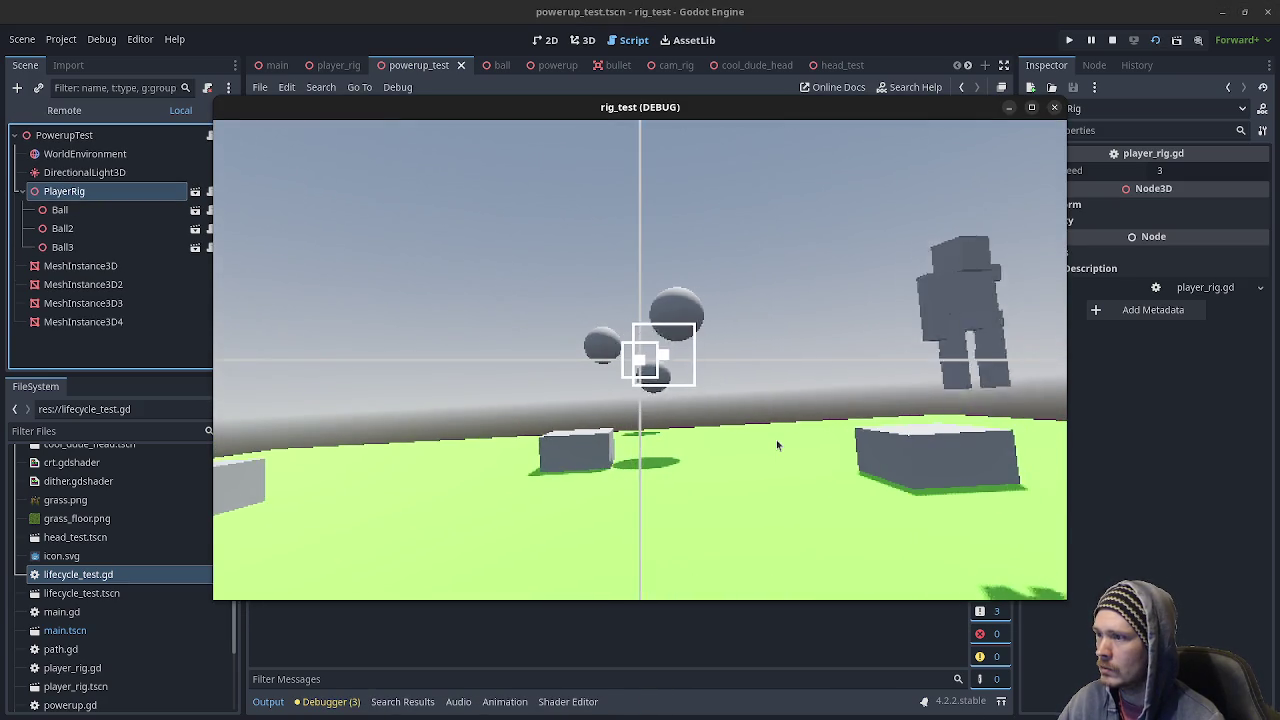
pyautogui.press('s')
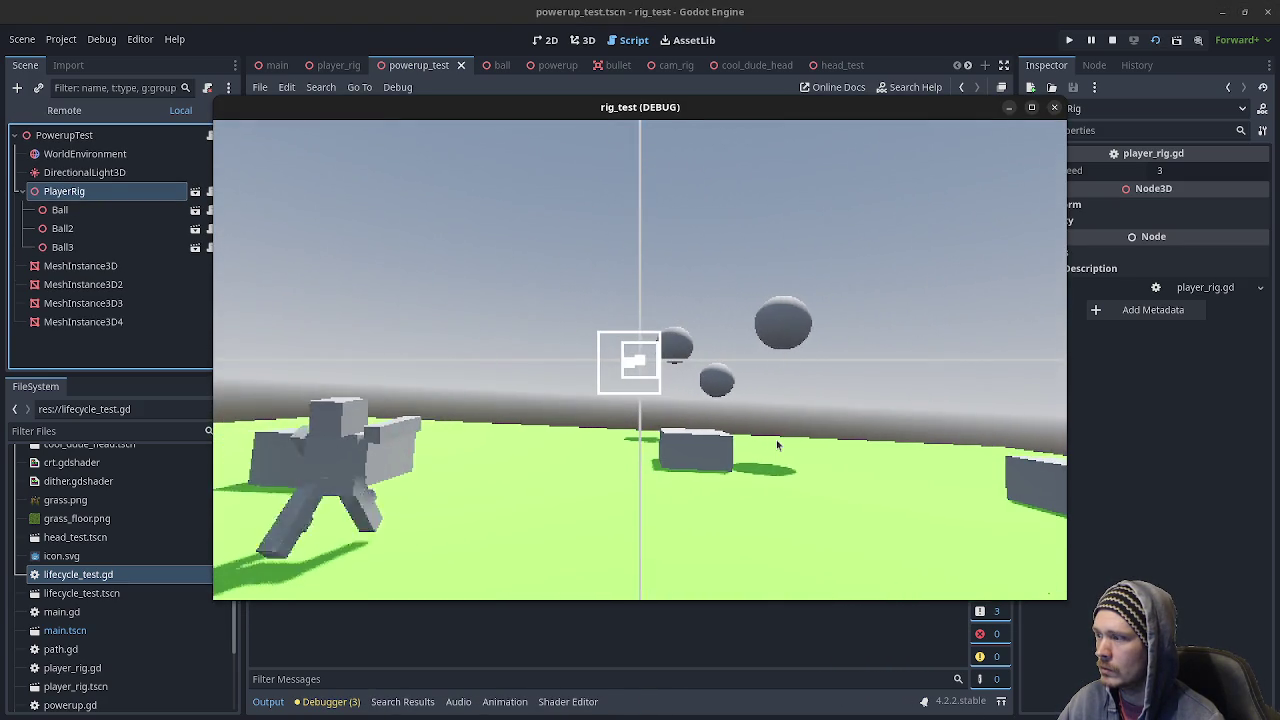
pyautogui.press('d')
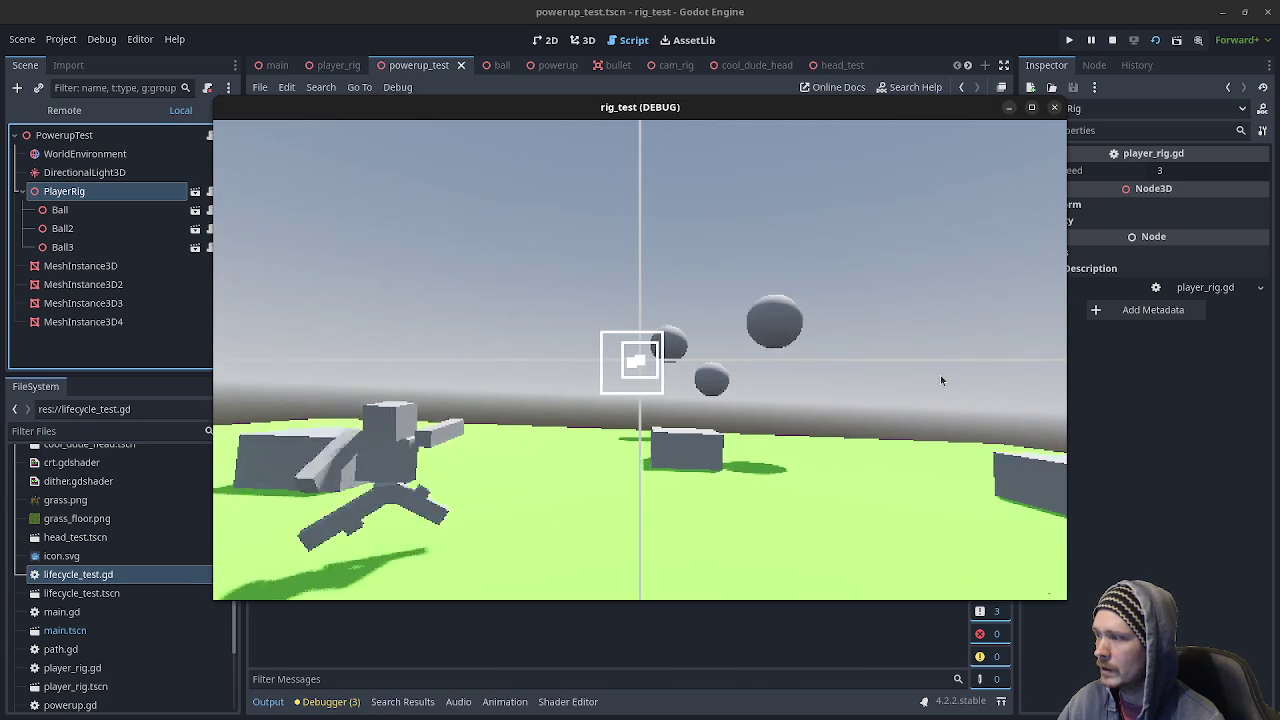
pyautogui.press('d')
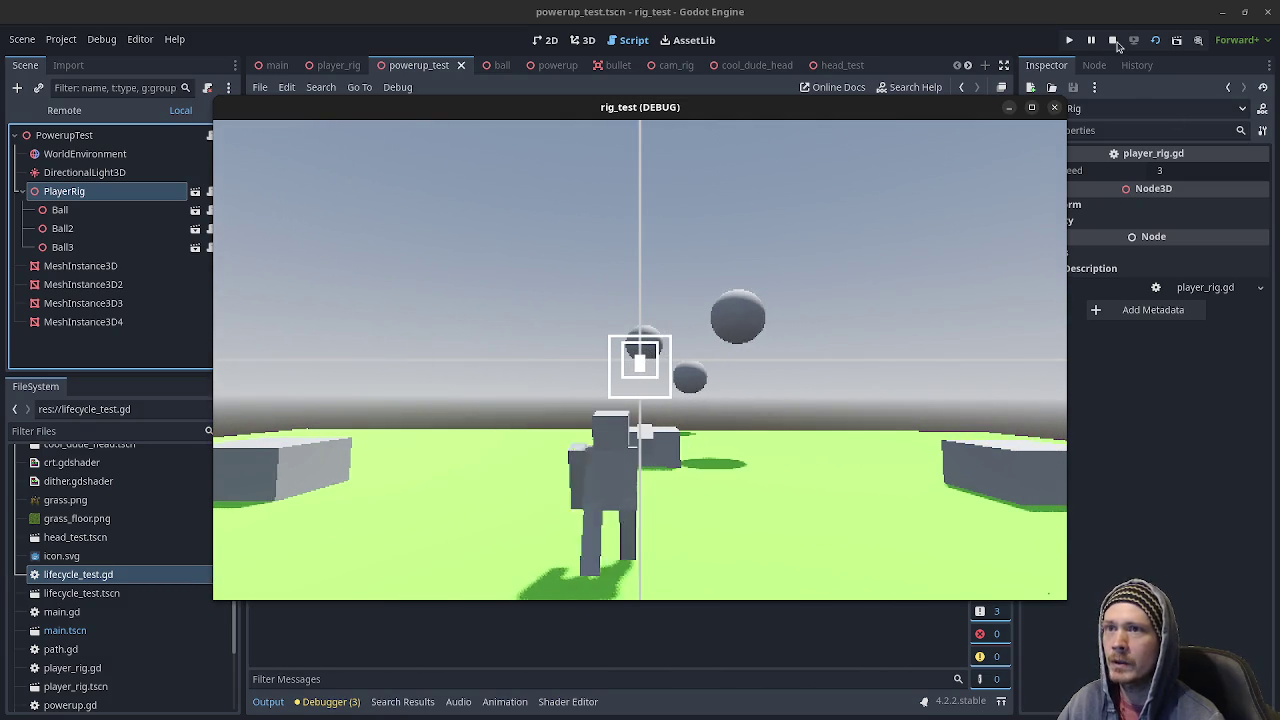
pyautogui.click(1113, 41)
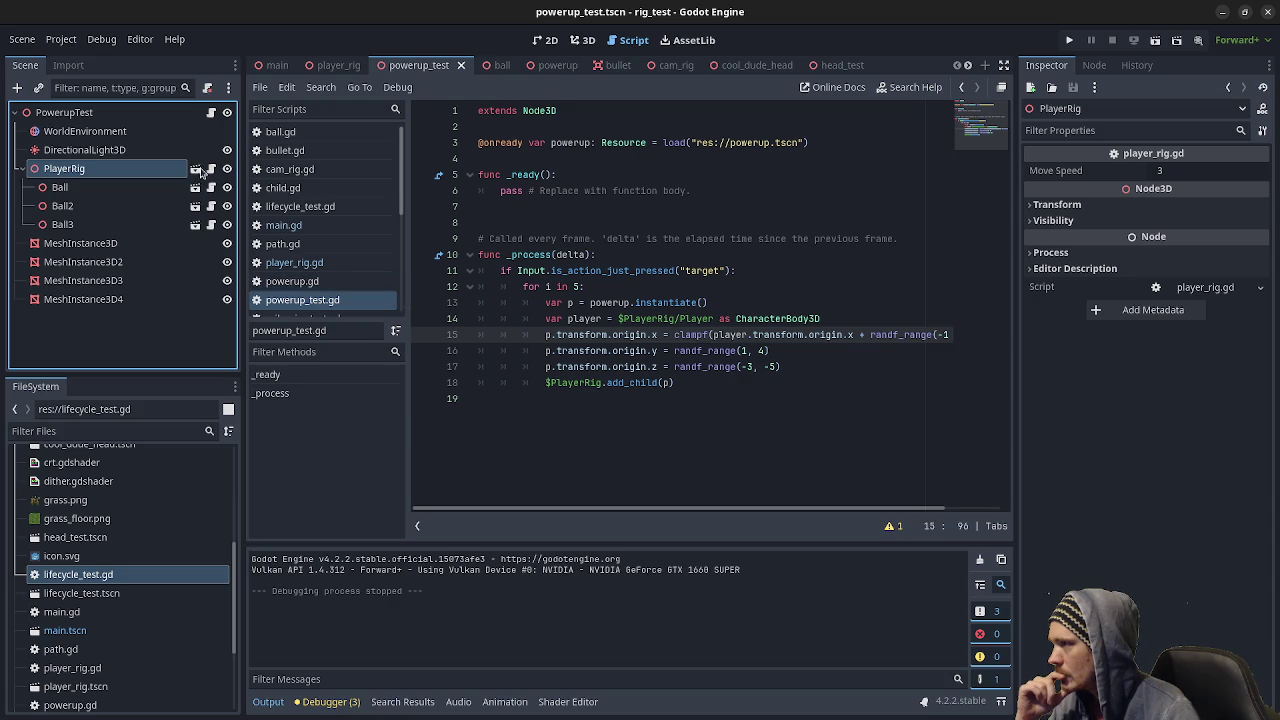
# - Review the old player_rig script's camera movement, then minimize the rig_test and shmup windows
pyautogui.click(195, 170)
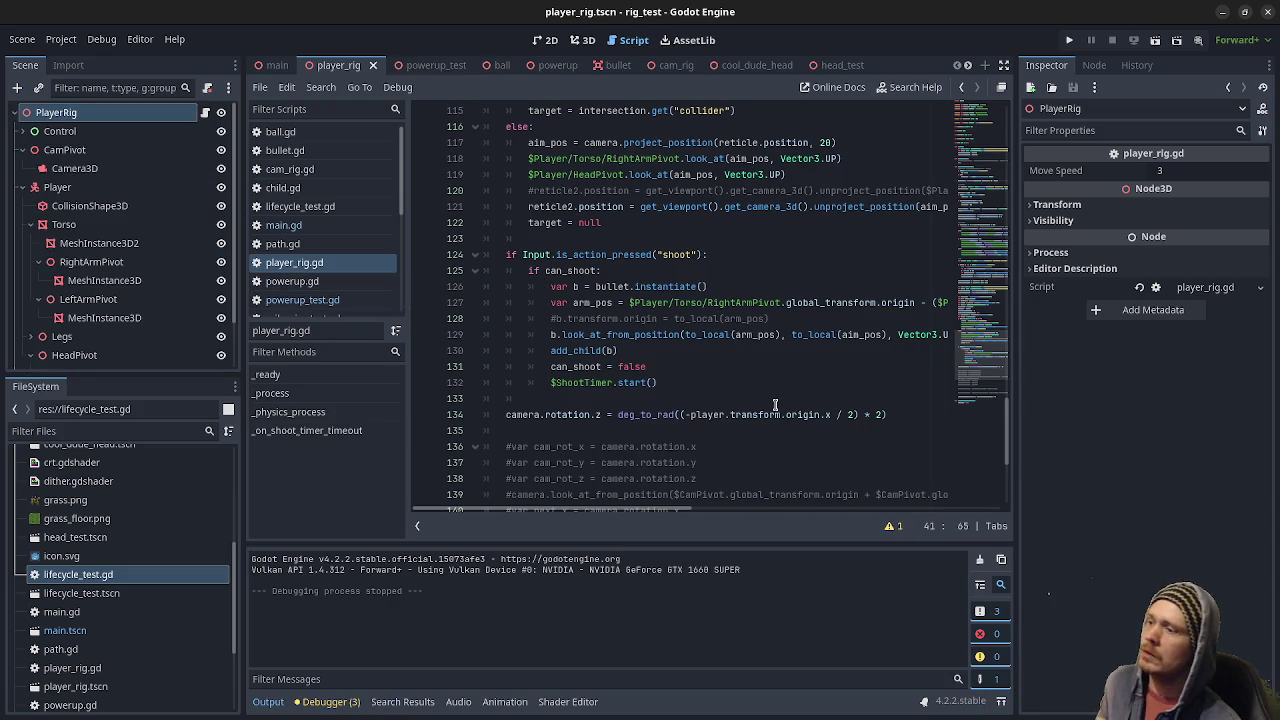
pyautogui.scroll(-4, 768, 396)
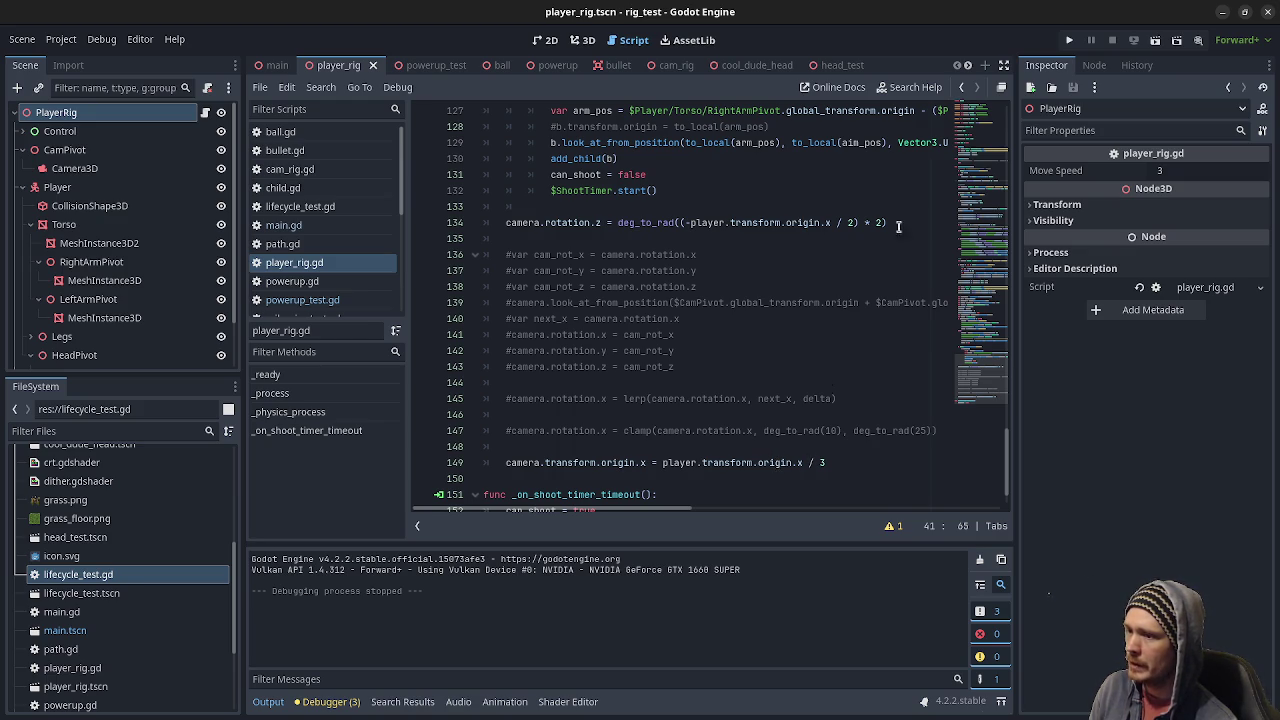
pyautogui.click(1224, 15)
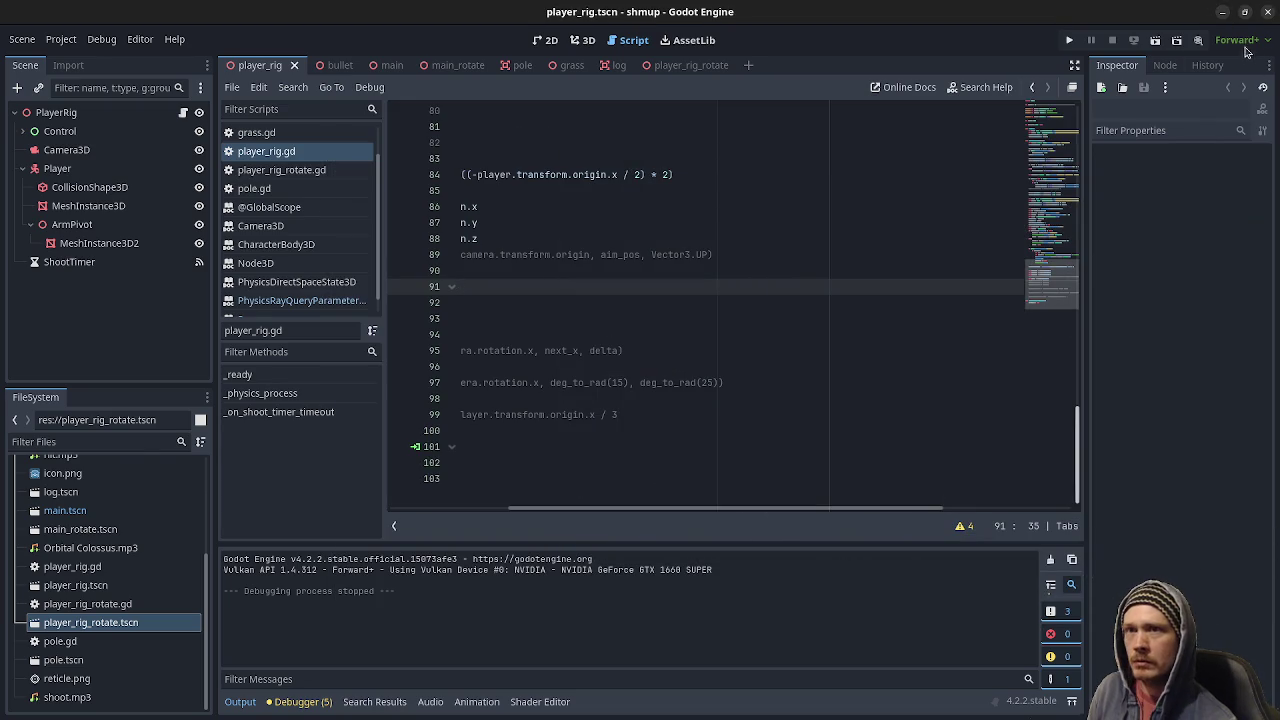
pyautogui.click(1226, 12)
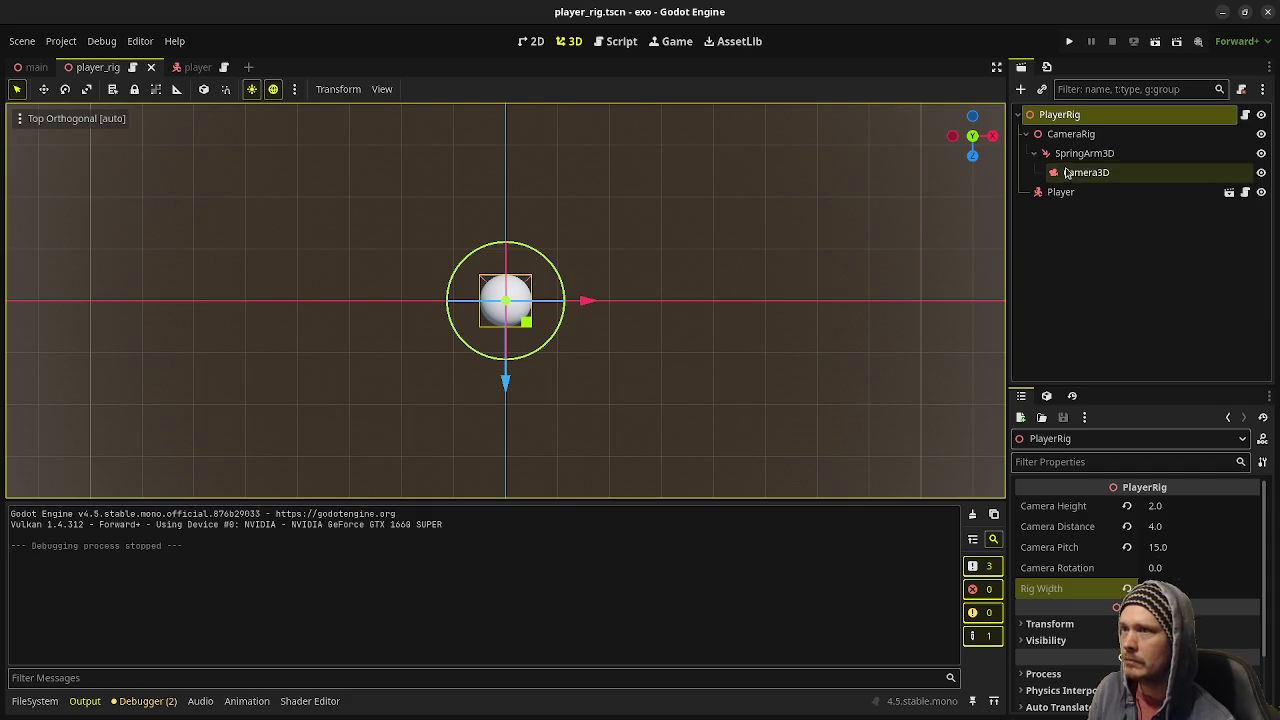
# - Add 'camera_rig.position.x = player.position.x / 3.0' after the clamp line in player_rig.gd and save
pyautogui.click(1245, 114)
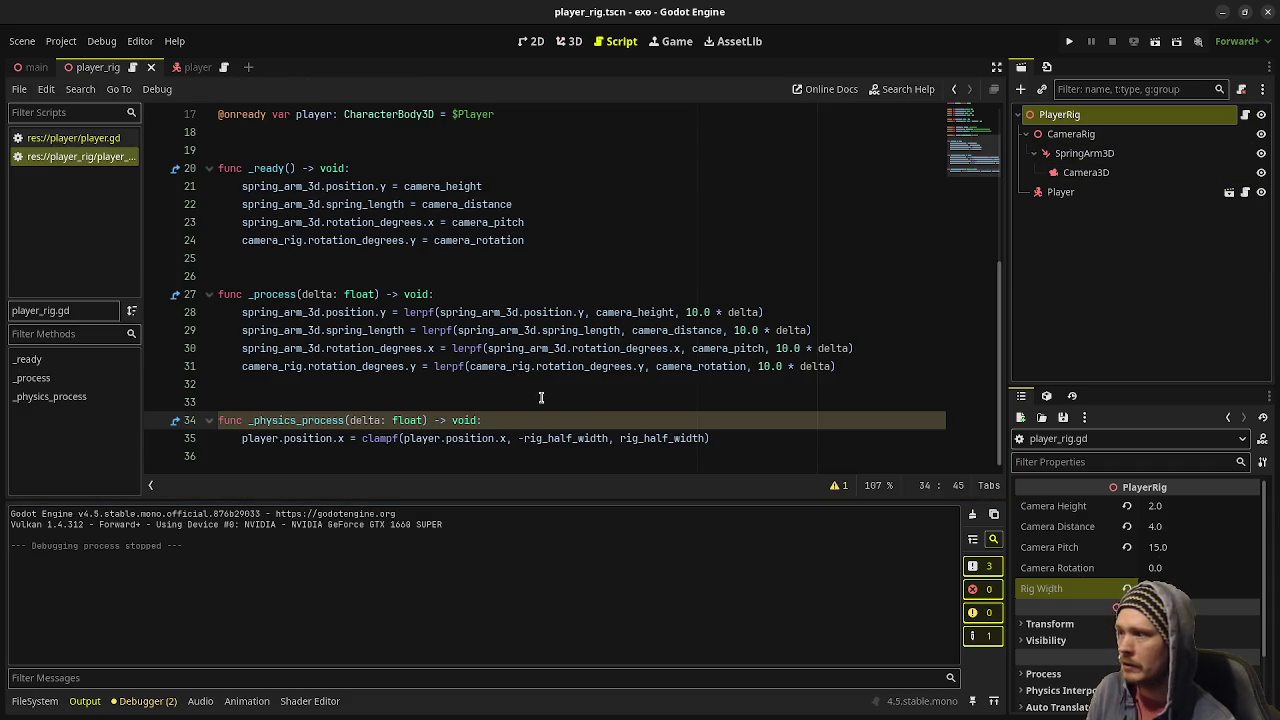
pyautogui.click(760, 440)
pyautogui.press('Return')
pyautogui.press('Return')
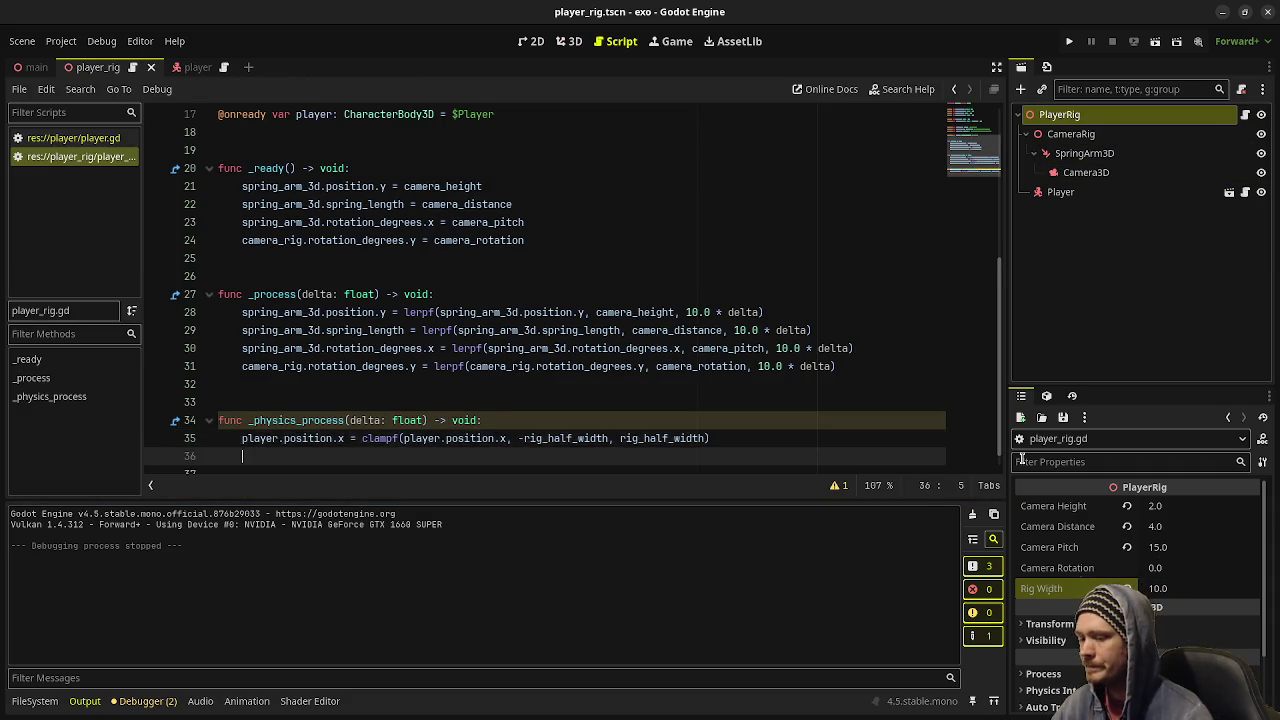
pyautogui.write('ca')
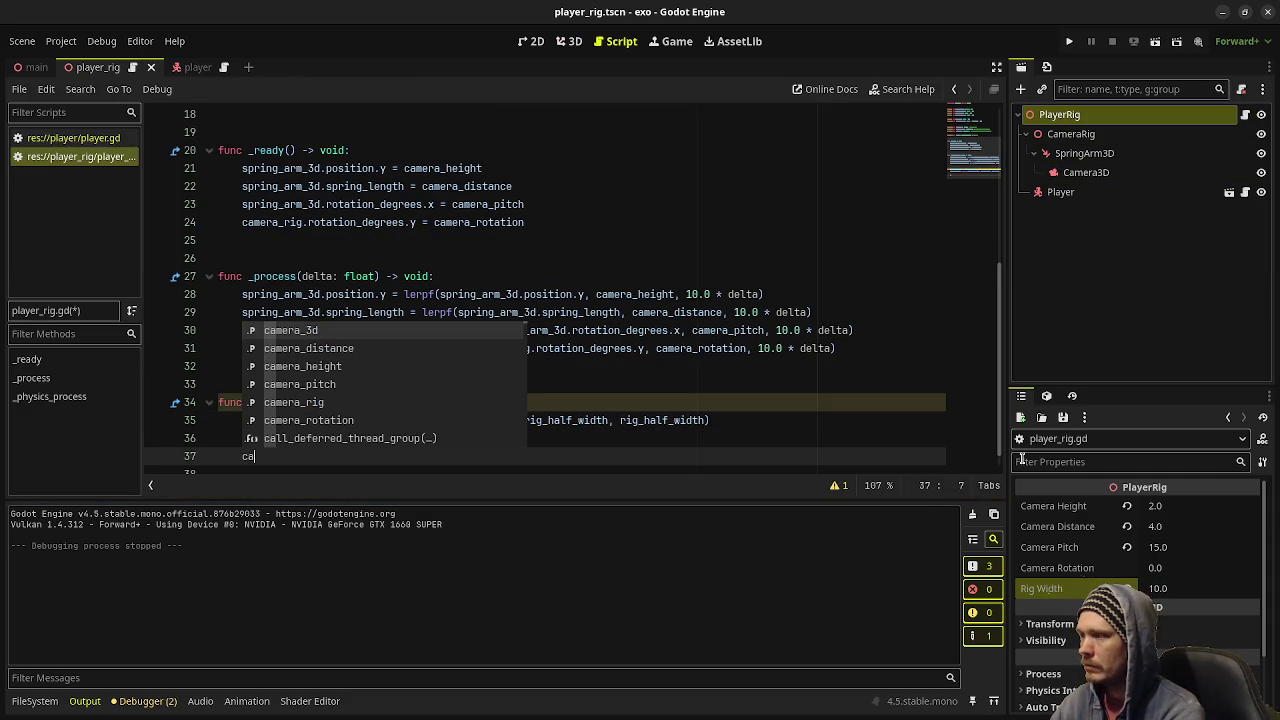
pyautogui.write('mera')
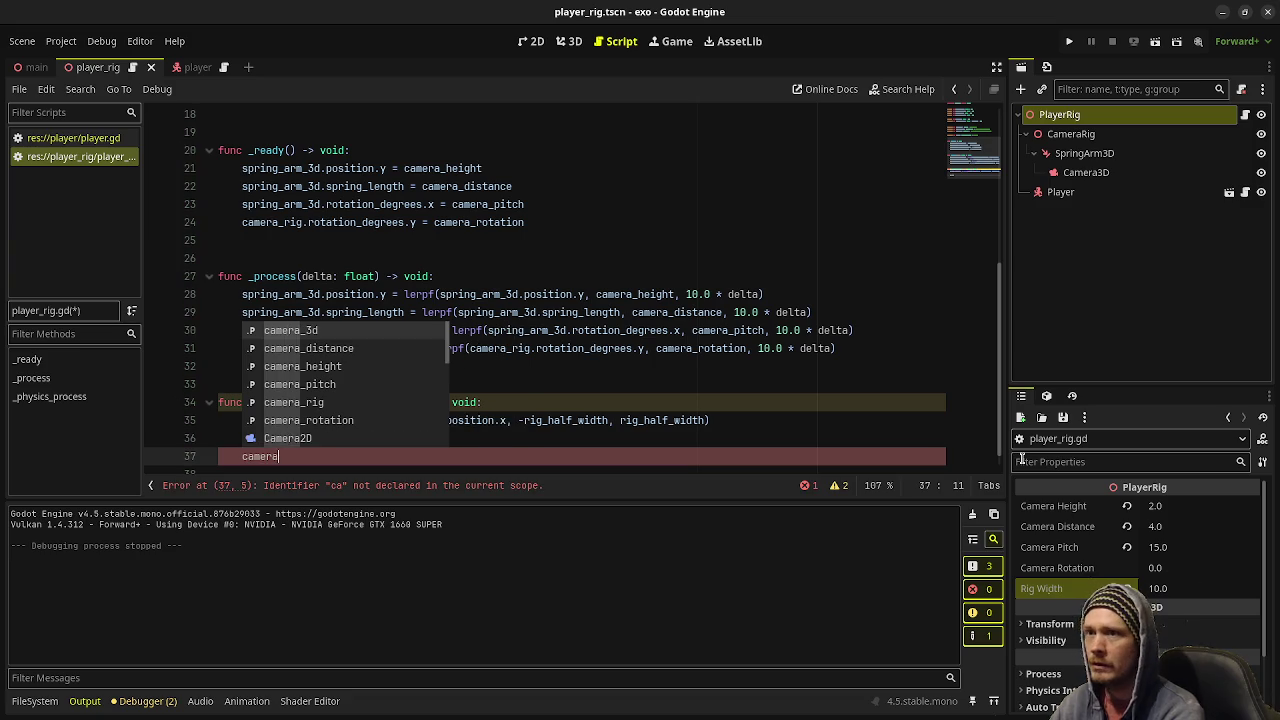
pyautogui.write('_rig.po')
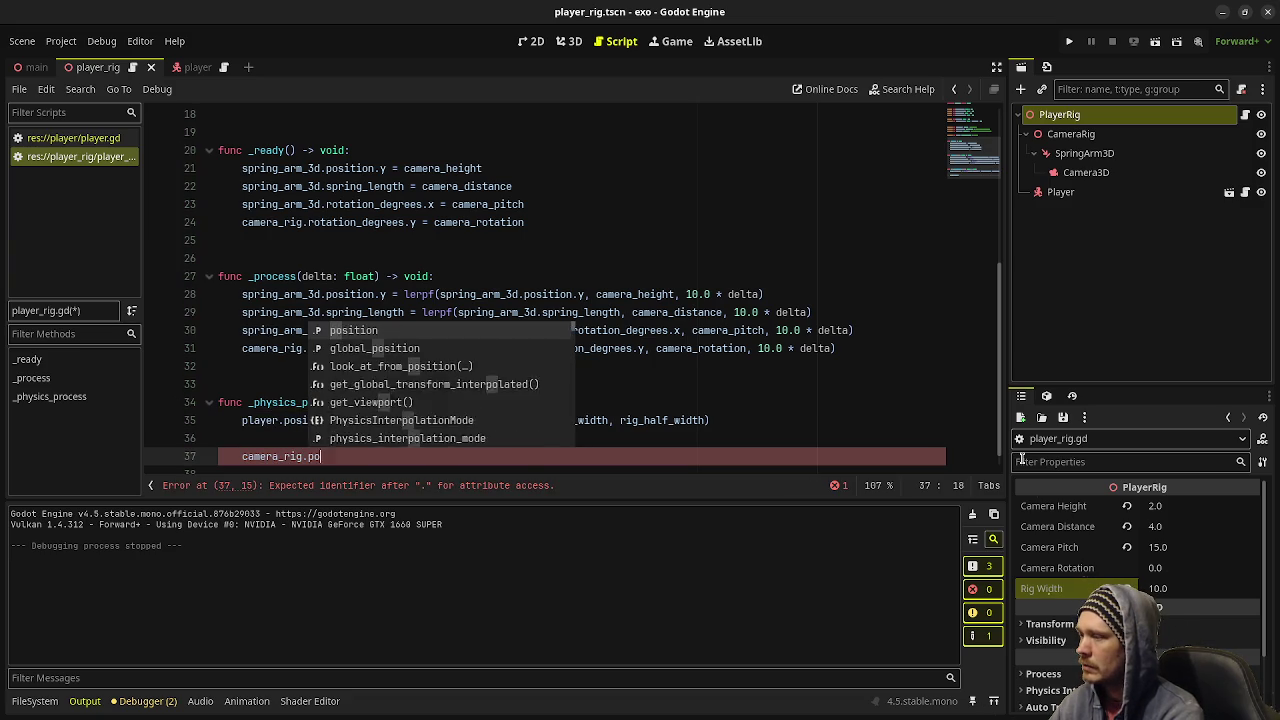
pyautogui.write('sition.x = player.position.x / 3.0')
pyautogui.hotkey('ctrl', 's')
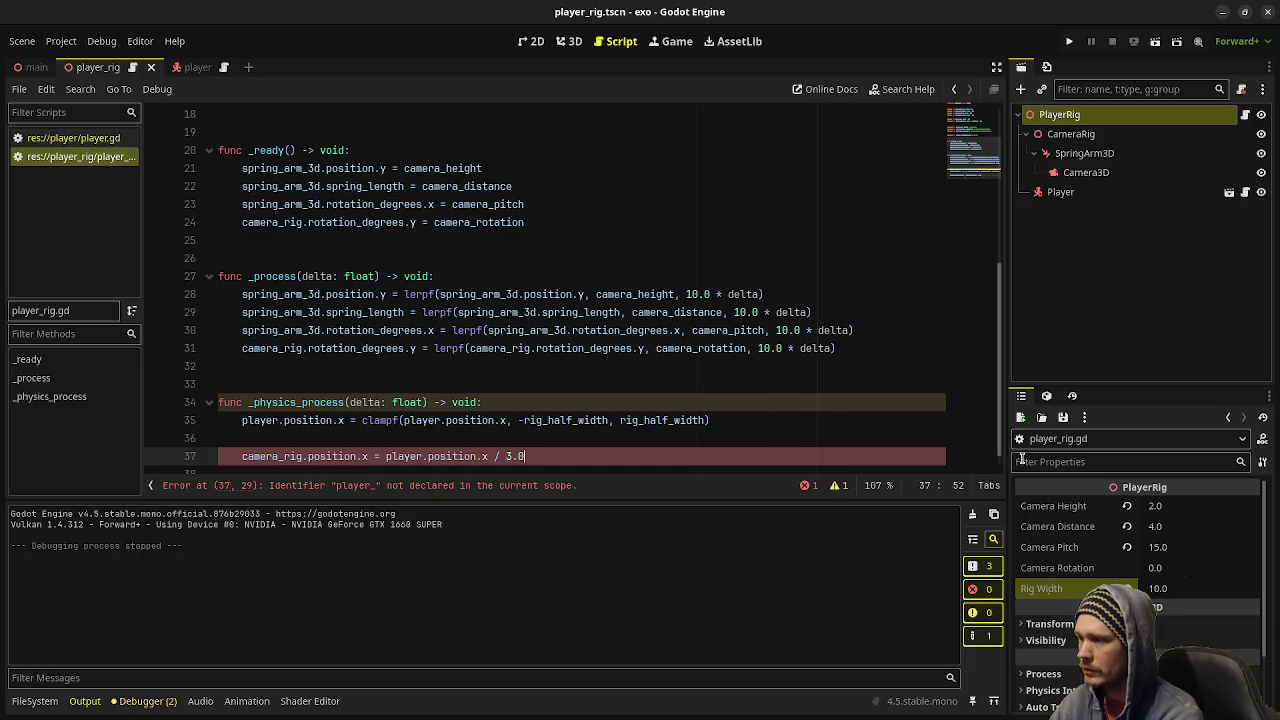
# - Run the game, move the capsule left and right to test the camera follow, then stop it
pyautogui.press('F5')
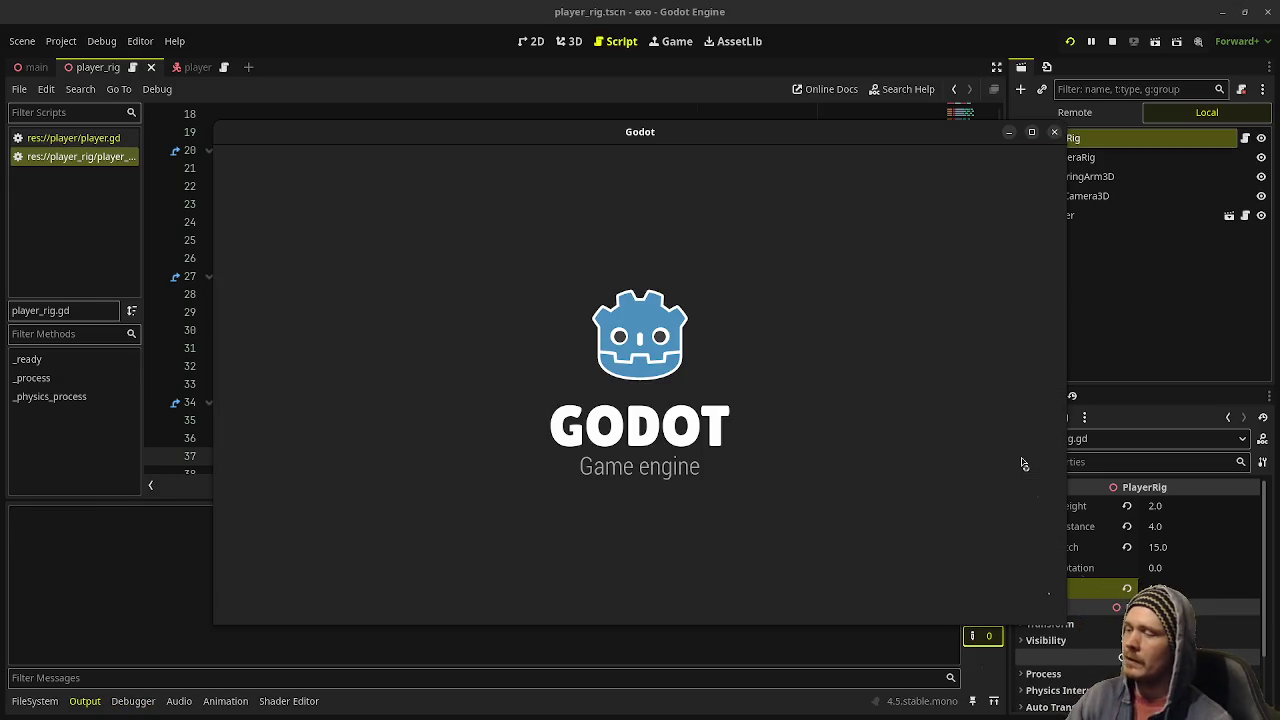
pyautogui.press('a')
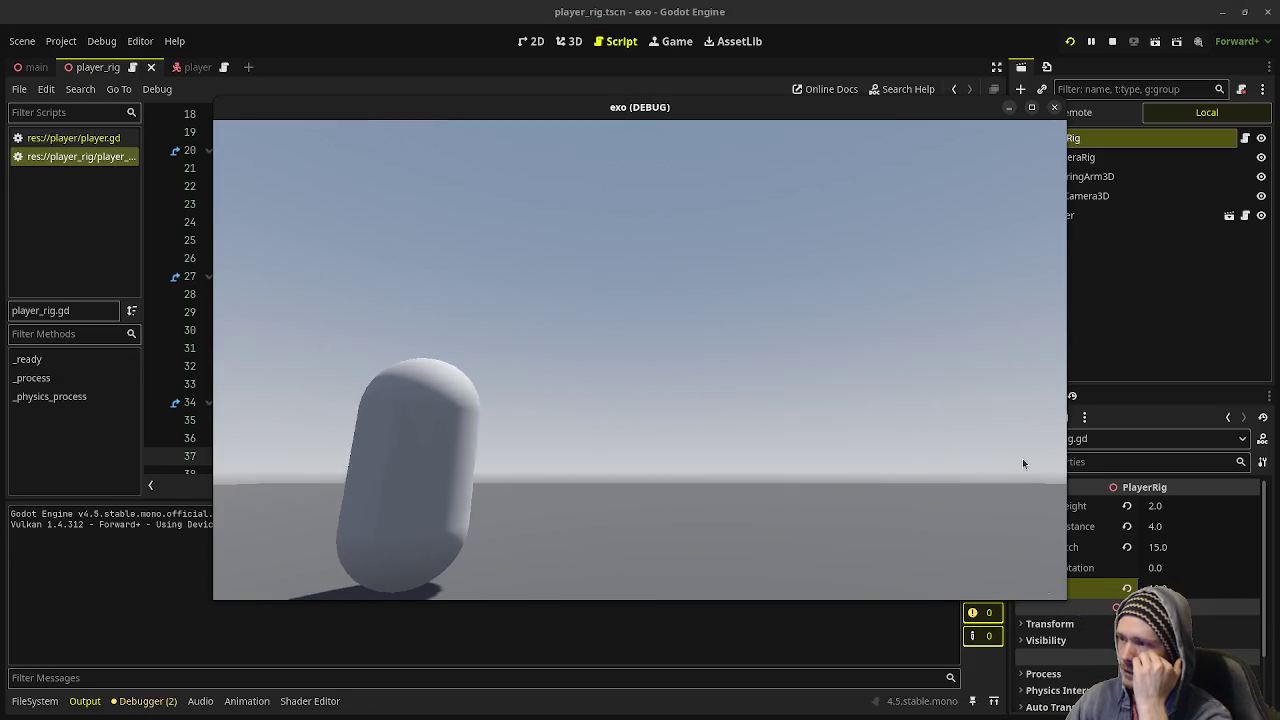
pyautogui.press('d')
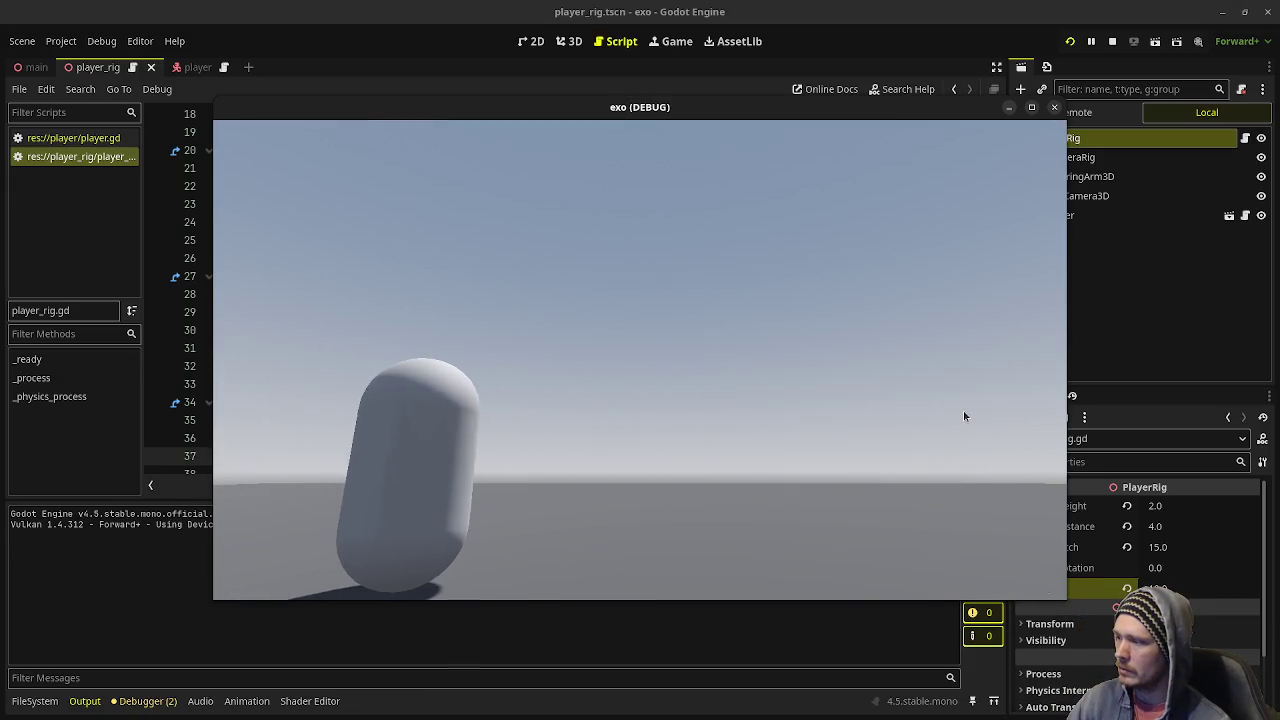
pyautogui.press('a')
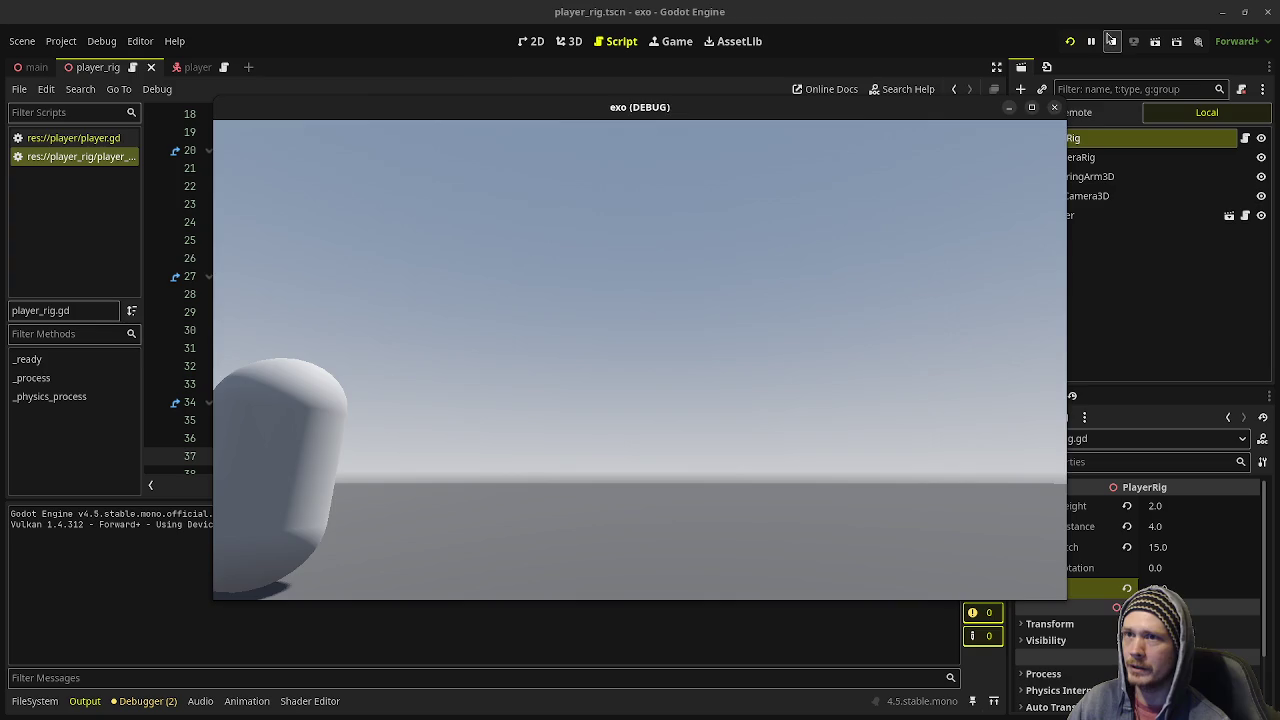
pyautogui.click(1112, 41)
# - Comment out the camera follow line with # and run the project again
pyautogui.click(241, 456)
pyautogui.write('#')
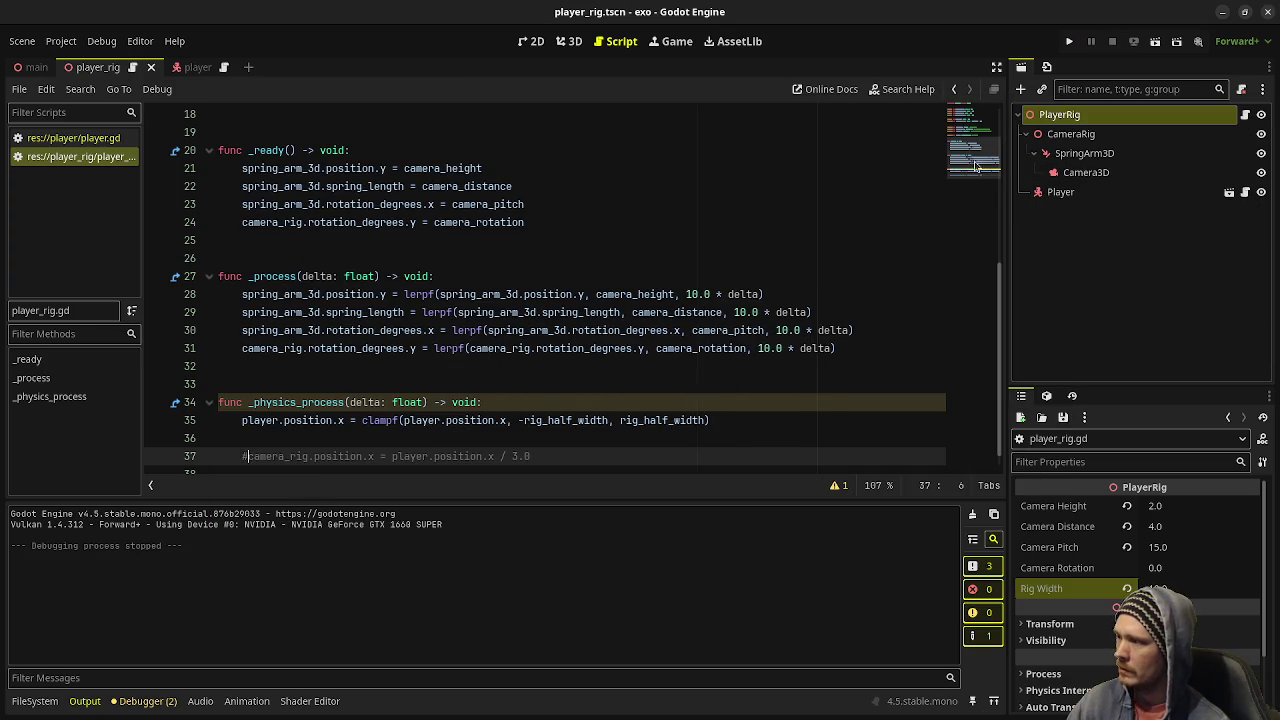
pyautogui.click(1070, 43)
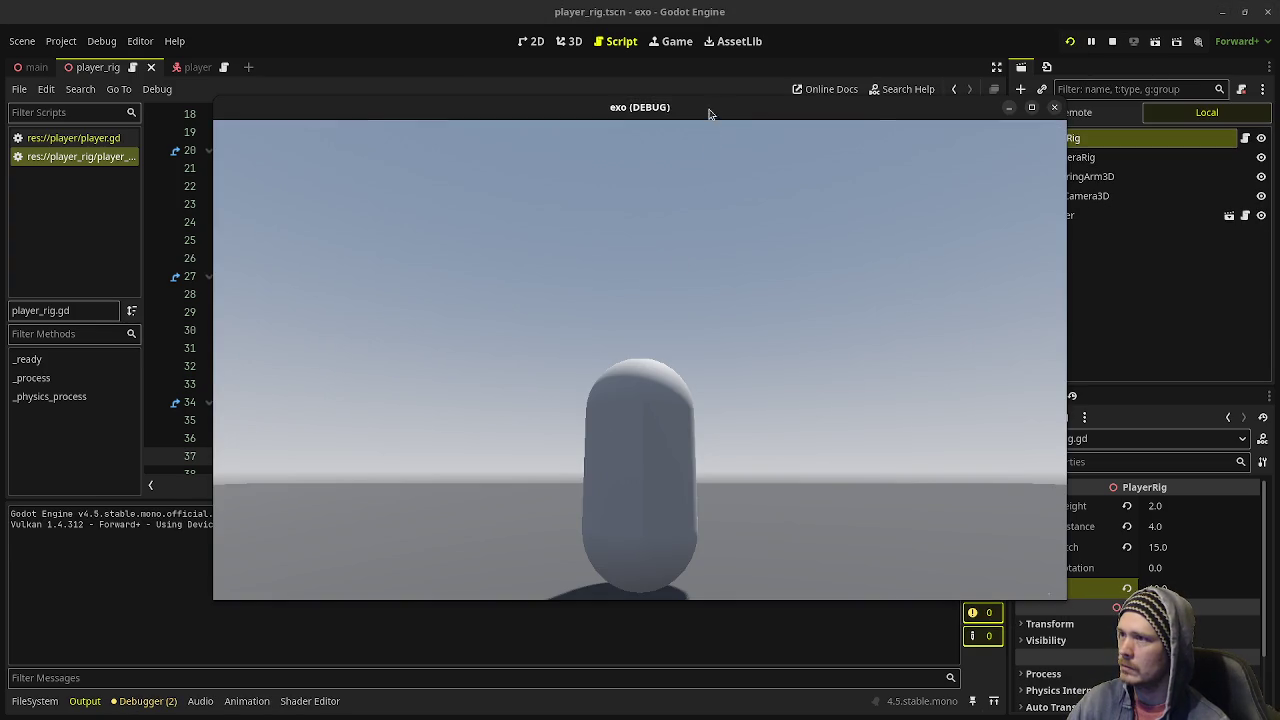
# - Uncomment the camera_rig.position.x follow line on line 37, save, and restart the game
pyautogui.rightClick(708, 113)
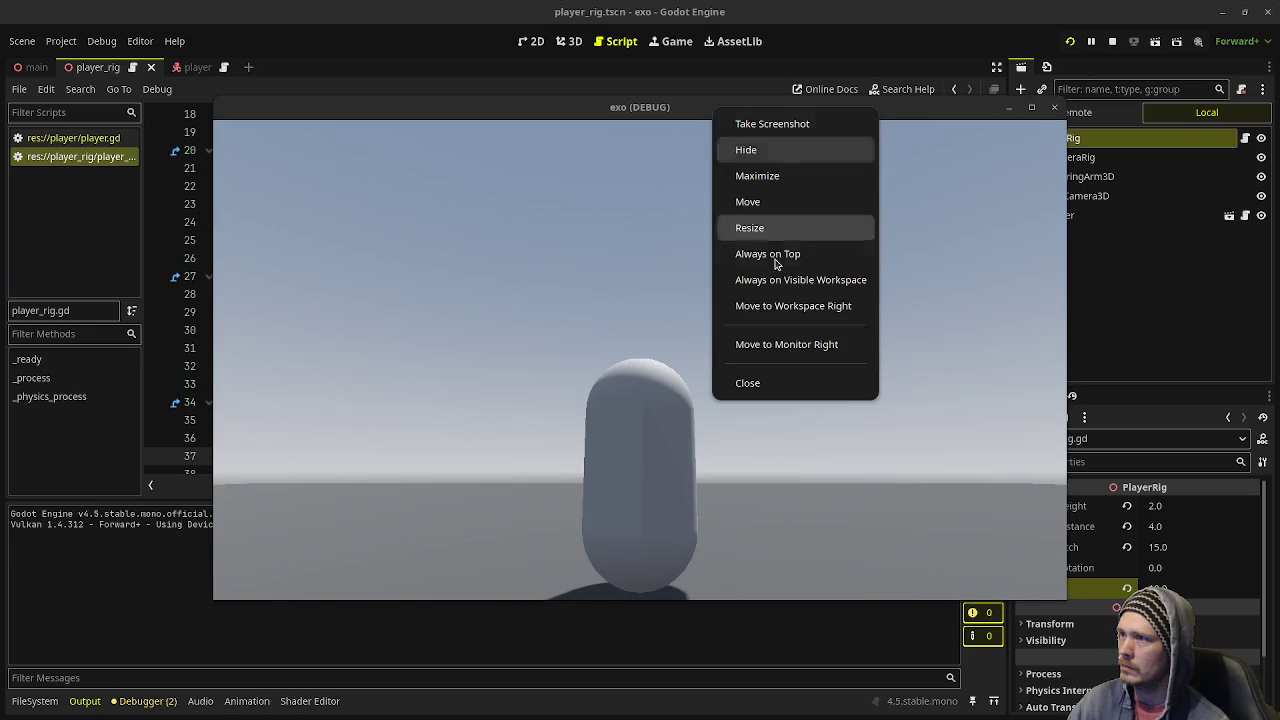
pyautogui.click(785, 106)
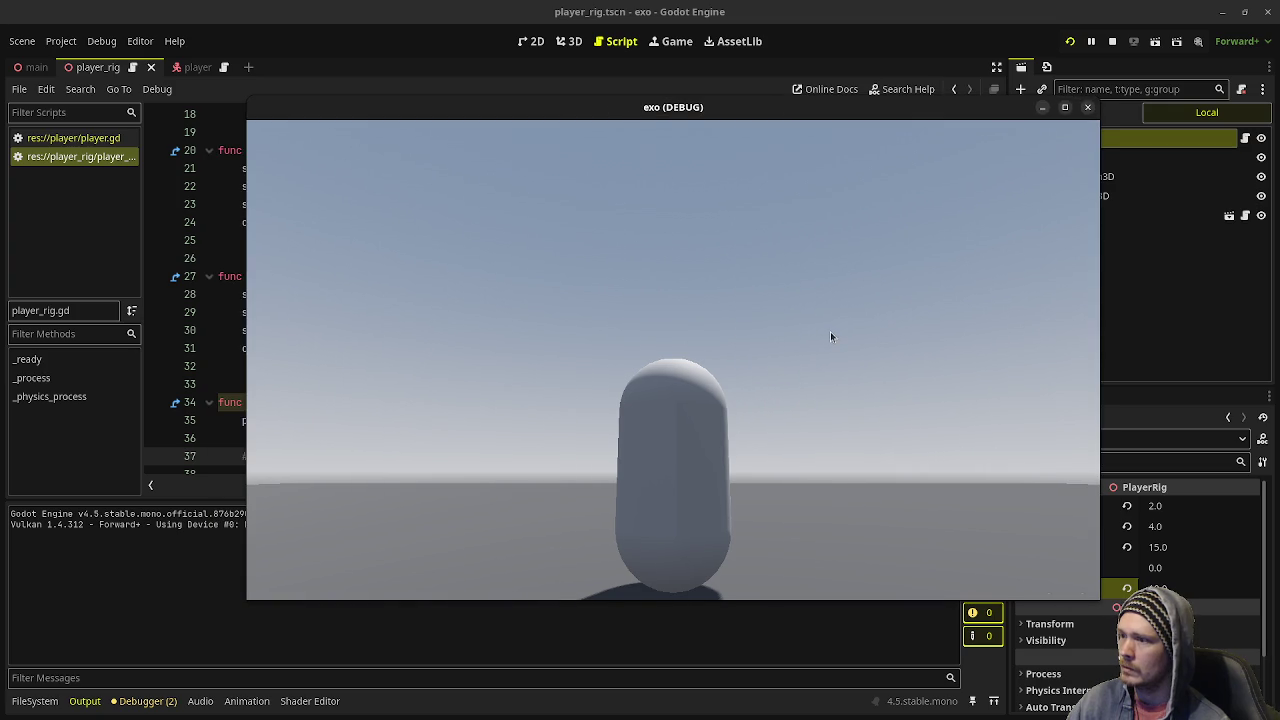
pyautogui.press('a')
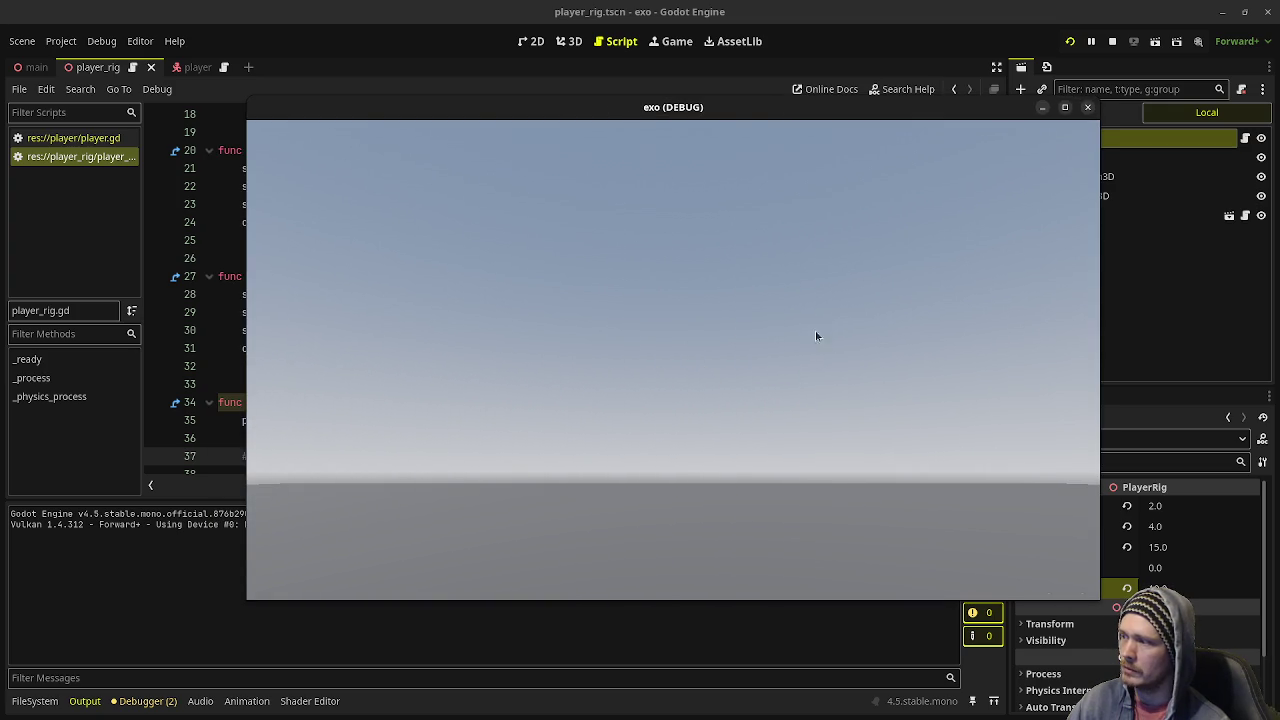
pyautogui.moveTo(695, 113); pyautogui.dragTo(735, 113)
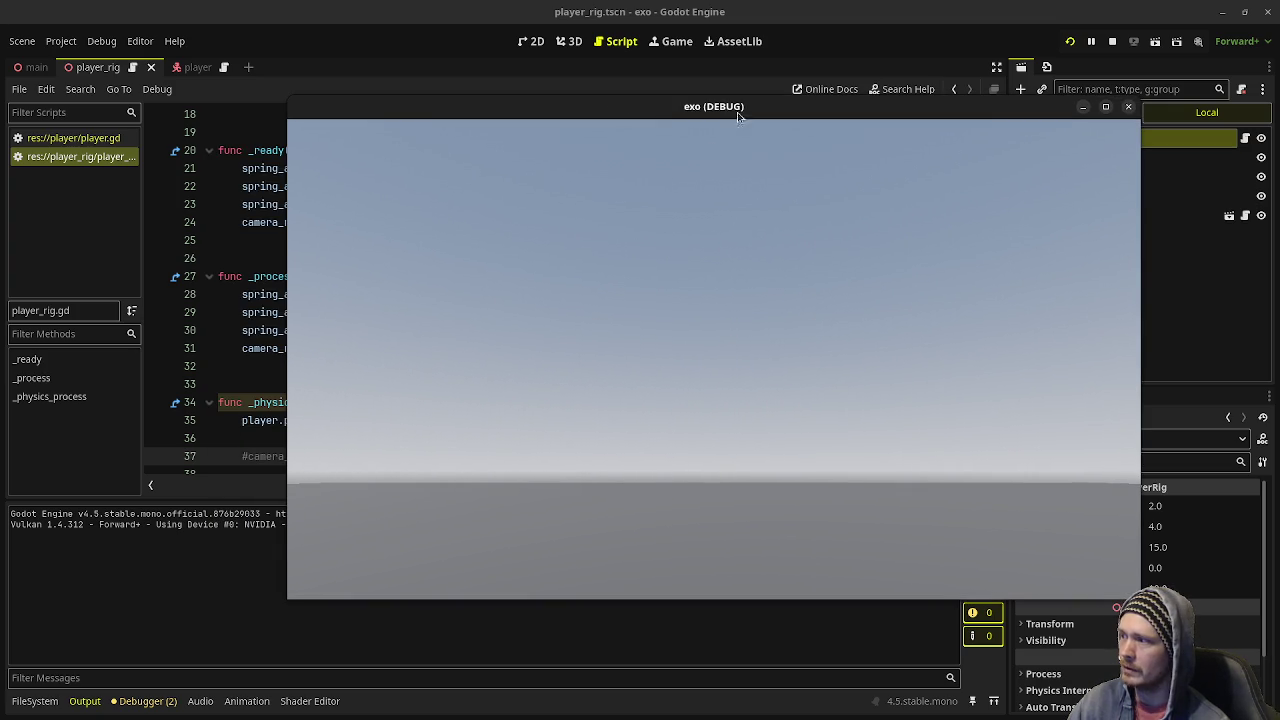
pyautogui.click(243, 457)
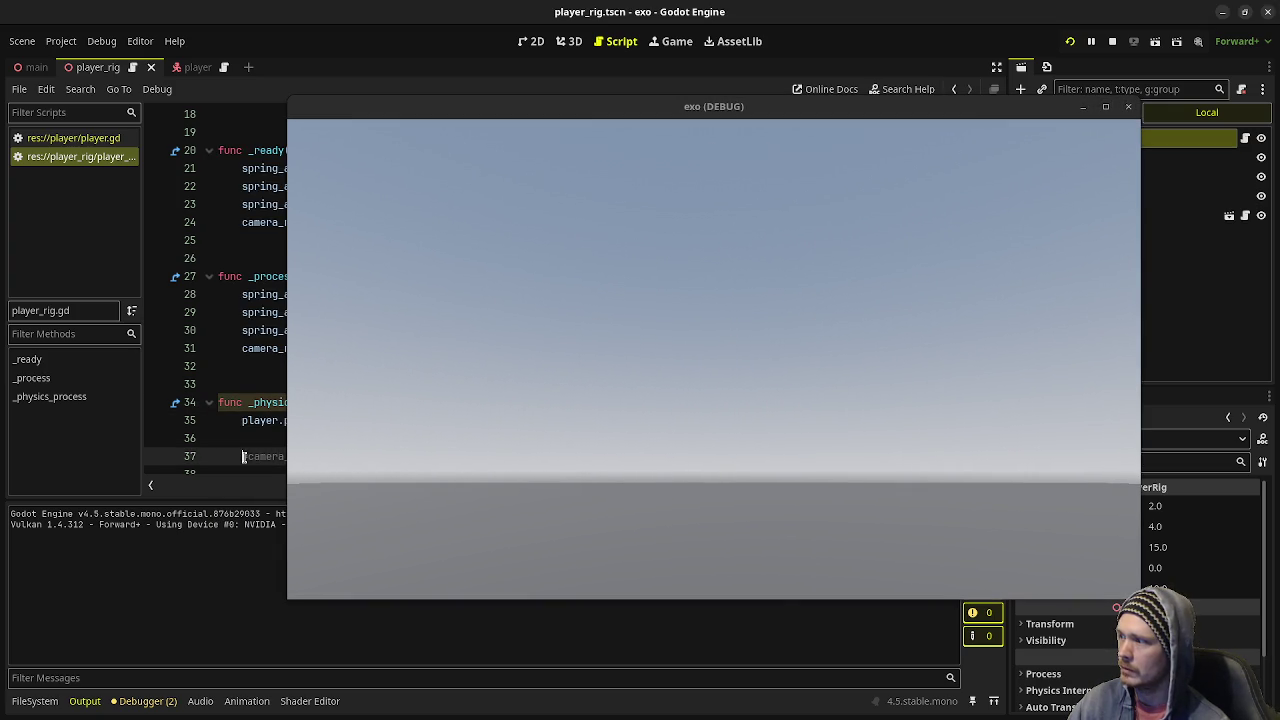
pyautogui.hotkey('ctrl', 'k')
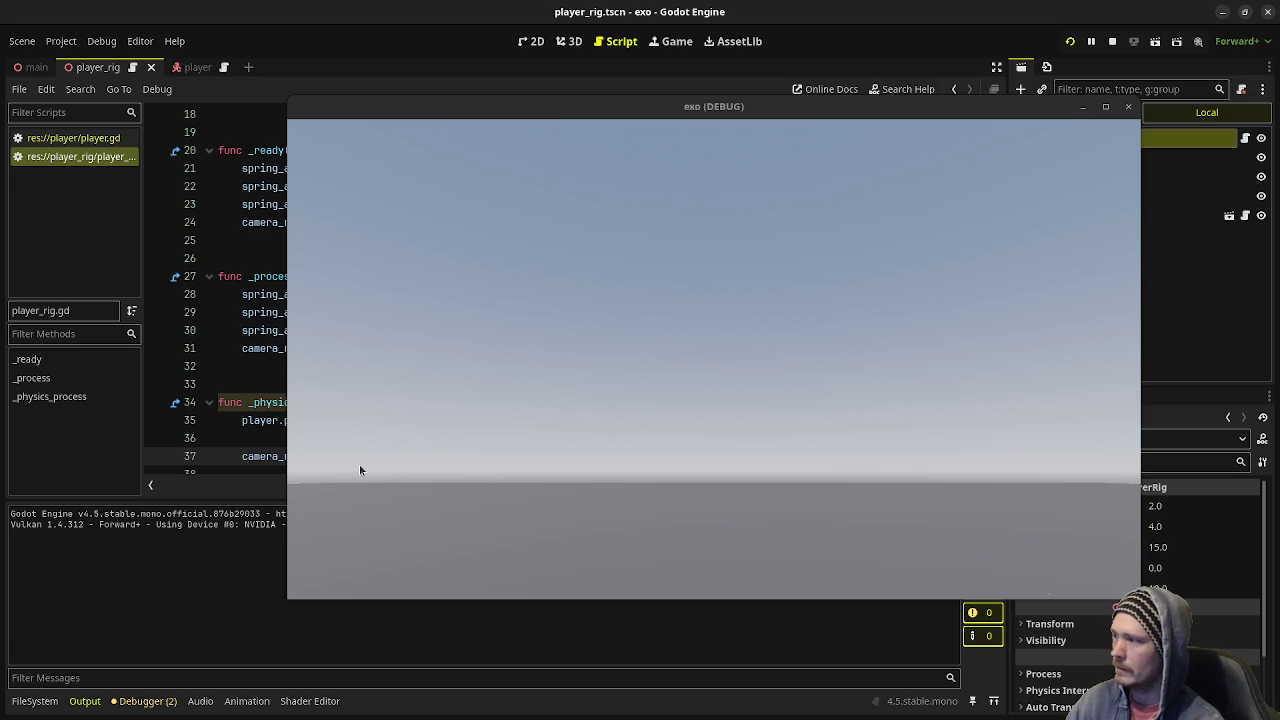
pyautogui.hotkey('ctrl', 's')
pyautogui.click(485, 403)
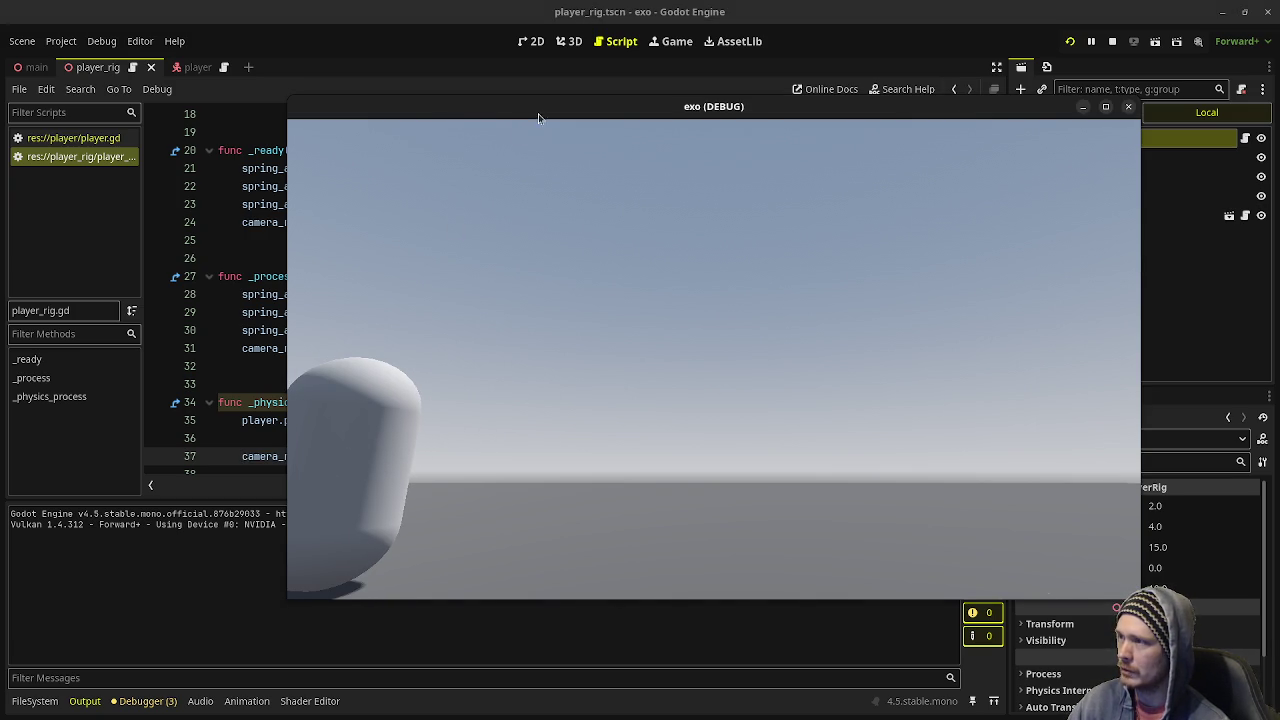
pyautogui.press('F5')
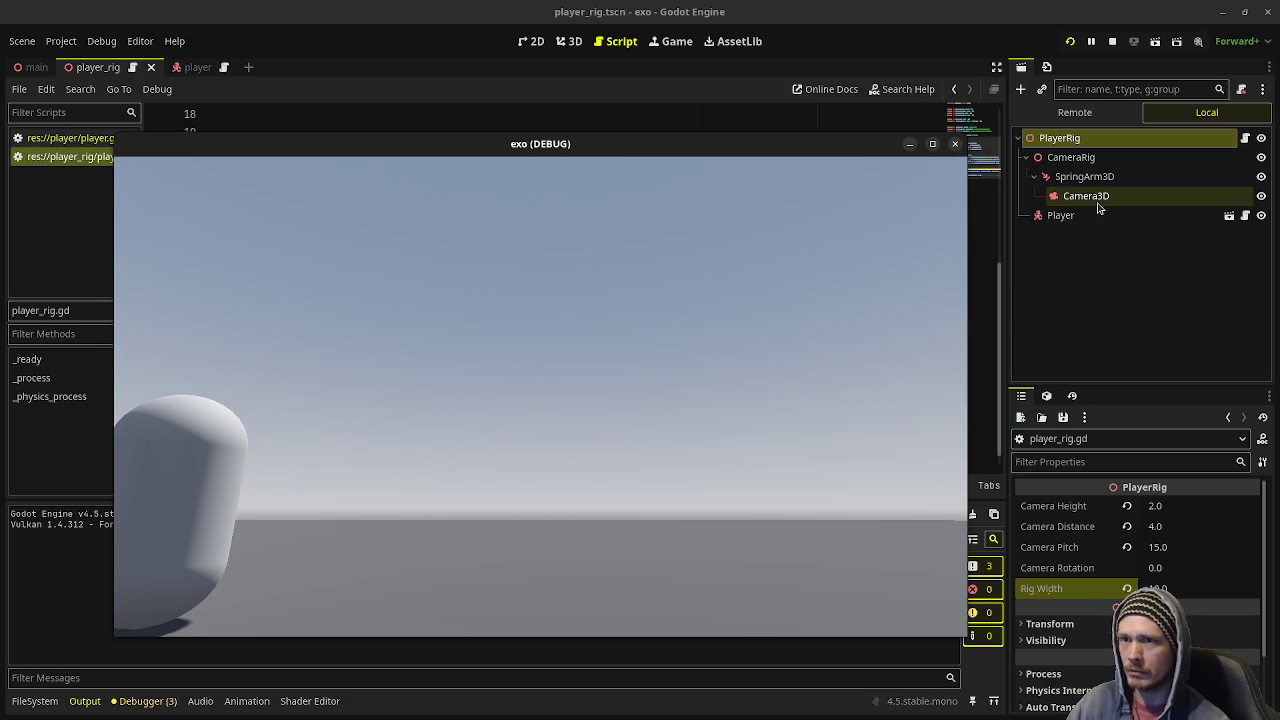
# - Set PlayerRig's Rig Width to 15, save the player_rig scene, test and stop, then open main
pyautogui.click(1183, 592)
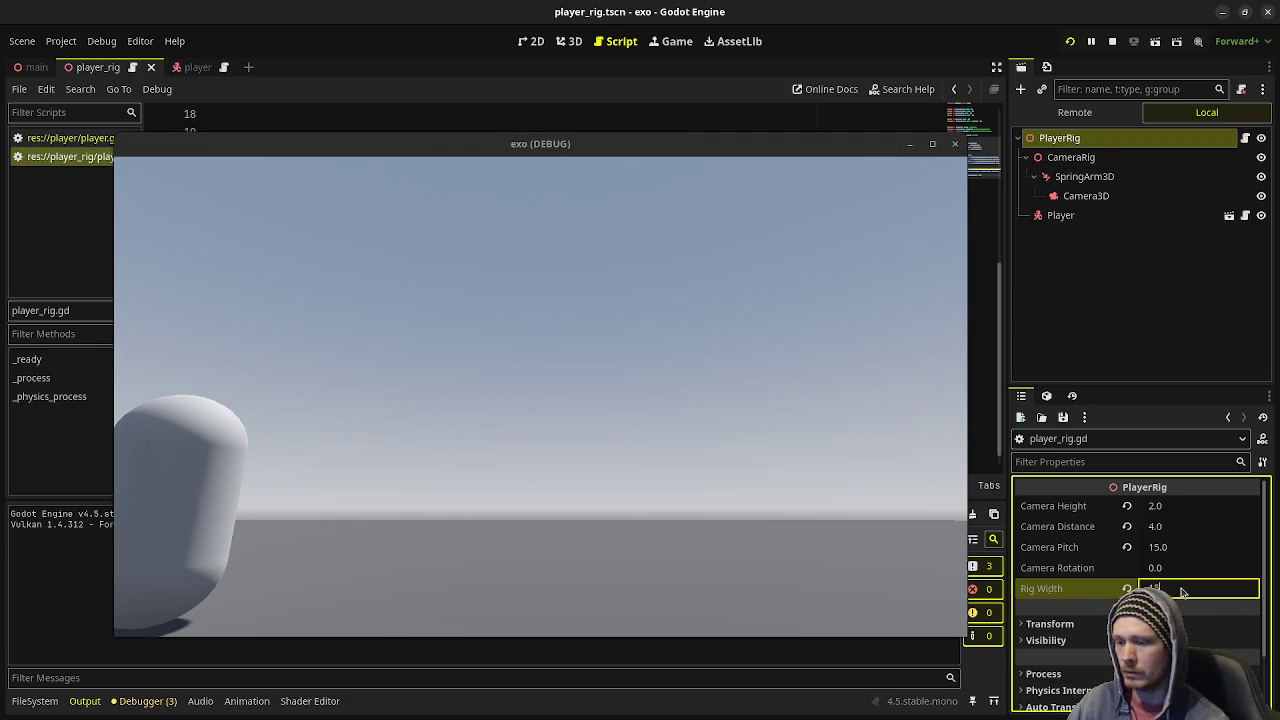
pyautogui.press('Return')
pyautogui.click(455, 405)
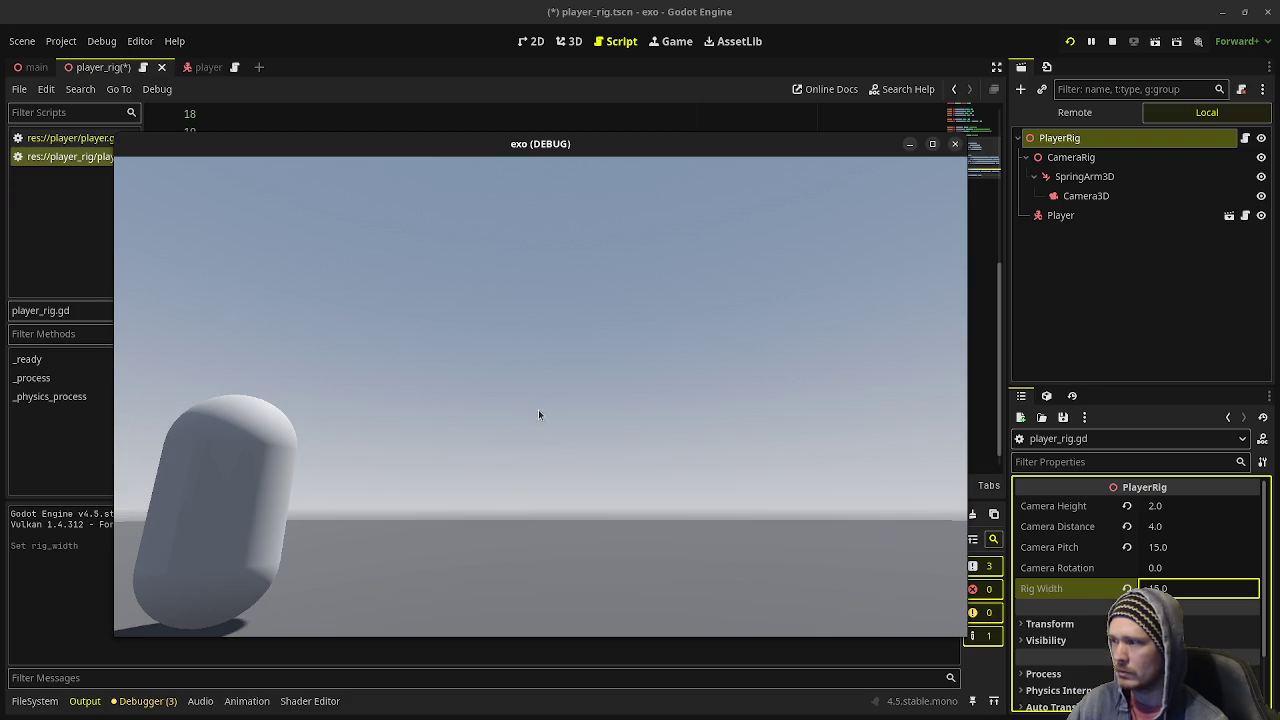
pyautogui.click(844, 54)
pyautogui.hotkey('ctrl', 's')
pyautogui.click(652, 358)
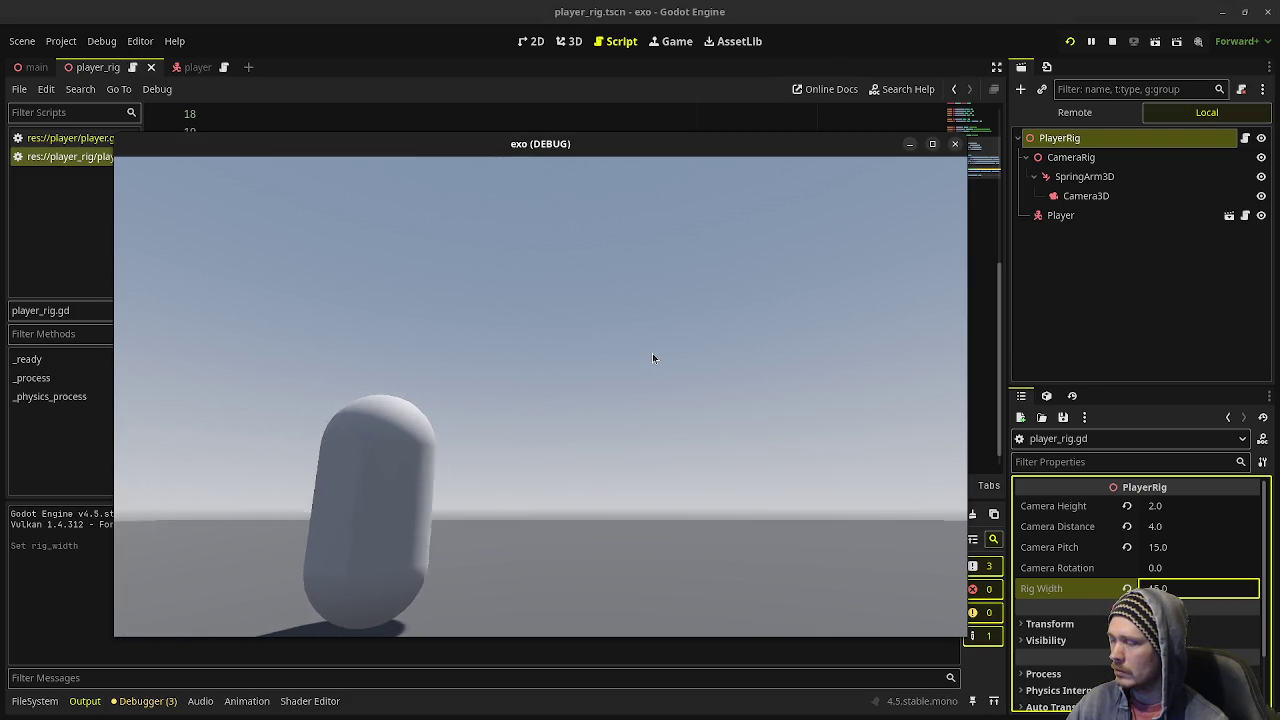
pyautogui.click(1112, 41)
pyautogui.click(31, 67)
# - Switch to the 3D top view and add a MeshInstance3D child under the Main node
pyautogui.click(569, 41)
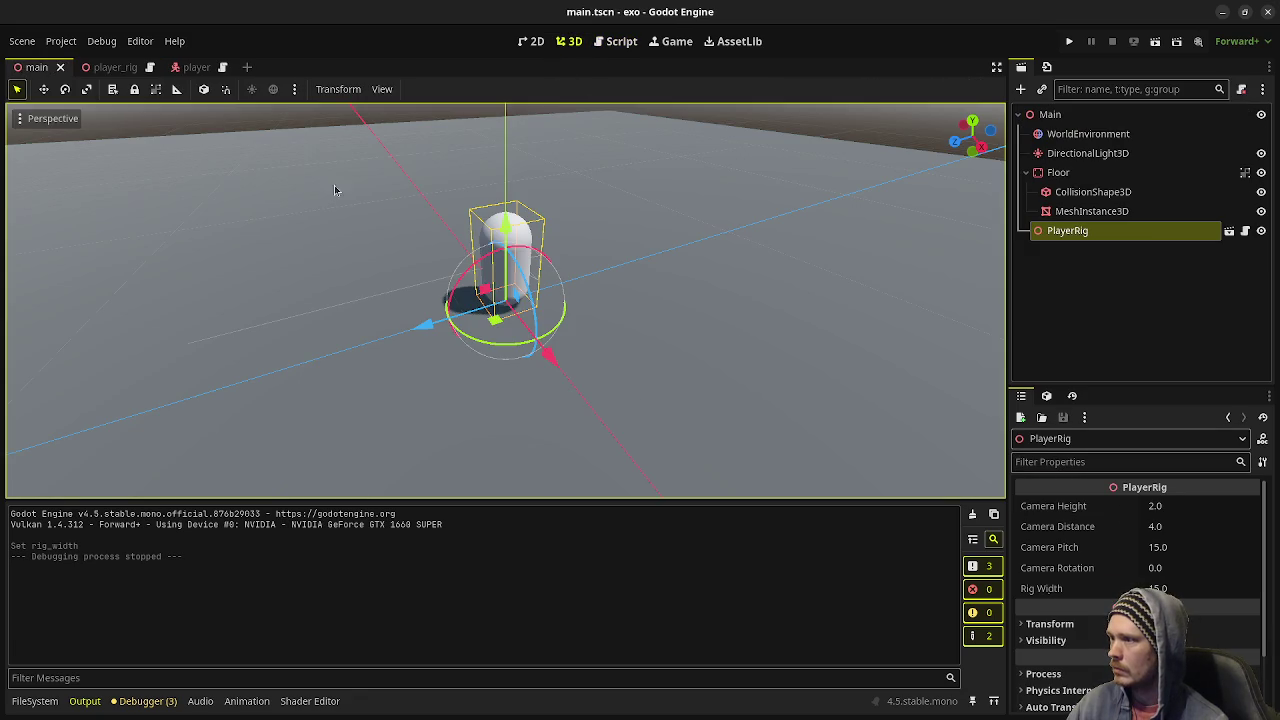
pyautogui.scroll(-5, 790, 260)
pyautogui.click(773, 258)
pyautogui.press('KP_7')
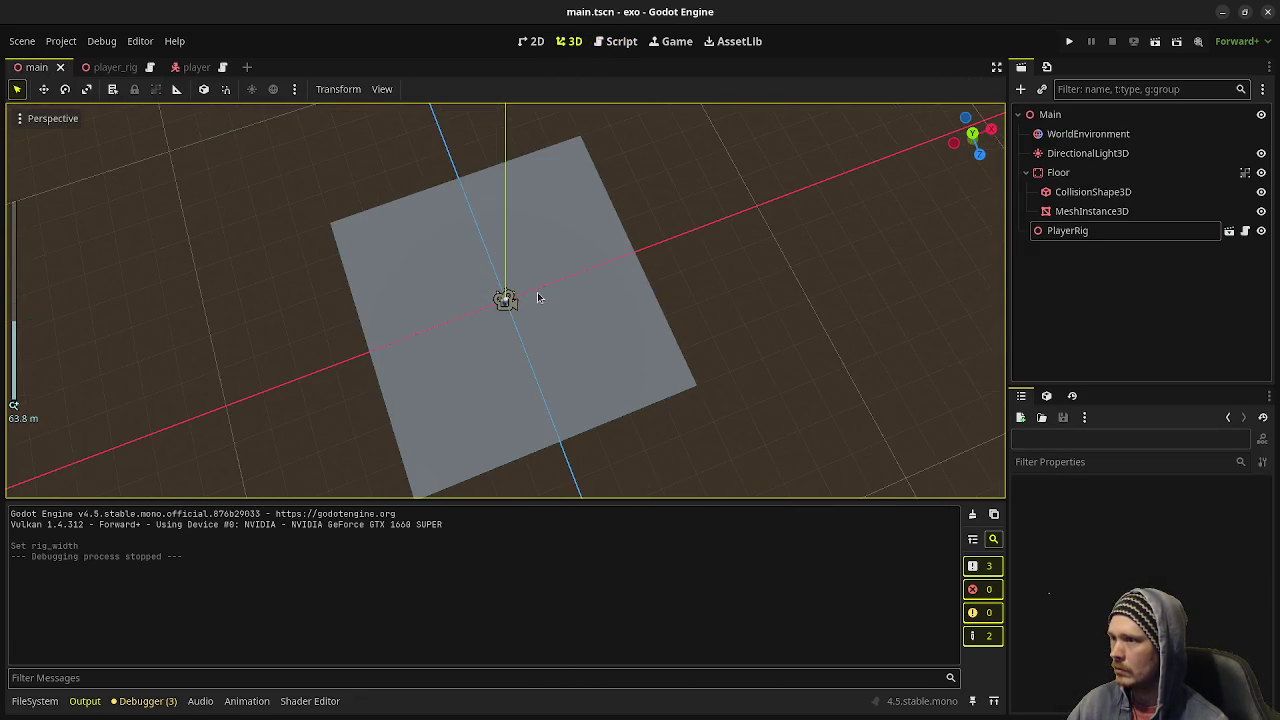
pyautogui.scroll(5, 542, 292)
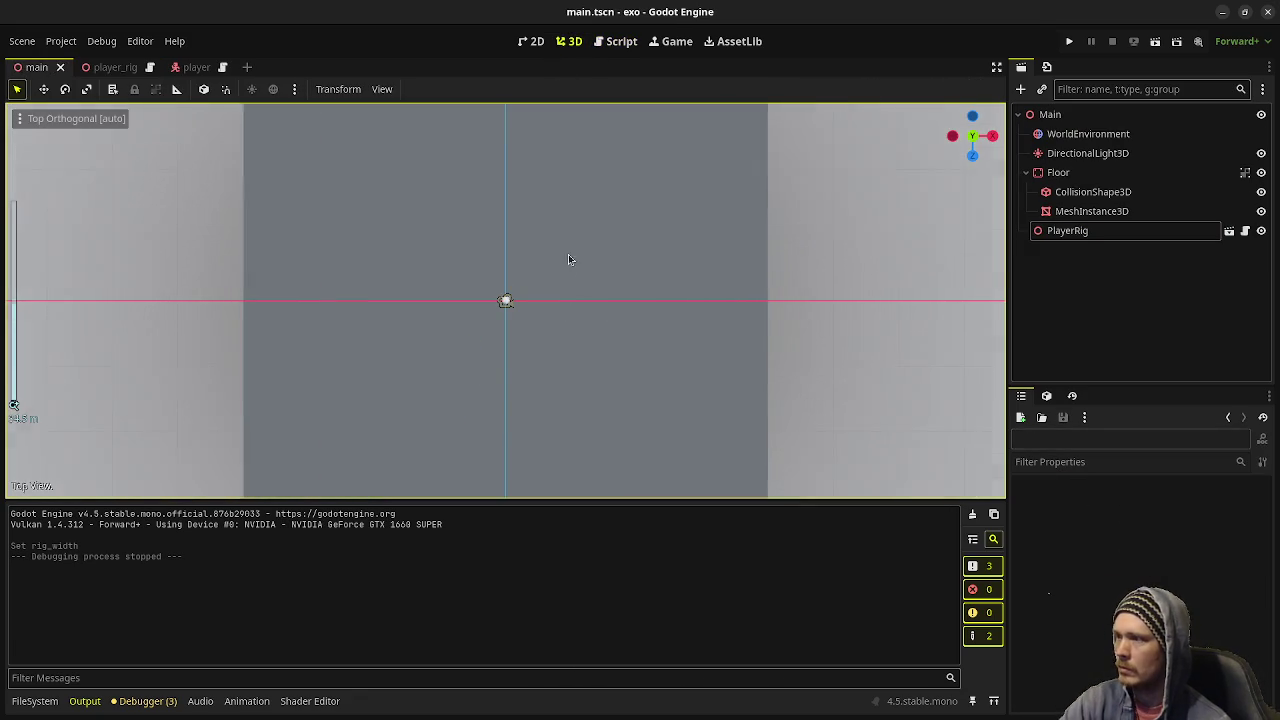
pyautogui.click(1078, 120)
pyautogui.hotkey('ctrl', 'a')
pyautogui.write('i')
pyautogui.press('Return')
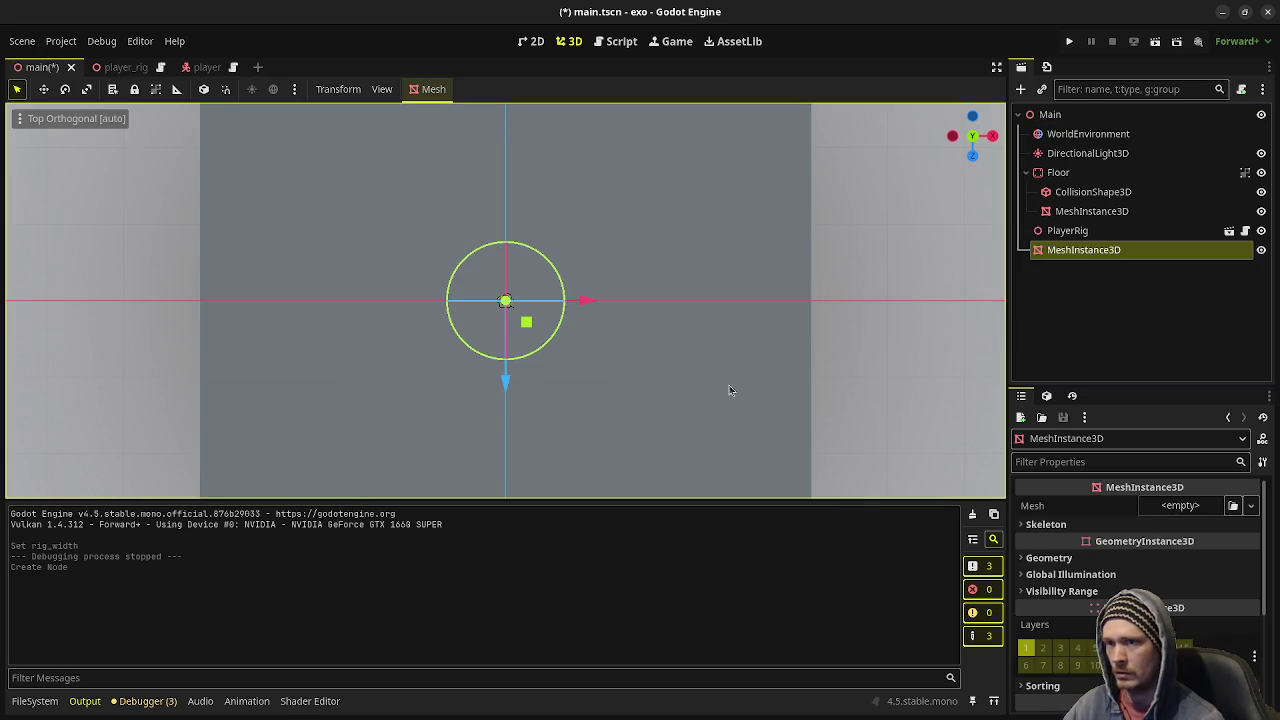
# - Give it a new BoxMesh, Alt-drag box duplicates around the player, and save the main scene
pyautogui.scroll(2, 535, 343)
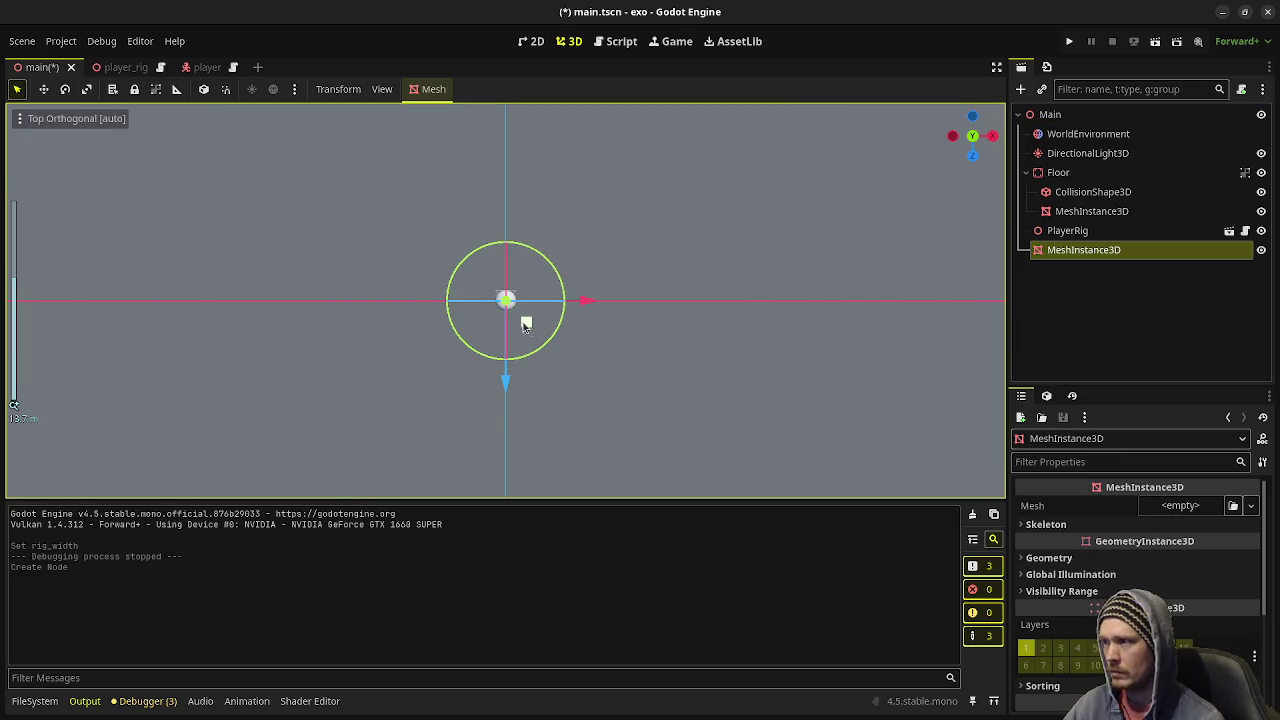
pyautogui.click(1169, 508)
pyautogui.click(1195, 459)
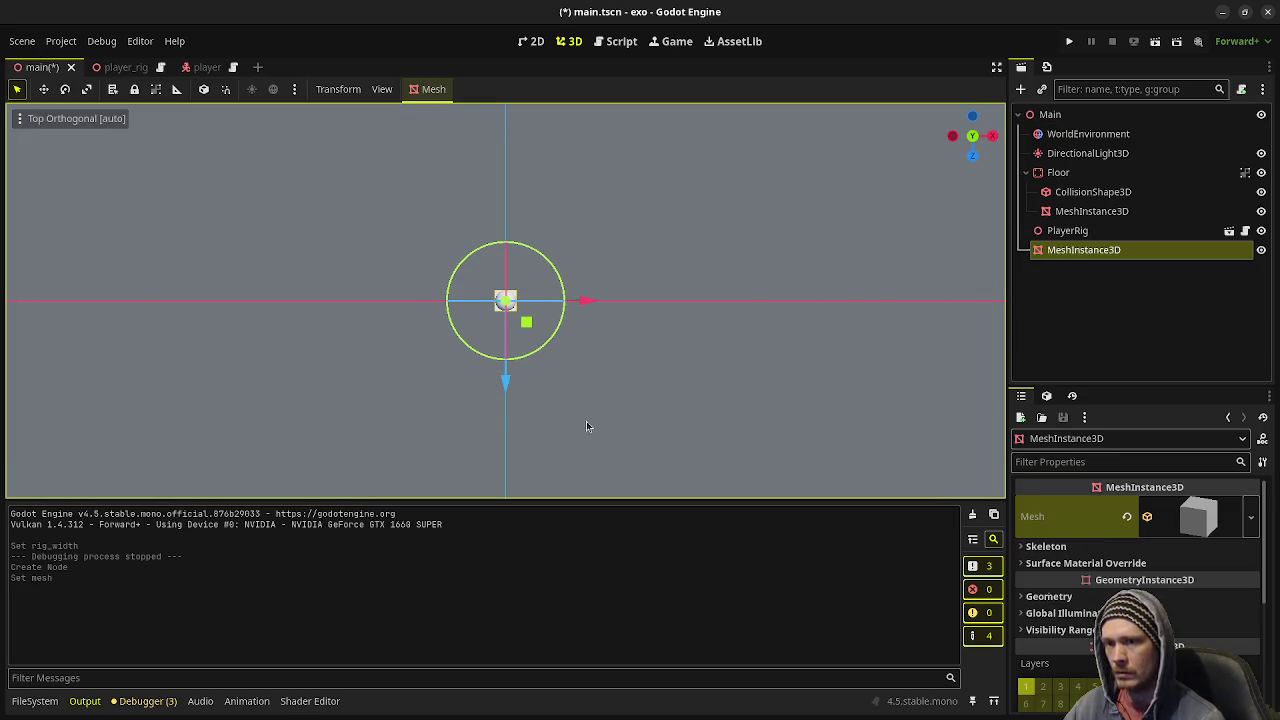
pyautogui.moveTo(519, 305)
pyautogui.mouseDown()
pyautogui.moveTo(457, 214)
pyautogui.moveTo(468, 242)
pyautogui.moveTo(588, 241)
pyautogui.moveTo(529, 196)
pyautogui.moveTo(363, 223)
pyautogui.moveTo(386, 194)
pyautogui.moveTo(692, 198)
pyautogui.mouseUp()
pyautogui.hotkey('ctrl', 's')
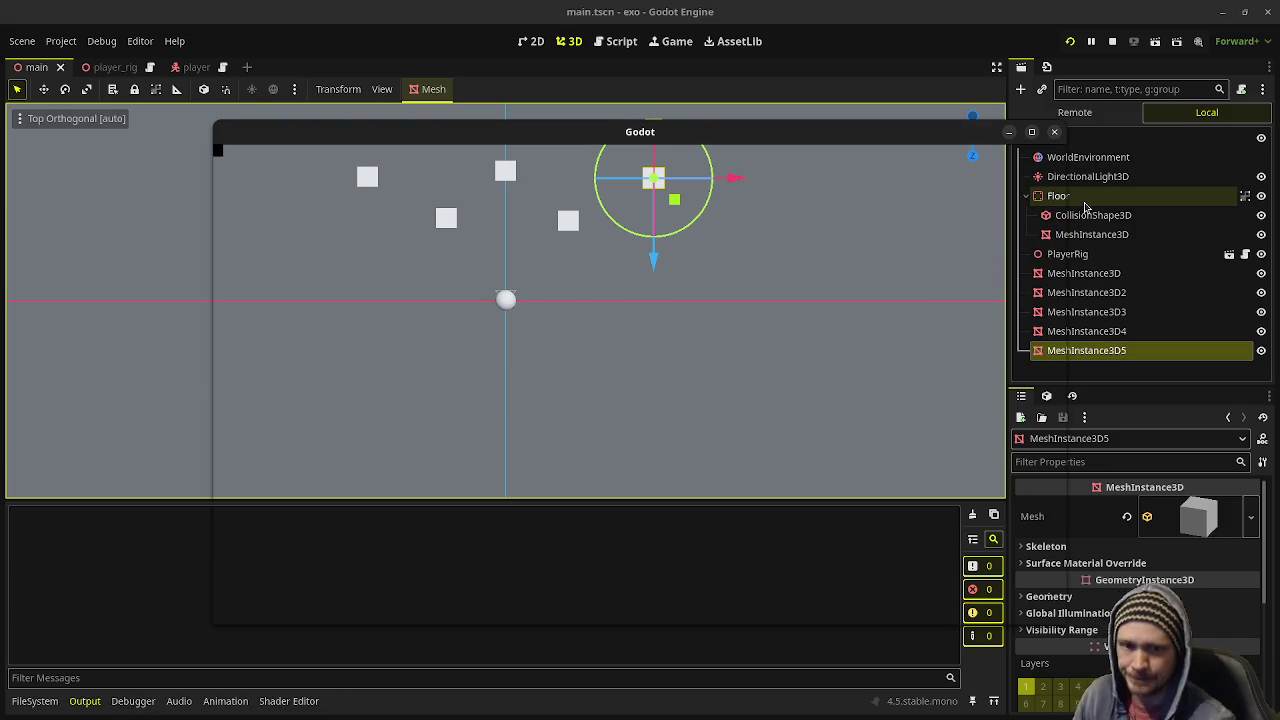
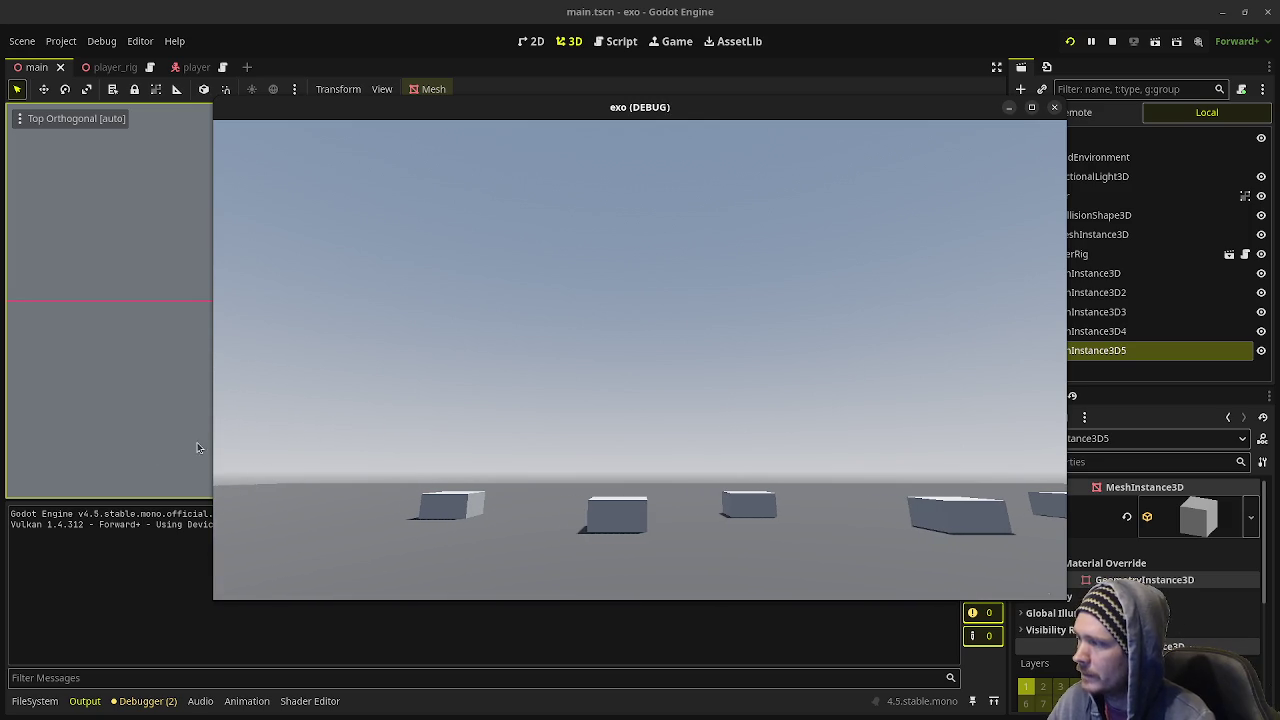
# - Stop the game and try renaming position to rotation on script line 37, then undo it
pyautogui.click(1113, 44)
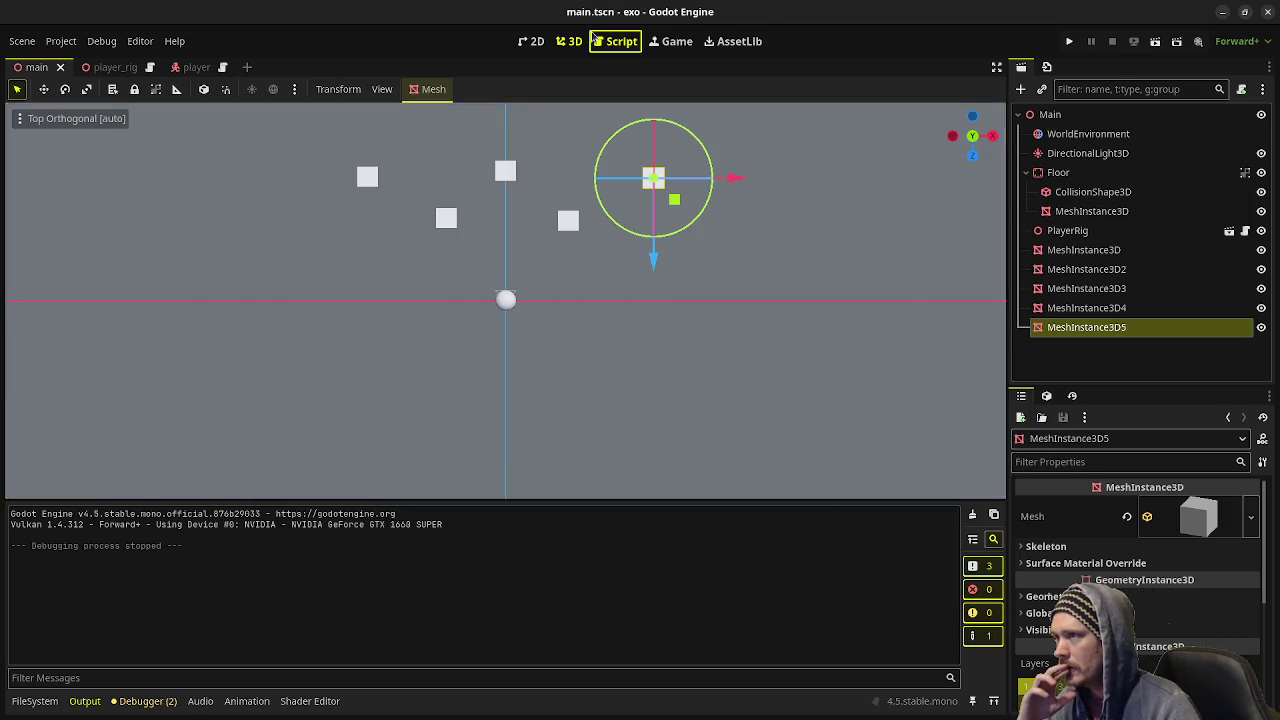
pyautogui.click(615, 41)
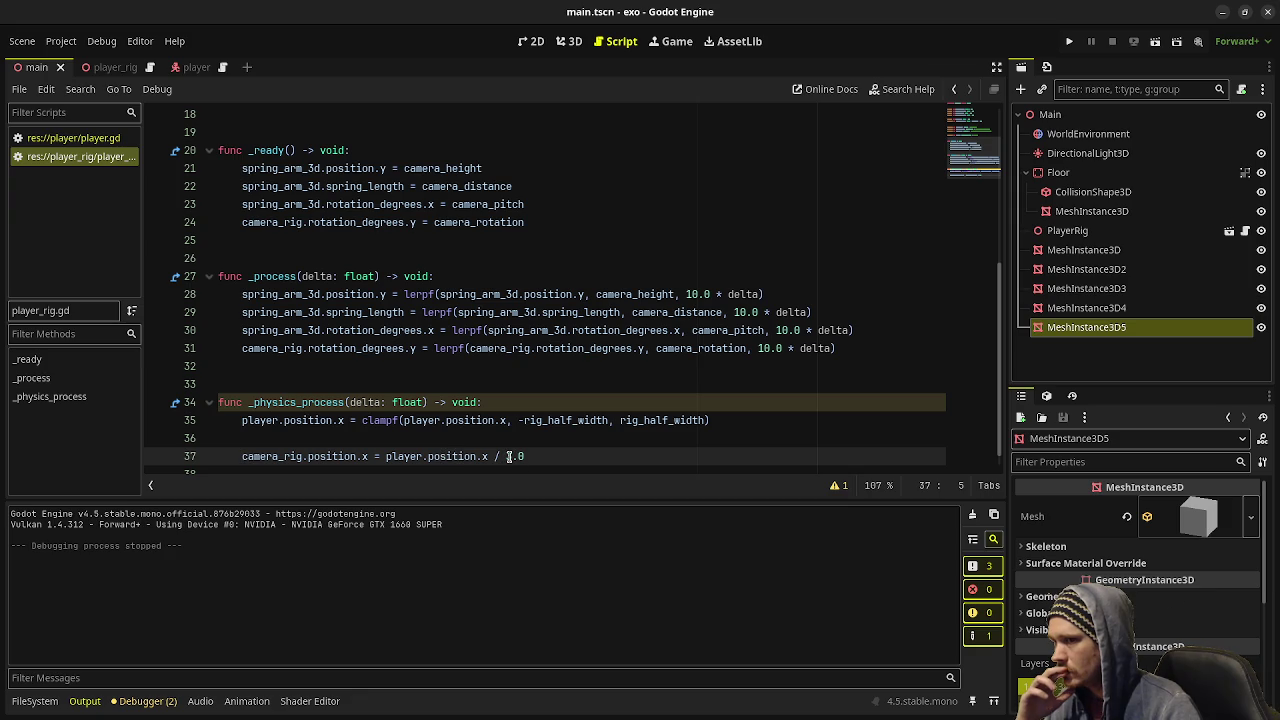
pyautogui.click(372, 456)
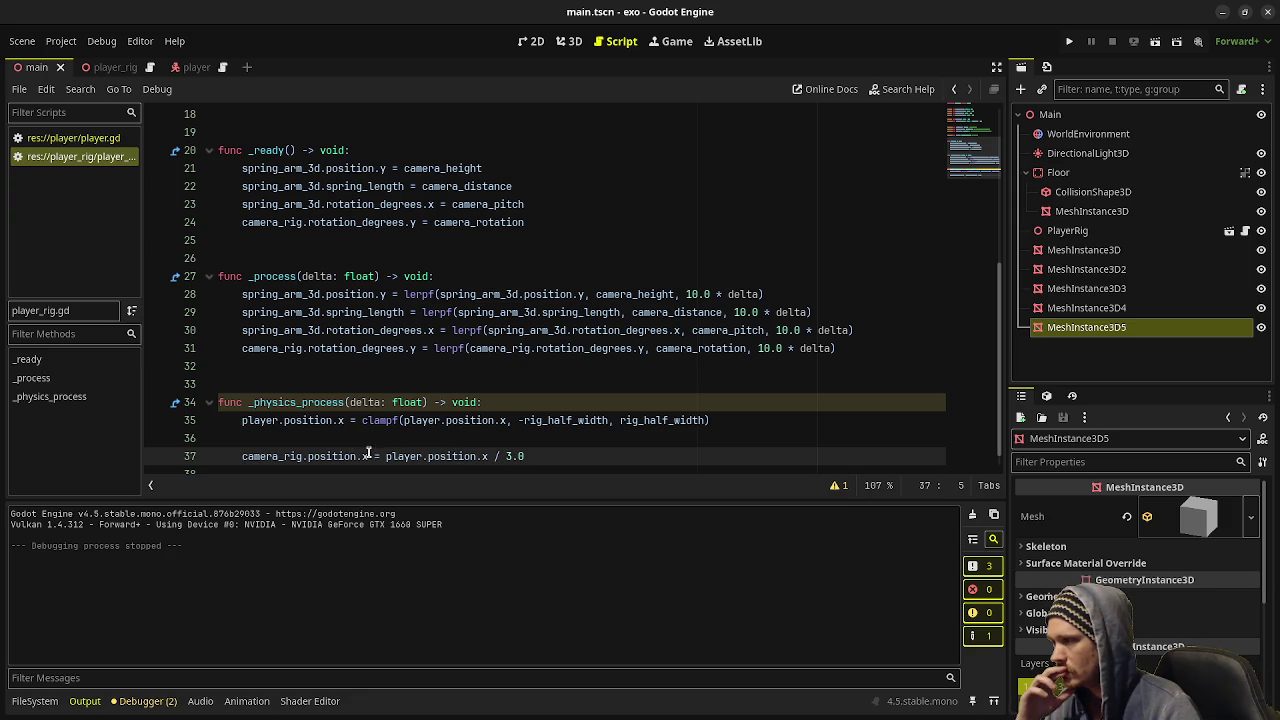
pyautogui.doubleClick(330, 456)
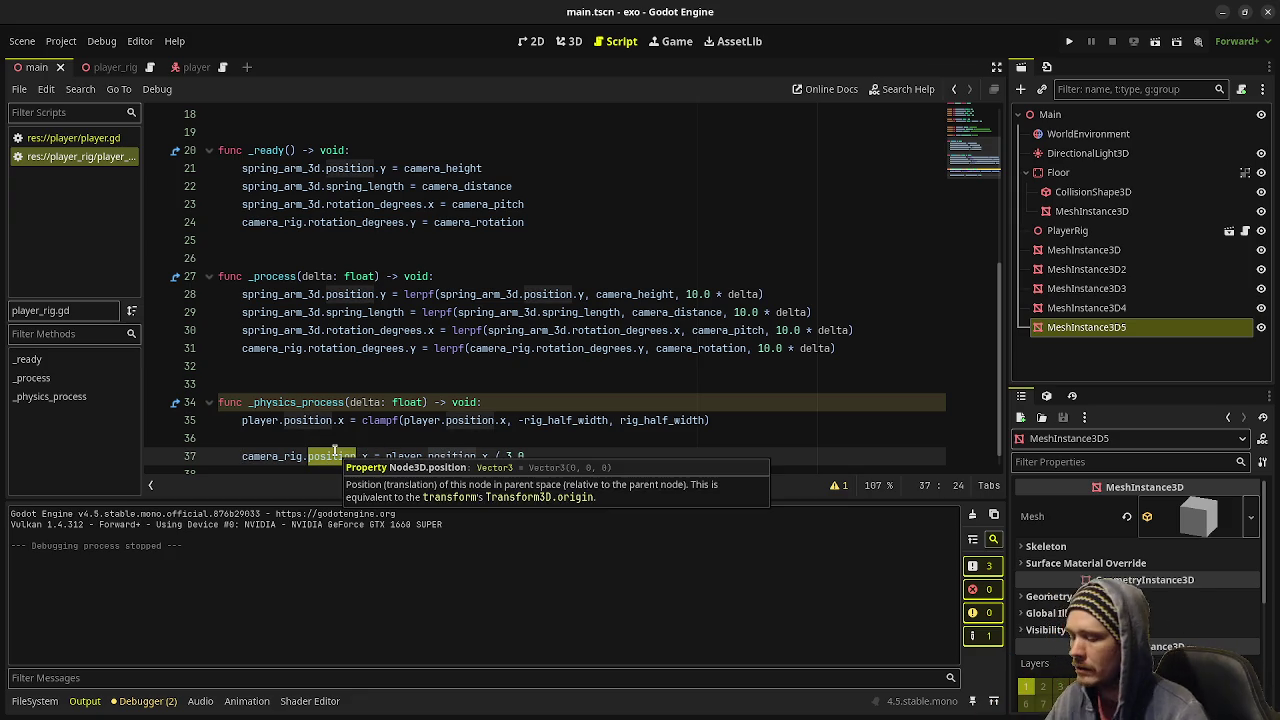
pyautogui.write('rotation')
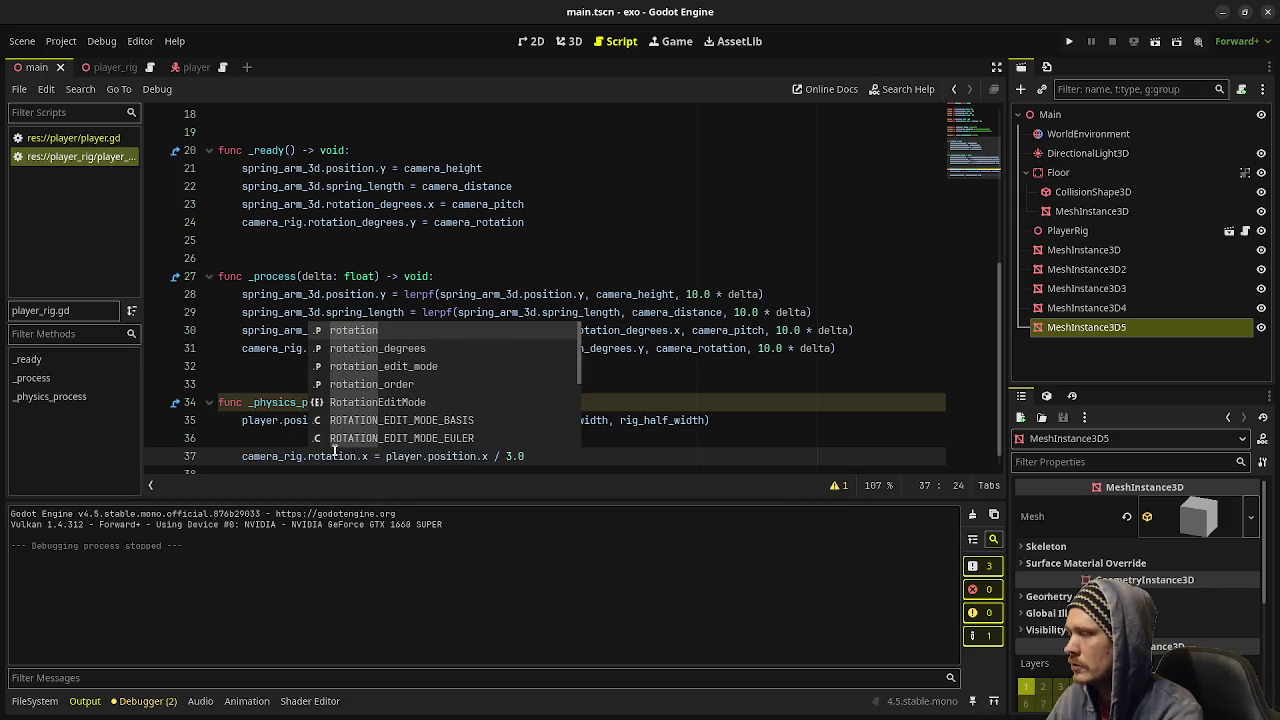
pyautogui.press('Escape')
pyautogui.hotkey('ctrl', 'z')
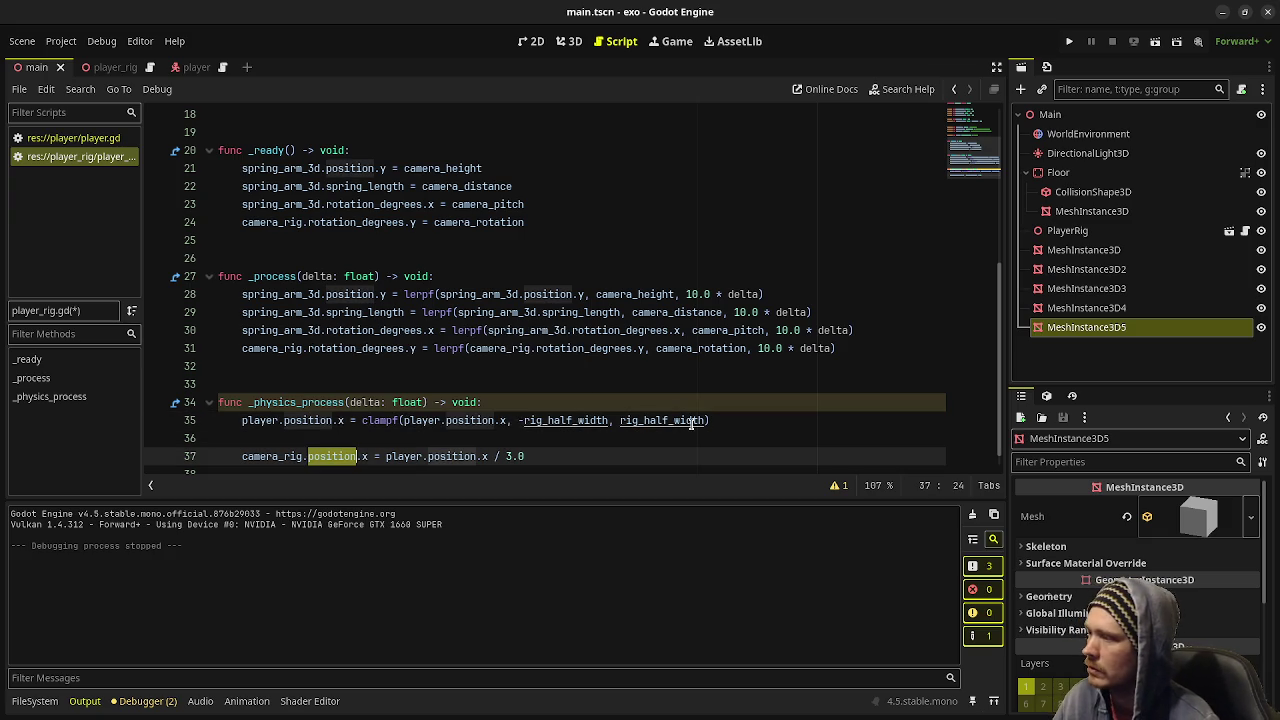
# - Comment out line 37, camera_rig.position.x = player.position.x / 3.0, and run the game
pyautogui.click(238, 456)
pyautogui.press('End')
pyautogui.hotkey('ctrl', 'k')
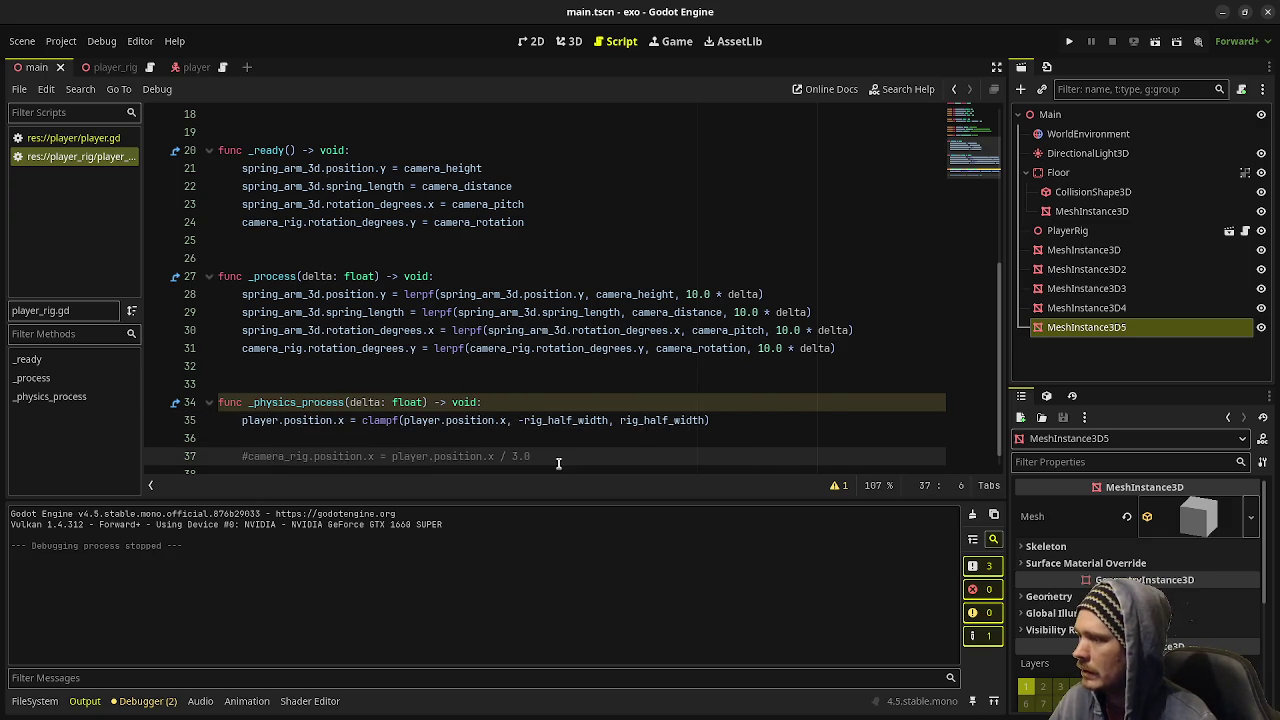
pyautogui.click(1069, 41)
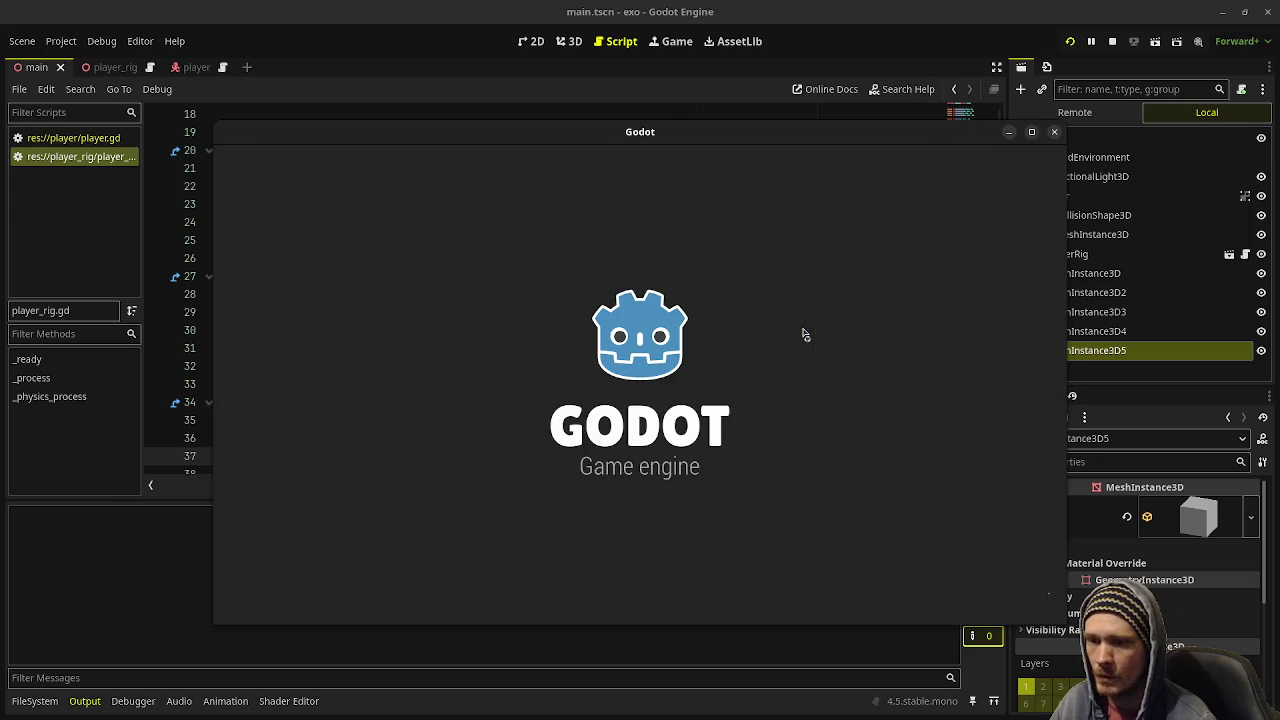
# - Move the capsule player left and then right in the running game
pyautogui.press('a')
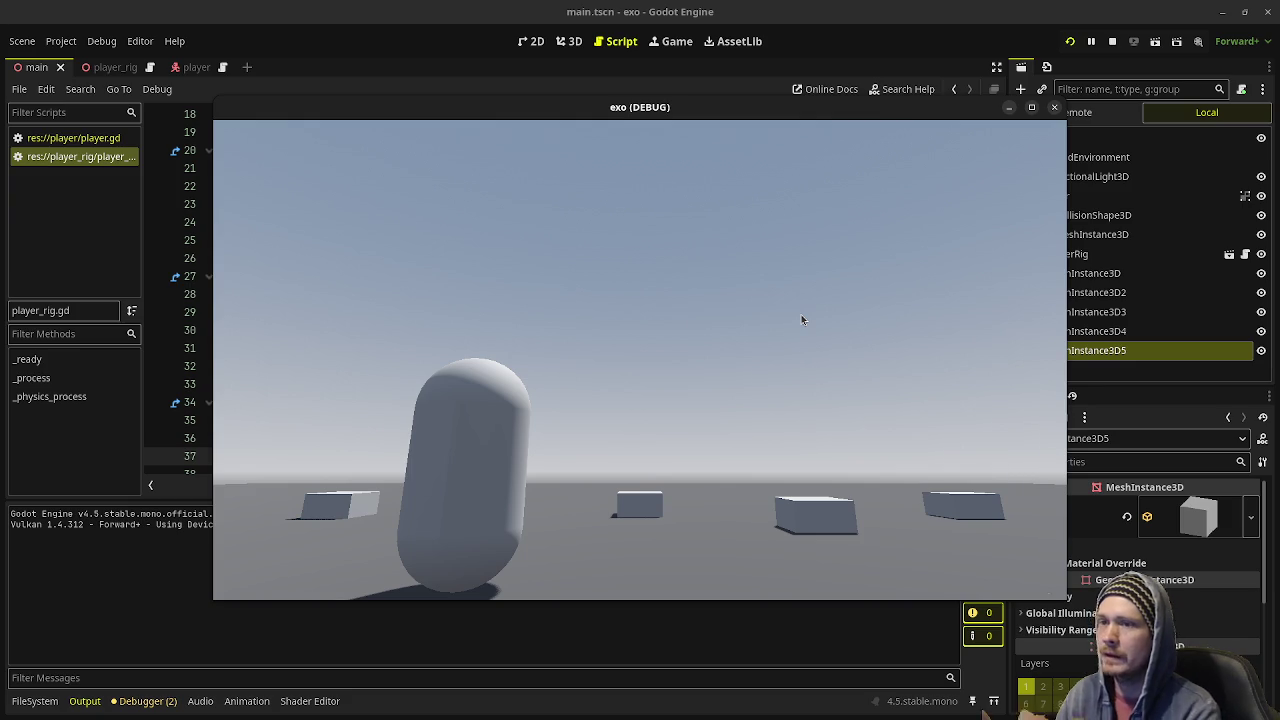
pyautogui.press('a')
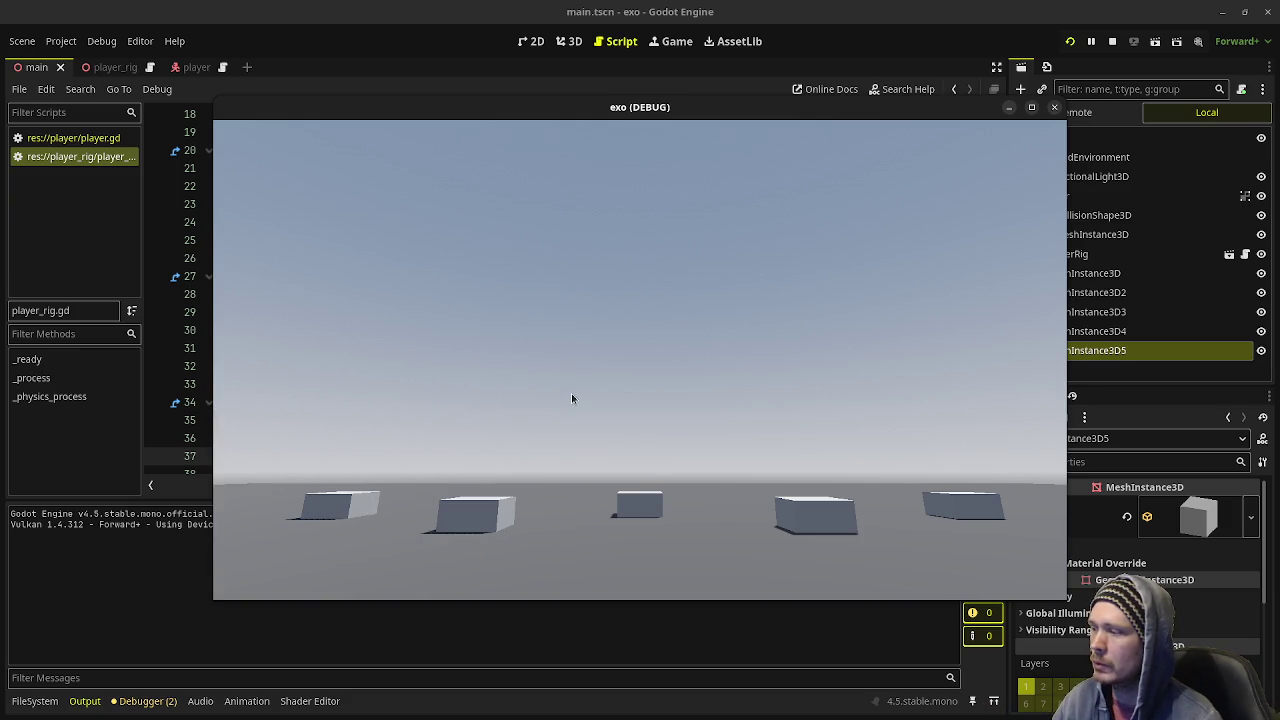
pyautogui.press('d')
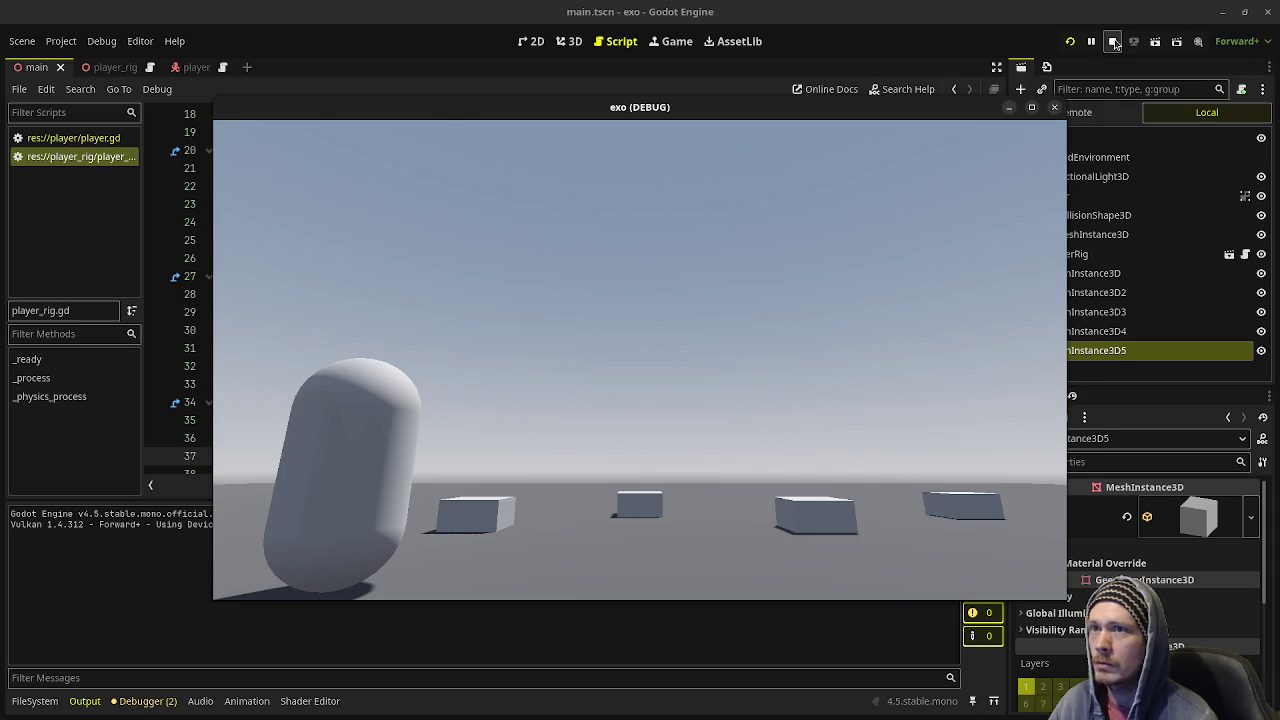
# - Stop the game, put the cursor on script line 31, and switch to the Aseprite sketch
pyautogui.click(1112, 41)
pyautogui.click(606, 349)
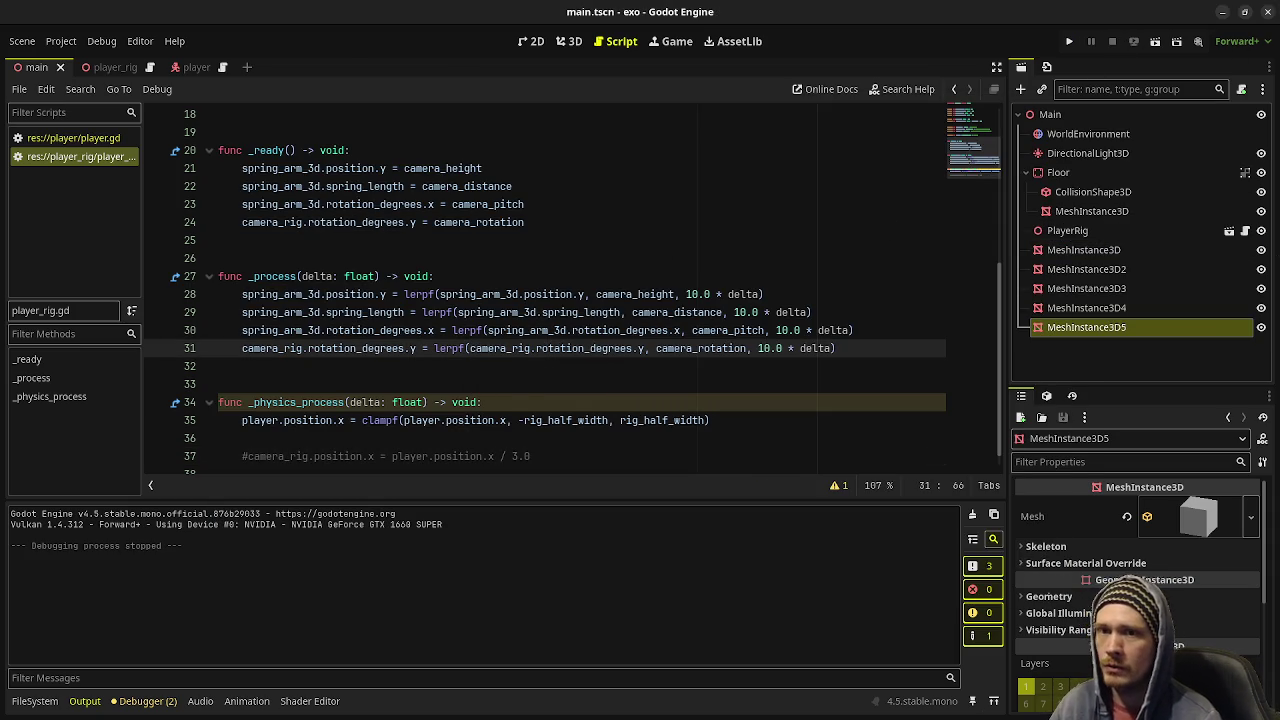
pyautogui.hotkey('alt', 'Tab')
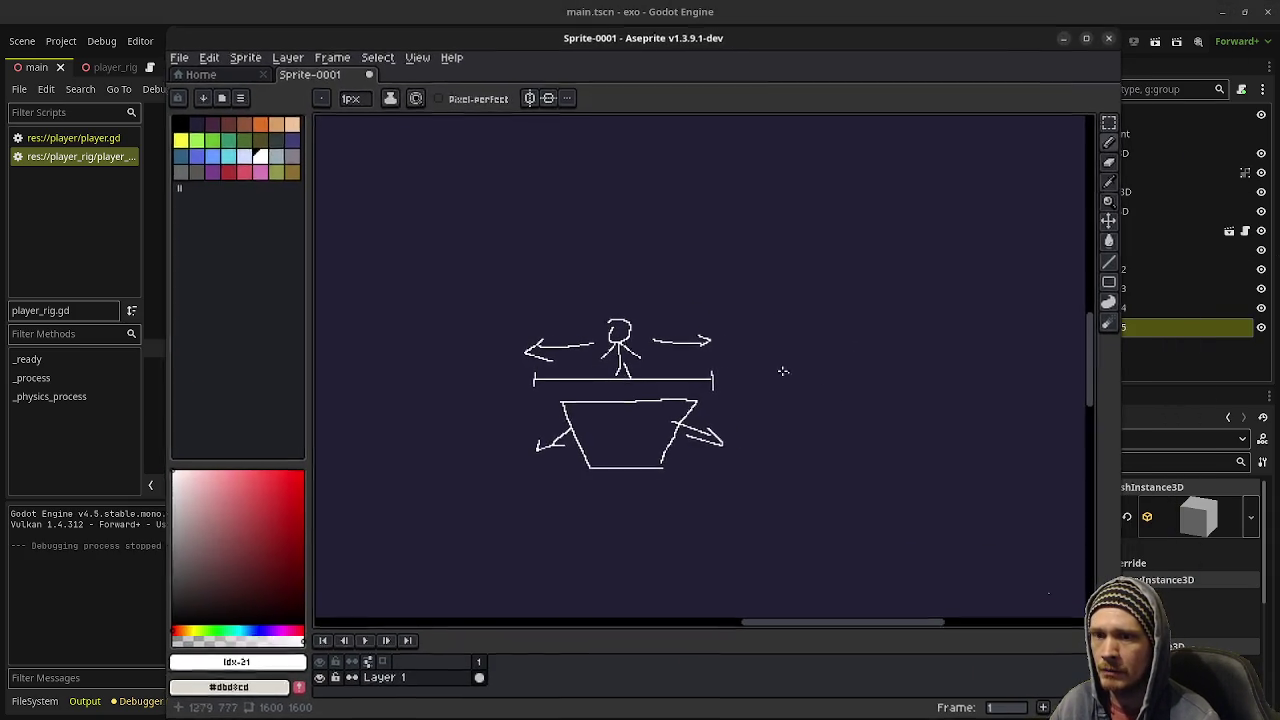
# - Draw a long horizontal line with tick marks at its left and right ends
pyautogui.scroll(-4, 743, 368)
pyautogui.scroll(-2, 708, 450)
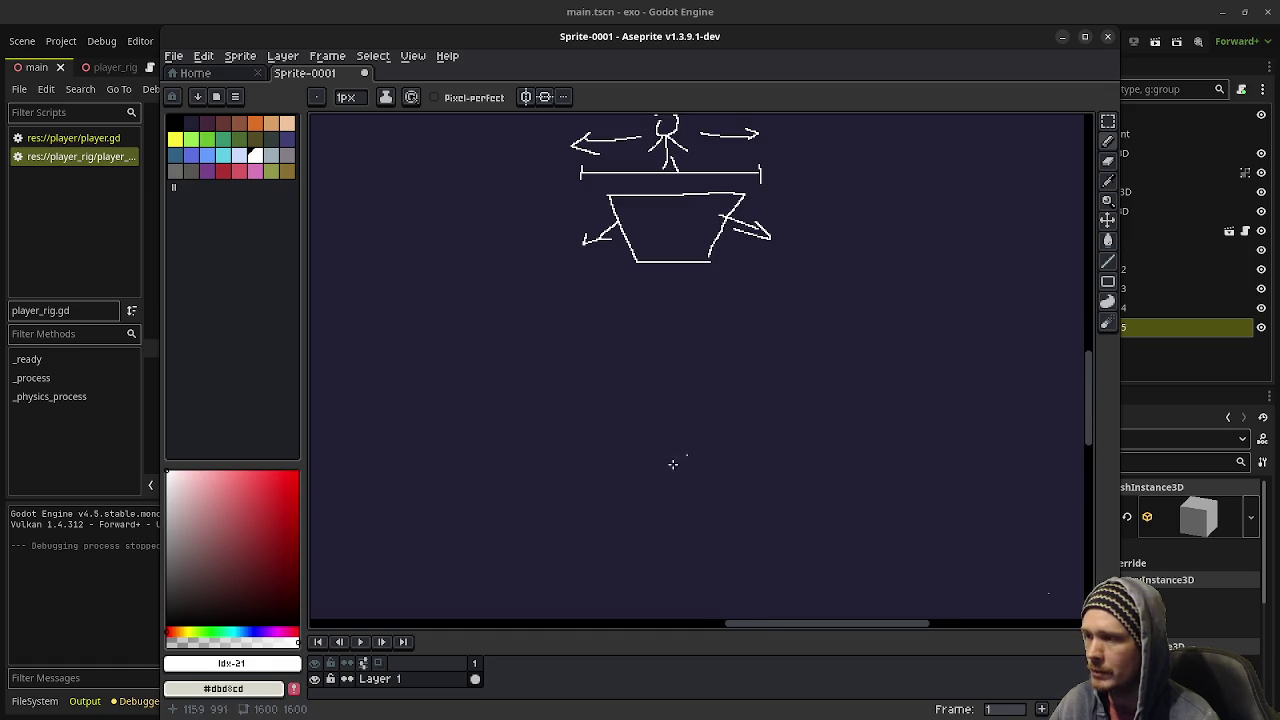
pyautogui.scroll(2, 706, 464)
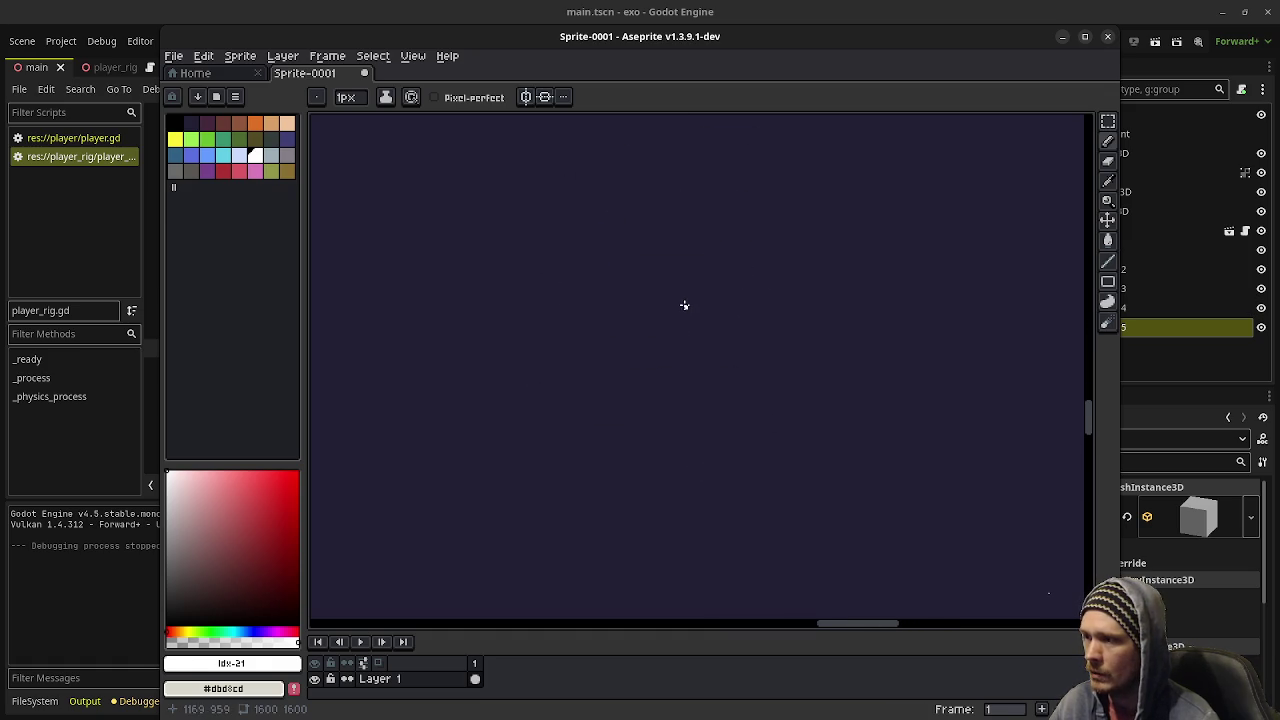
pyautogui.moveTo(462, 406); pyautogui.dragTo(1055, 403)
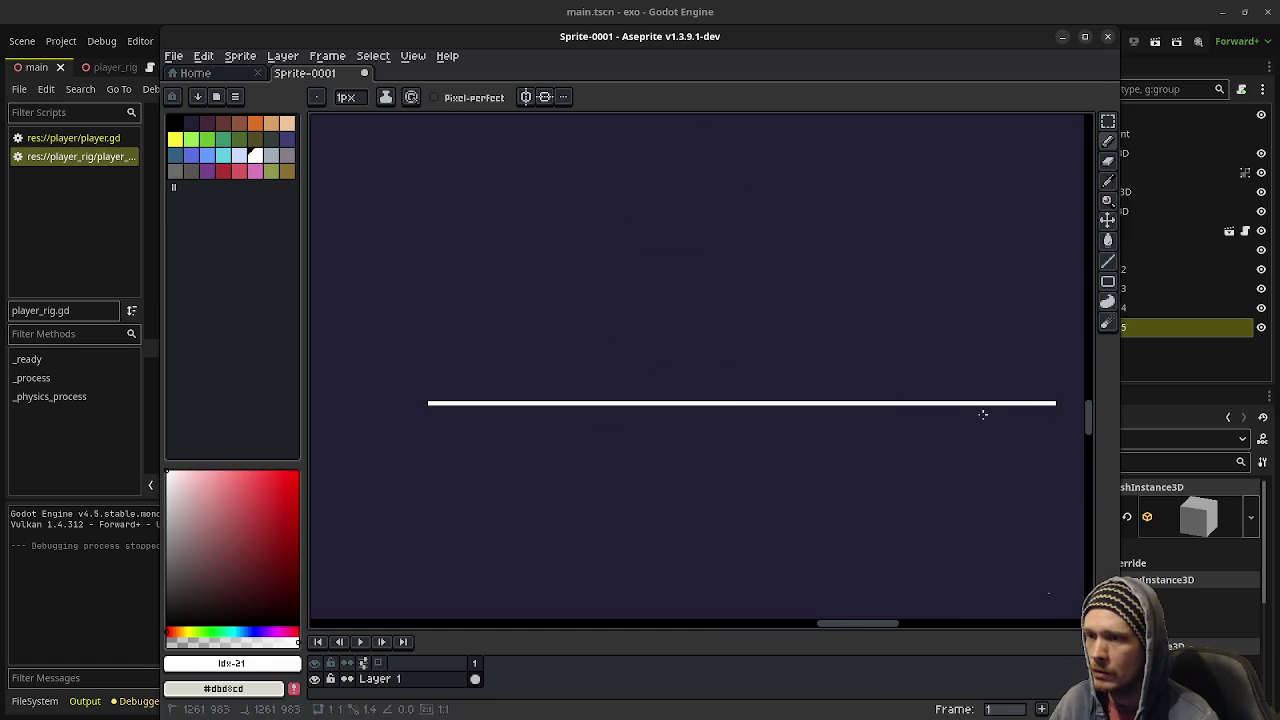
pyautogui.moveTo(432, 378); pyautogui.dragTo(424, 425)
pyautogui.moveTo(748, 437); pyautogui.dragTo(694, 429)
pyautogui.hotkey('ctrl', 'z')
pyautogui.moveTo(370, 378); pyautogui.dragTo(374, 430)
pyautogui.click(998, 377)
pyautogui.moveTo(998, 377); pyautogui.dragTo(998, 408)
pyautogui.moveTo(943, 480)
pyautogui.mouseDown()
pyautogui.moveTo(911, 451)
pyautogui.moveTo(973, 445)
pyautogui.mouseUp()
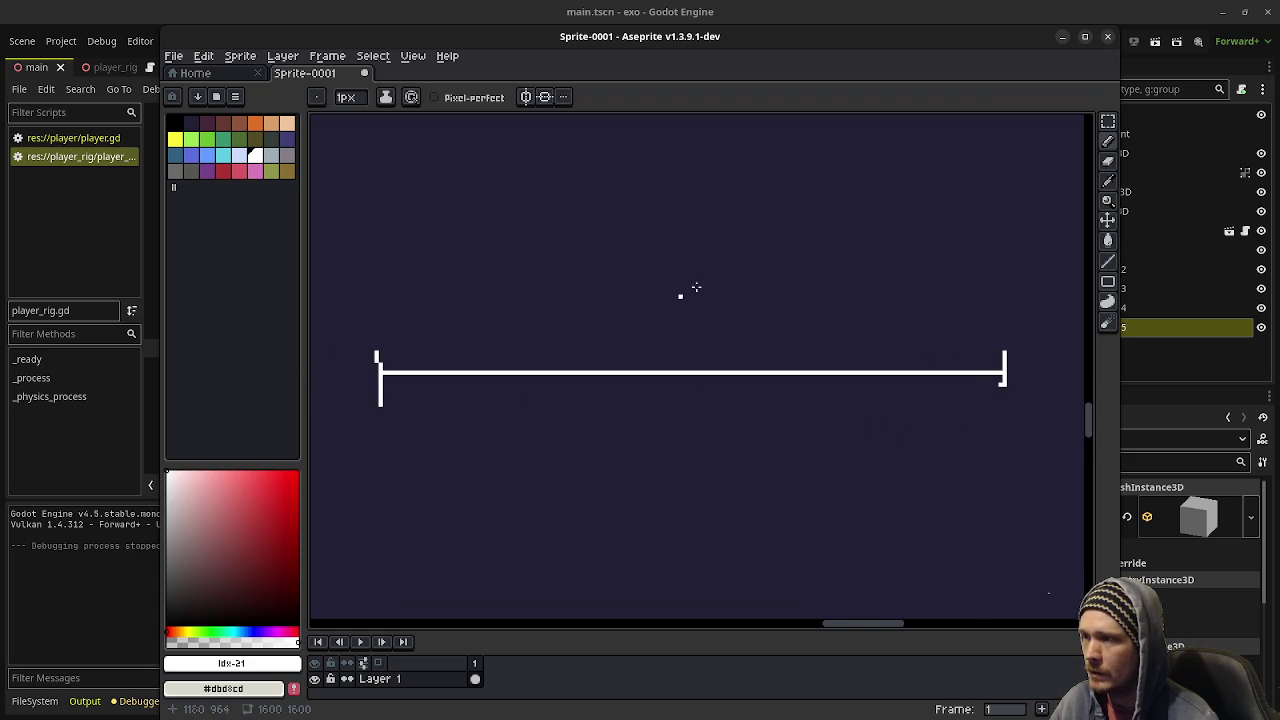
# - Draw a stick figure above the line with left- and right-pointing arrows beside it
pyautogui.moveTo(694, 218)
pyautogui.mouseDown()
pyautogui.moveTo(676, 236)
pyautogui.moveTo(697, 207)
pyautogui.mouseUp()
pyautogui.moveTo(685, 256)
pyautogui.mouseDown()
pyautogui.moveTo(688, 298)
pyautogui.moveTo(671, 318)
pyautogui.moveTo(718, 318)
pyautogui.moveTo(668, 282)
pyautogui.mouseUp()
pyautogui.moveTo(682, 265); pyautogui.dragTo(815, 288)
pyautogui.moveTo(646, 279); pyautogui.dragTo(590, 280)
pyautogui.moveTo(608, 266)
pyautogui.mouseDown()
pyautogui.moveTo(586, 280)
pyautogui.moveTo(608, 292)
pyautogui.mouseUp()
pyautogui.moveTo(801, 279)
pyautogui.mouseDown()
pyautogui.moveTo(815, 288)
pyautogui.moveTo(799, 299)
pyautogui.mouseUp()
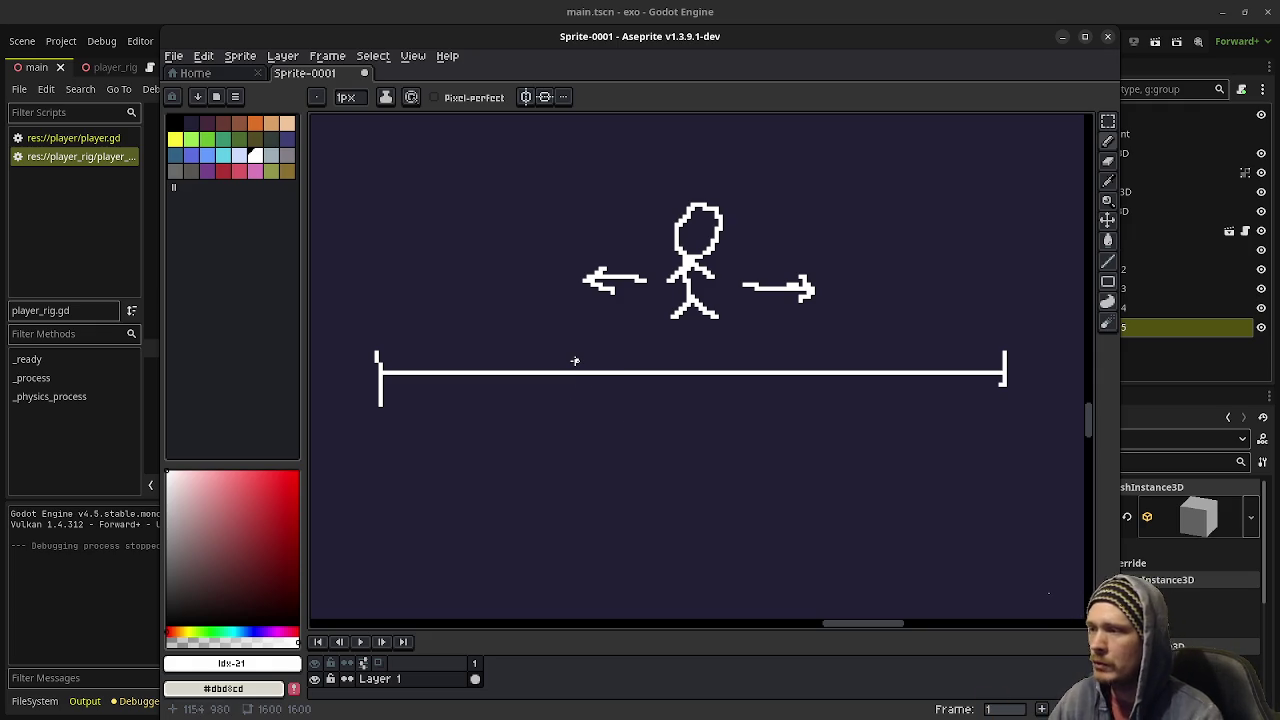
# - Add two inner ticks along the line and remove a stray dot beside the arrow
pyautogui.moveTo(567, 360); pyautogui.dragTo(567, 390)
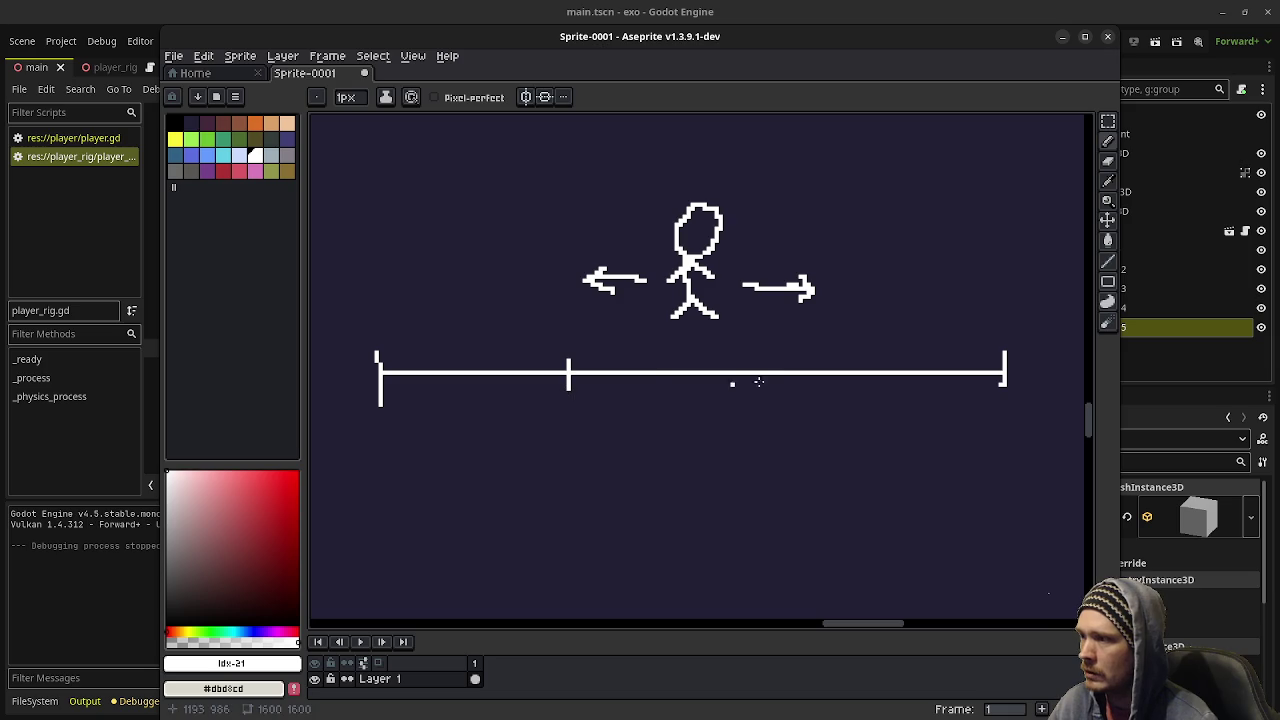
pyautogui.moveTo(824, 361); pyautogui.dragTo(826, 394)
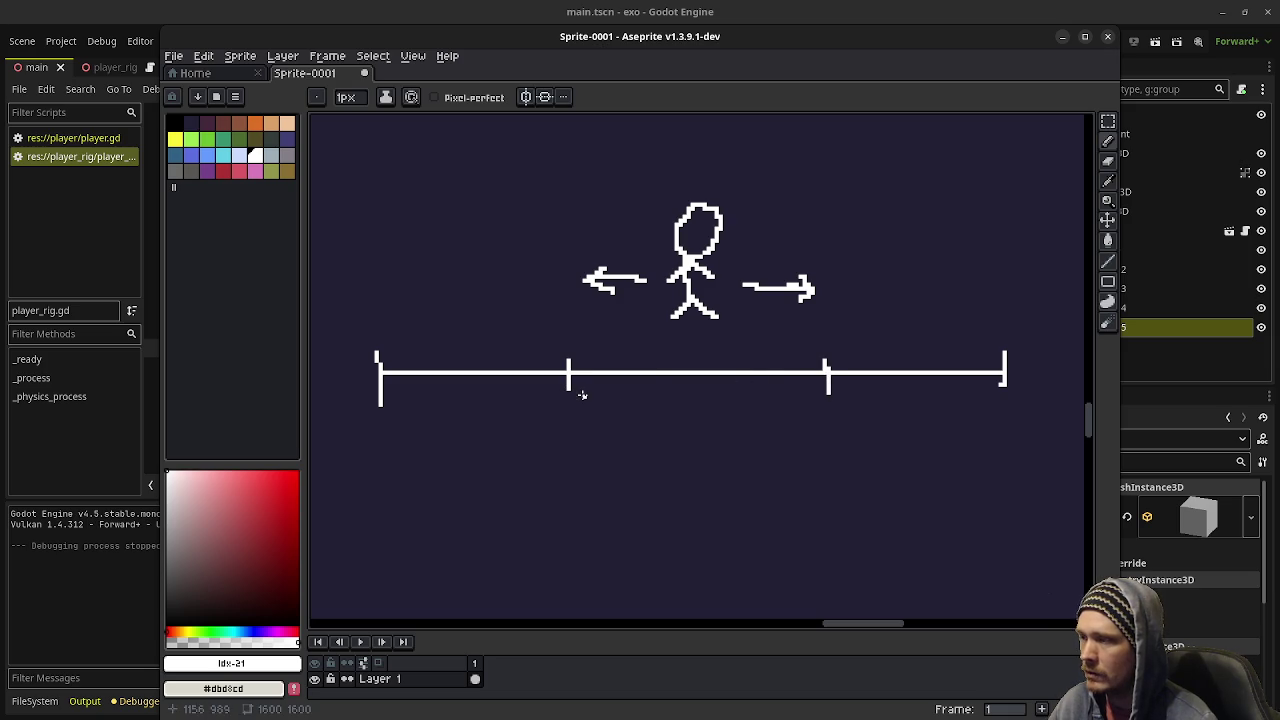
pyautogui.moveTo(829, 351); pyautogui.dragTo(827, 390)
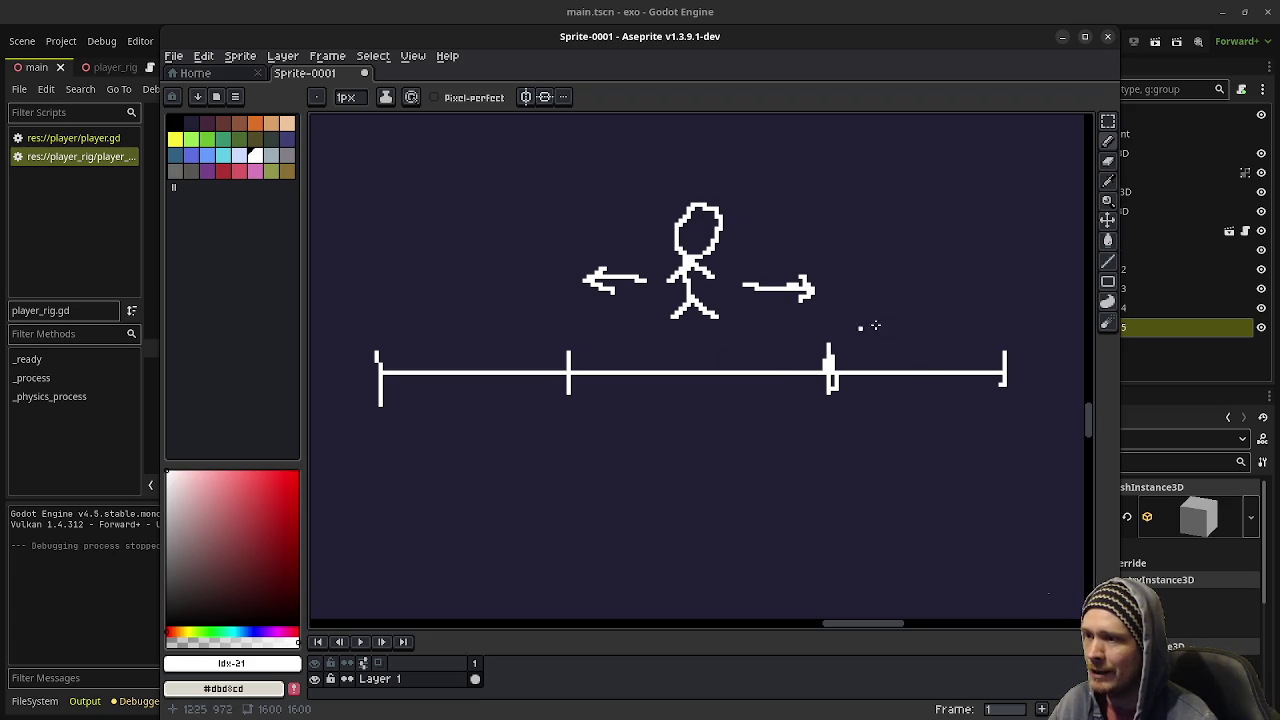
pyautogui.click(816, 271)
pyautogui.hotkey('ctrl', 'z')
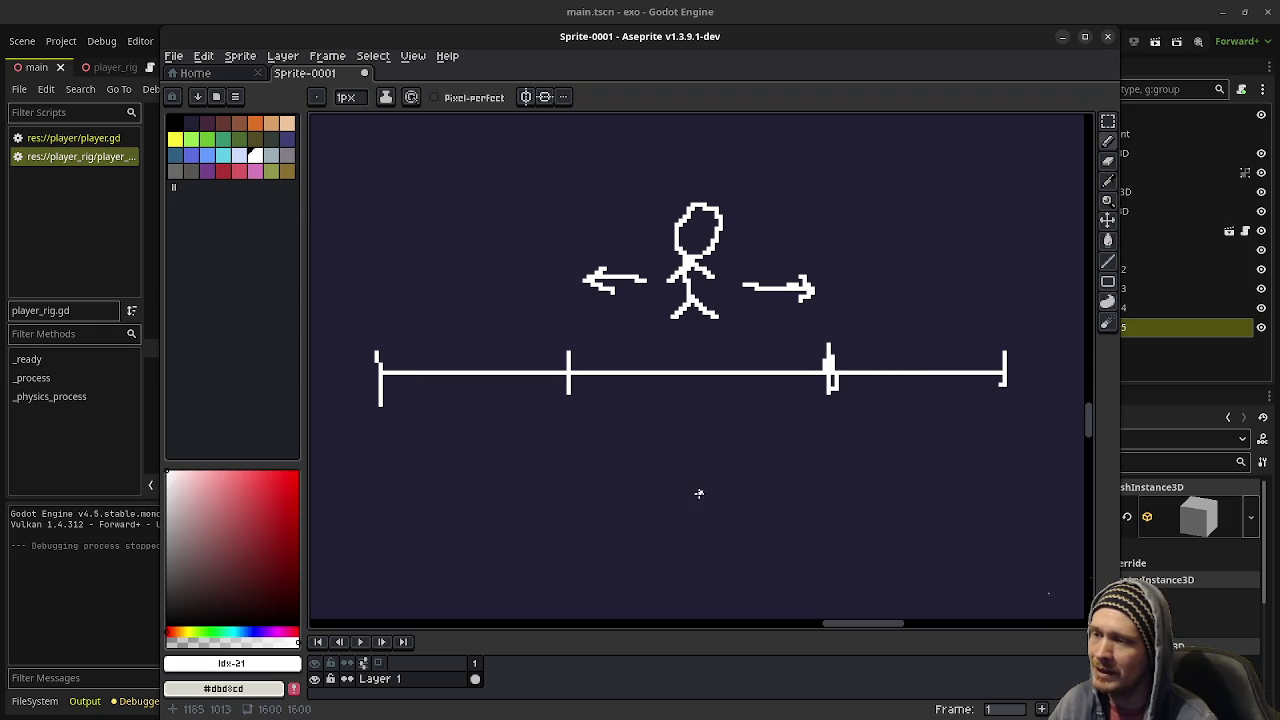
# - Replace a cup drawn below the line with a new small shape
pyautogui.moveTo(663, 432)
pyautogui.mouseDown()
pyautogui.moveTo(752, 425)
pyautogui.moveTo(730, 490)
pyautogui.mouseUp()
pyautogui.moveTo(663, 432)
pyautogui.mouseDown()
pyautogui.moveTo(726, 495)
pyautogui.moveTo(690, 523)
pyautogui.moveTo(733, 498)
pyautogui.mouseUp()
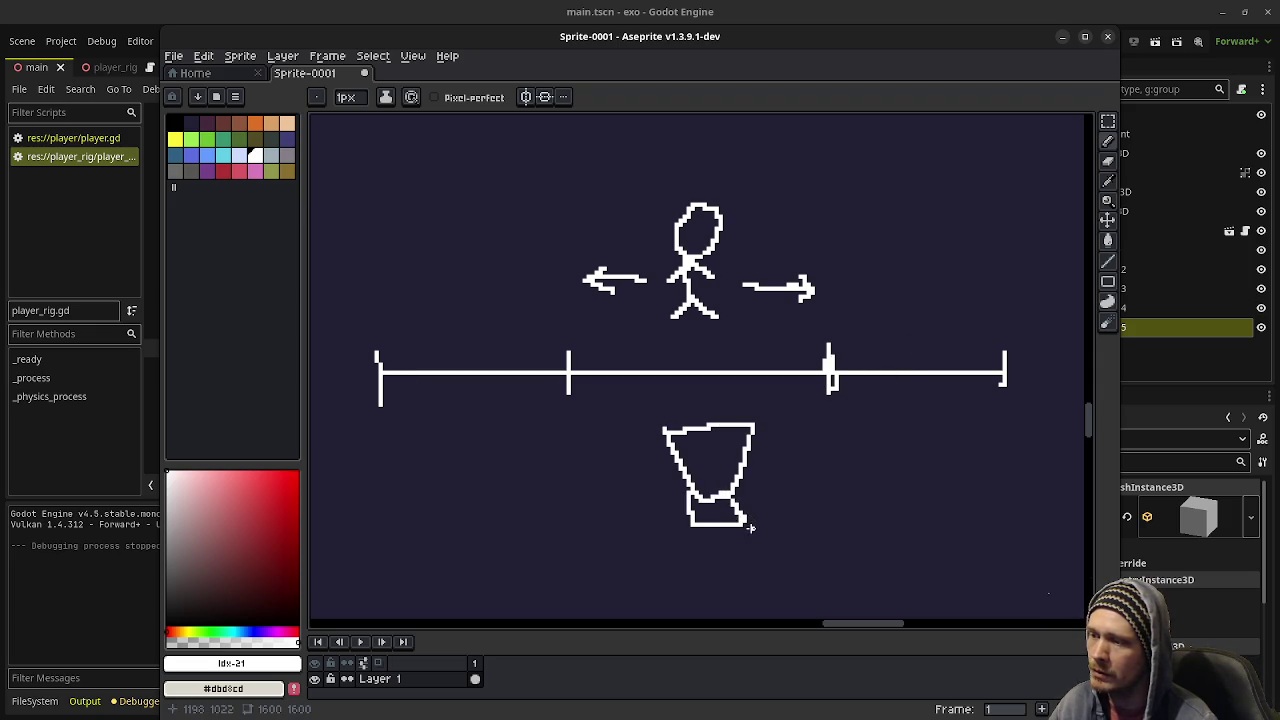
pyautogui.click(900, 356)
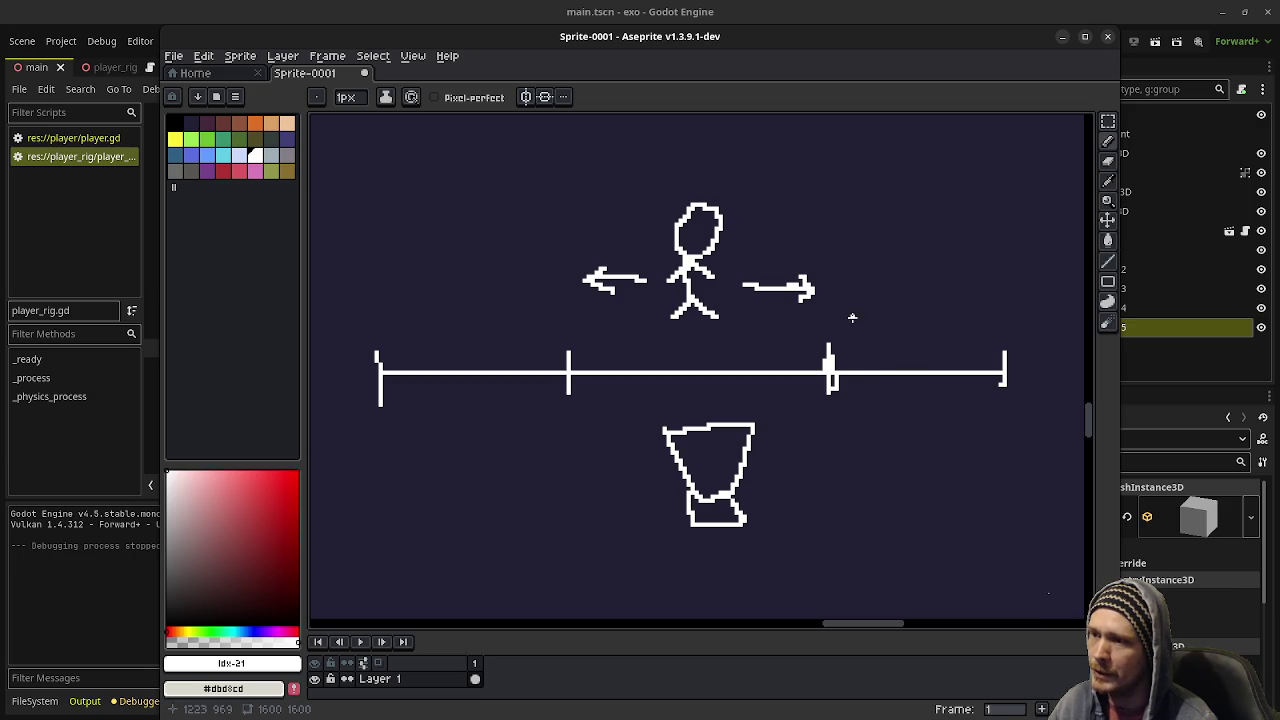
pyautogui.hotkey('ctrl', 'z')
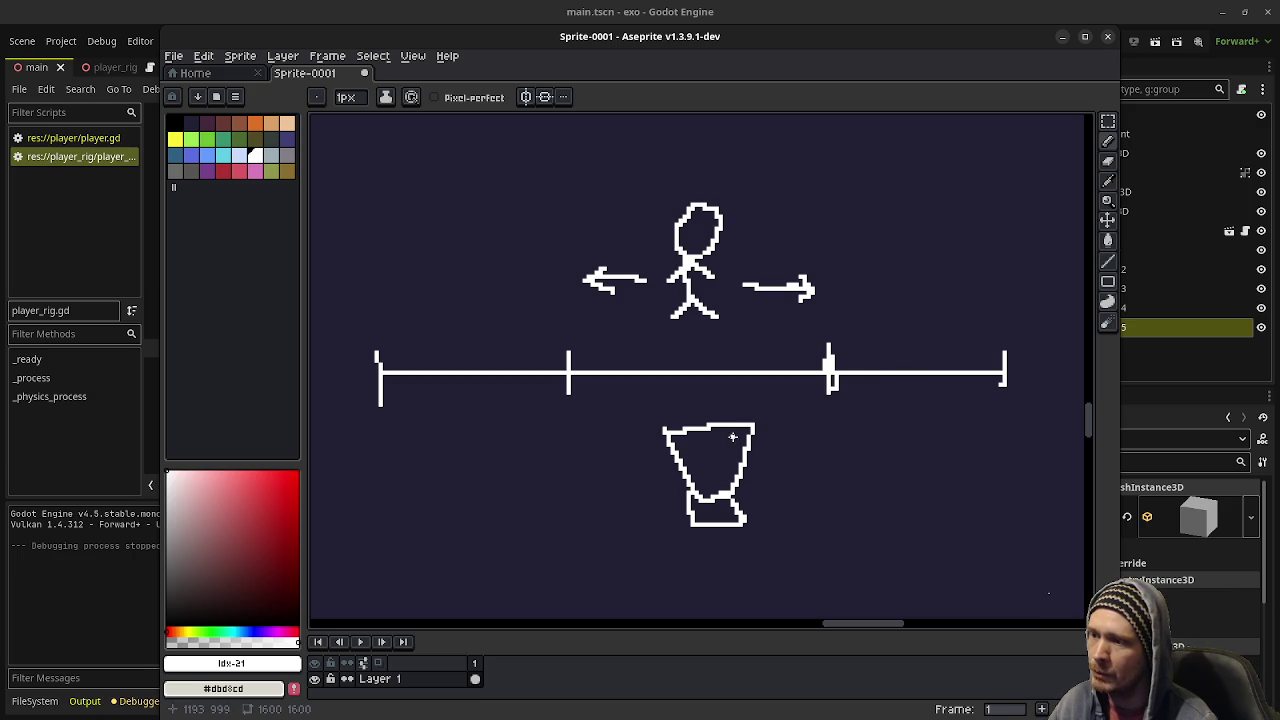
pyautogui.hotkey('ctrl', 'z')
pyautogui.hotkey('ctrl', 'z')
pyautogui.hotkey('ctrl', 'z')
pyautogui.hotkey('ctrl', 'z')
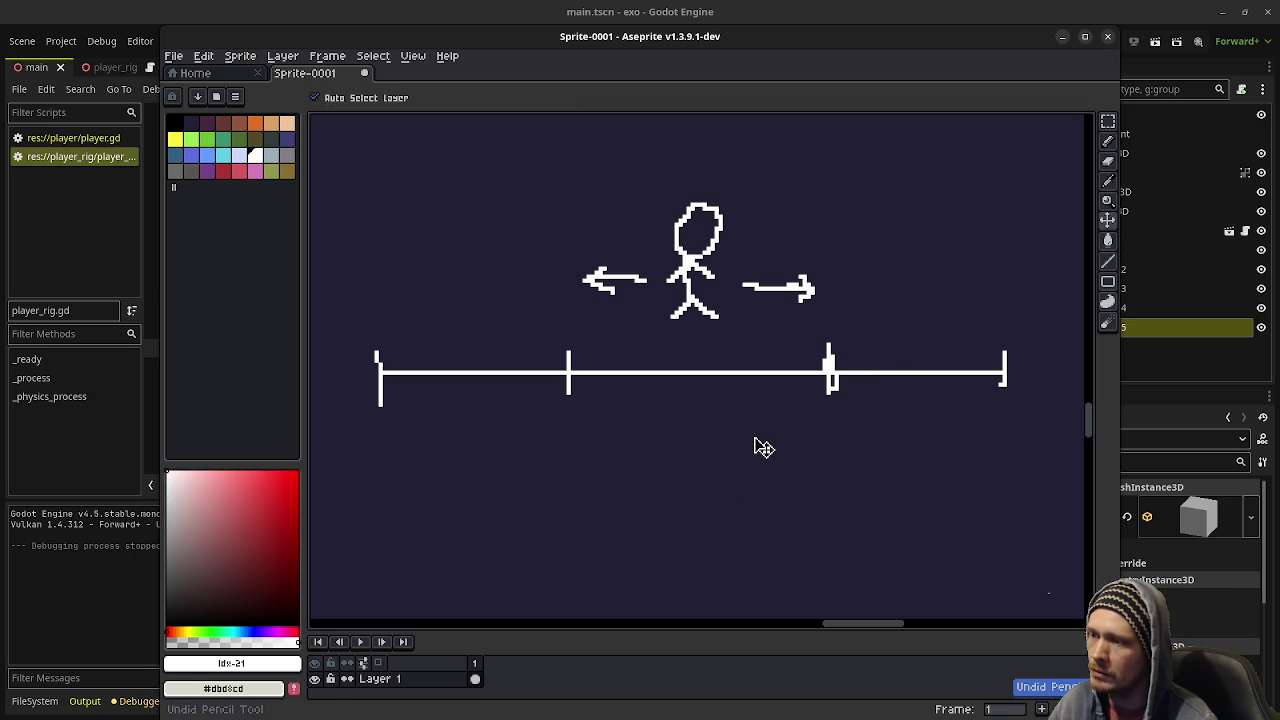
pyautogui.moveTo(749, 429)
pyautogui.mouseDown()
pyautogui.moveTo(787, 440)
pyautogui.moveTo(716, 484)
pyautogui.moveTo(786, 446)
pyautogui.mouseUp()
pyautogui.moveTo(720, 482)
pyautogui.mouseDown()
pyautogui.moveTo(690, 508)
pyautogui.moveTo(740, 487)
pyautogui.mouseUp()
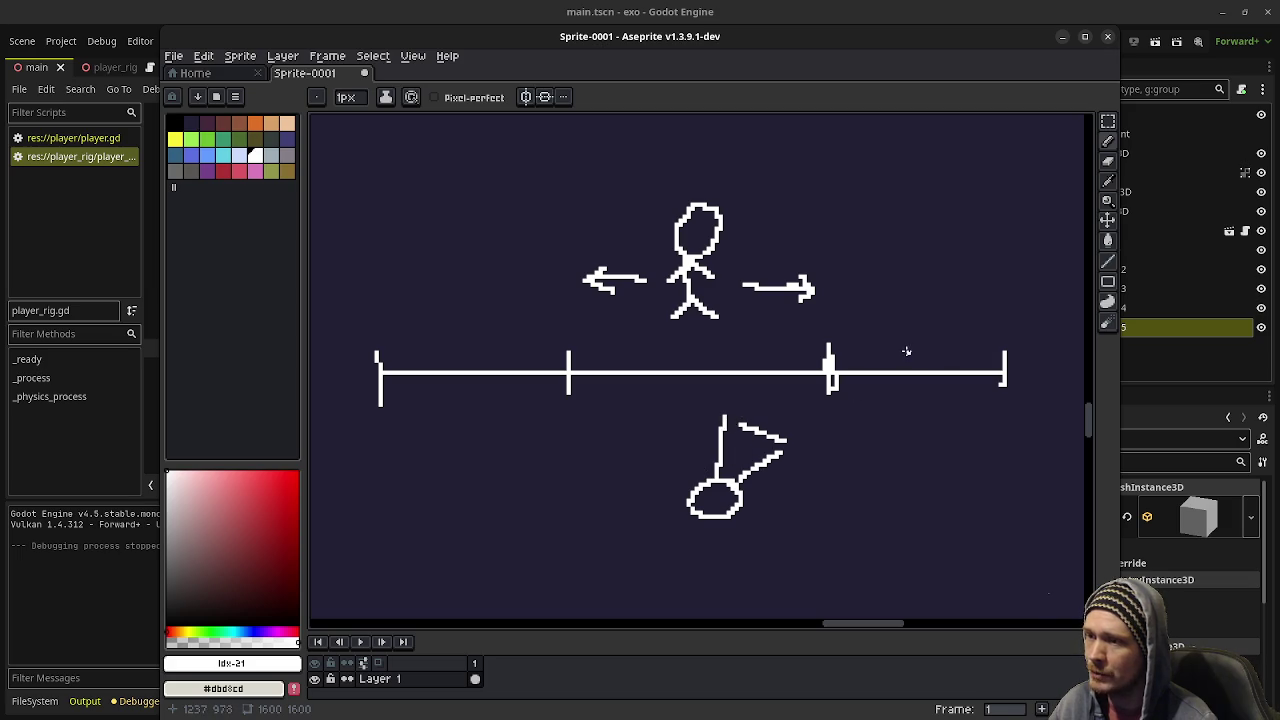
# - Add extra tick marks near the right end and on the left part of the rail
pyautogui.moveTo(902, 344); pyautogui.dragTo(901, 417)
pyautogui.hotkey('ctrl', 'z')
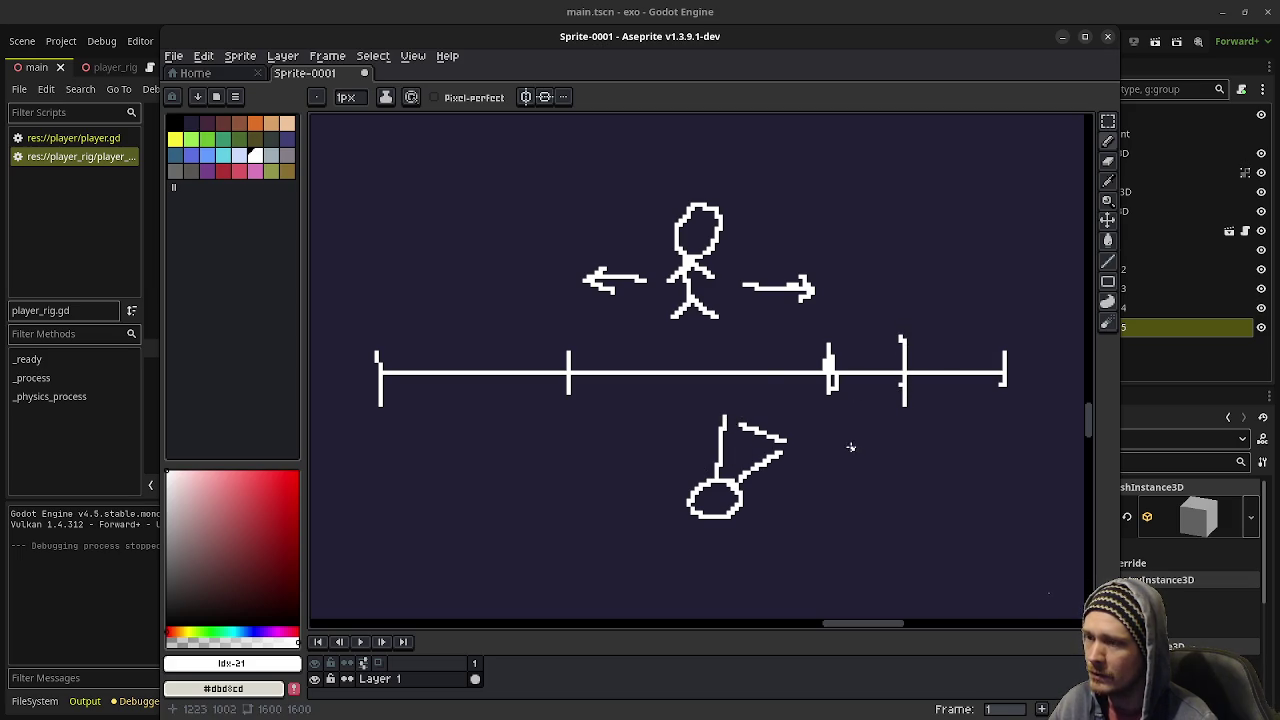
pyautogui.click(864, 368)
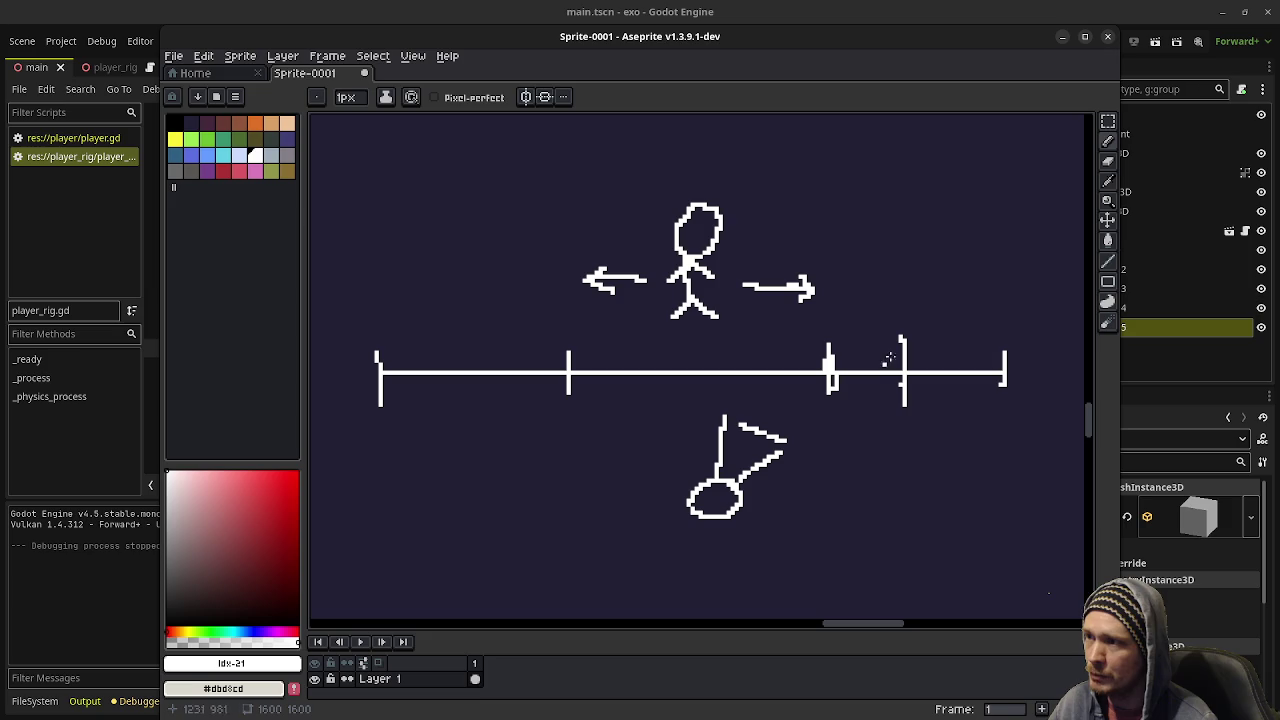
pyautogui.moveTo(497, 348); pyautogui.dragTo(508, 392)
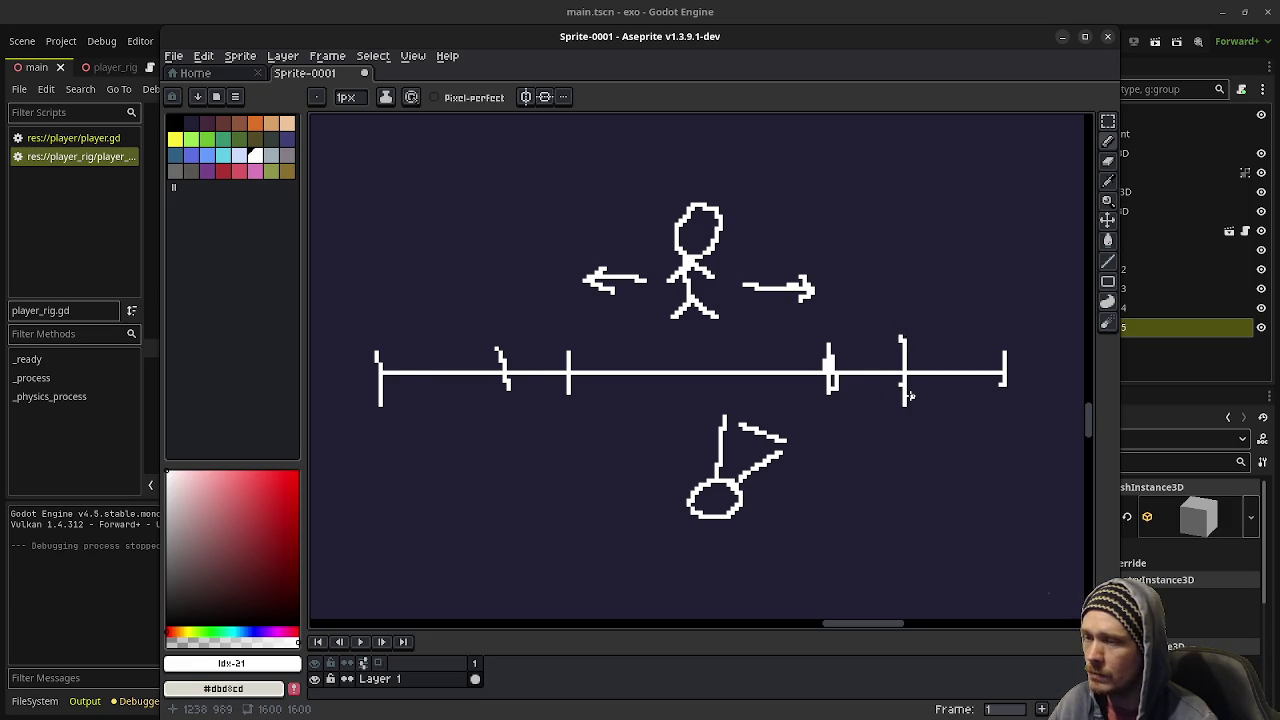
pyautogui.click(912, 328)
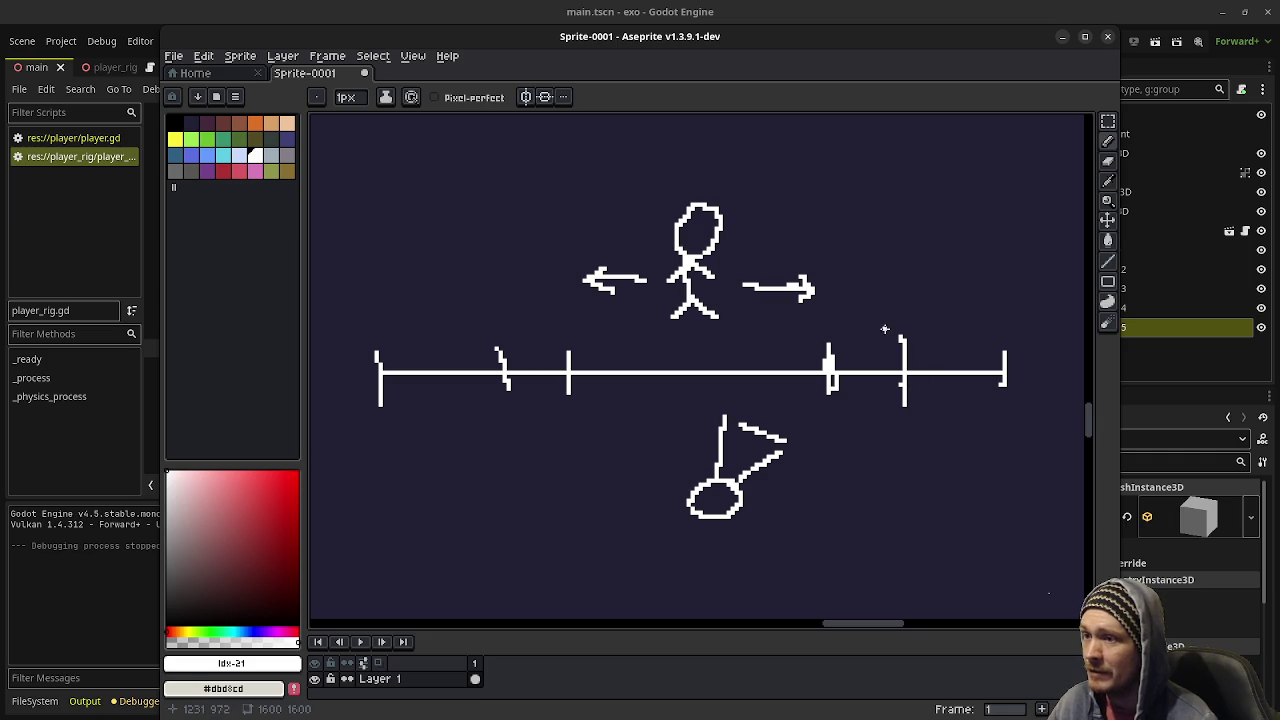
pyautogui.hotkey('ctrl', 'z')
# - Draw left and right arrows off the figure's circle with diagonal strokes beneath
pyautogui.moveTo(748, 496); pyautogui.dragTo(836, 494)
pyautogui.moveTo(686, 500); pyautogui.dragTo(596, 502)
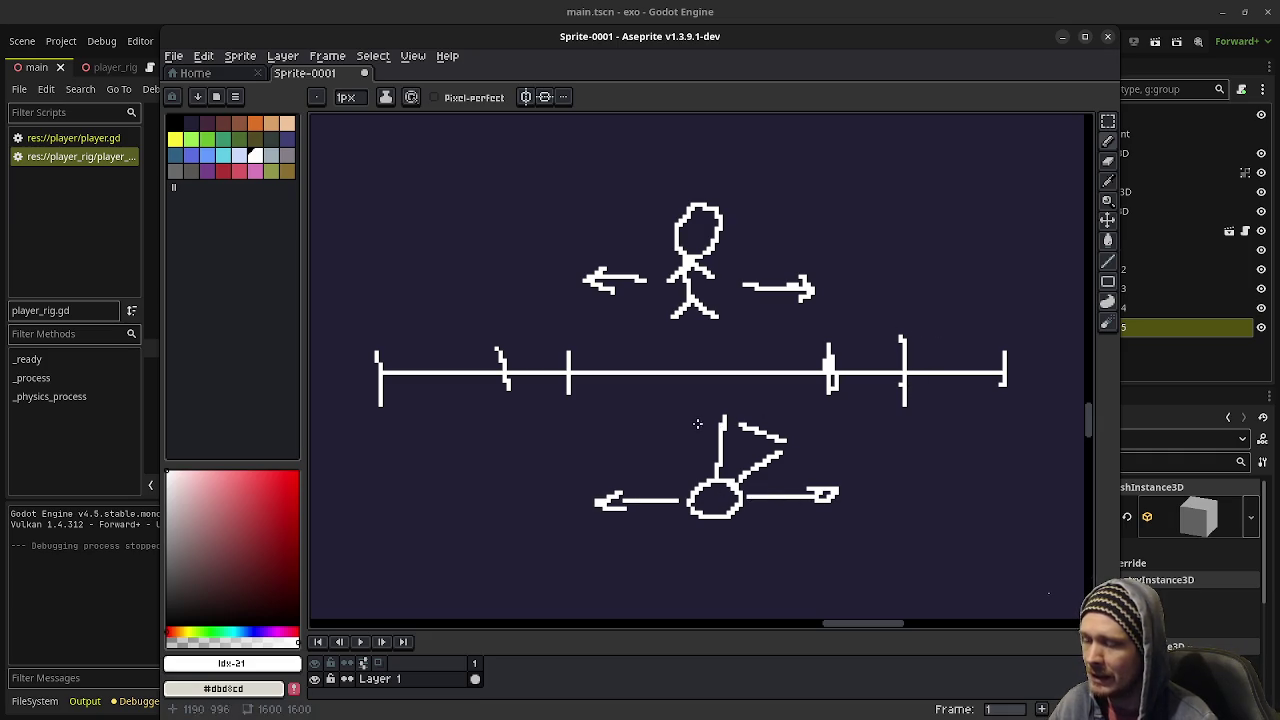
pyautogui.scroll(-3, 738, 554)
pyautogui.moveTo(631, 447); pyautogui.dragTo(689, 507)
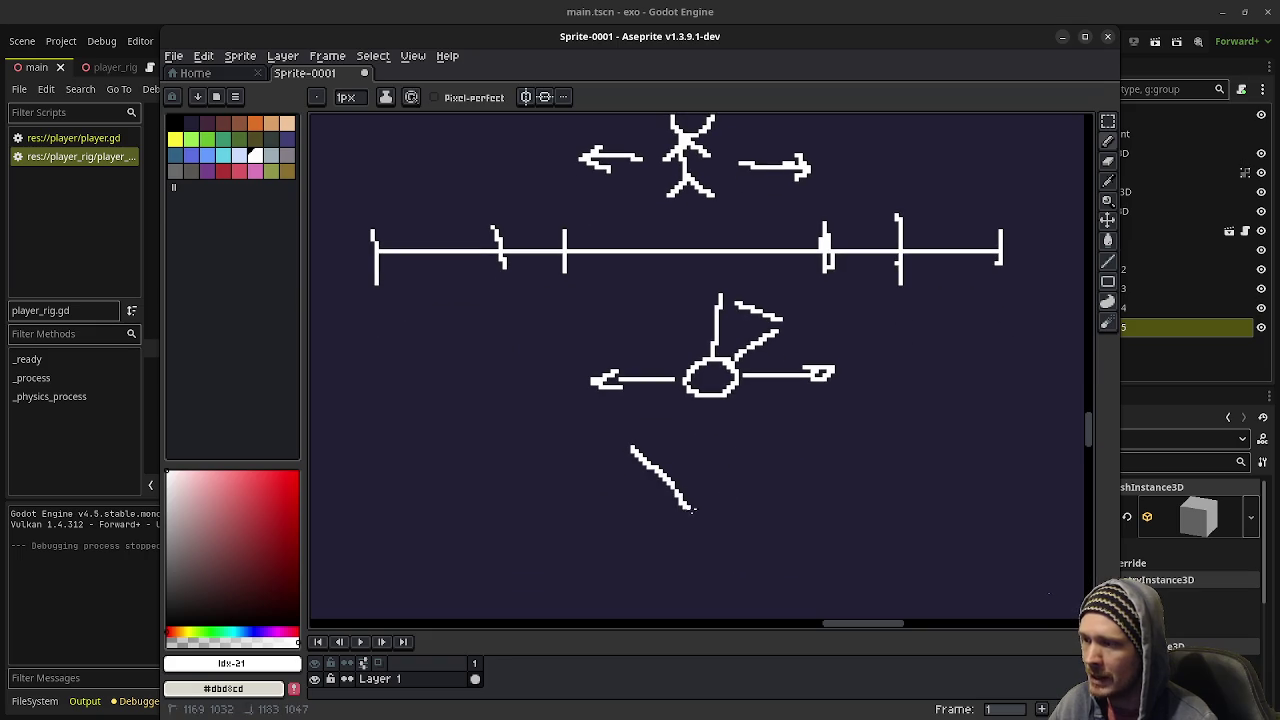
pyautogui.moveTo(784, 432); pyautogui.dragTo(748, 515)
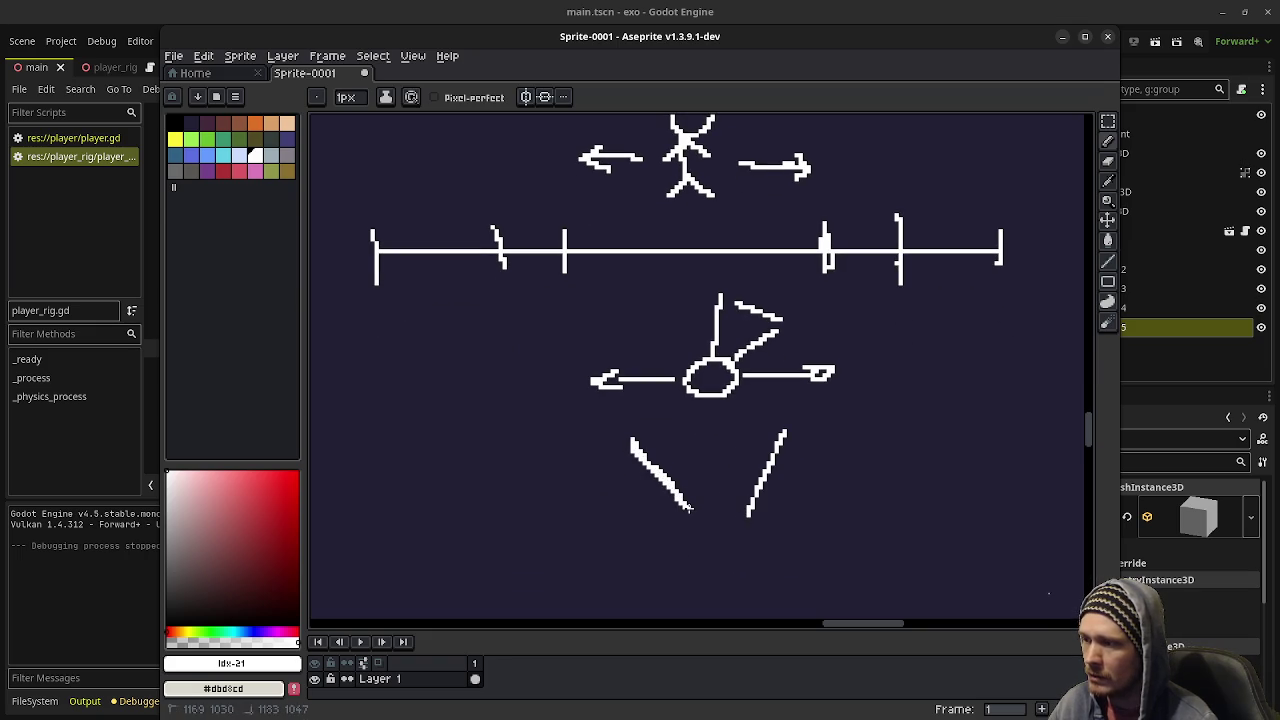
pyautogui.click(840, 423)
pyautogui.moveTo(616, 438)
pyautogui.mouseDown()
pyautogui.moveTo(808, 418)
pyautogui.moveTo(776, 436)
pyautogui.moveTo(588, 460)
pyautogui.moveTo(634, 456)
pyautogui.mouseUp()
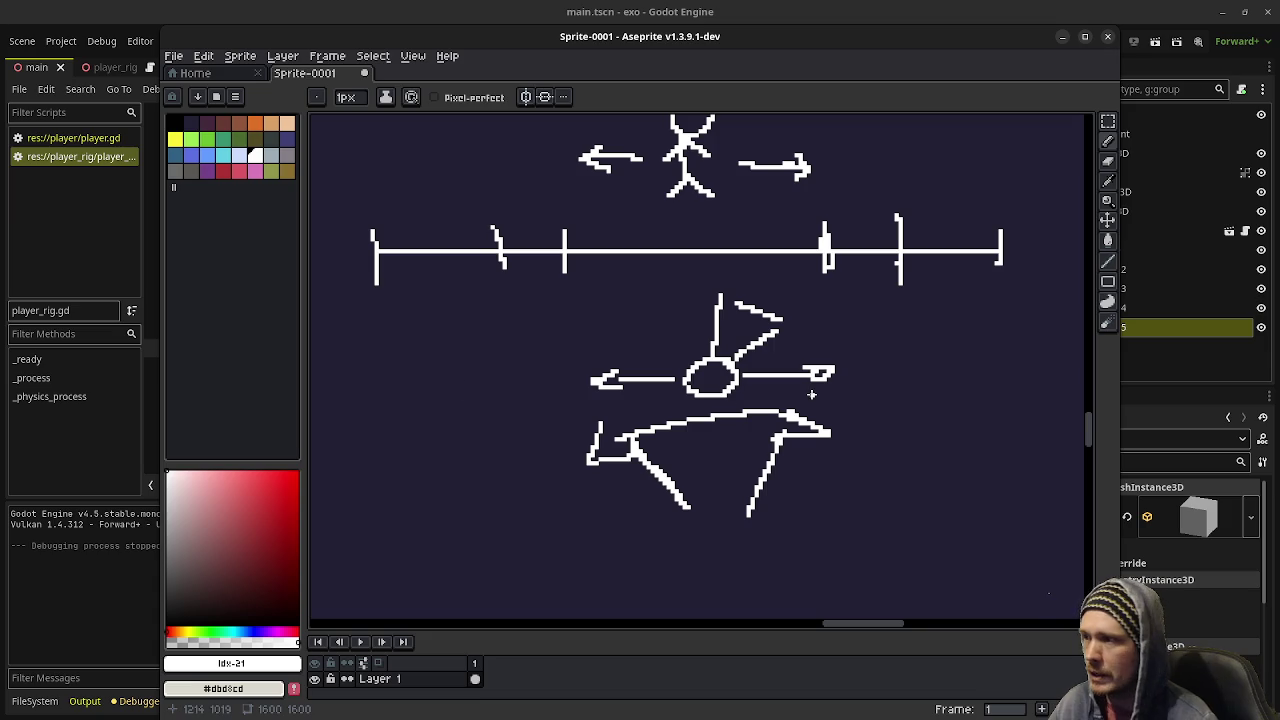
# - Pan to the stick figure's head and minimize Aseprite to return to Godot
pyautogui.scroll(1, 689, 344)
pyautogui.scroll(-1, 692, 345)
pyautogui.moveTo(694, 290); pyautogui.dragTo(712, 425)
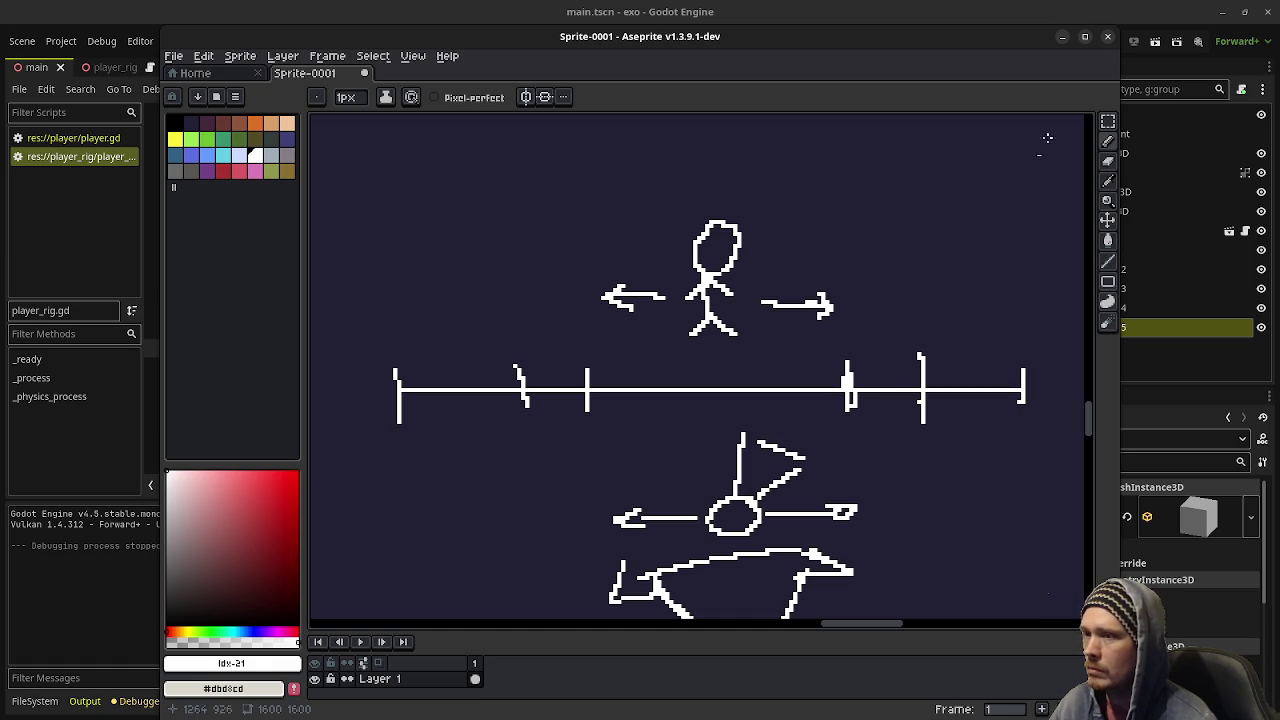
pyautogui.click(1063, 38)
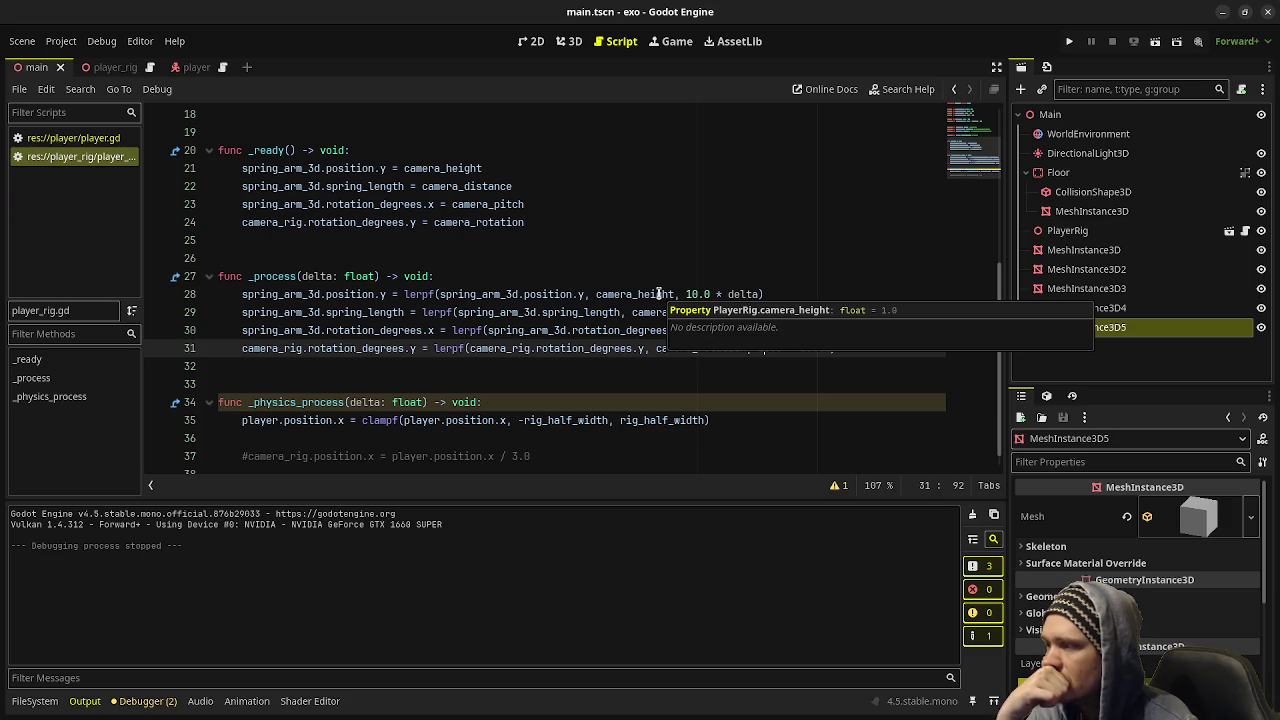
# - Insert blank lines after the rig_half_width declaration on line 10 of player_rig.gd
pyautogui.click(622, 276)
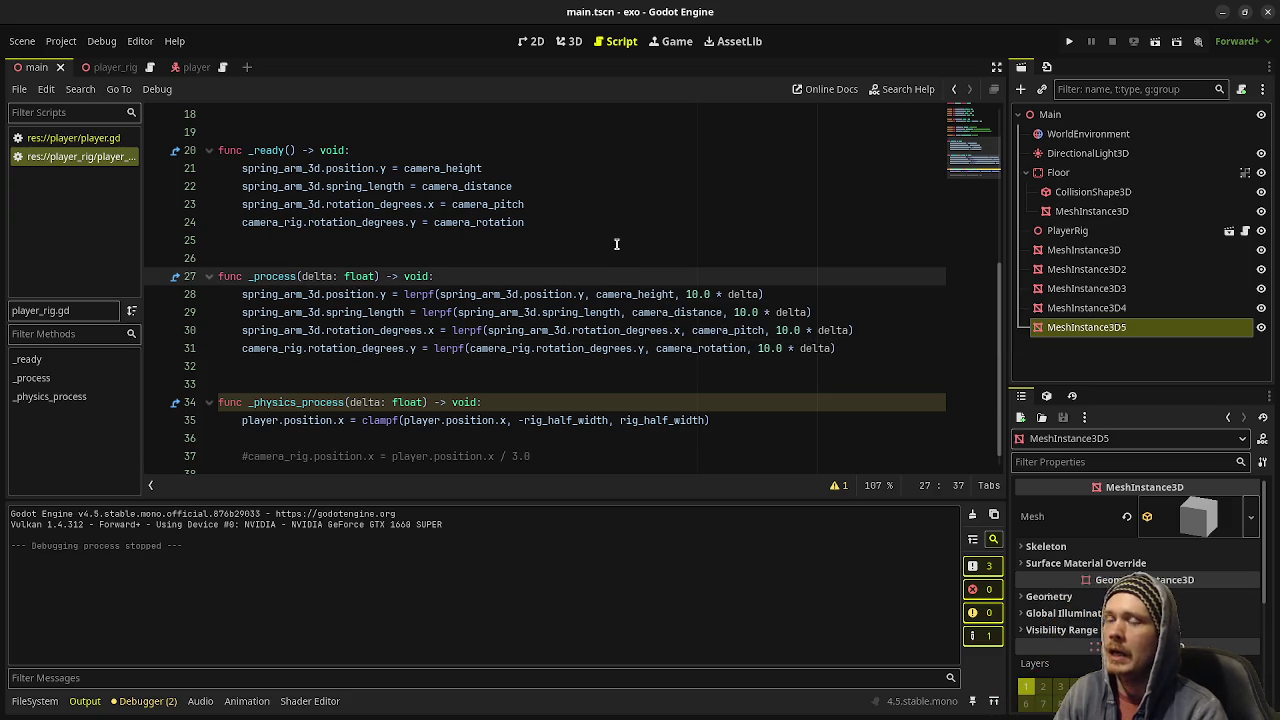
pyautogui.scroll(6, 617, 244)
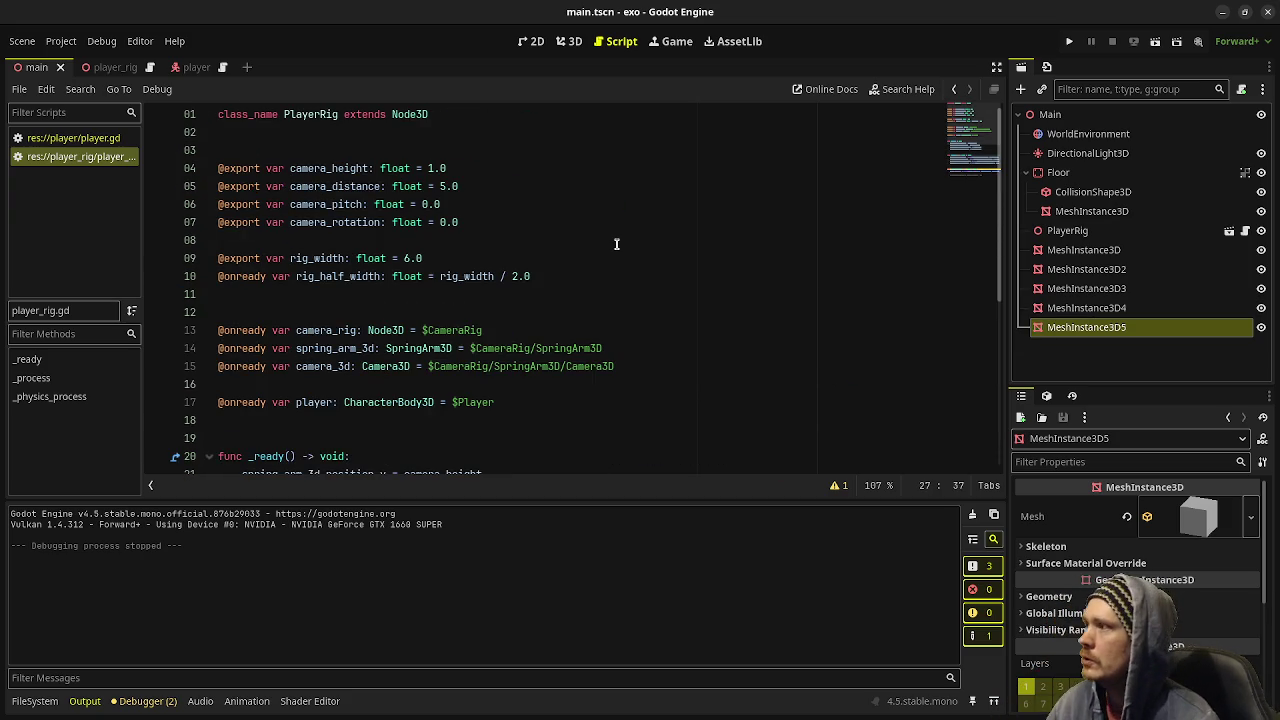
pyautogui.click(583, 274)
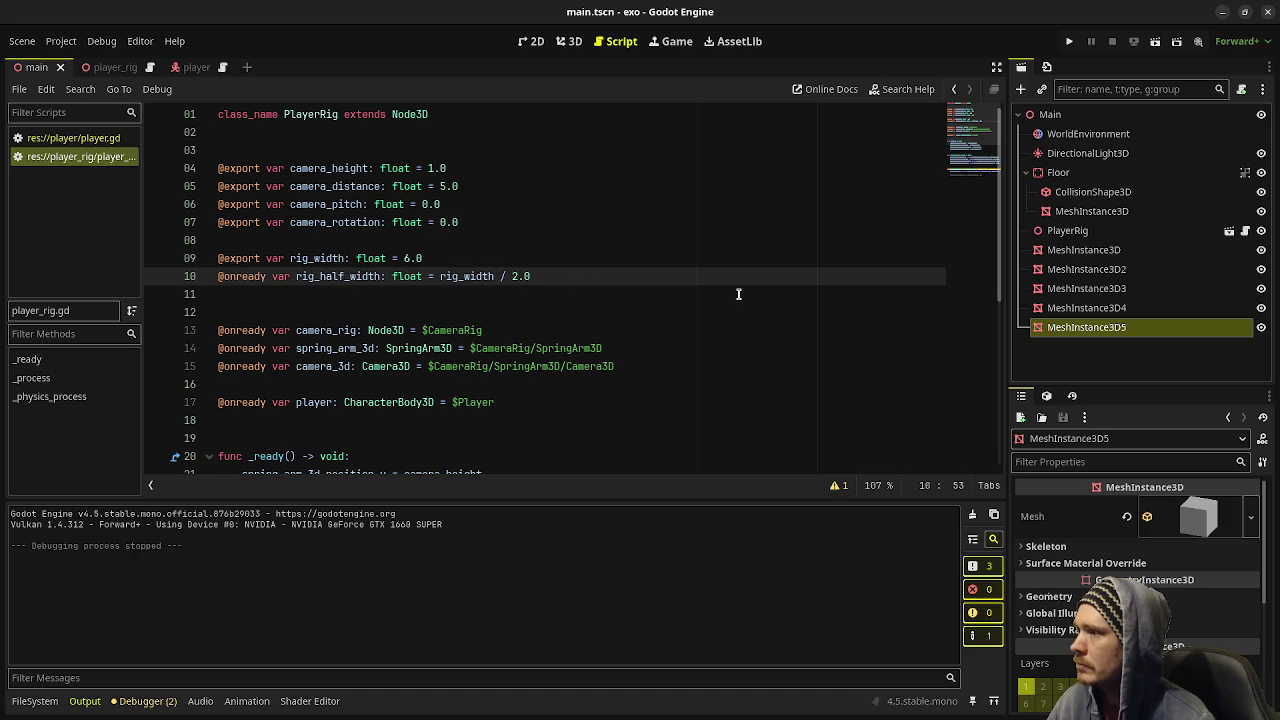
pyautogui.press('Return')
pyautogui.press('Return')
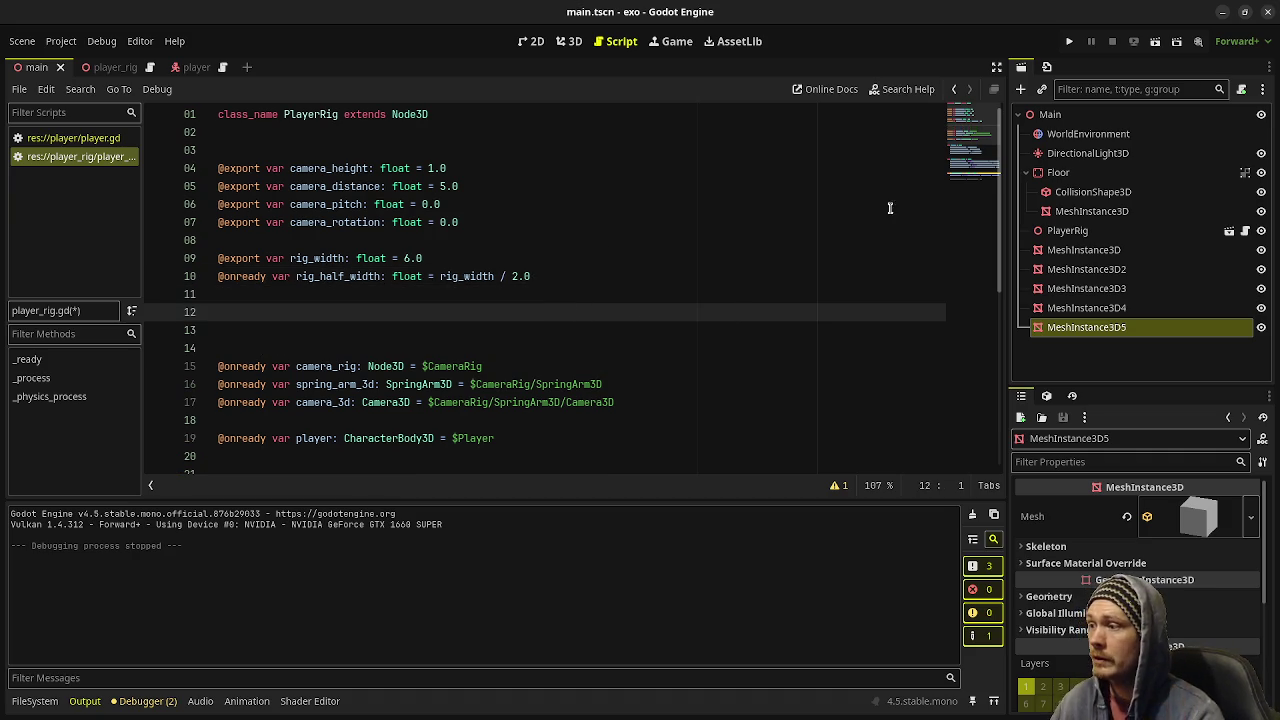
# - In Aseprite, extend the rail's left tick and draw an arc spanning over the stick figure
pyautogui.hotkey('alt', 'Tab')
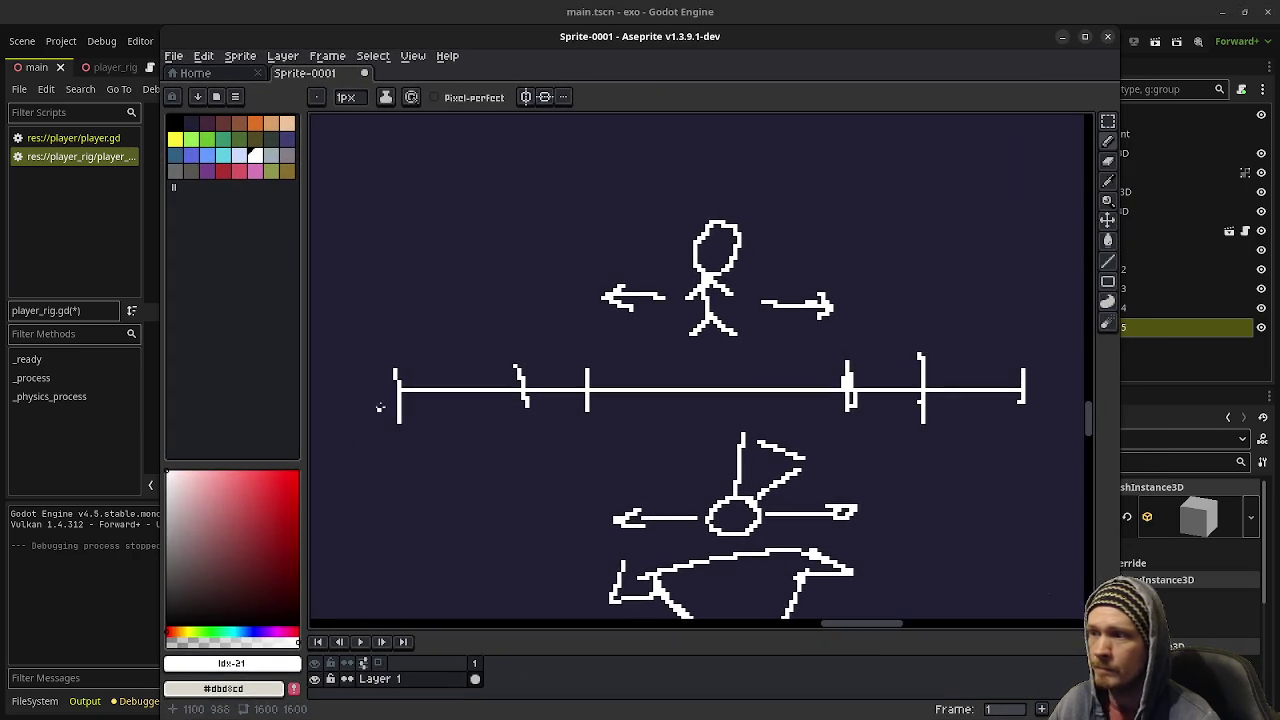
pyautogui.moveTo(405, 348); pyautogui.dragTo(405, 424)
pyautogui.moveTo(422, 328); pyautogui.dragTo(342, 438)
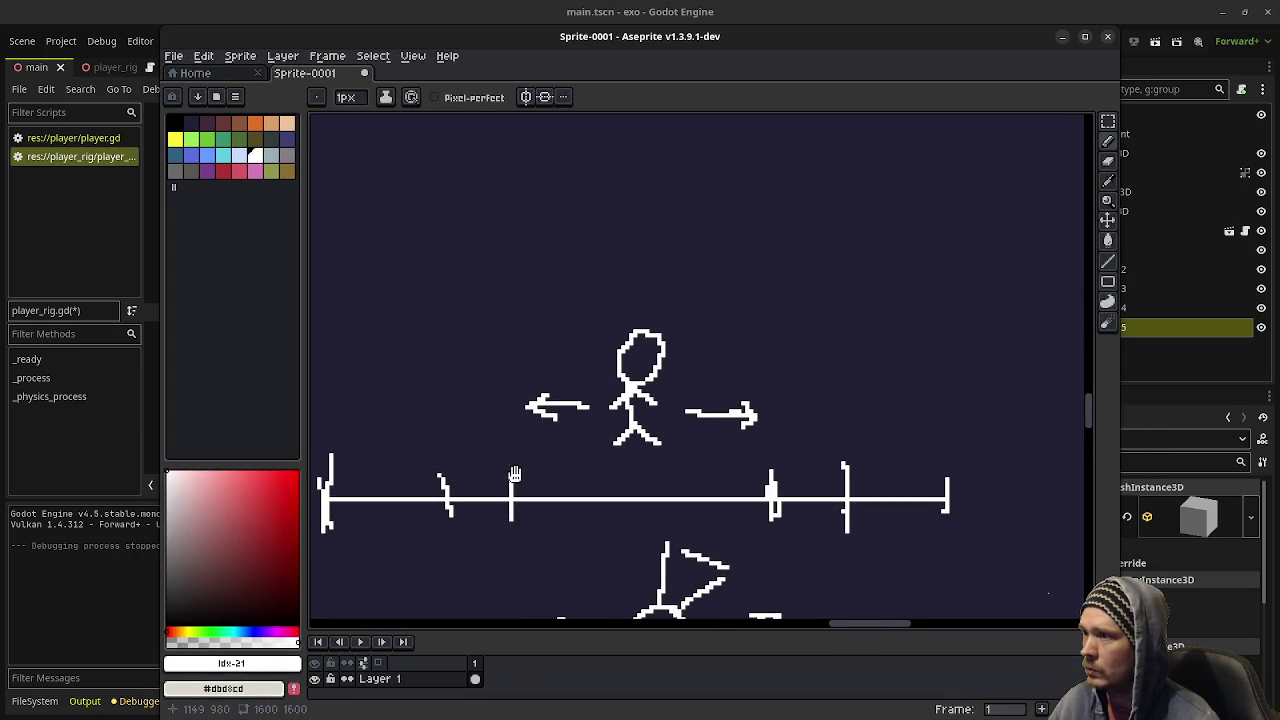
pyautogui.moveTo(330, 370)
pyautogui.mouseDown()
pyautogui.moveTo(378, 266)
pyautogui.moveTo(643, 221)
pyautogui.moveTo(970, 392)
pyautogui.mouseUp()
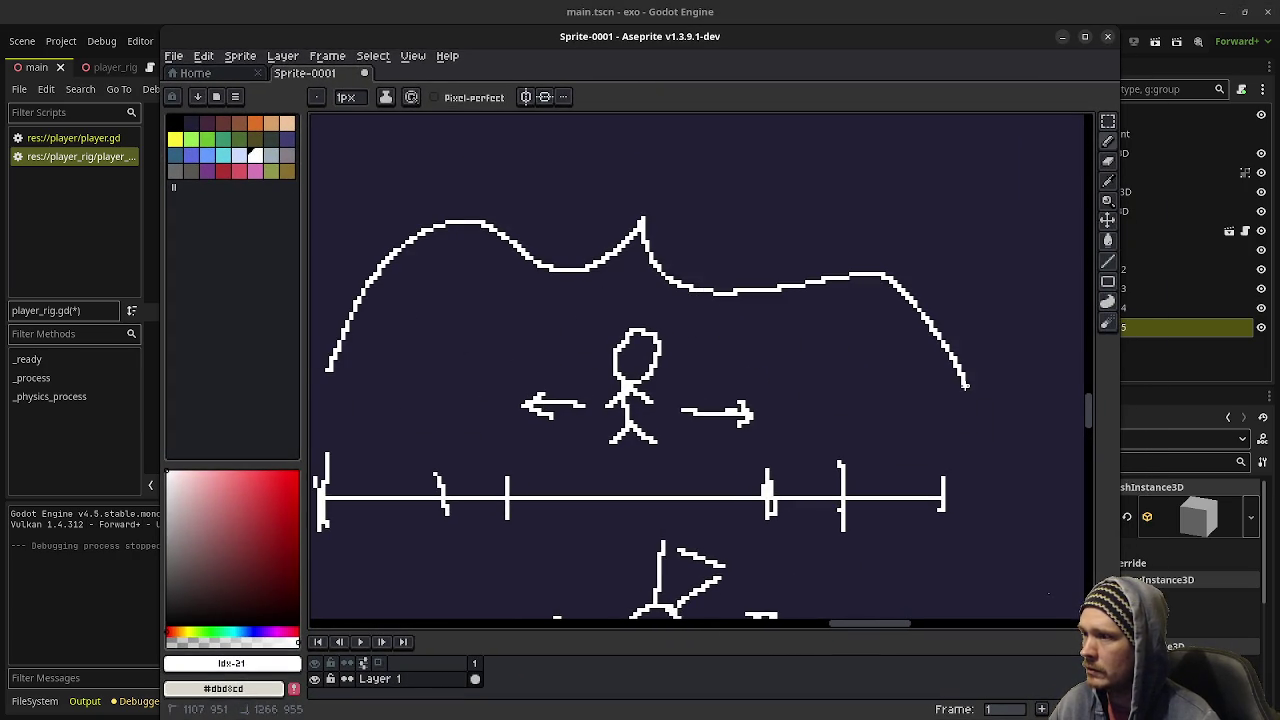
pyautogui.scroll(1, 637, 301)
pyautogui.moveTo(582, 158)
pyautogui.mouseDown()
pyautogui.moveTo(604, 322)
pyautogui.moveTo(586, 272)
pyautogui.moveTo(606, 268)
pyautogui.mouseUp()
# - Handwrite the label 'rig width' above the arc
pyautogui.moveTo(612, 256); pyautogui.dragTo(640, 298)
pyautogui.moveTo(684, 257)
pyautogui.mouseDown()
pyautogui.moveTo(660, 242)
pyautogui.moveTo(670, 326)
pyautogui.mouseUp()
pyautogui.moveTo(750, 232)
pyautogui.mouseDown()
pyautogui.moveTo(815, 232)
pyautogui.moveTo(856, 250)
pyautogui.mouseUp()
pyautogui.moveTo(814, 186); pyautogui.dragTo(828, 204)
pyautogui.click(879, 218)
pyautogui.moveTo(897, 224)
pyautogui.mouseDown()
pyautogui.moveTo(878, 196)
pyautogui.moveTo(888, 242)
pyautogui.mouseUp()
pyautogui.moveTo(900, 170)
pyautogui.mouseDown()
pyautogui.moveTo(920, 236)
pyautogui.moveTo(938, 196)
pyautogui.mouseUp()
pyautogui.moveTo(930, 172)
pyautogui.mouseDown()
pyautogui.moveTo(956, 232)
pyautogui.moveTo(1004, 236)
pyautogui.mouseUp()
# - Scroll over the sketch and minimize Aseprite to return to the Godot script
pyautogui.scroll(-3, 929, 421)
pyautogui.scroll(-2, 900, 420)
pyautogui.scroll(1, 829, 414)
pyautogui.scroll(-1, 800, 404)
pyautogui.scroll(-3, 799, 403)
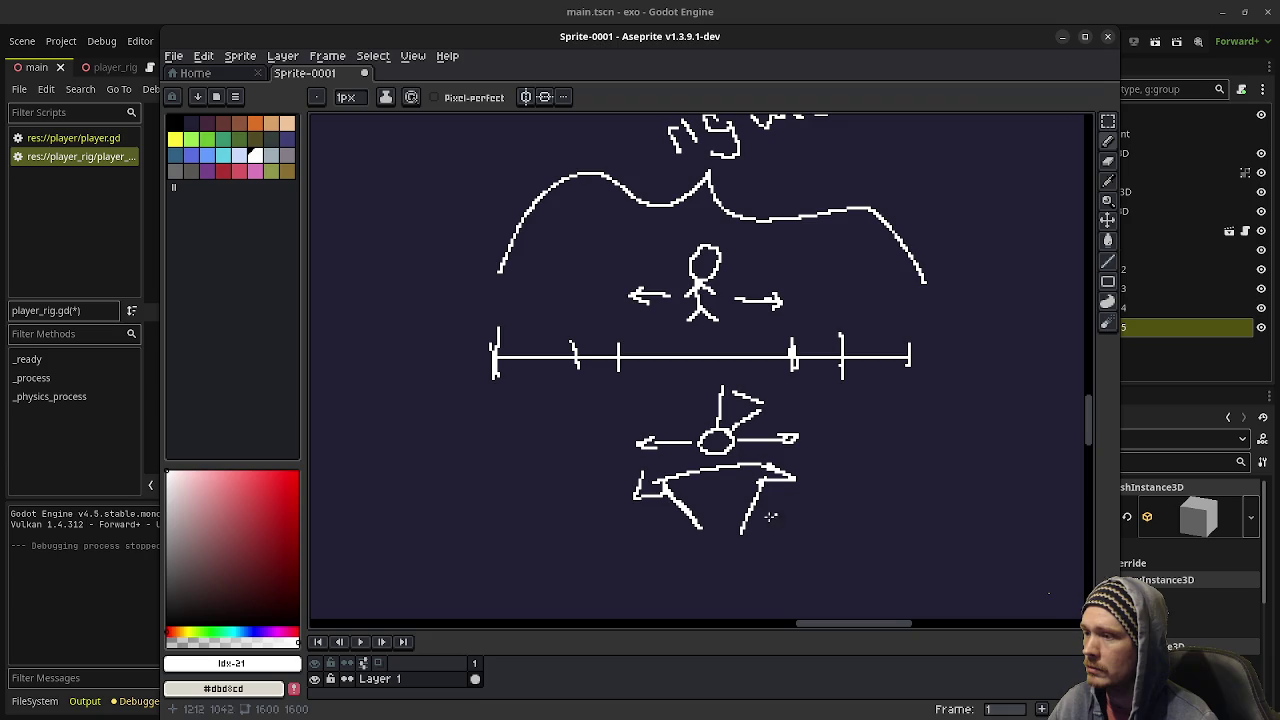
pyautogui.click(1063, 37)
# - Type '# max_camera_rotation' on line 12, then check camera_rotation on line 7 and select lines 10–12
pyautogui.write('# max_camera_')
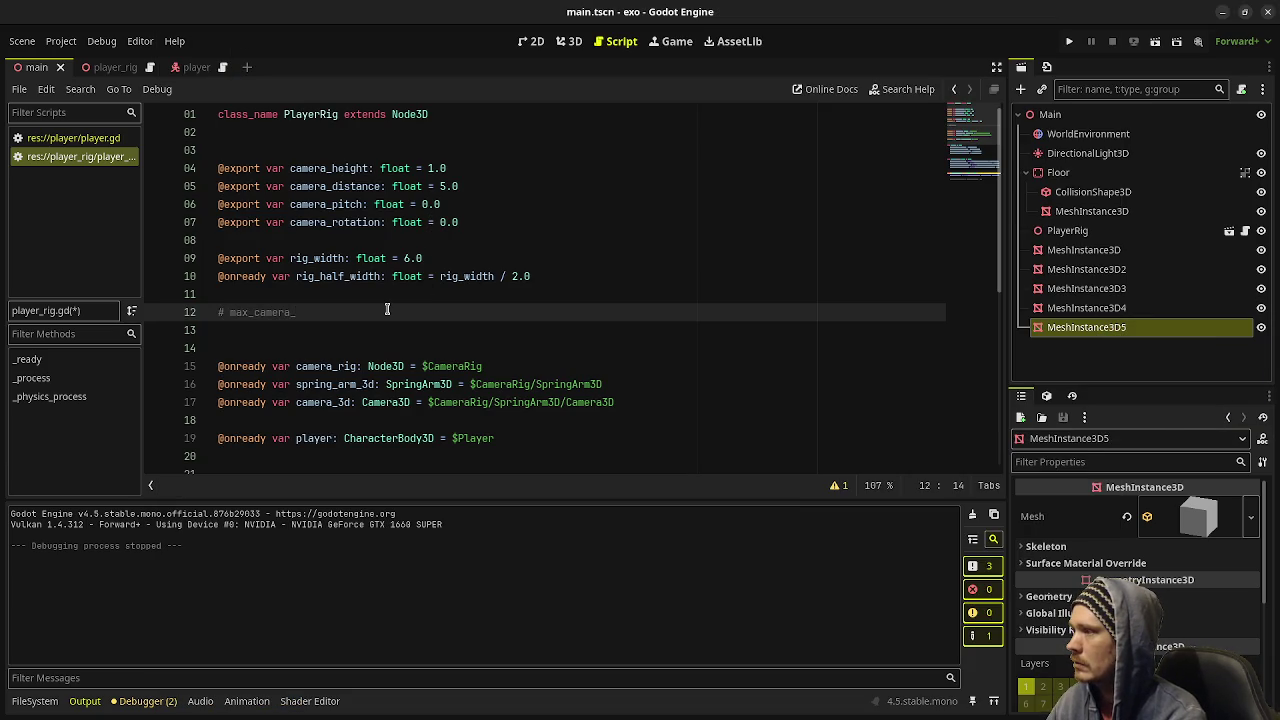
pyautogui.write('rotation')
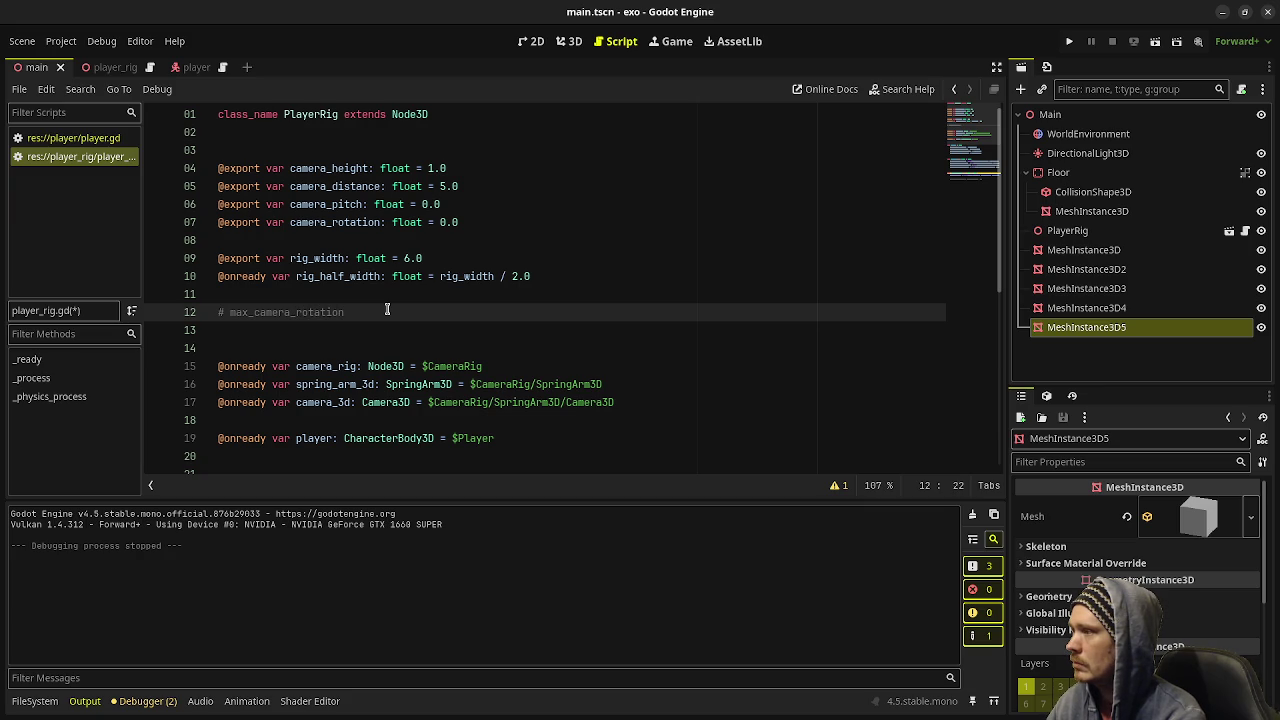
pyautogui.doubleClick(336, 222)
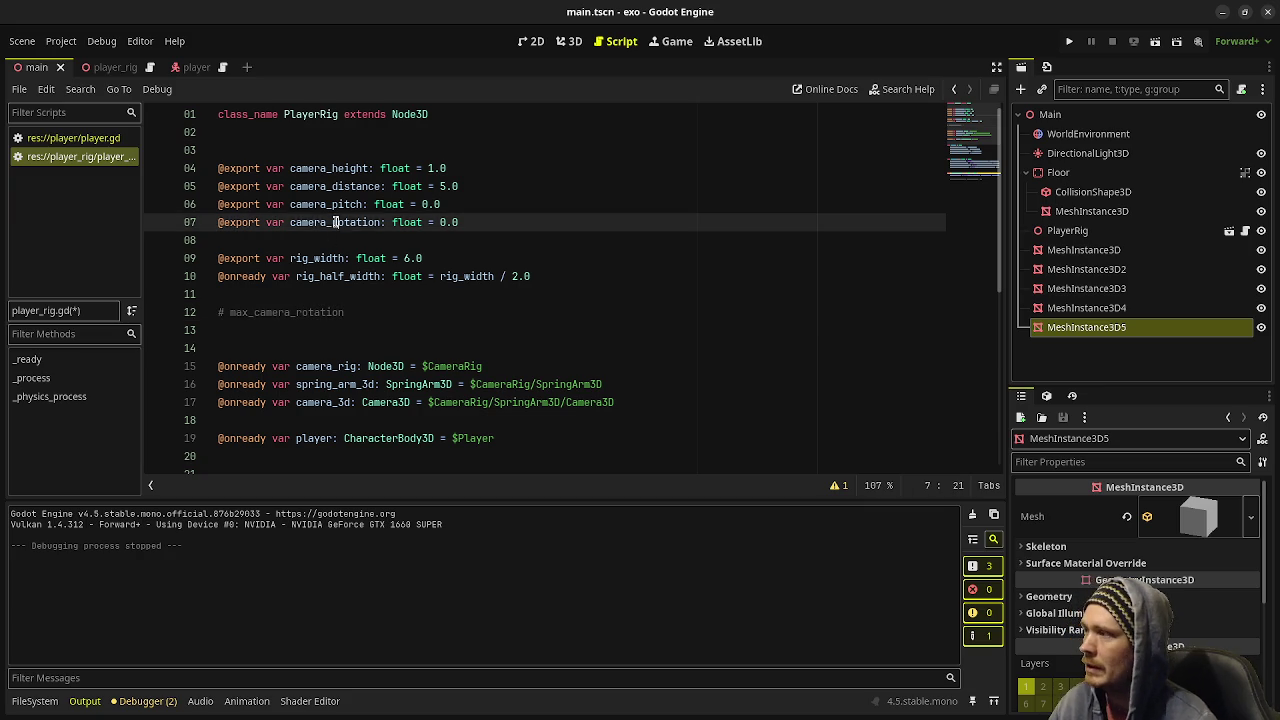
pyautogui.click(577, 224)
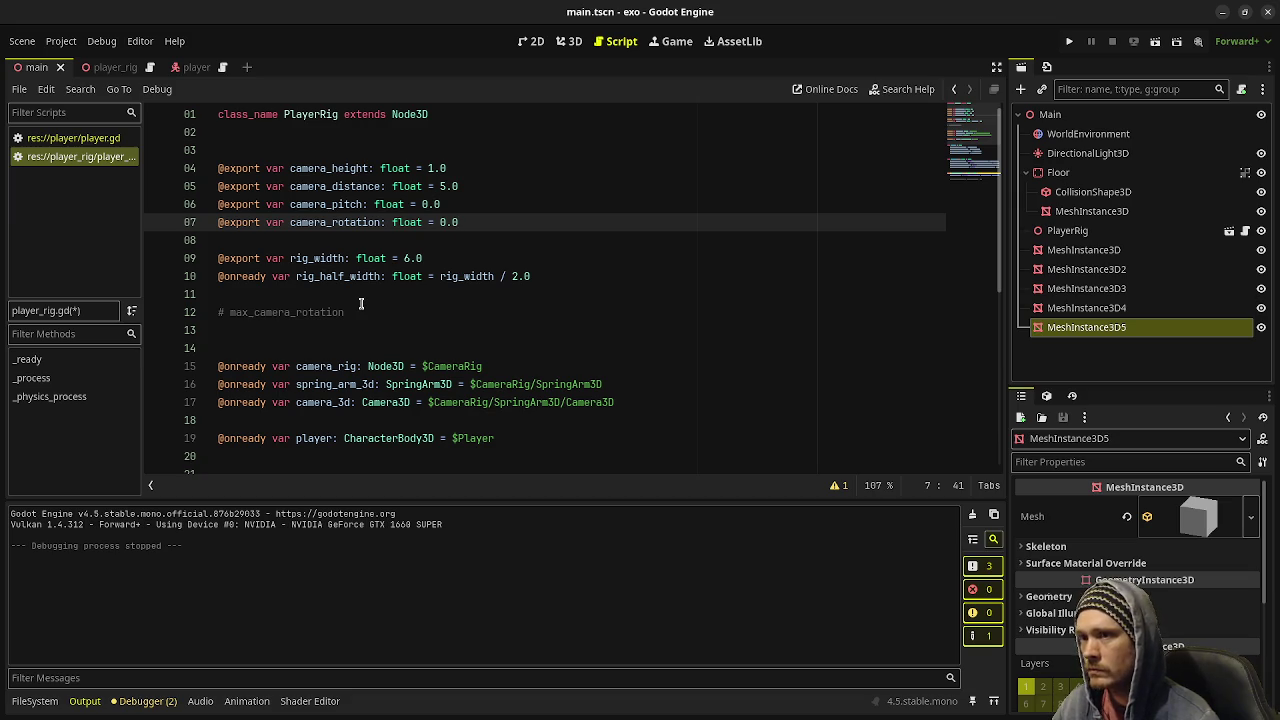
pyautogui.moveTo(361, 306); pyautogui.dragTo(262, 277)
pyautogui.click(339, 302)
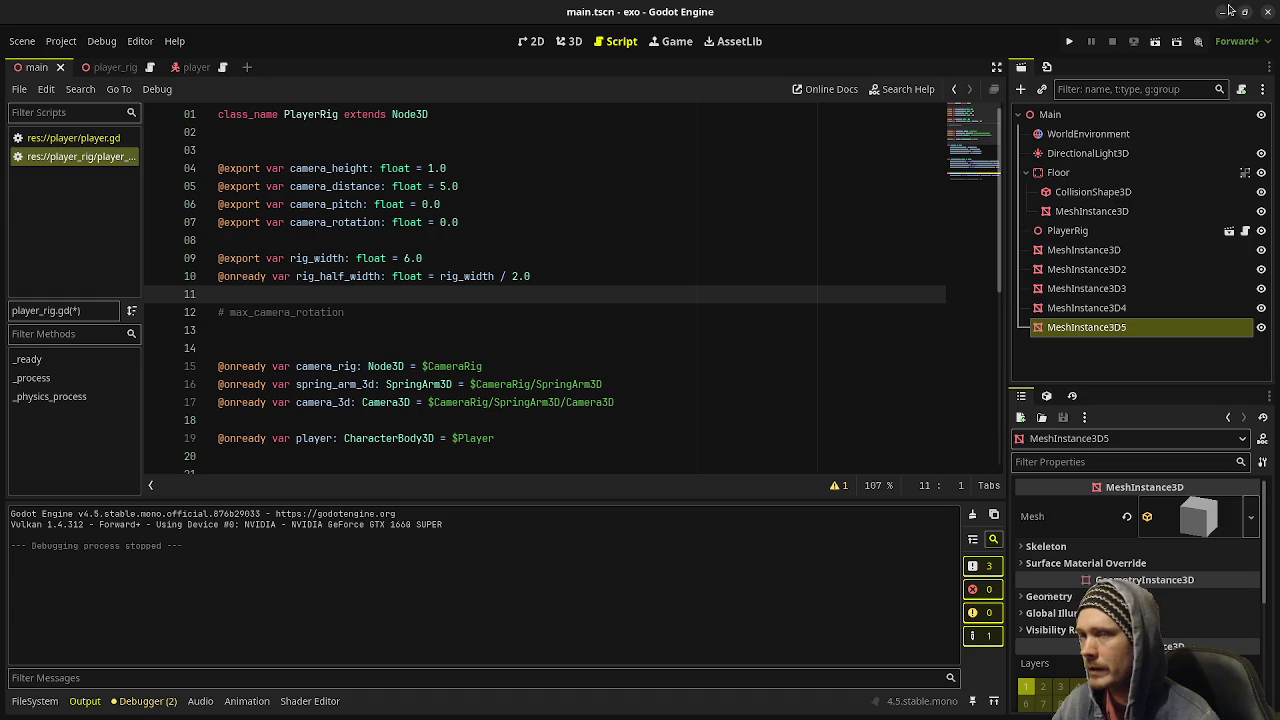
# - Switch to the tilted 3D view, run the game, and reposition its window
pyautogui.click(568, 41)
pyautogui.moveTo(526, 284); pyautogui.dragTo(640, 255)
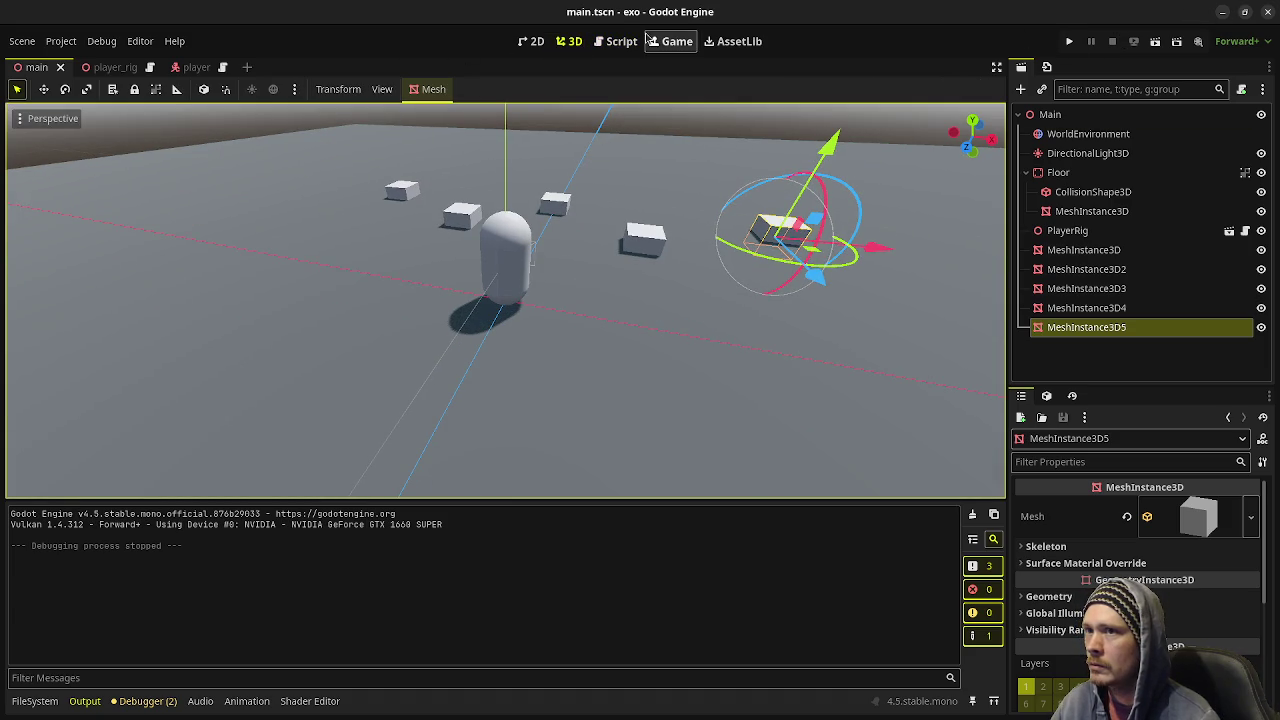
pyautogui.click(1071, 41)
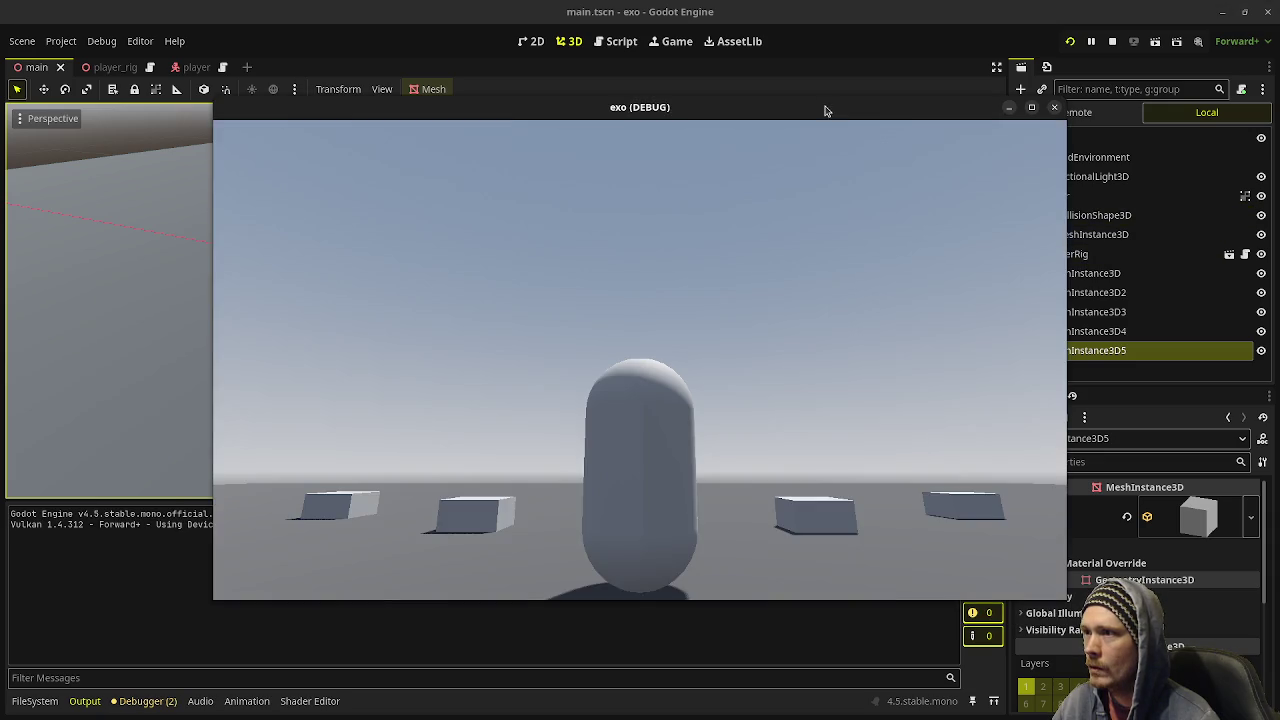
pyautogui.moveTo(826, 109); pyautogui.dragTo(669, 100)
pyautogui.click(1067, 254)
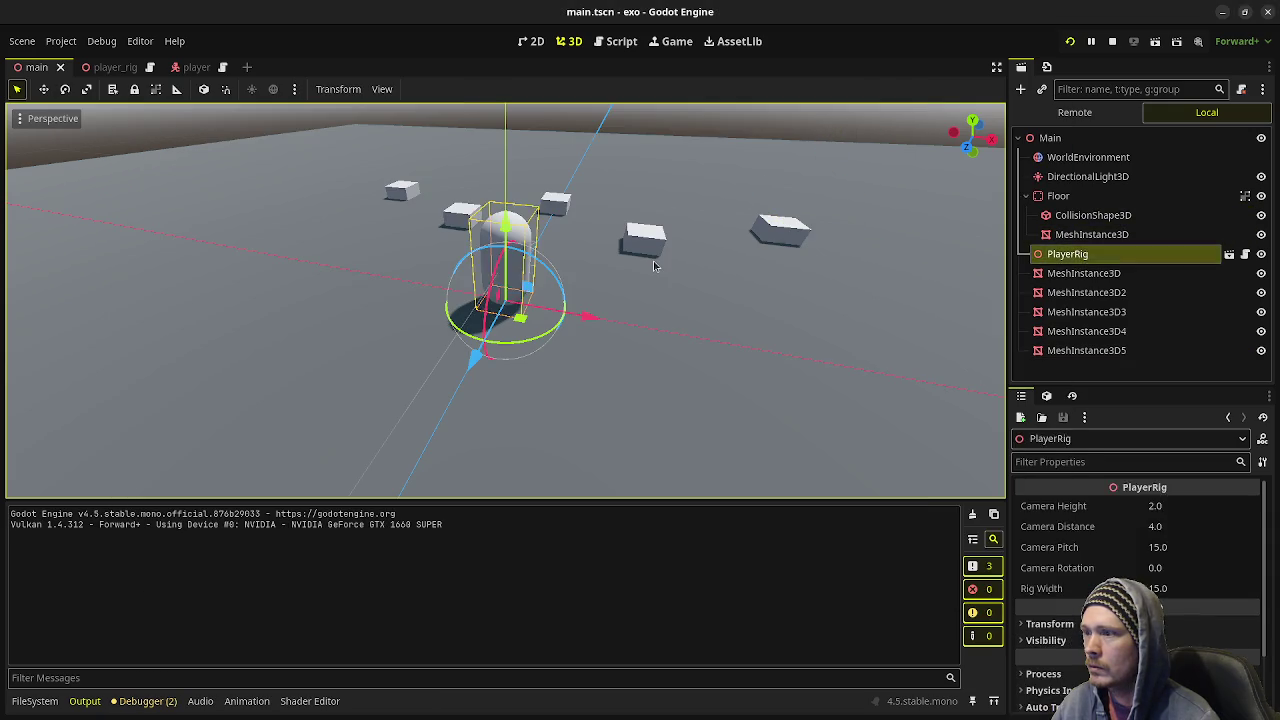
pyautogui.click(1058, 196)
# - Keep the game window always on top, move the capsule, and select PlayerRig
pyautogui.hotkey('alt', 'Tab')
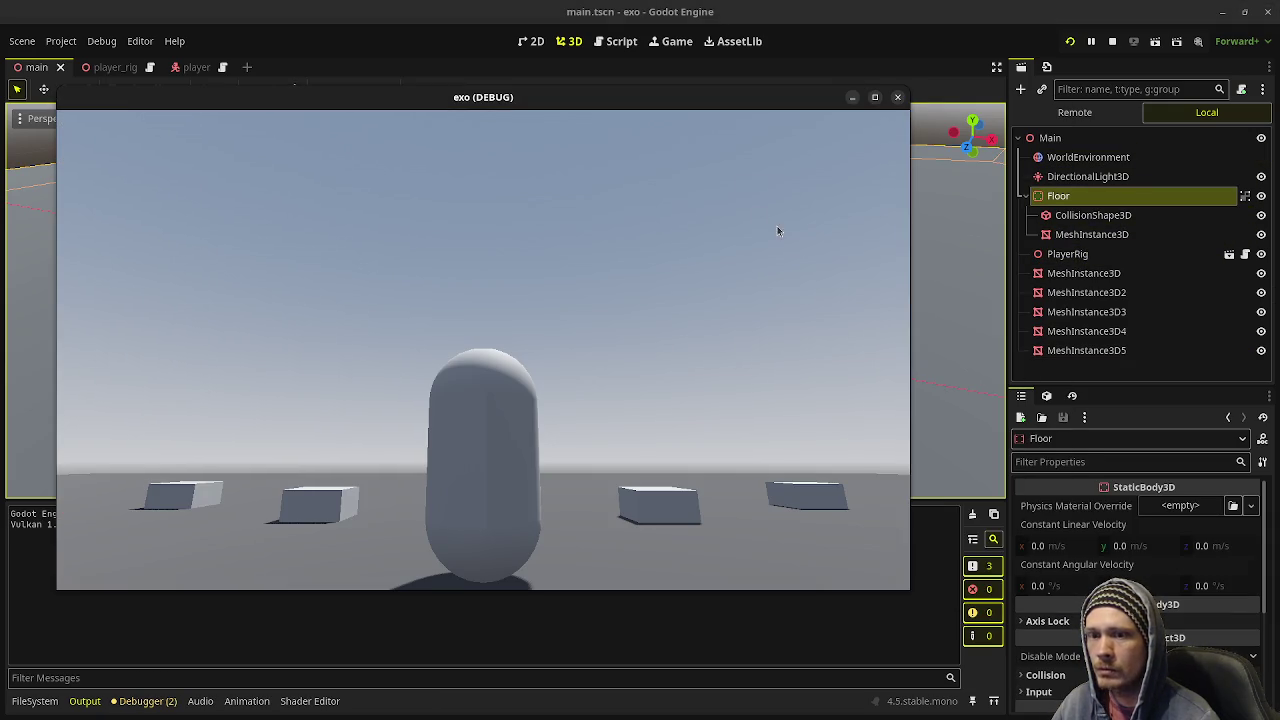
pyautogui.rightClick(727, 116)
pyautogui.click(780, 254)
pyautogui.press('a')
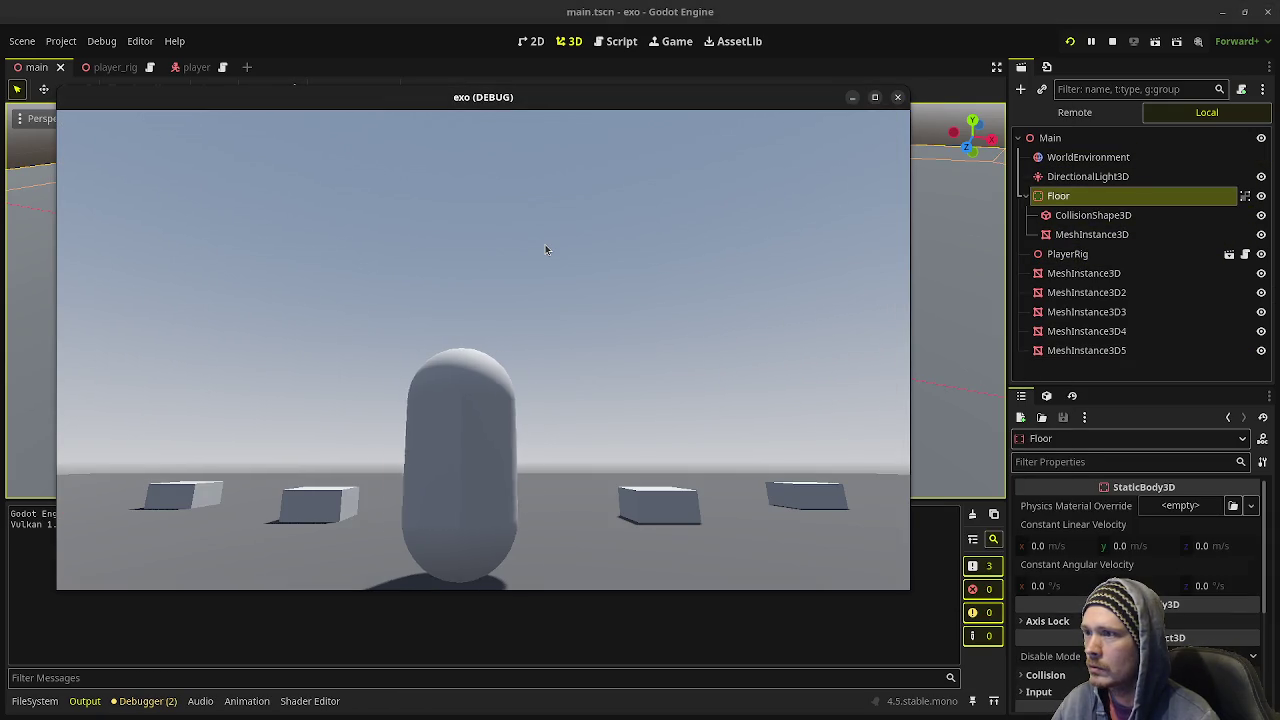
pyautogui.press('d')
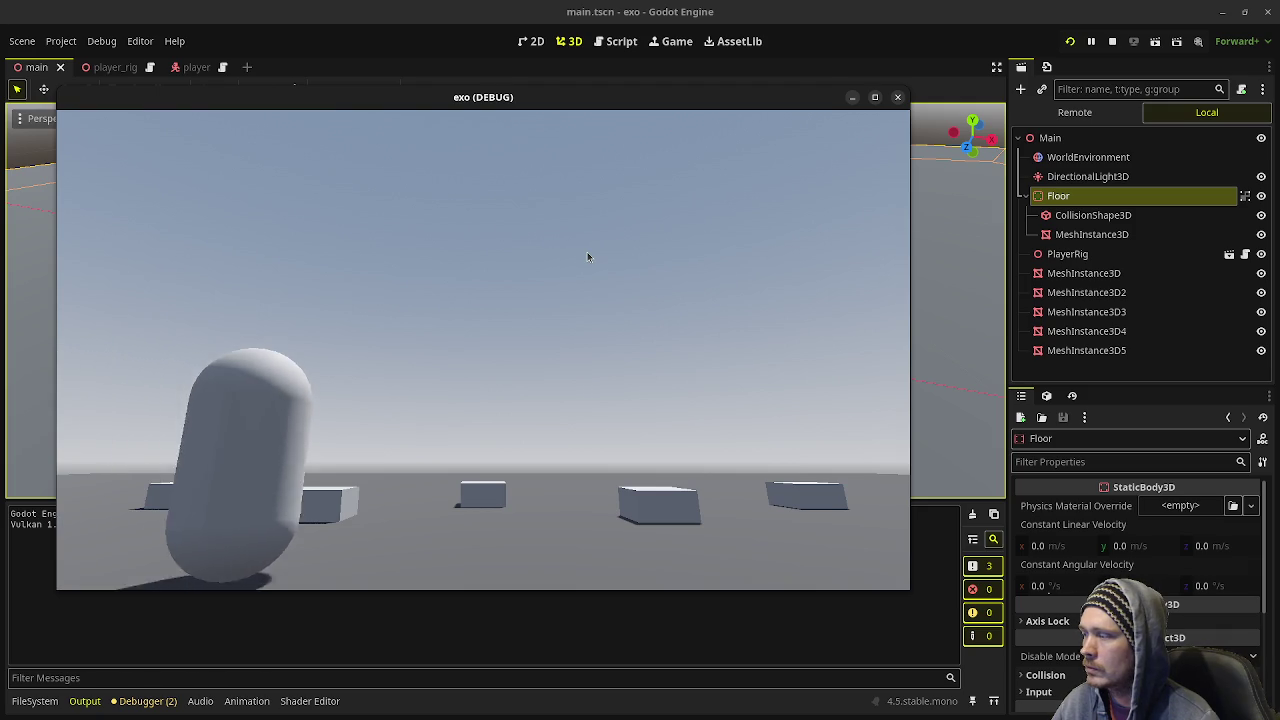
pyautogui.press('d')
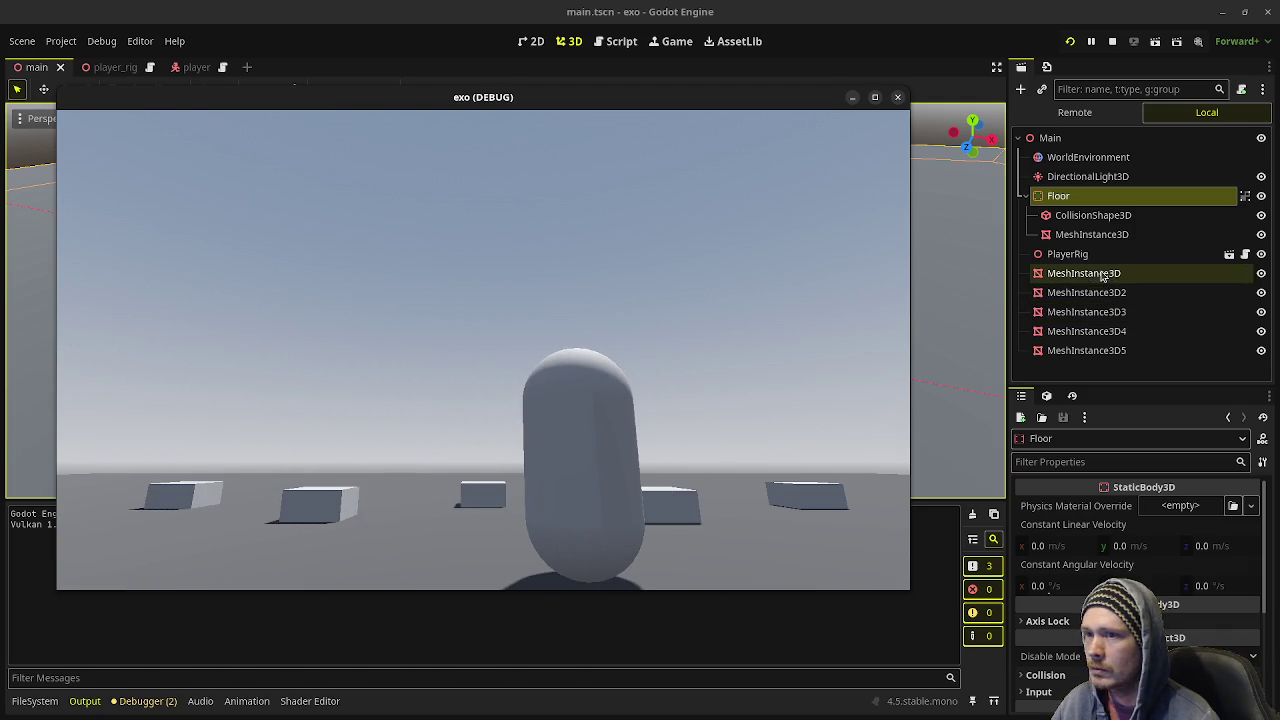
pyautogui.click(1091, 256)
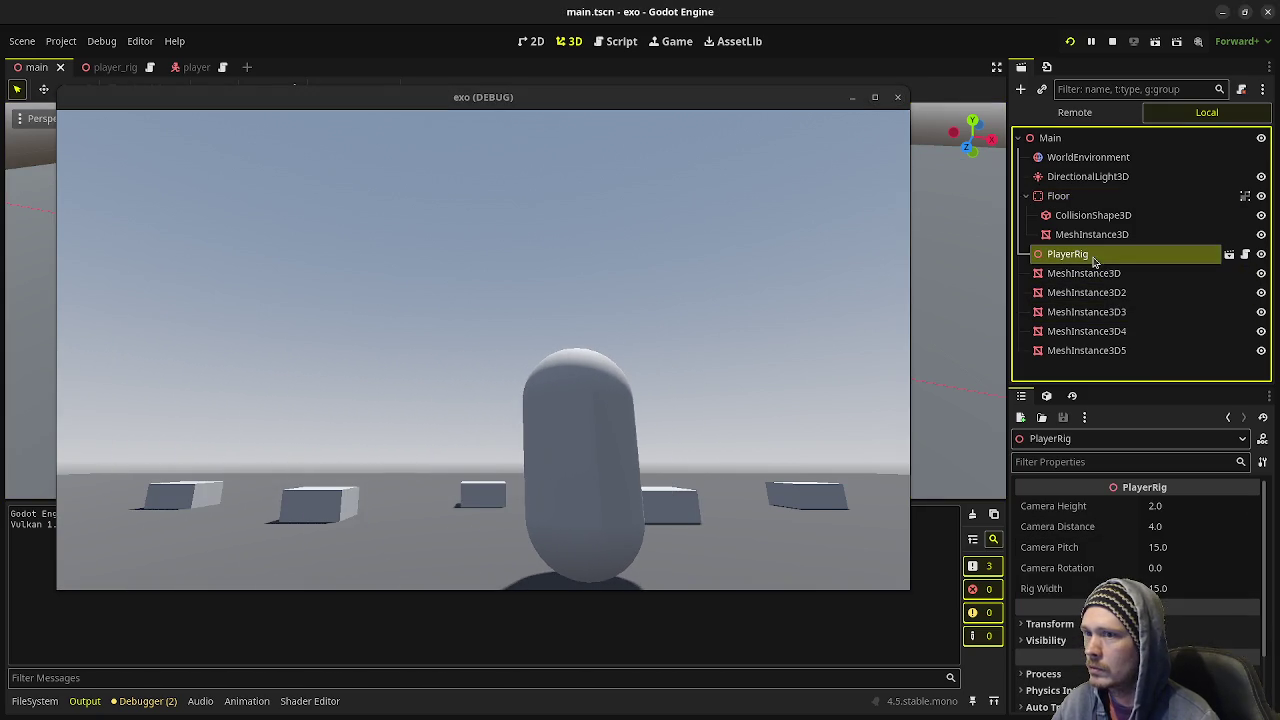
# - Set PlayerRig's Camera Rotation to -30 in the Inspector
pyautogui.click(1186, 575)
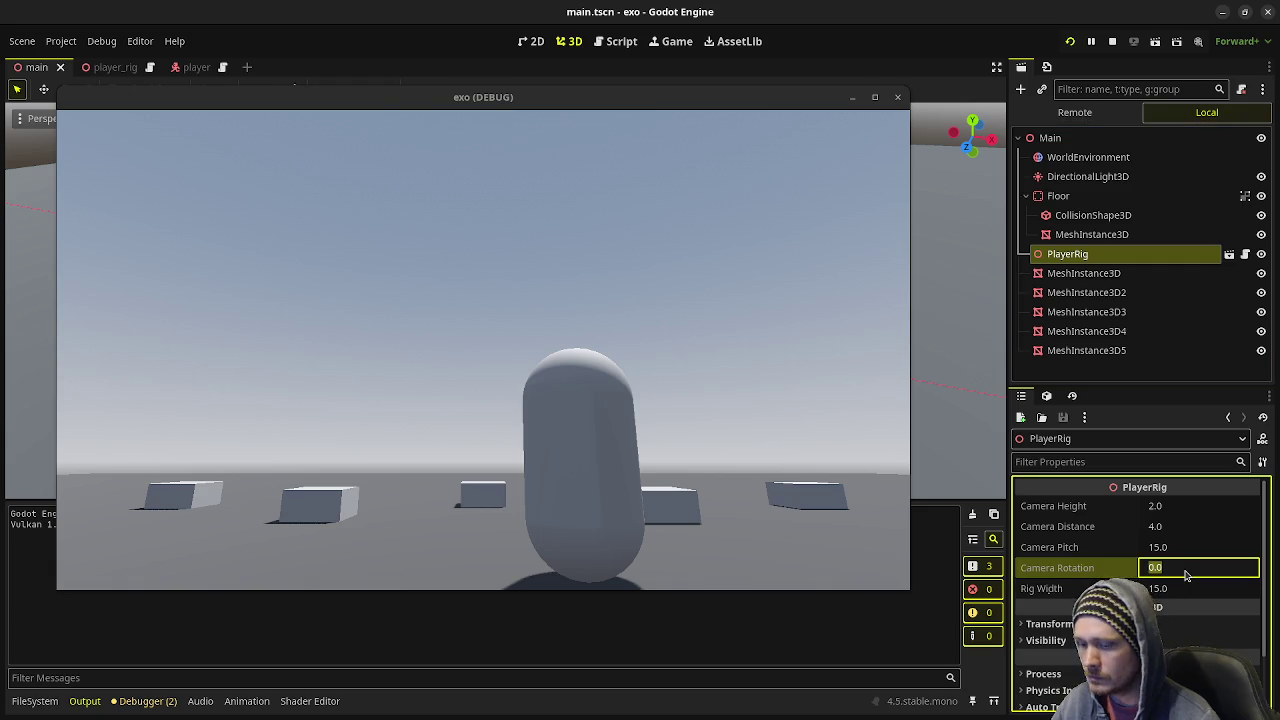
pyautogui.write('15')
pyautogui.press('Return')
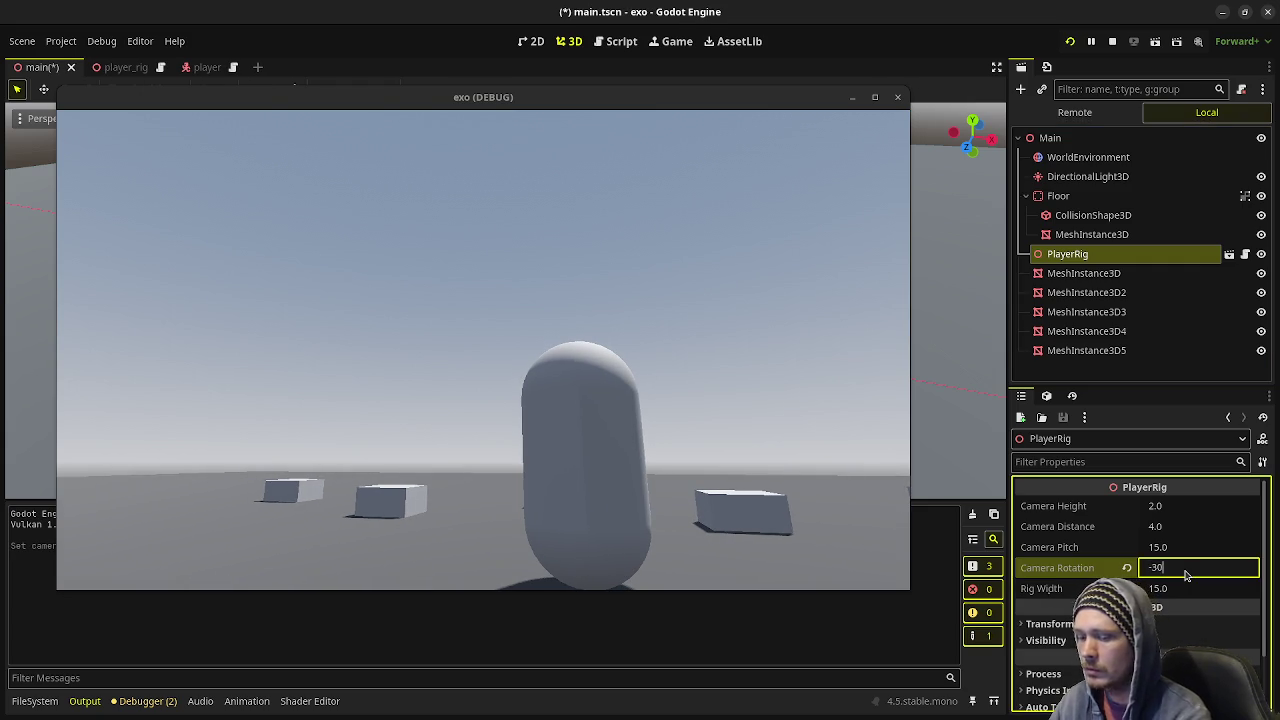
pyautogui.press('Return')
# - Move the capsule left and right across the angled view, then stop the game
pyautogui.click(715, 432)
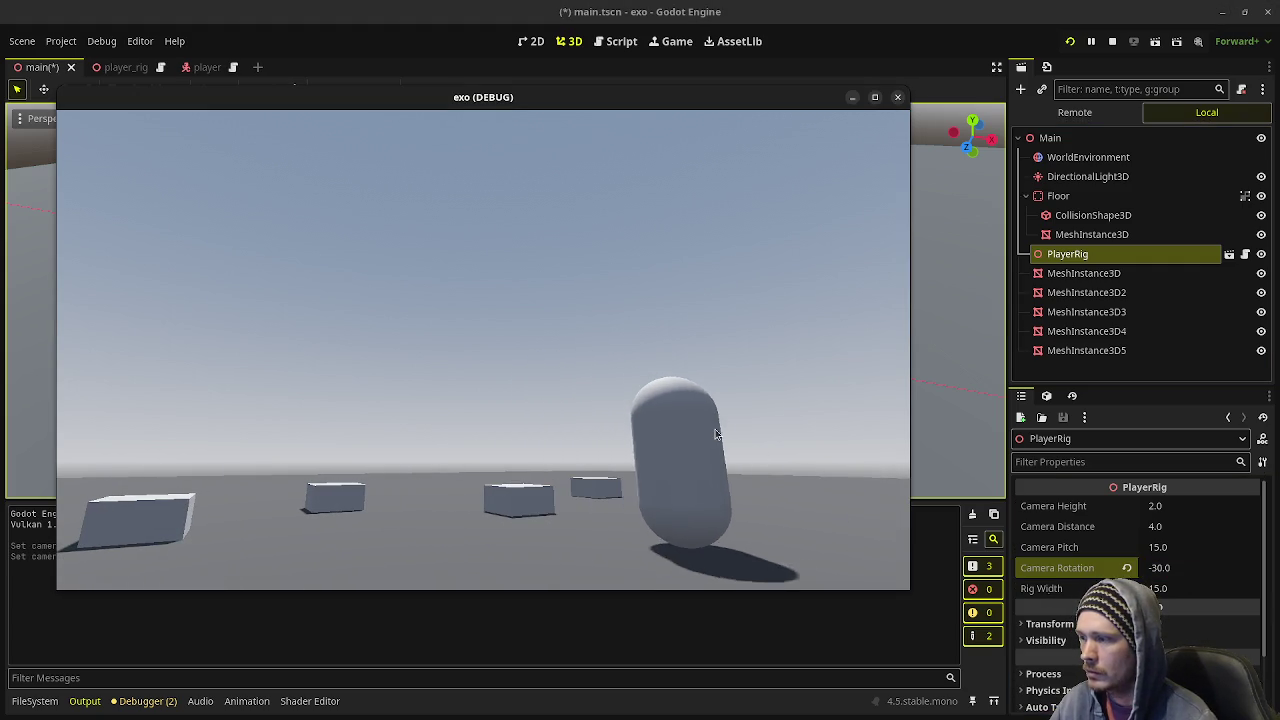
pyautogui.press('a')
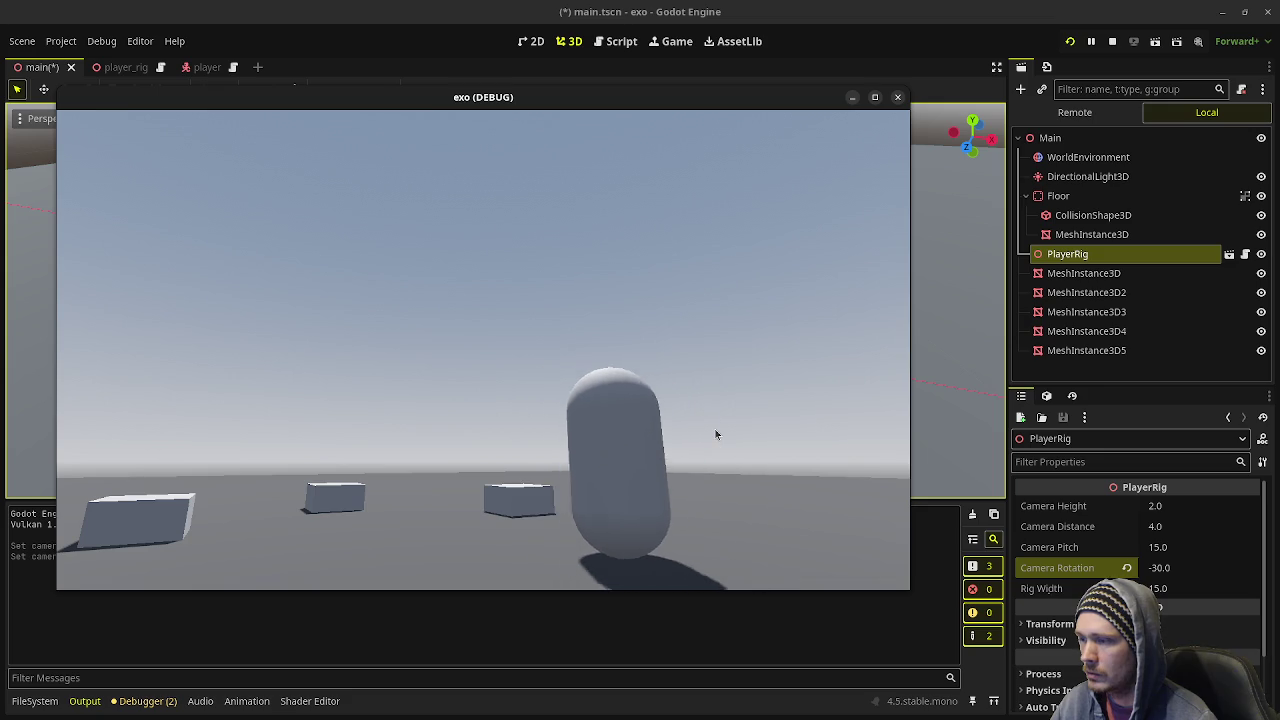
pyautogui.press('a')
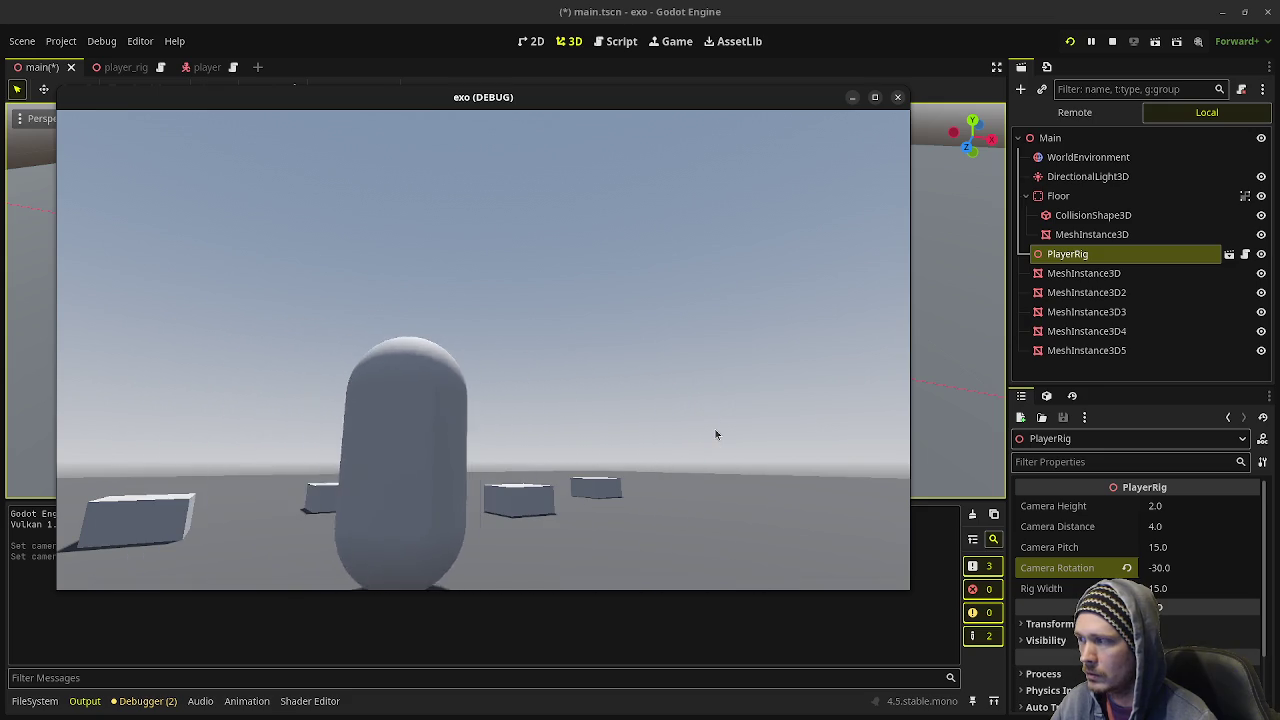
pyautogui.press('d')
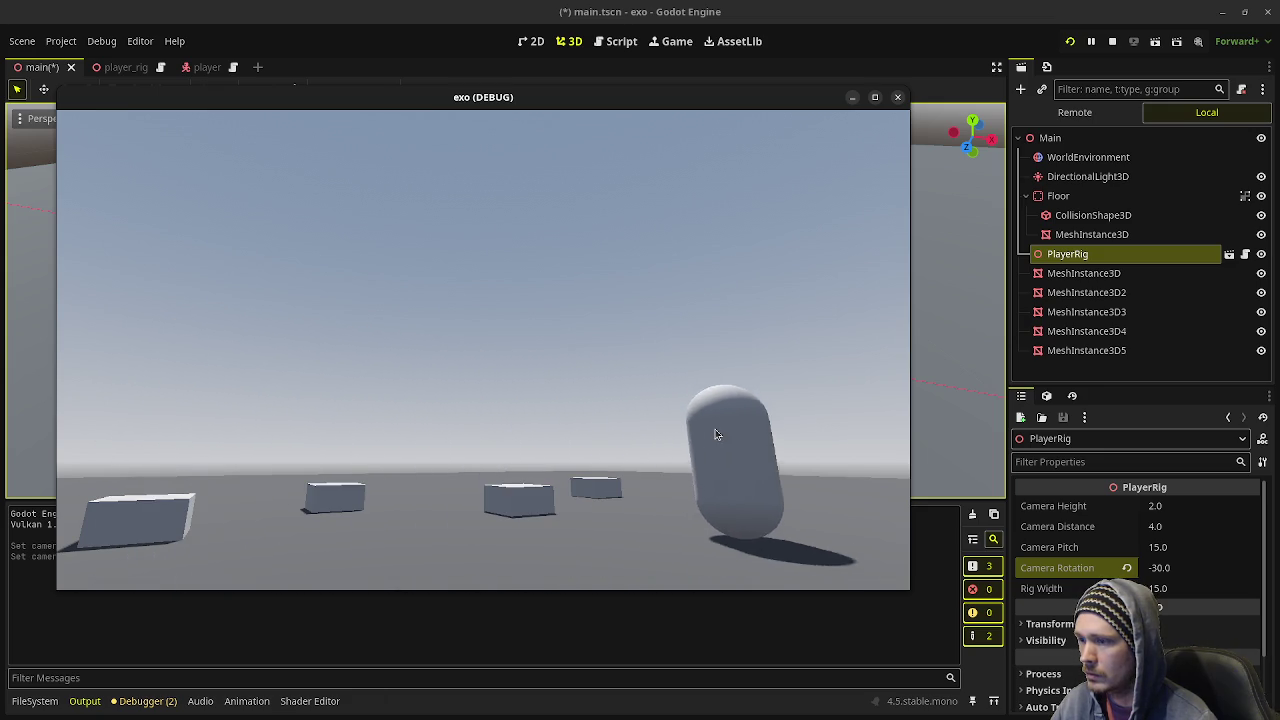
pyautogui.press('d')
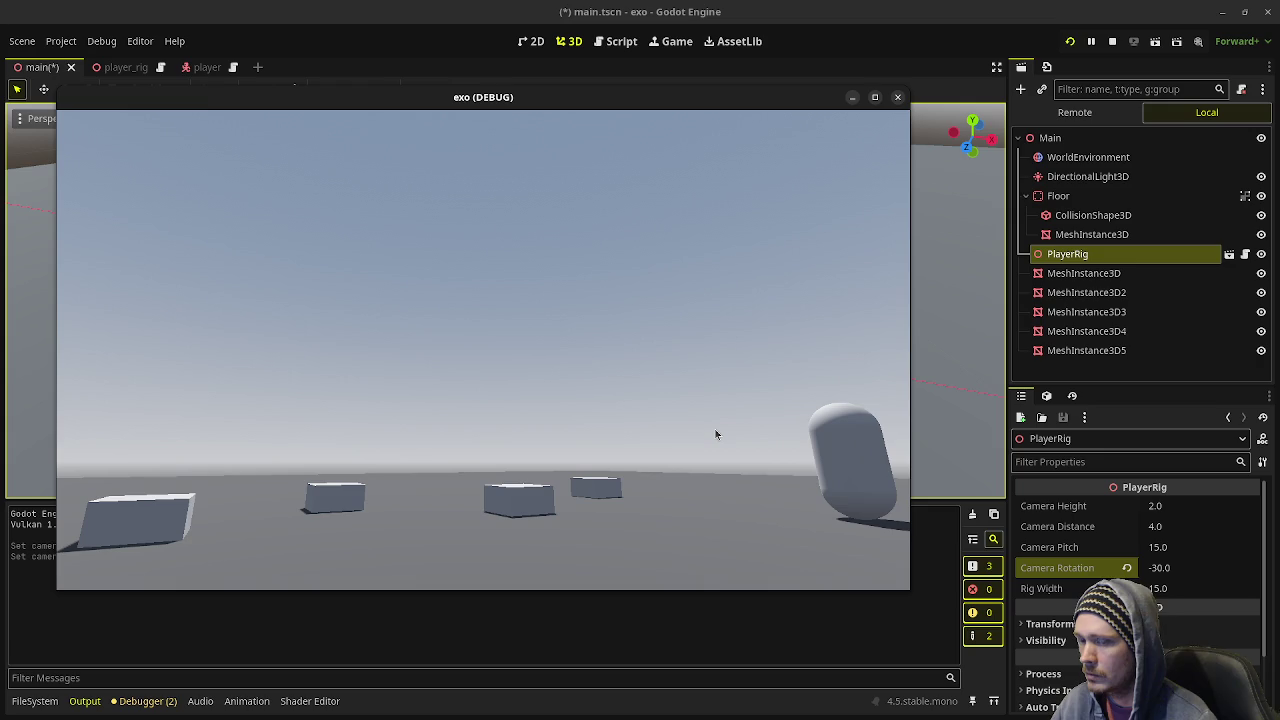
pyautogui.press('a')
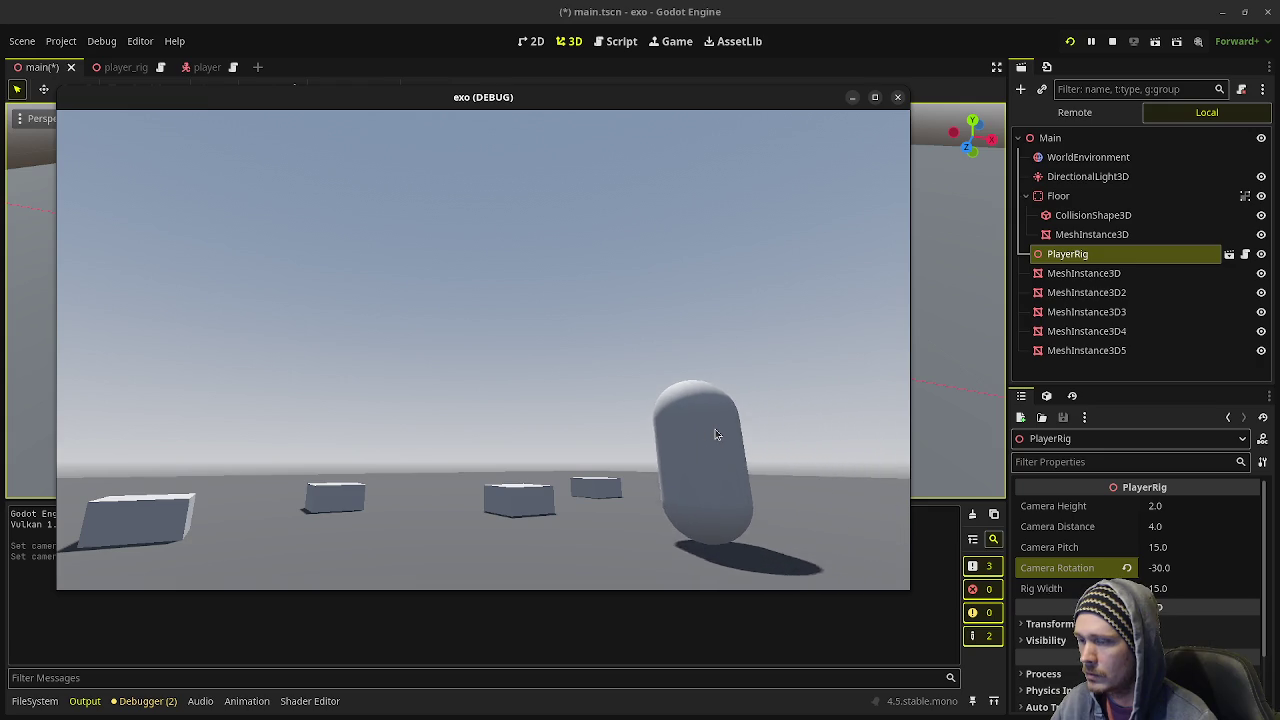
pyautogui.press('d')
pyautogui.press('a')
pyautogui.press('d')
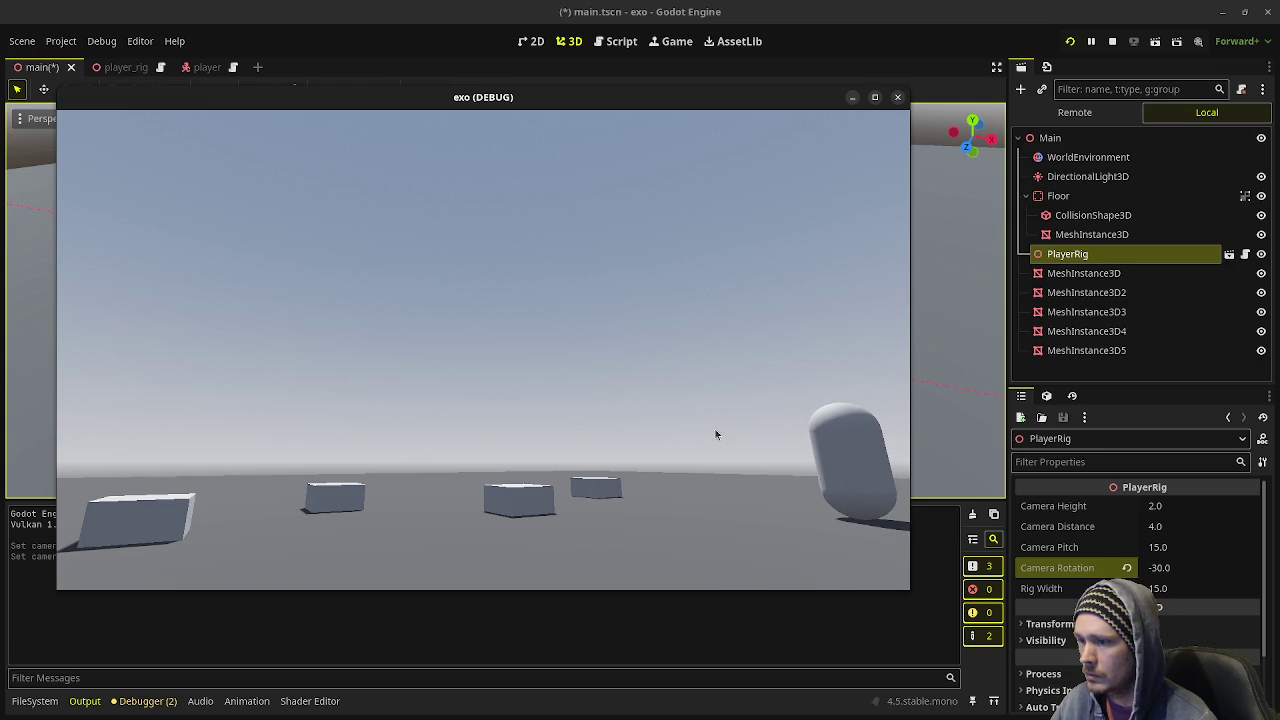
pyautogui.press('a')
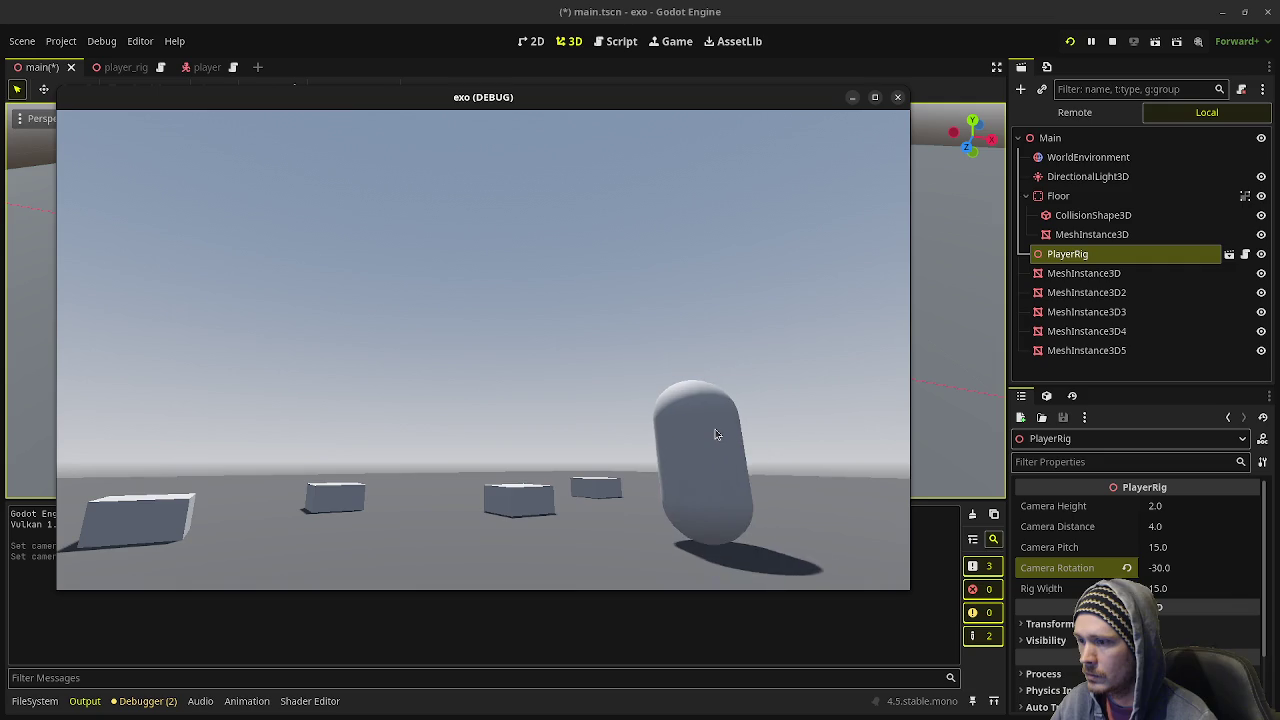
pyautogui.press('a')
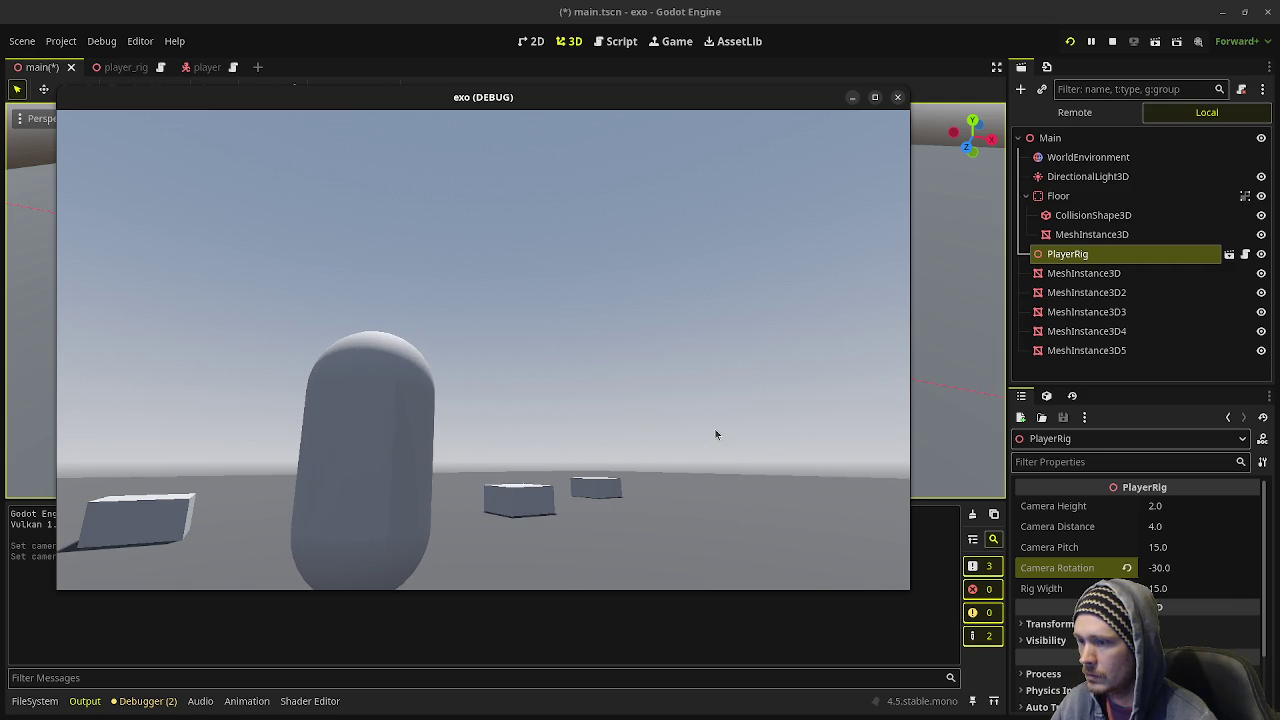
pyautogui.press('a')
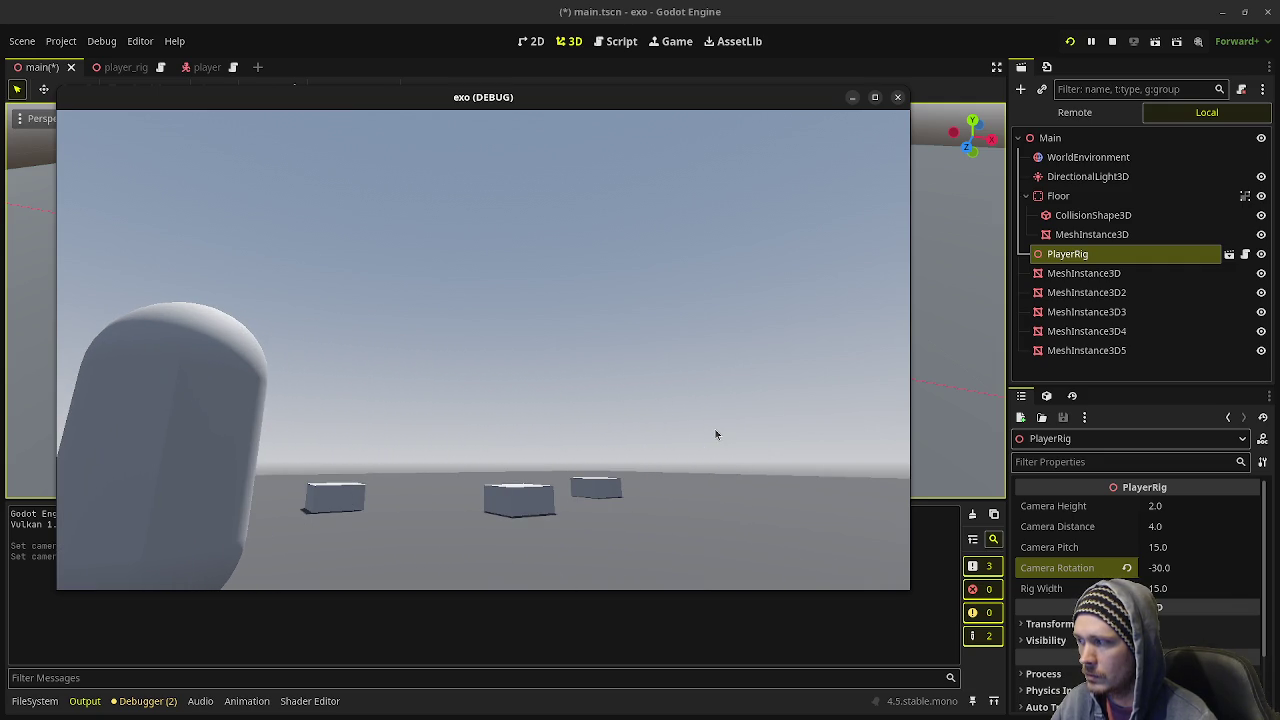
pyautogui.press('a')
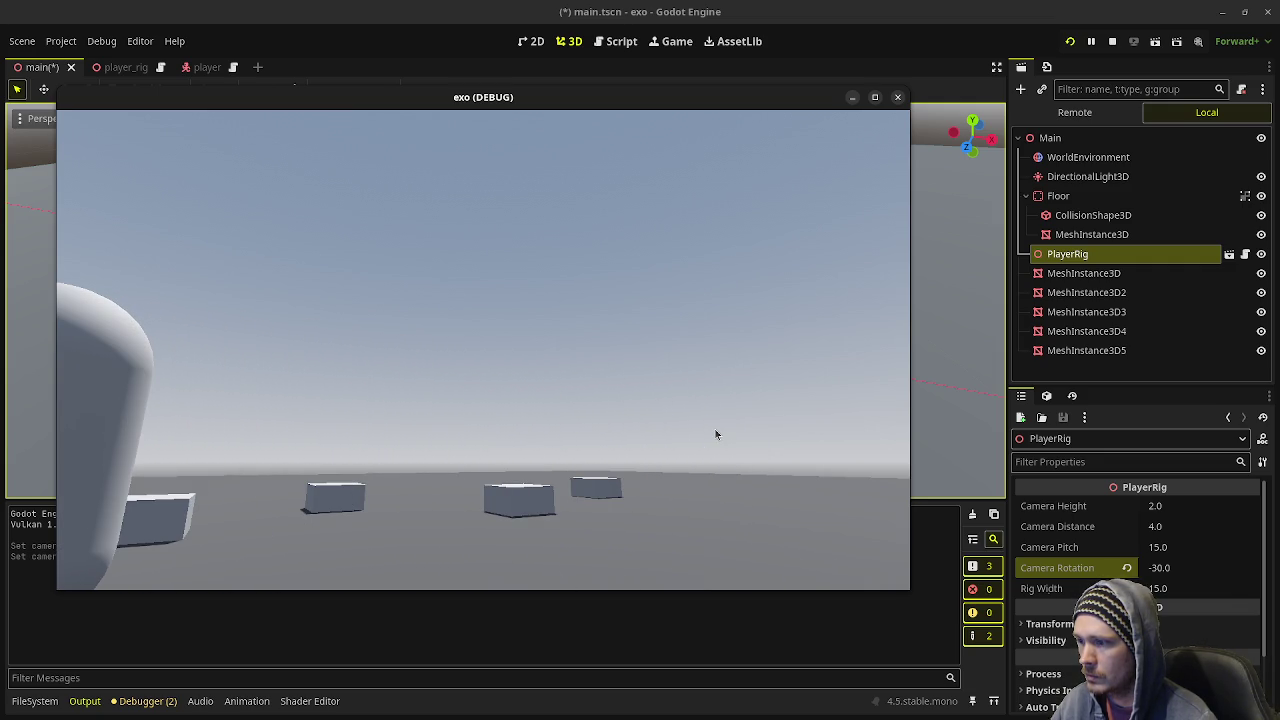
pyautogui.press('d')
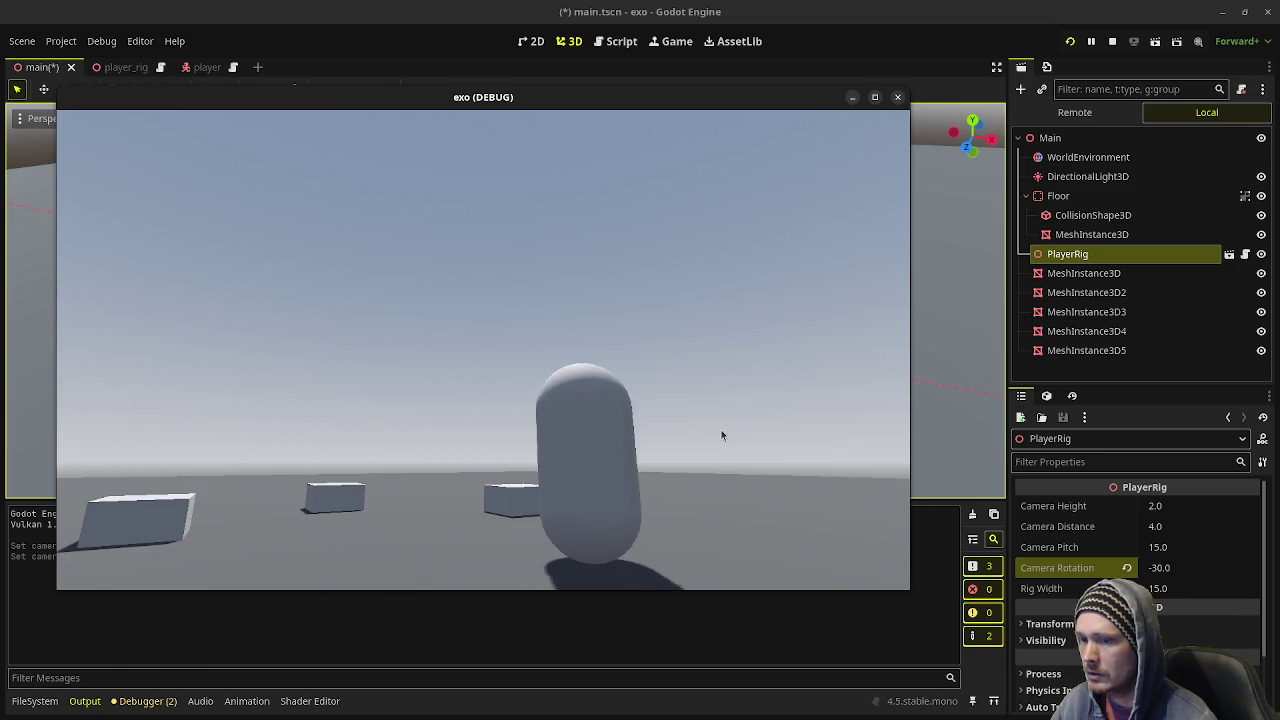
pyautogui.press('d')
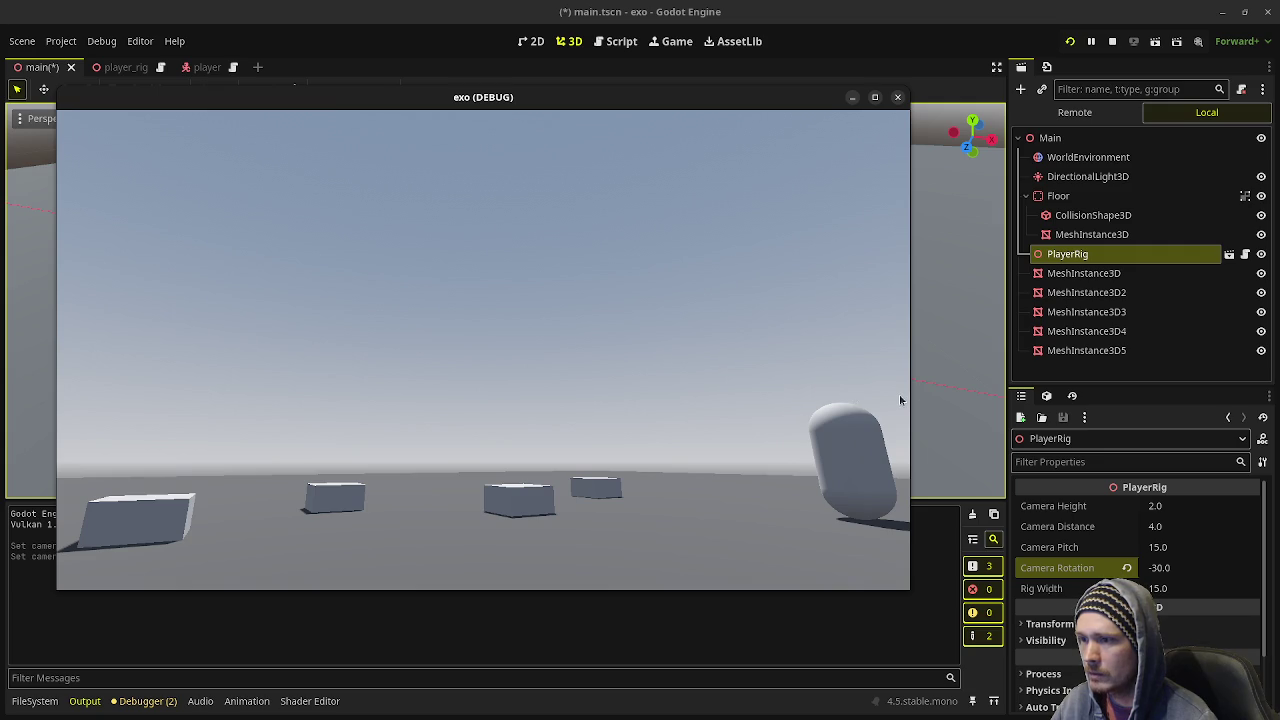
pyautogui.press('a')
pyautogui.press('a')
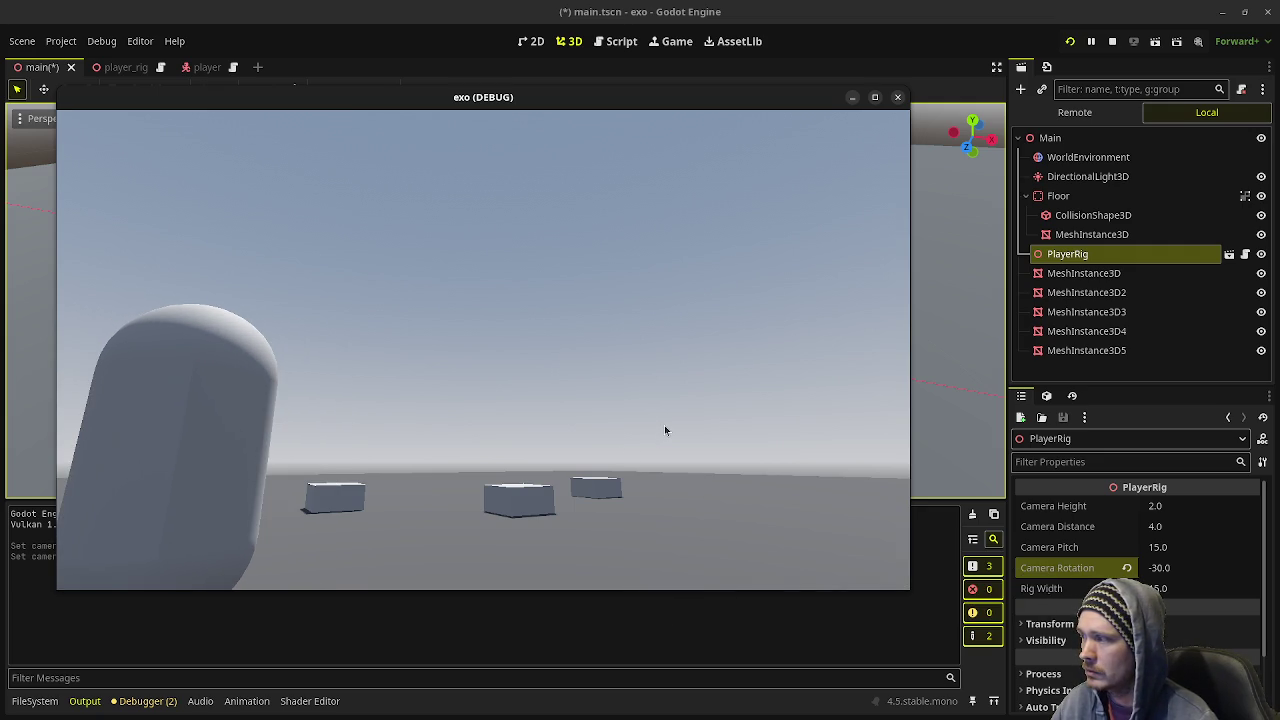
pyautogui.press('a')
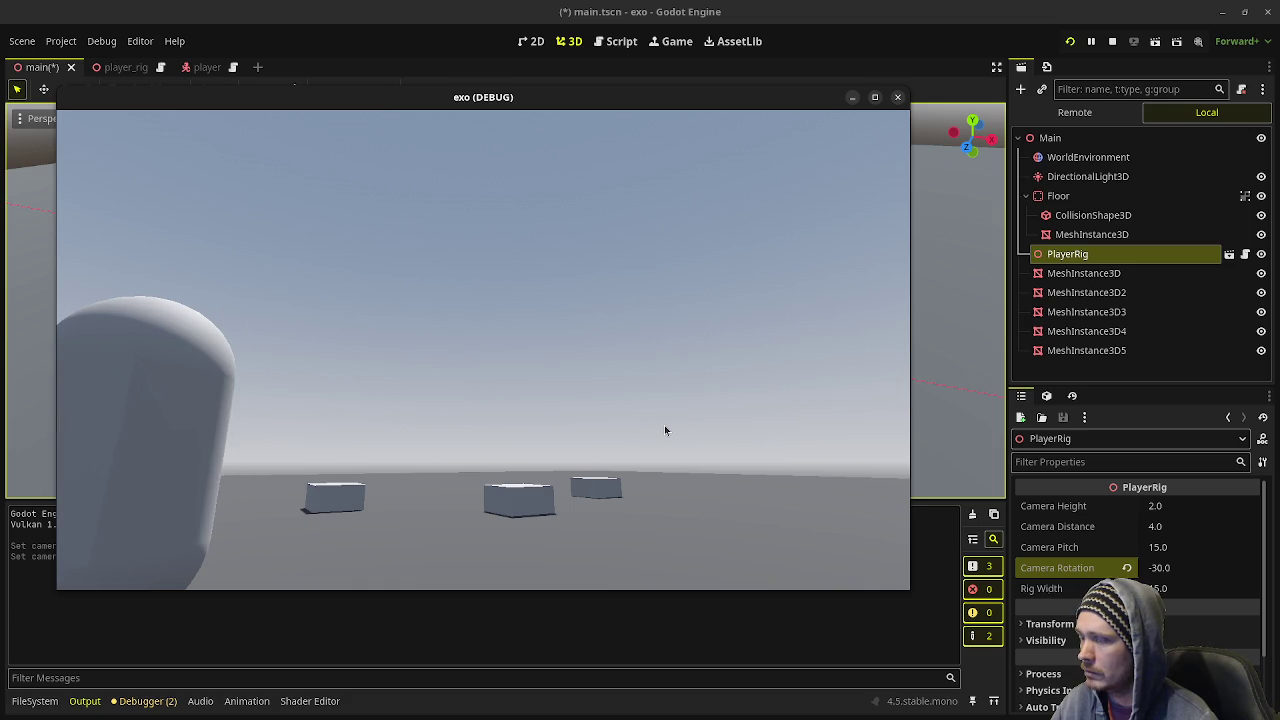
pyautogui.press('a')
pyautogui.press('d')
pyautogui.press('a')
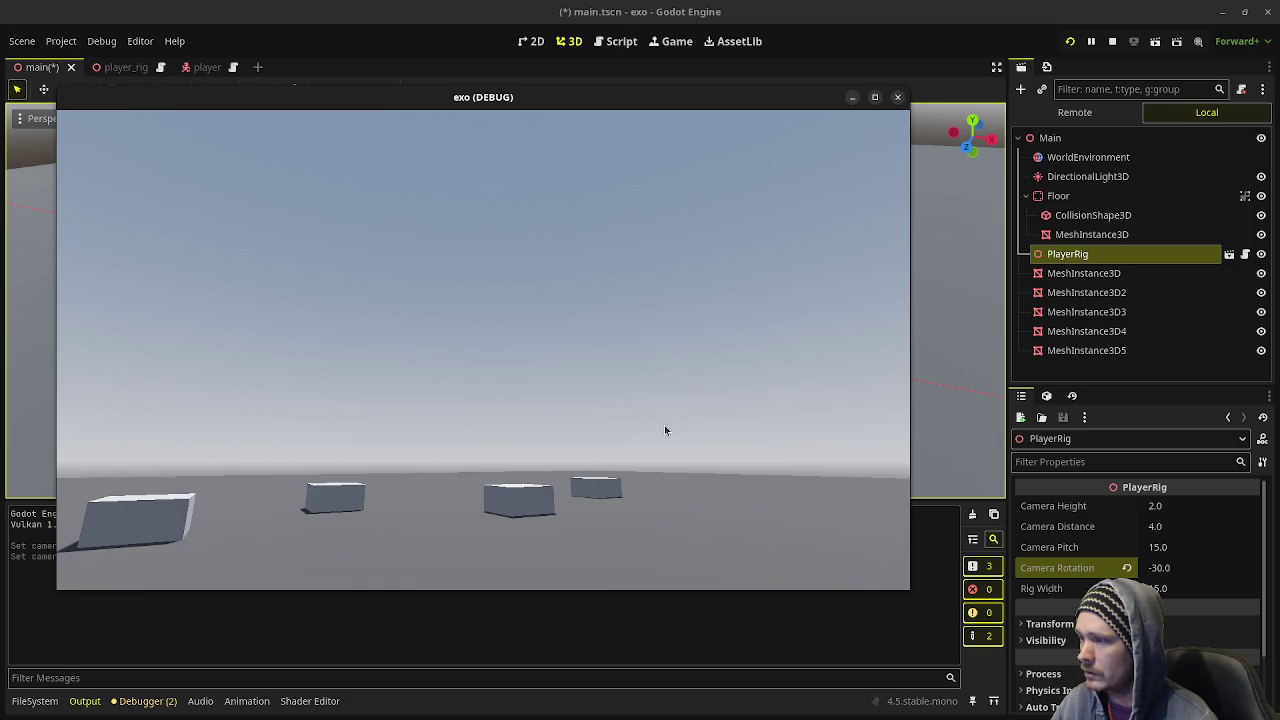
pyautogui.press('d')
pyautogui.press('a')
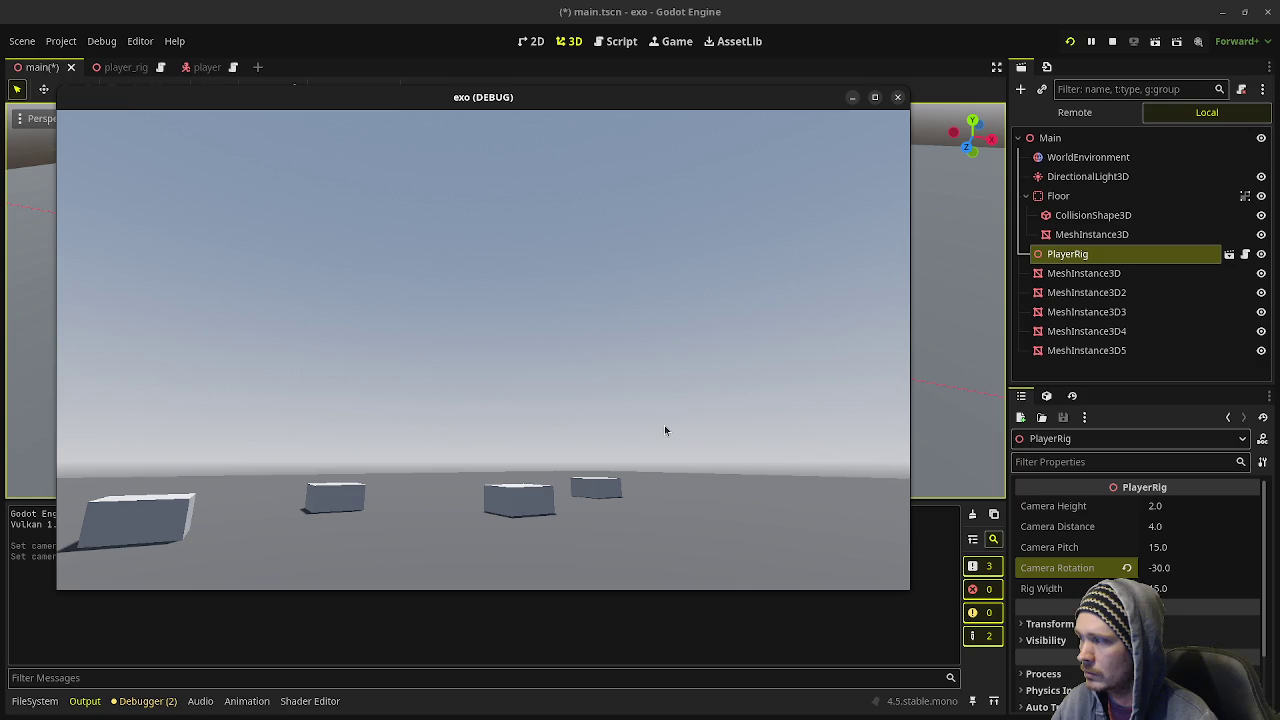
pyautogui.press('d')
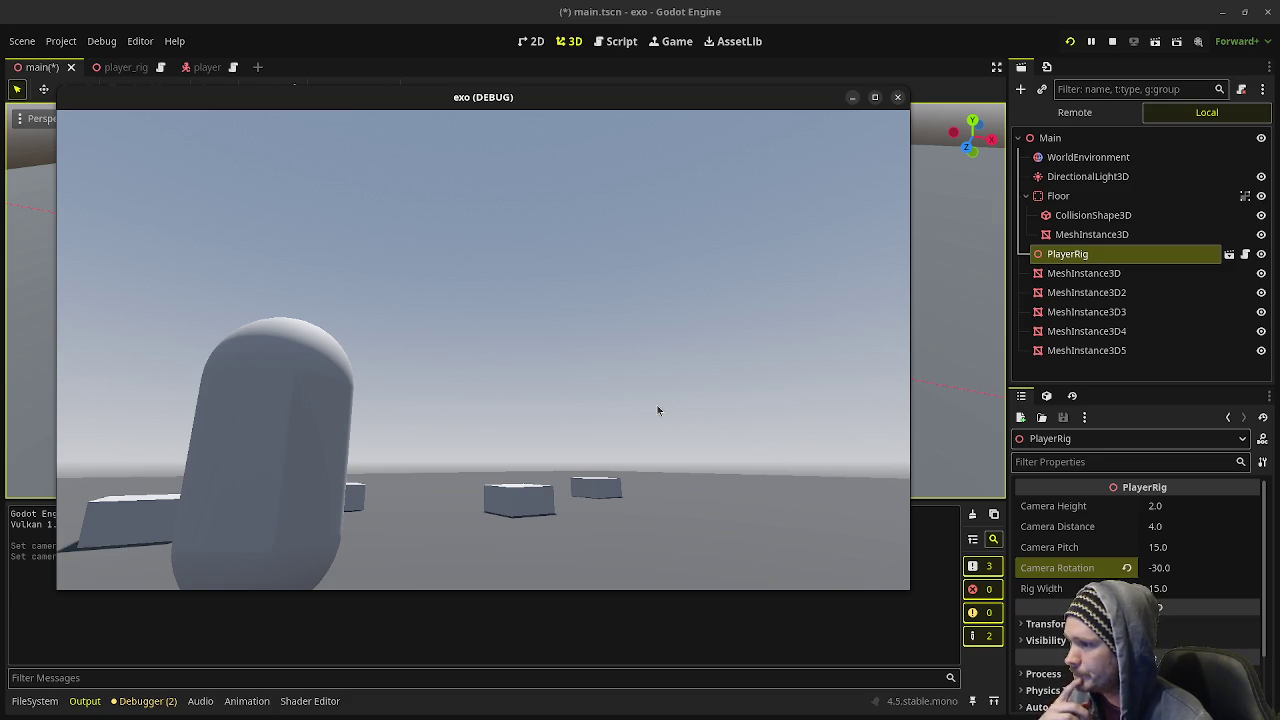
pyautogui.click(1112, 41)
# - Add '# camera x offset' on line 8 under camera_rotation, save player_rig.gd, and rerun with F5
pyautogui.click(615, 41)
pyautogui.click(493, 236)
pyautogui.click(517, 221)
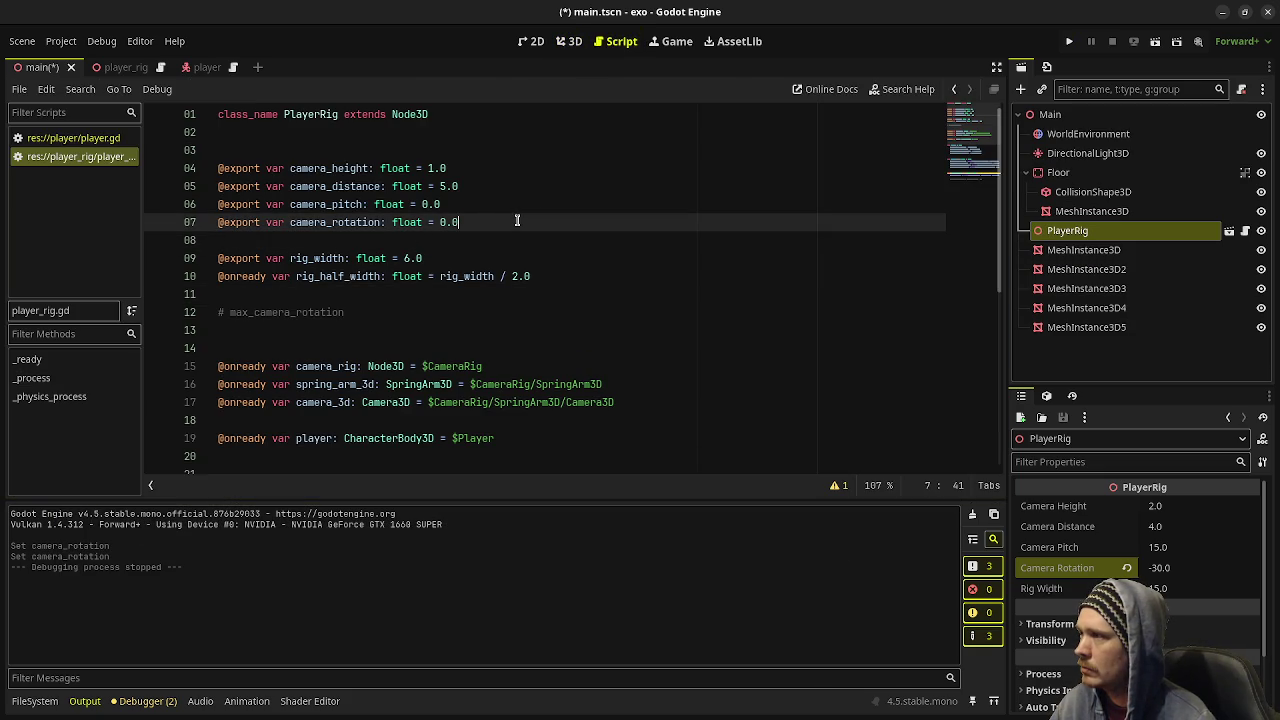
pyautogui.press('Return')
pyautogui.write('# camera x offset')
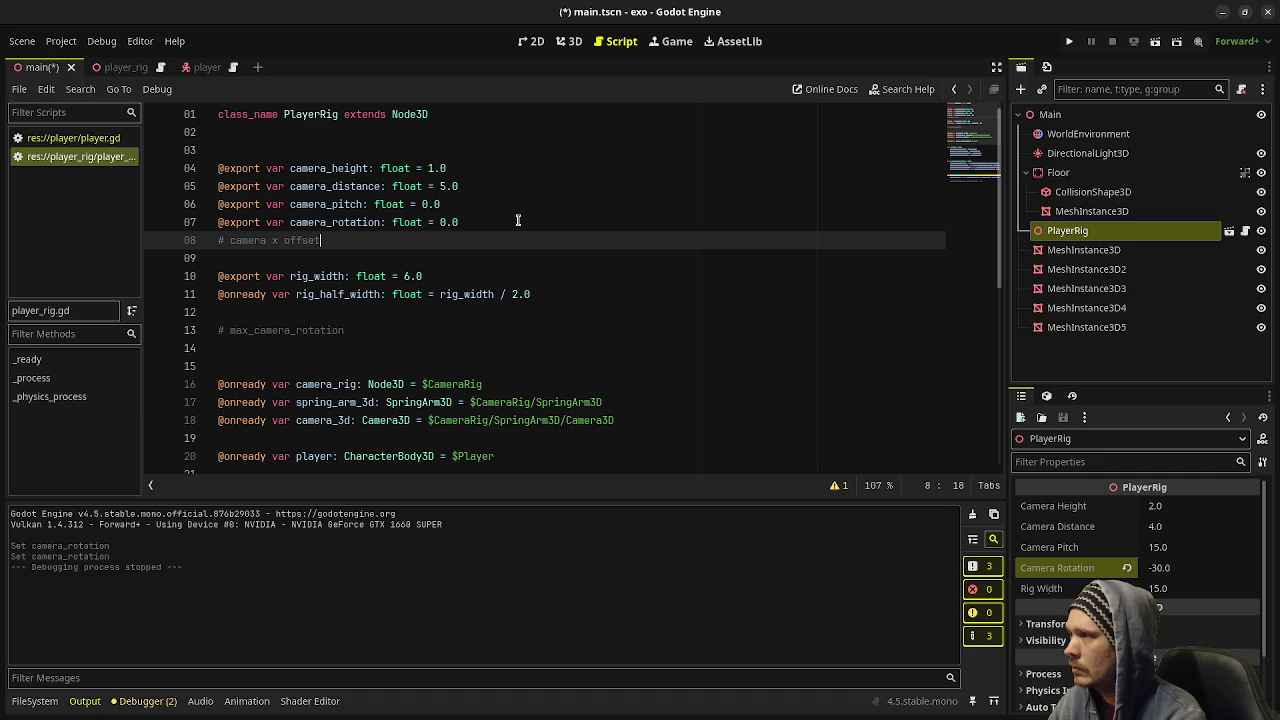
pyautogui.hotkey('ctrl', 's')
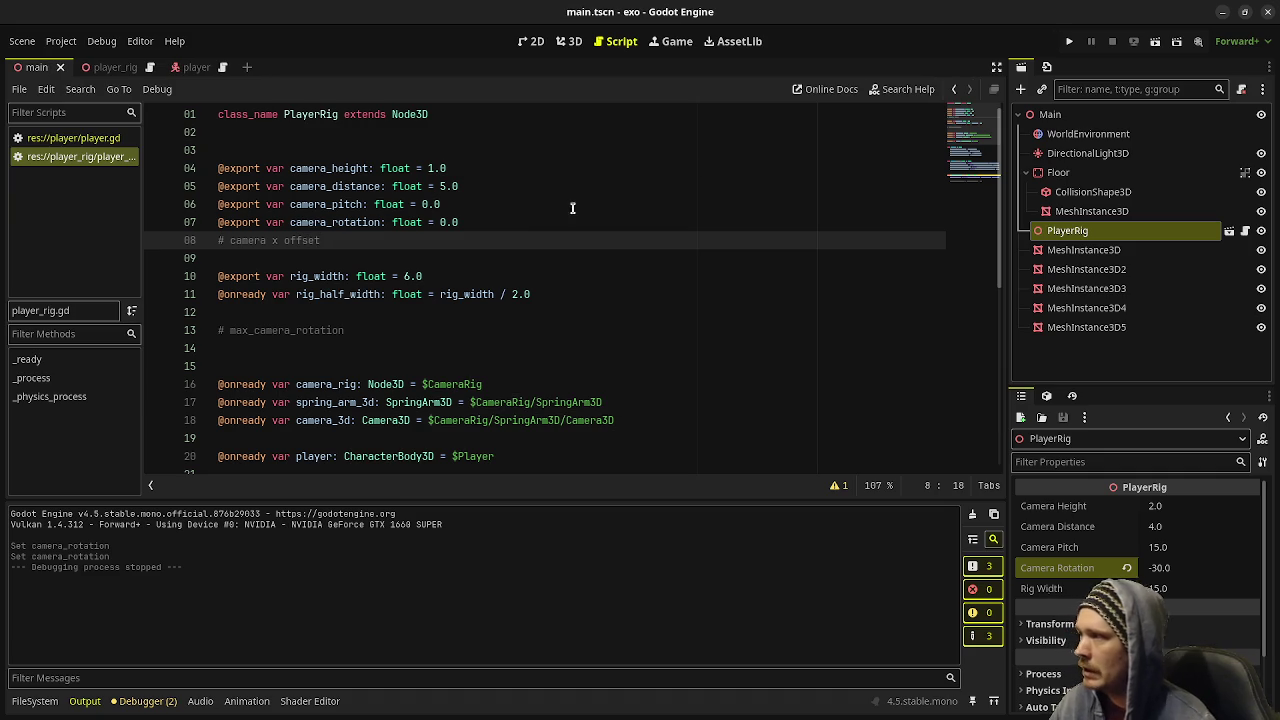
pyautogui.press('F5')
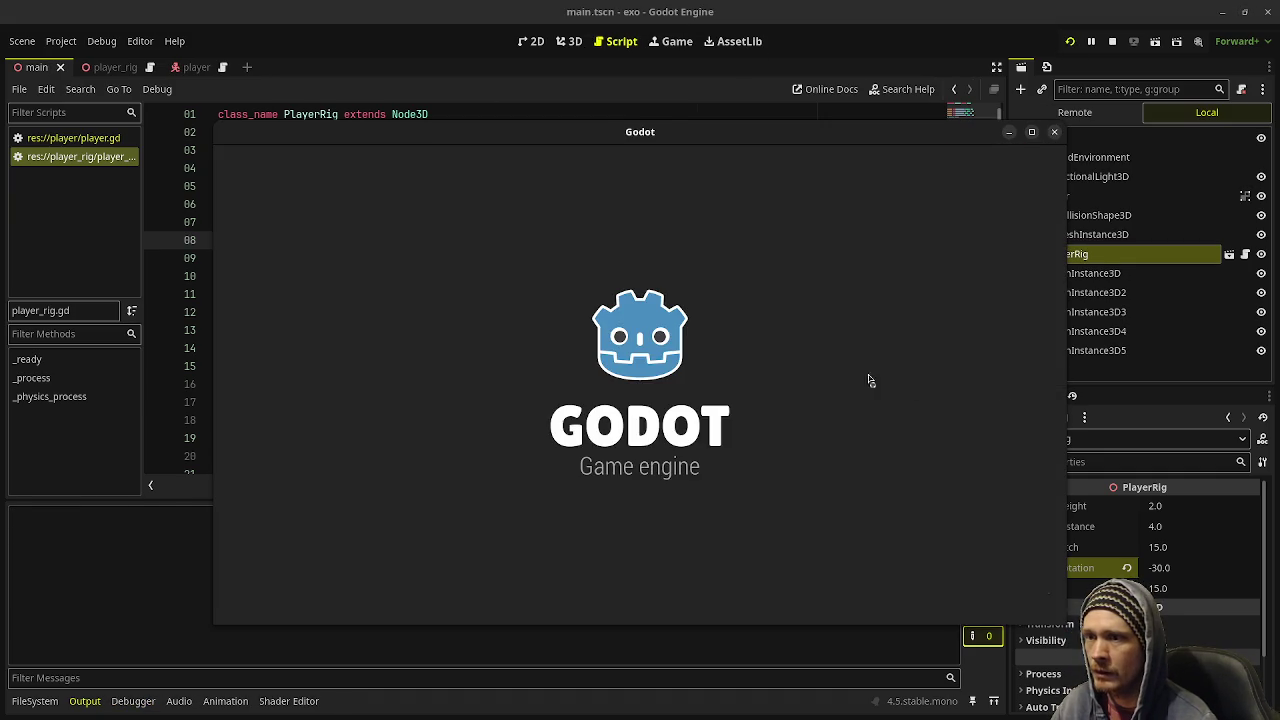
# - Move the player left and back, shift the game window further left, then open the player_rig scene
pyautogui.press('a')
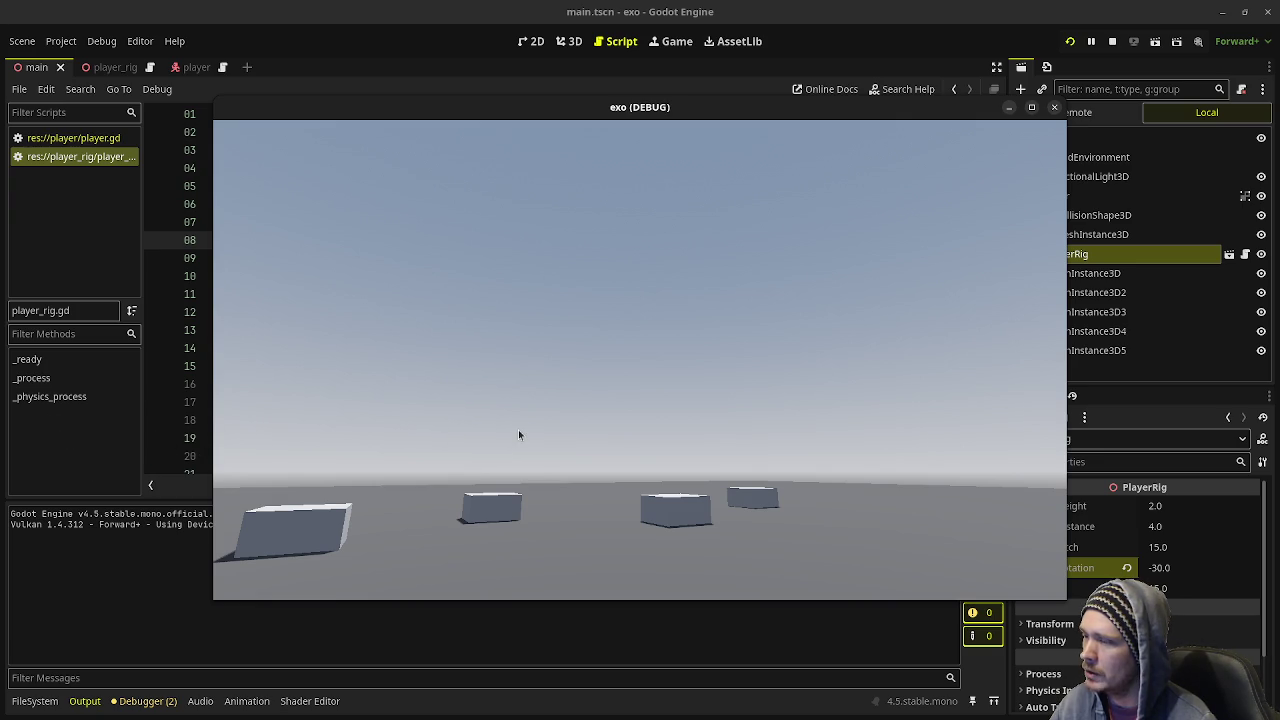
pyautogui.press('d')
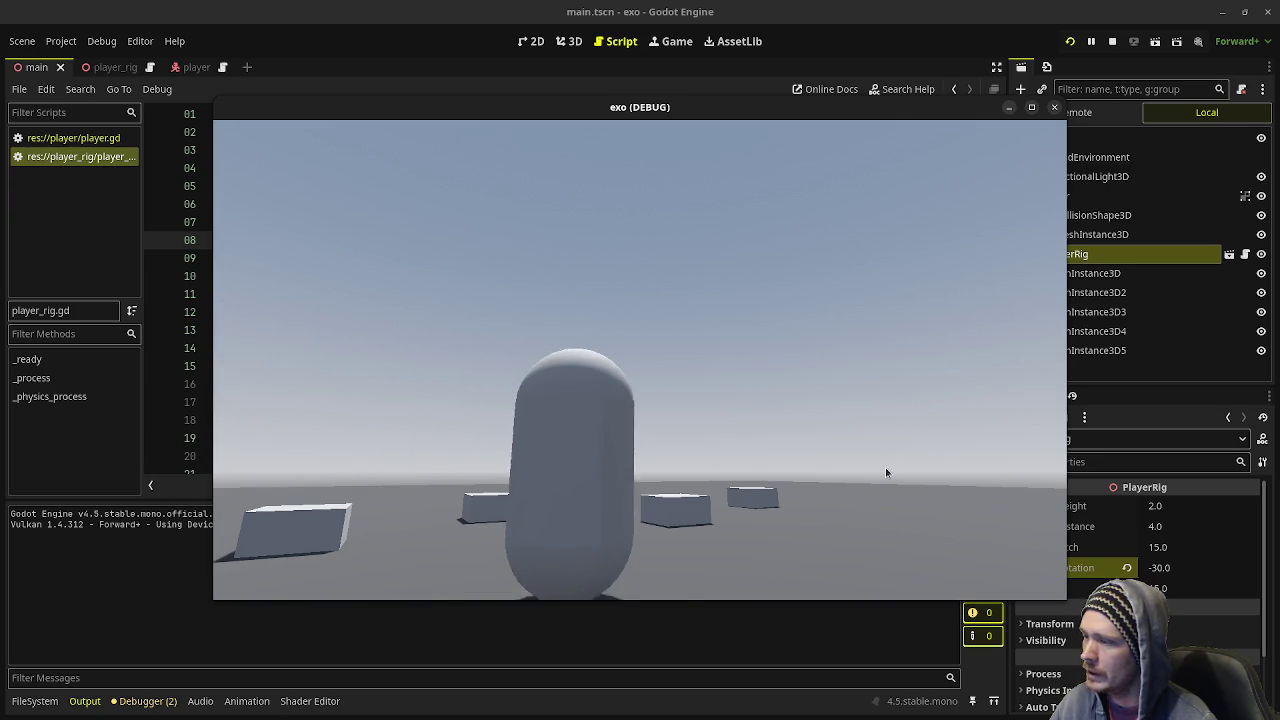
pyautogui.moveTo(934, 120); pyautogui.dragTo(828, 122)
pyautogui.rightClick(825, 122)
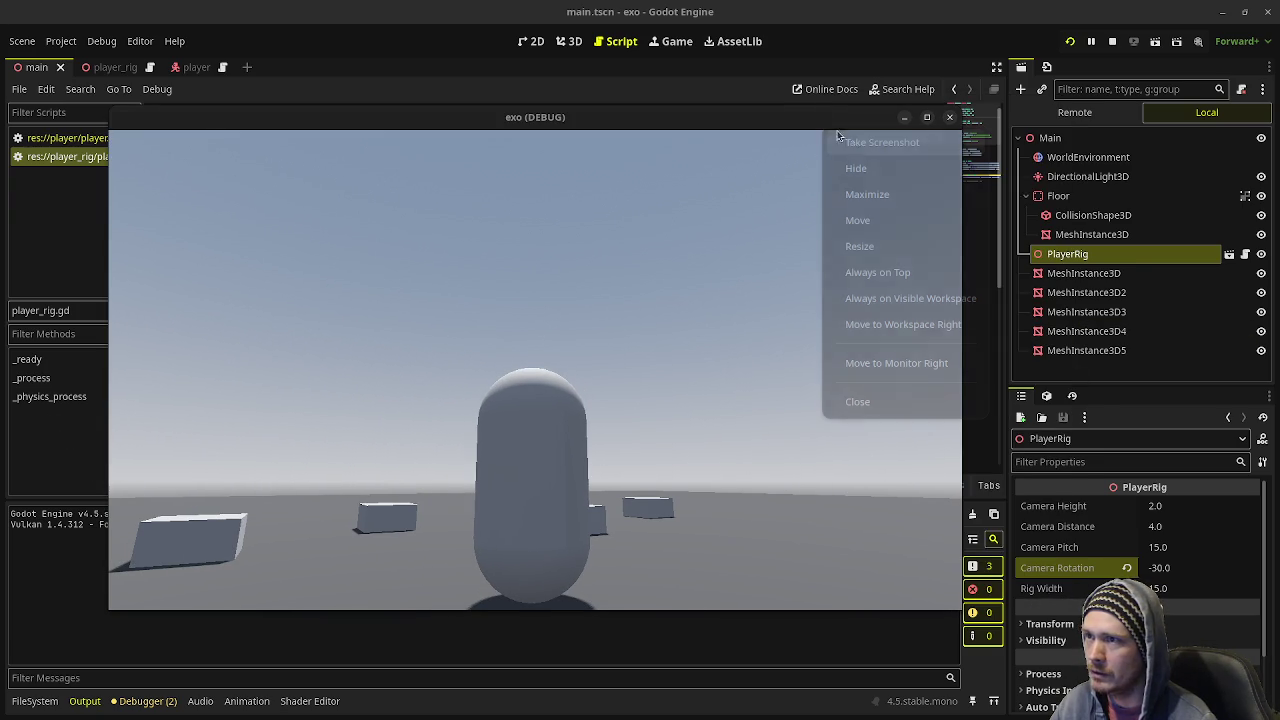
pyautogui.click(893, 273)
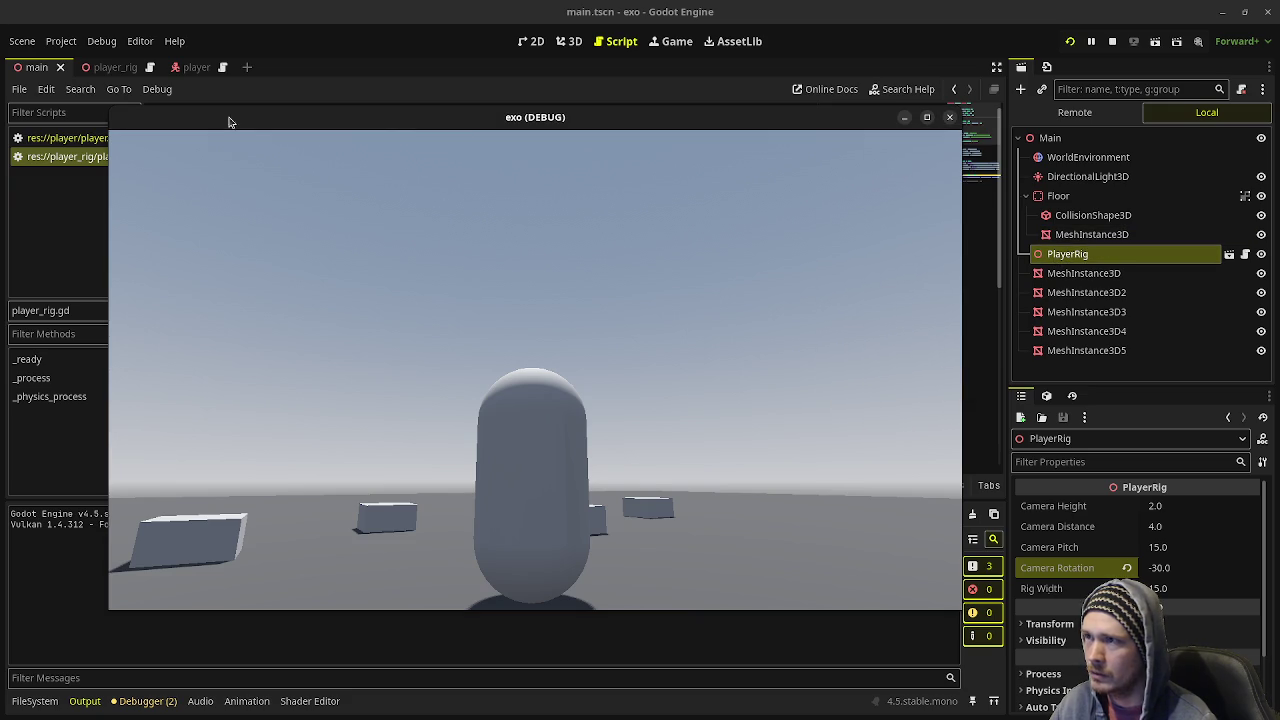
pyautogui.click(100, 67)
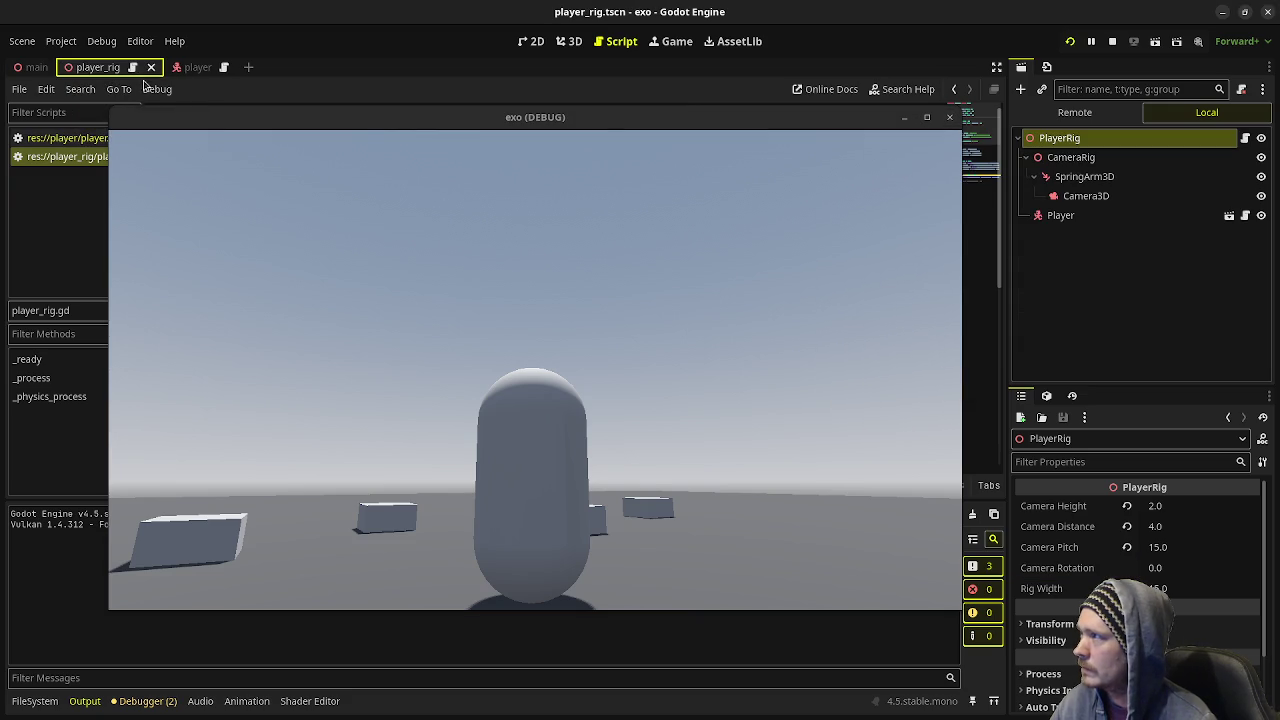
# - Set the CameraRig's Position x to 2.0 m, then change it to -1.0 m
pyautogui.click(1110, 157)
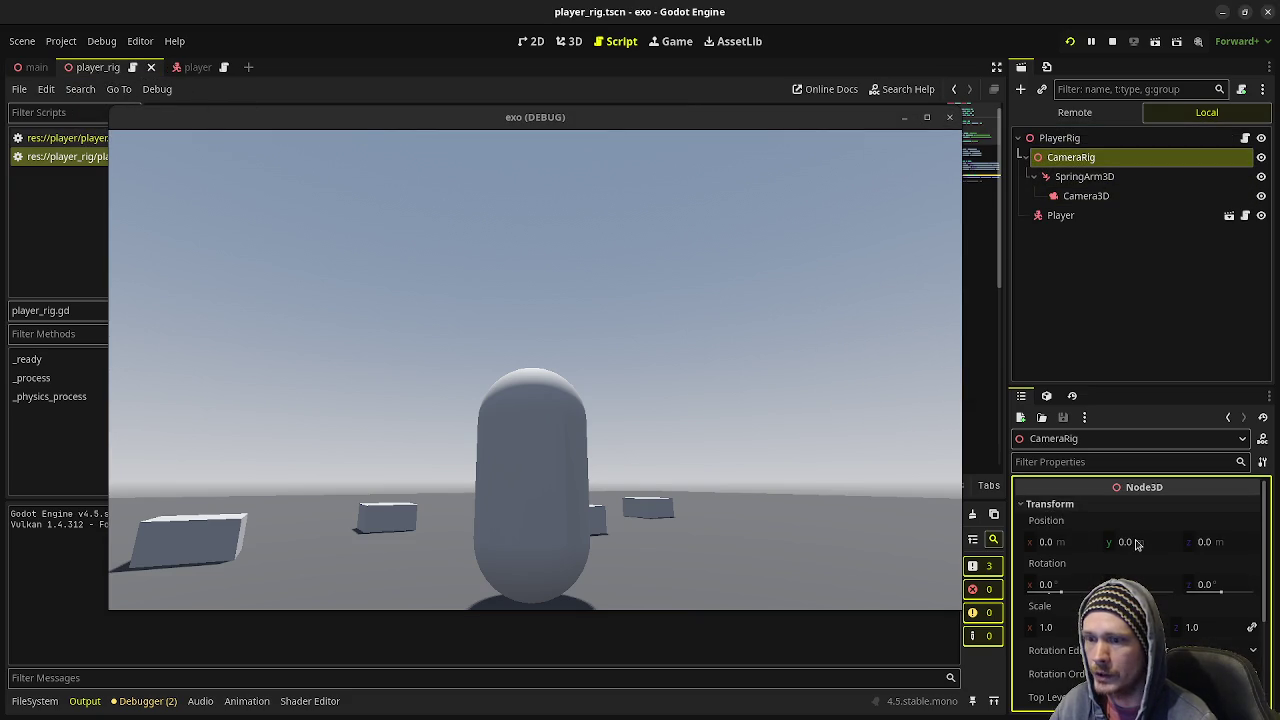
pyautogui.click(1045, 541)
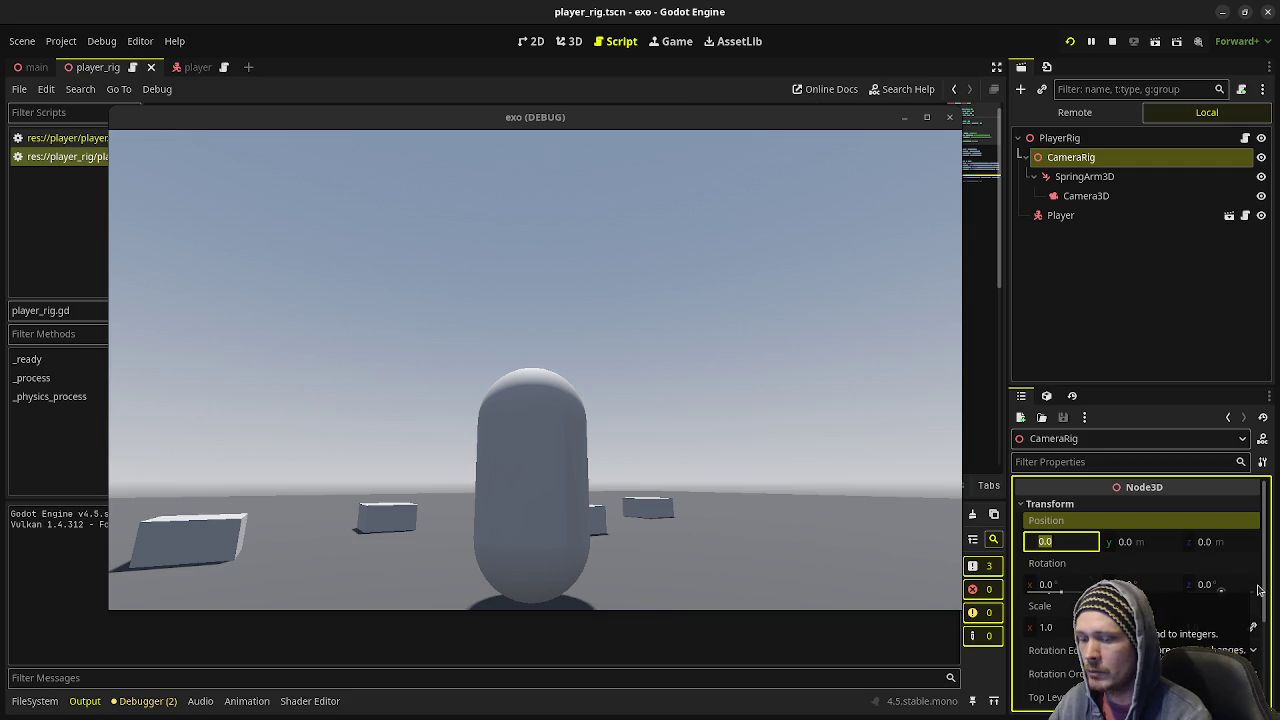
pyautogui.write('2')
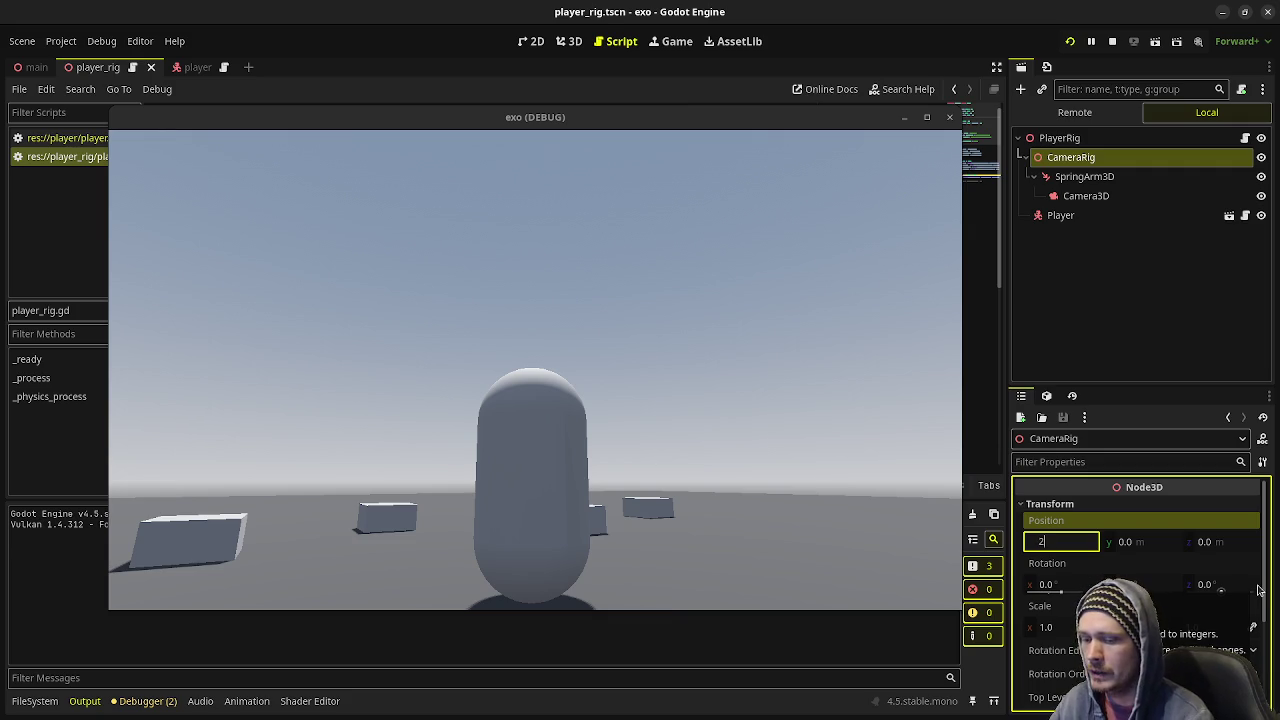
pyautogui.press('Return')
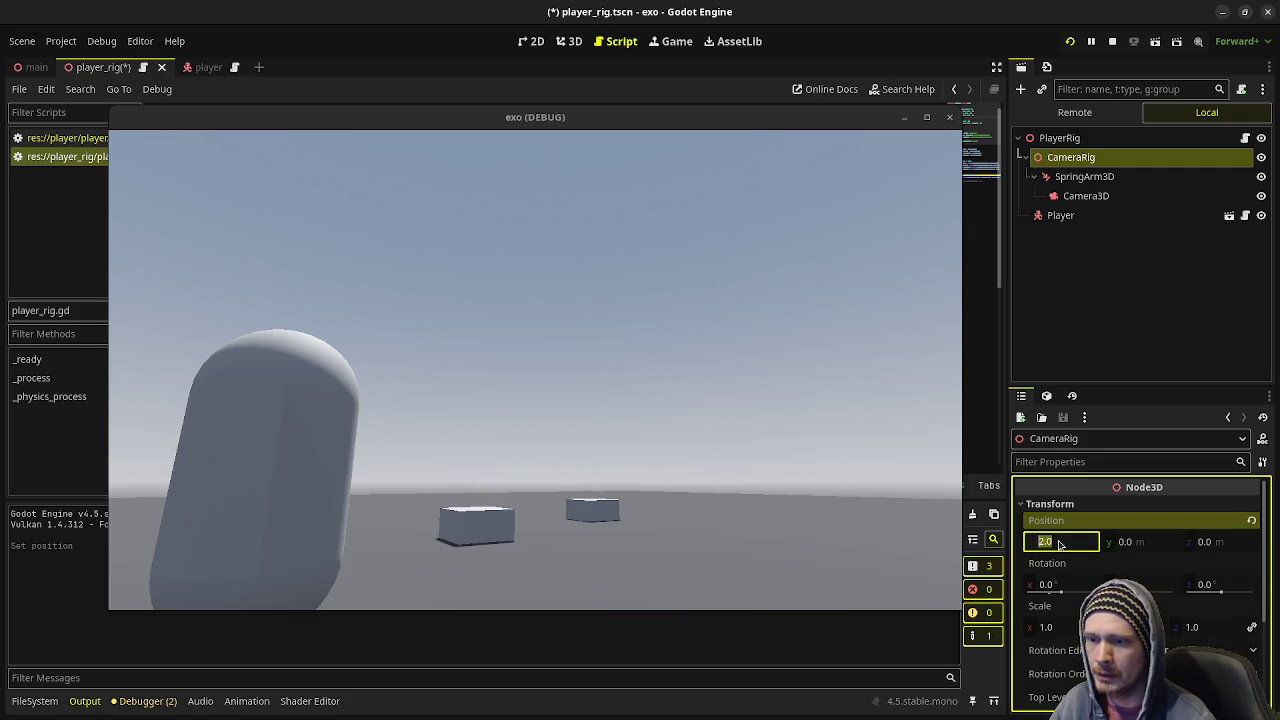
pyautogui.press('BackSpace')
pyautogui.write('1')
pyautogui.press('Return')
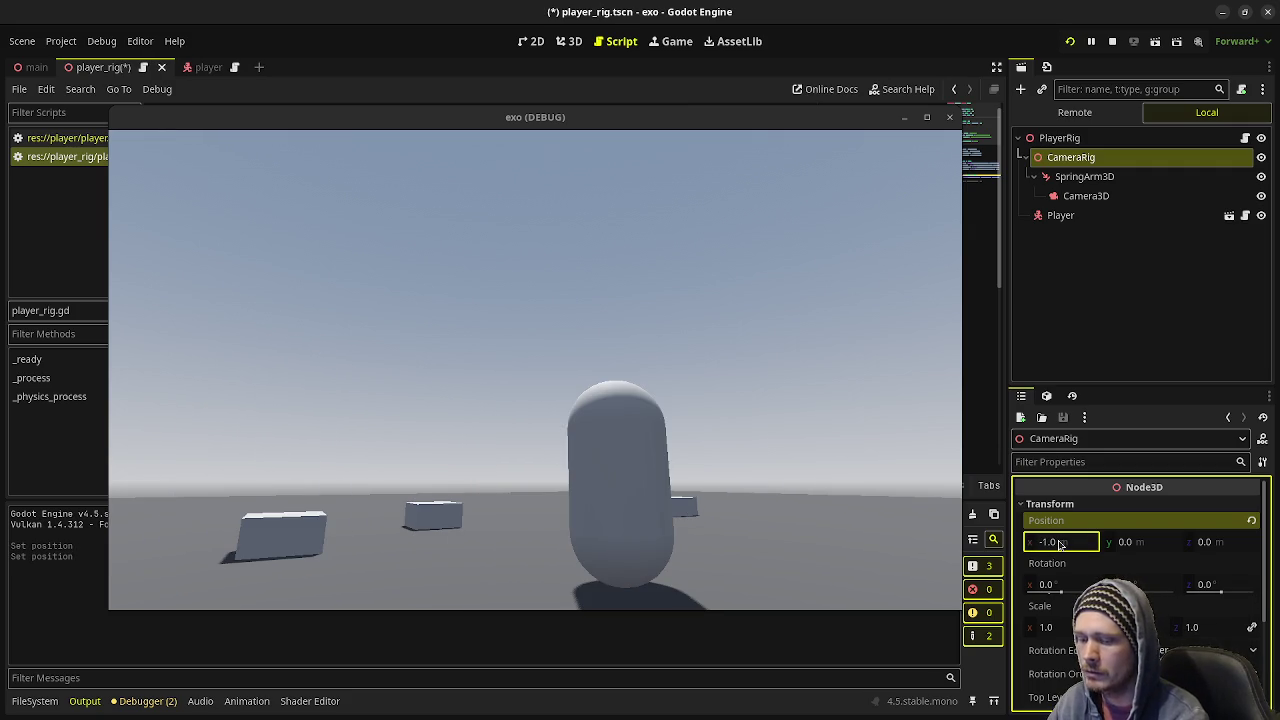
# - Move the player left and back right in the running game to check the -1.0 m offset
pyautogui.click(640, 429)
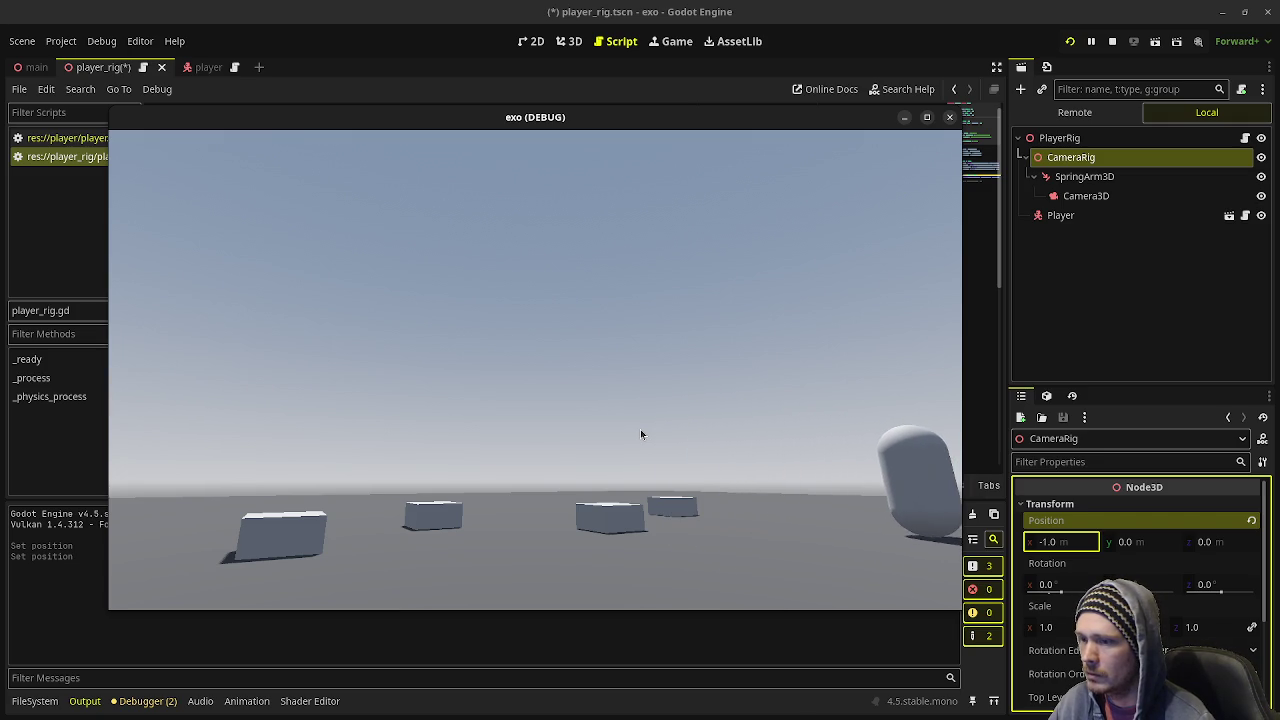
pyautogui.press('a')
pyautogui.press('a')
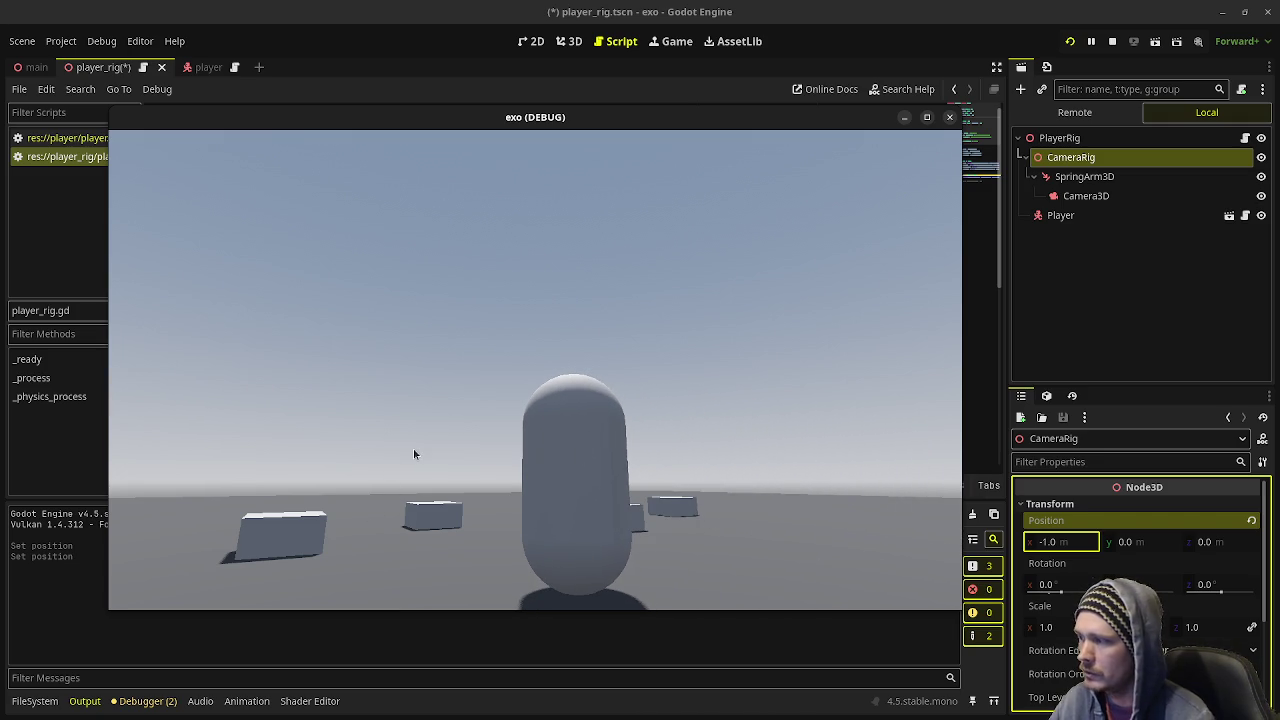
pyautogui.press('a')
pyautogui.press('d')
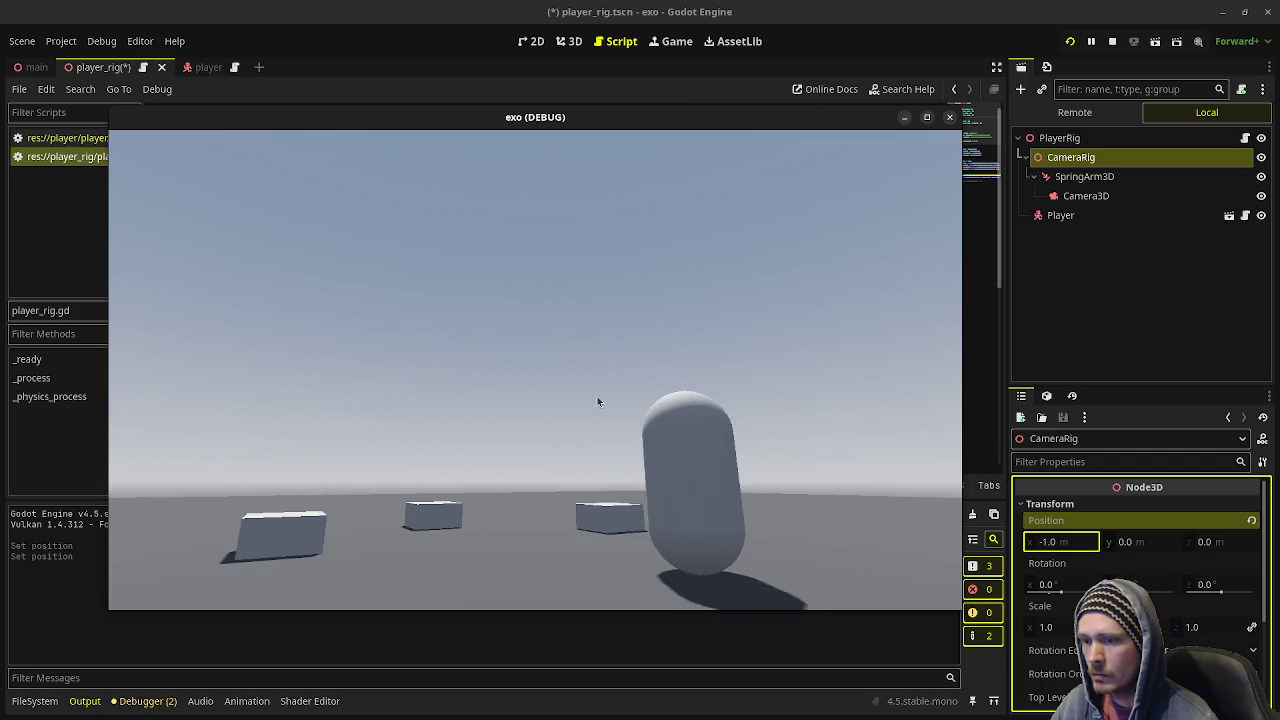
pyautogui.click(1046, 541)
# - Set CameraRig Position x to -2.0 m and move the player left and right to test it
pyautogui.write('-2')
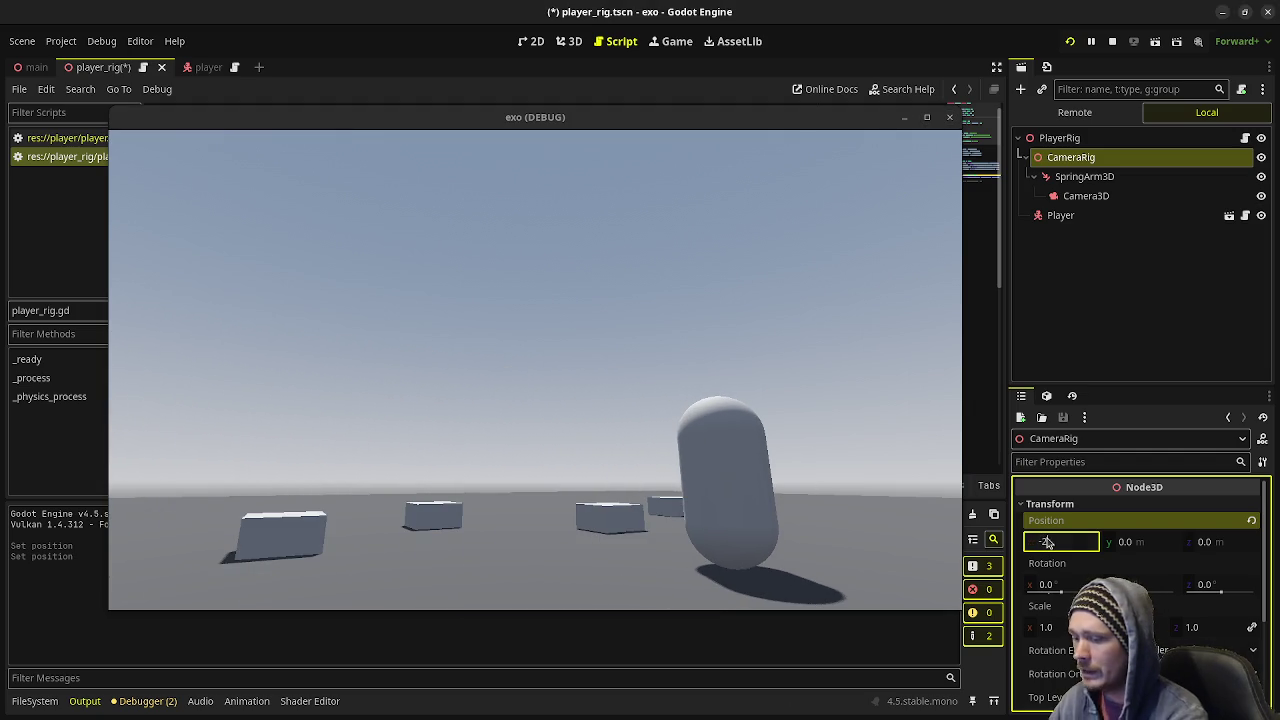
pyautogui.press('Return')
pyautogui.click(691, 415)
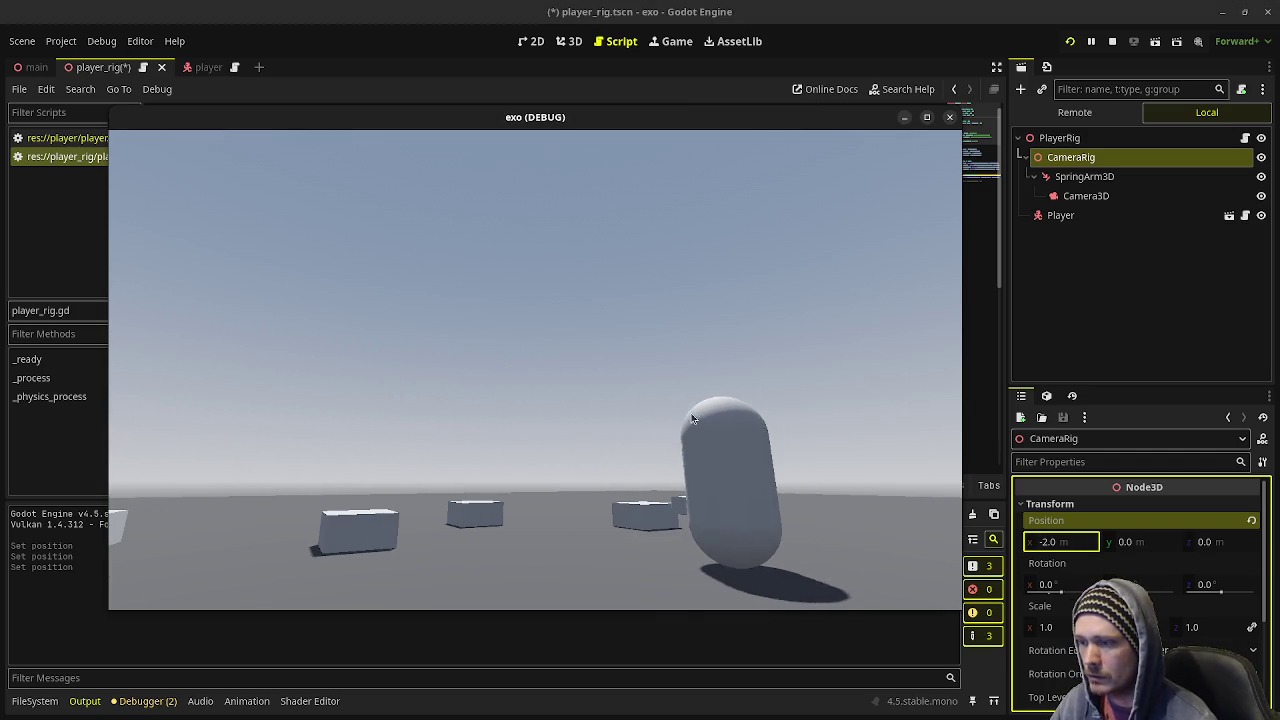
pyautogui.press('a')
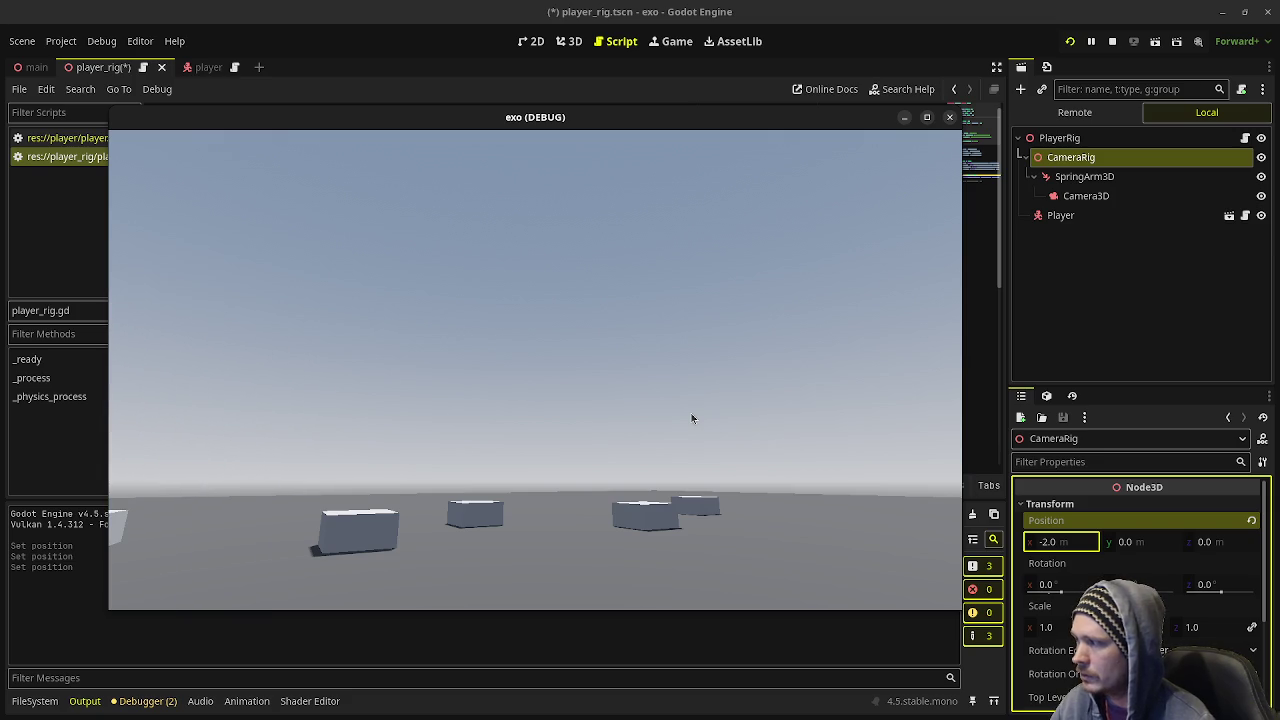
pyautogui.press('d')
pyautogui.press('d')
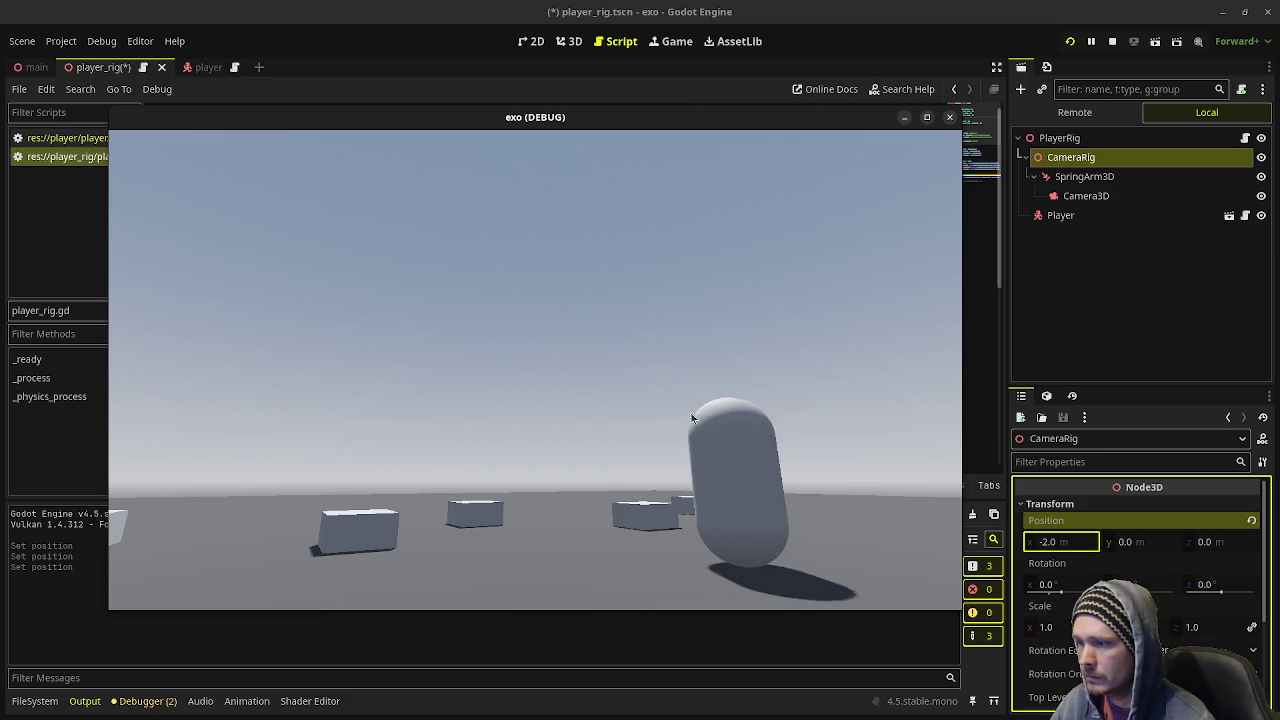
pyautogui.press('a')
pyautogui.press('a')
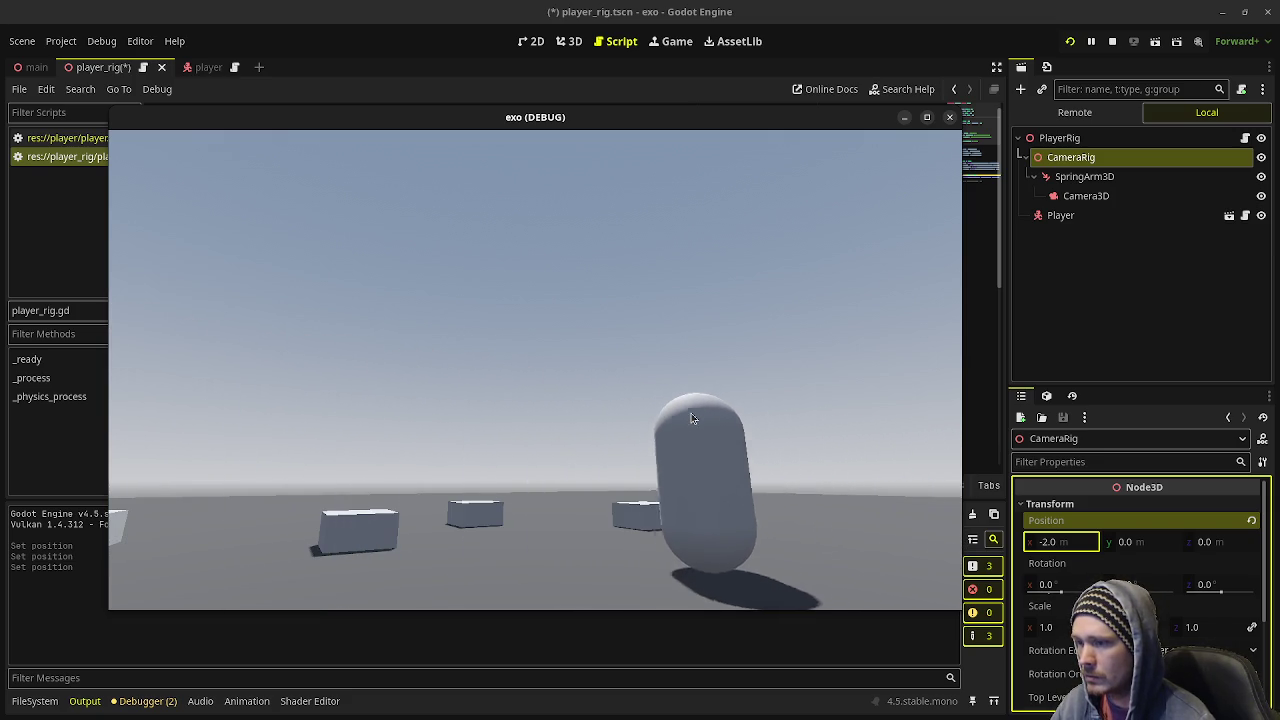
pyautogui.press('a')
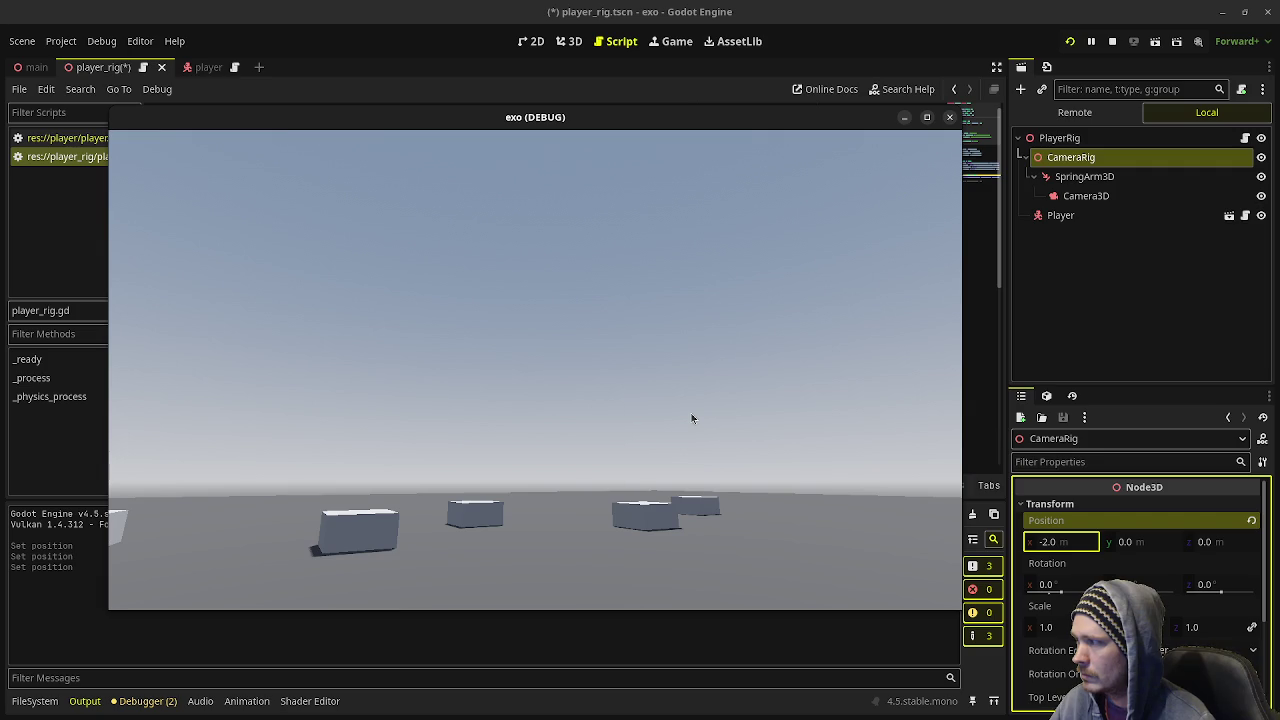
pyautogui.press('d')
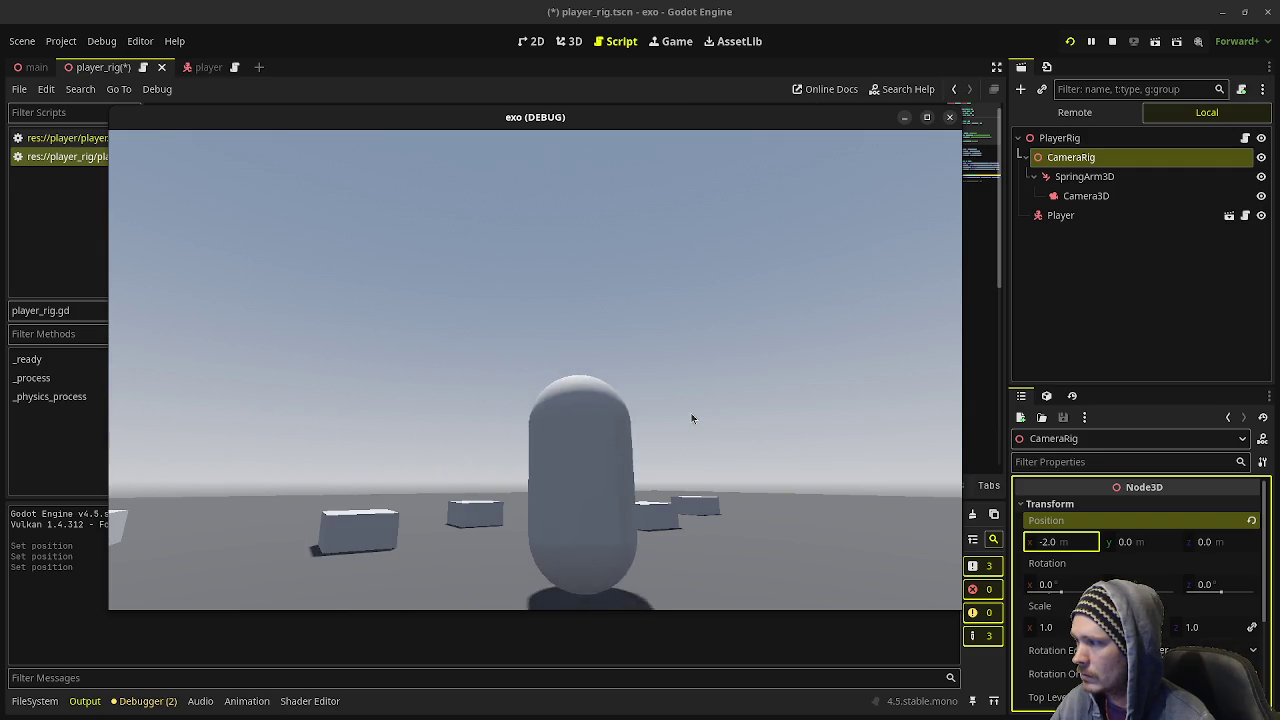
pyautogui.press('d')
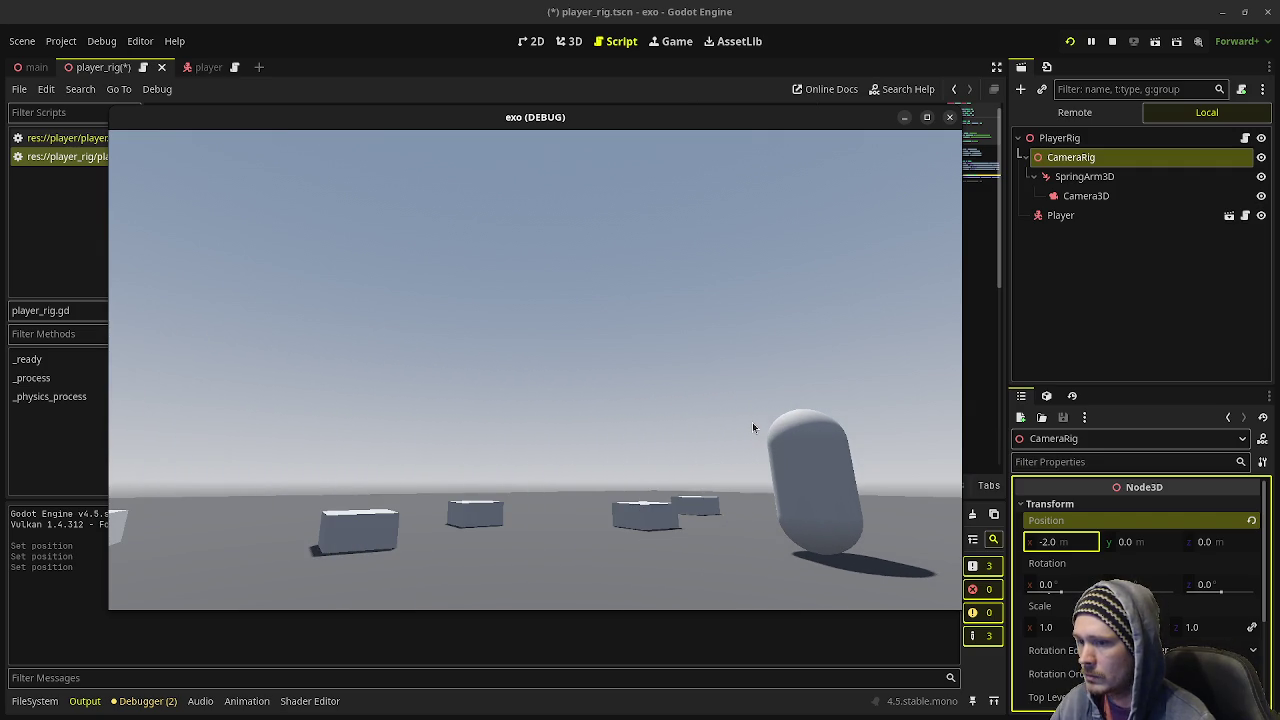
# - Reset CameraRig Position x to 0.0 and stop the running game
pyautogui.click(1075, 545)
pyautogui.write('0')
pyautogui.press('Return')
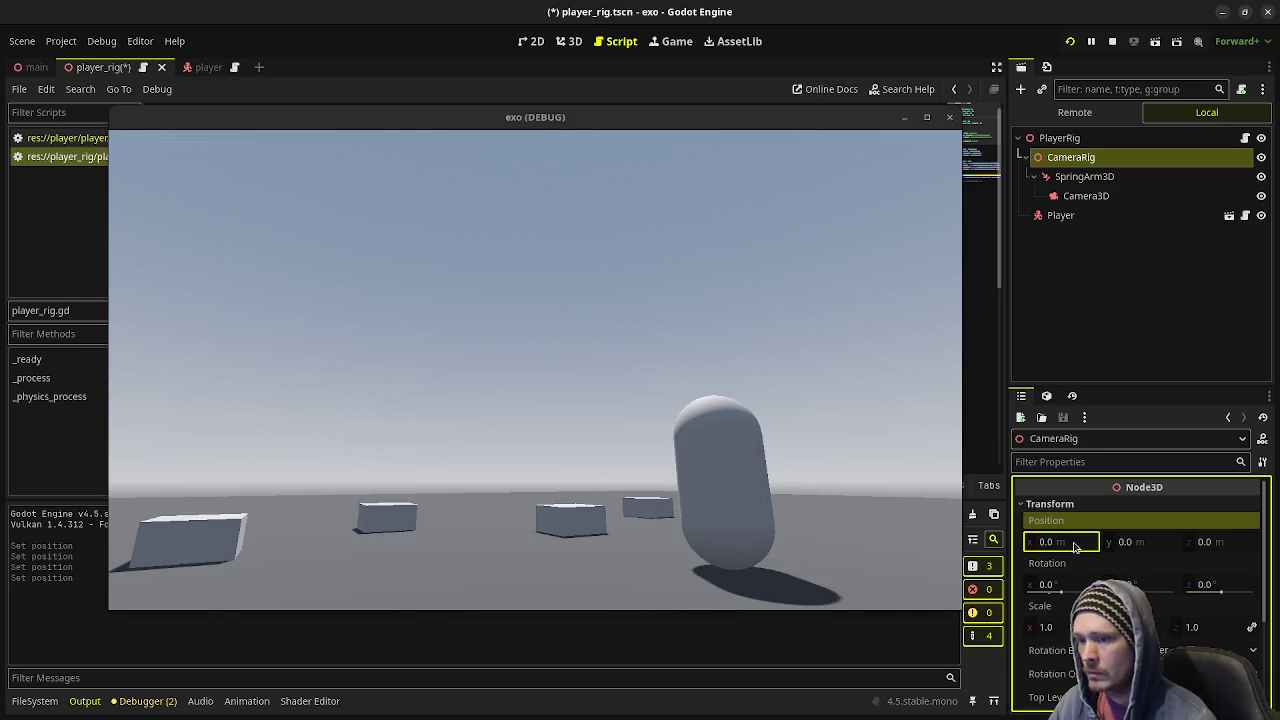
pyautogui.hotkey('ctrl', 's')
pyautogui.click(1112, 41)
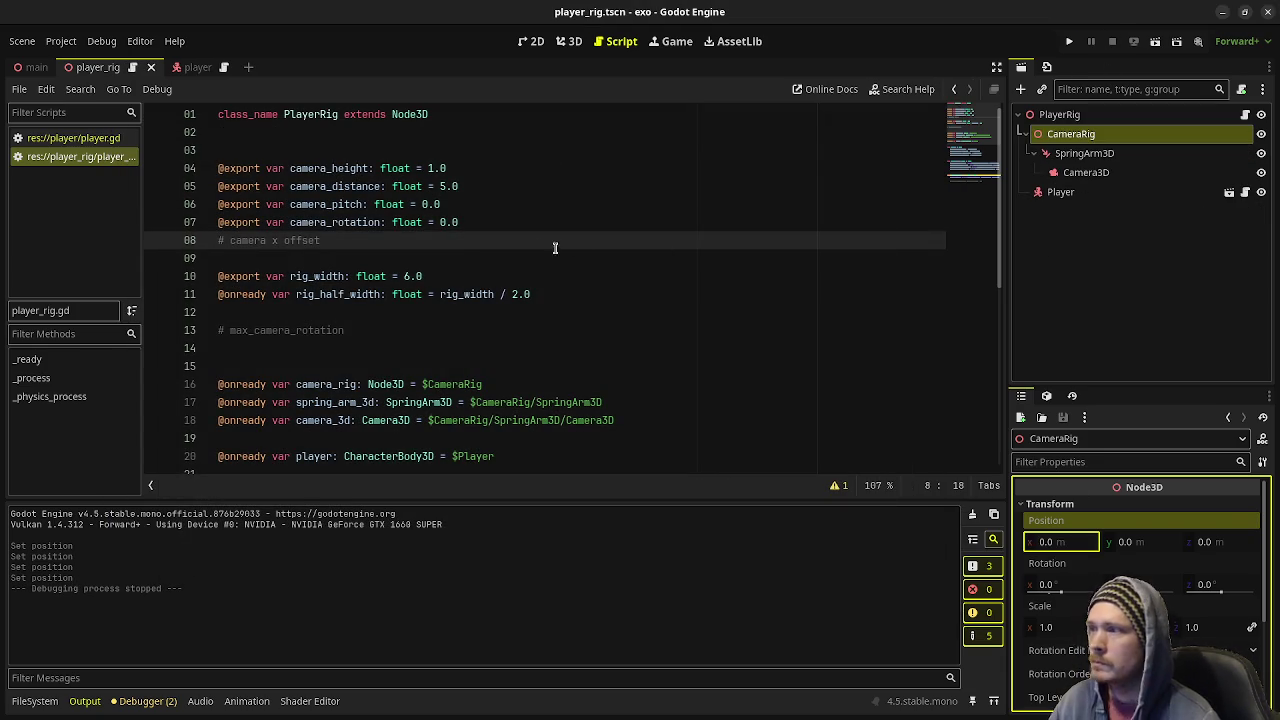
# - Revert PlayerRig's Camera Rotation to 0.0 in the main scene, then place the caret at the max_camera_rotation comment
pyautogui.click(390, 240)
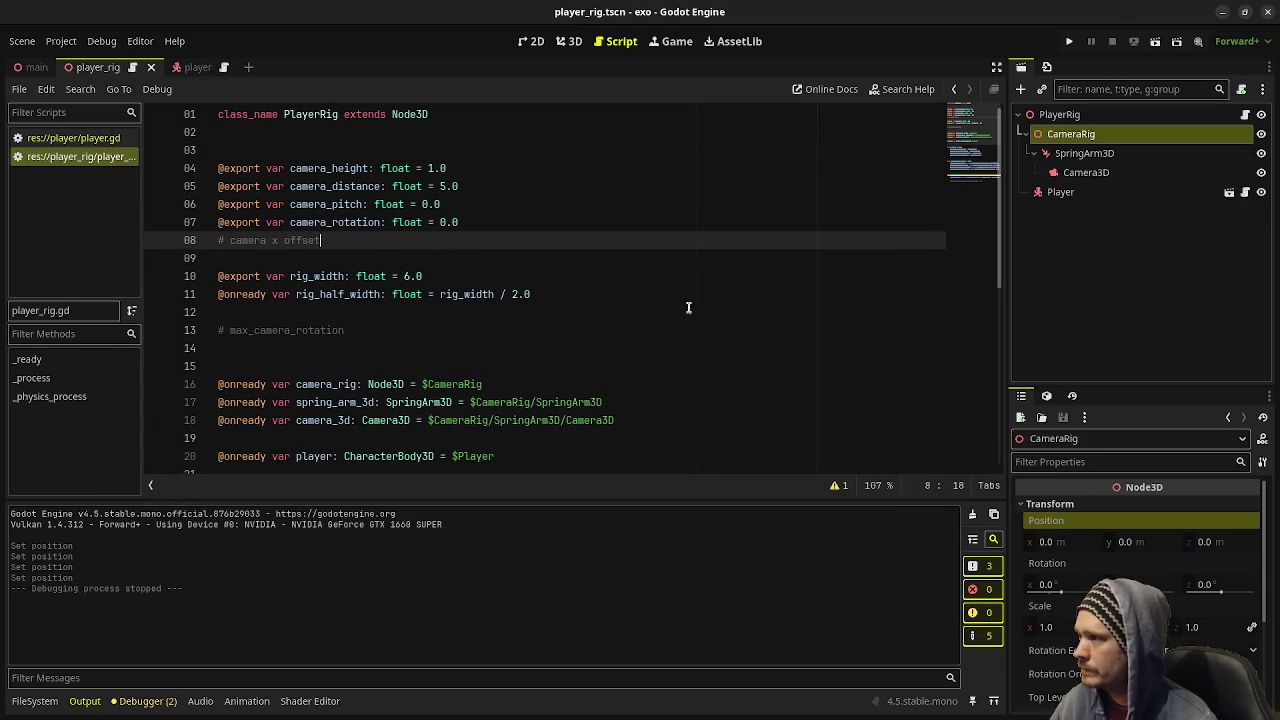
pyautogui.click(1059, 114)
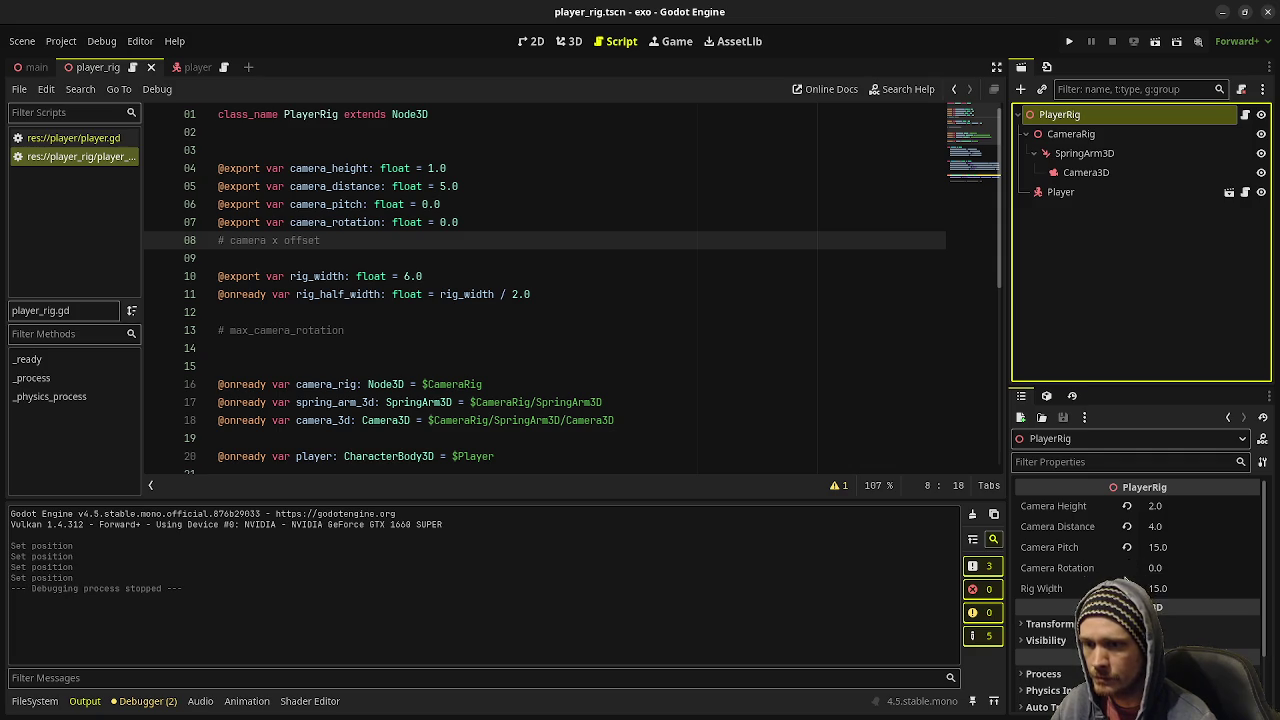
pyautogui.click(30, 67)
pyautogui.click(1126, 568)
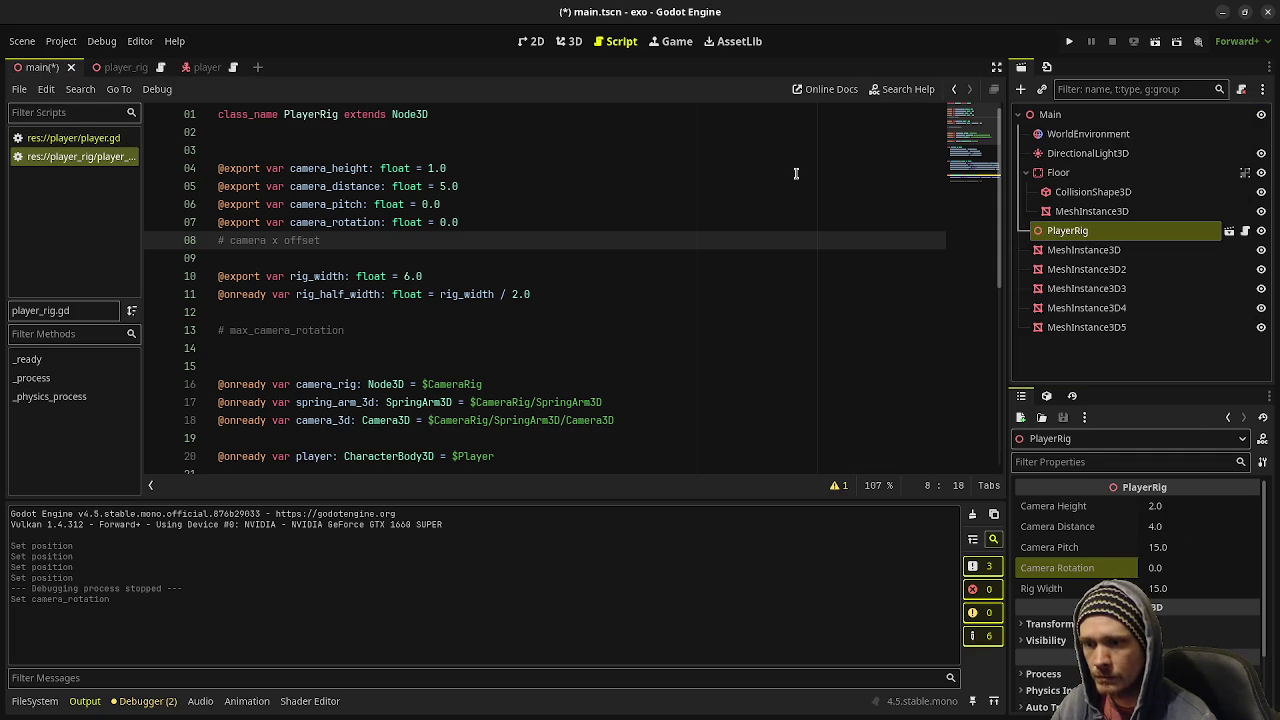
pyautogui.click(780, 170)
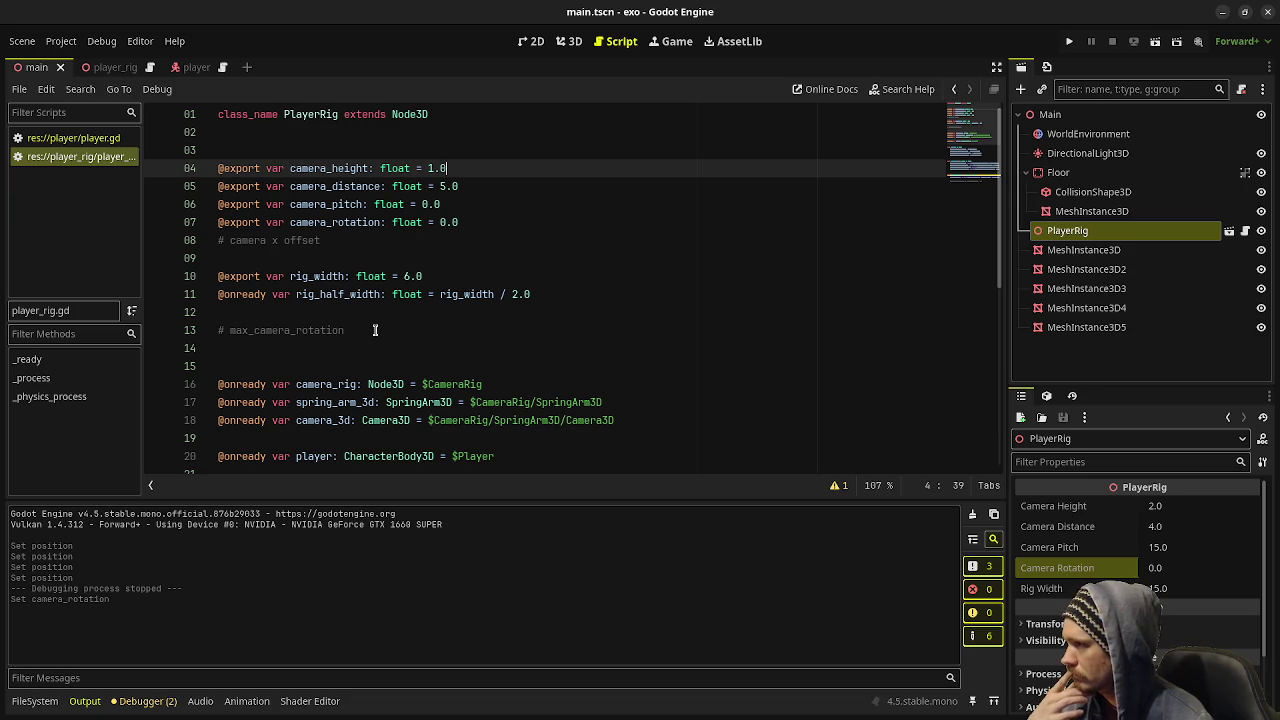
pyautogui.click(377, 331)
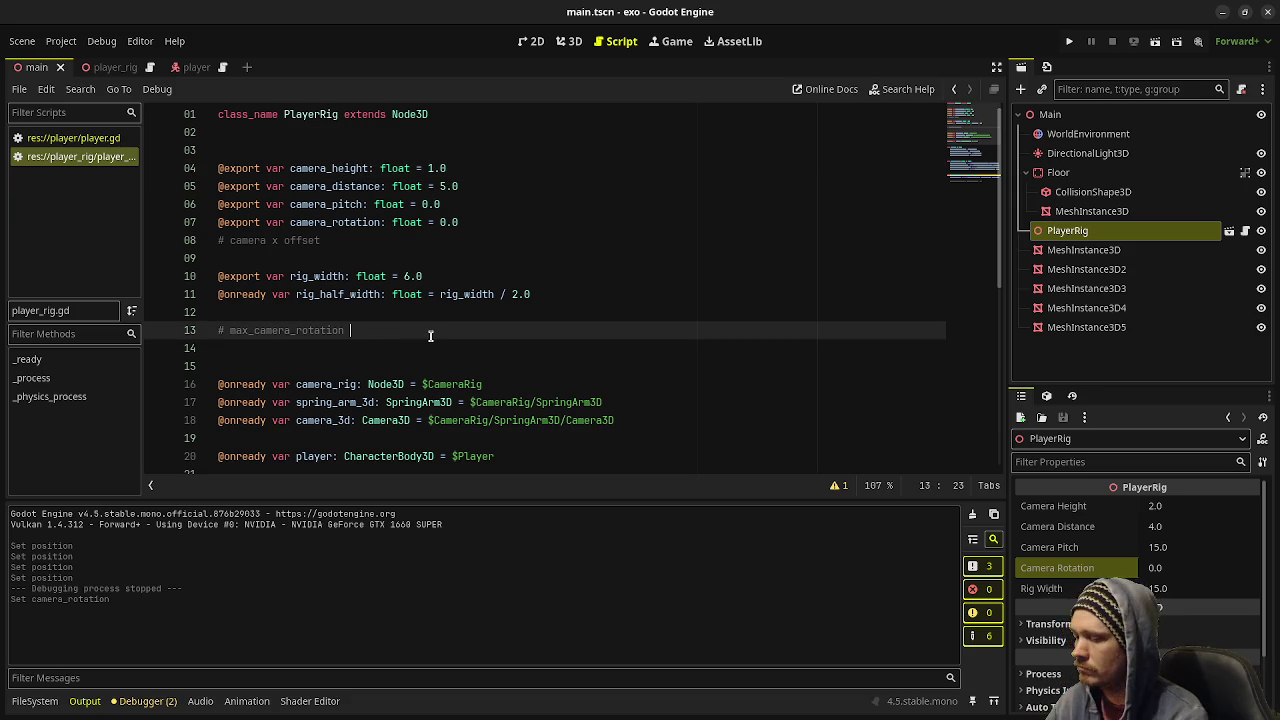
# - Comment max_camera_rotation as the angle the camera rotates along the y axis if player moves off screen
pyautogui.write('- used')
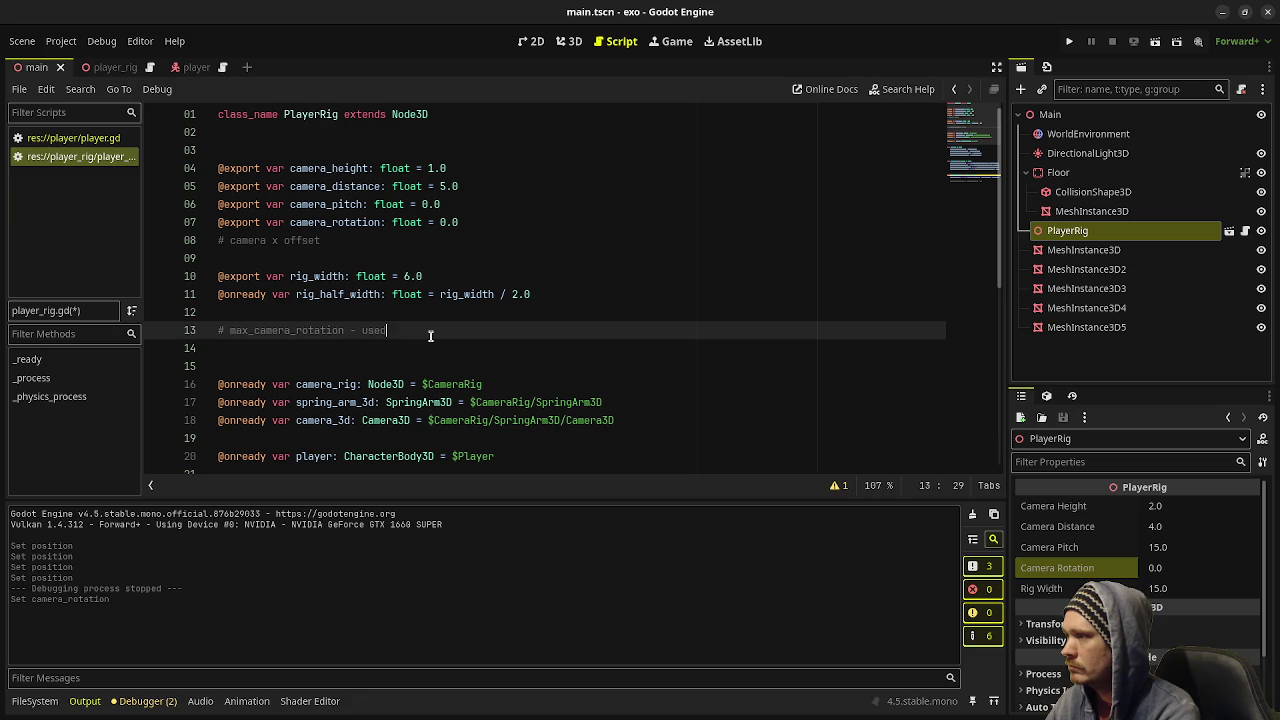
pyautogui.press('BackSpace')
pyautogui.press('BackSpace')
pyautogui.press('BackSpace')
pyautogui.press('BackSpace')
pyautogui.write('if player moves off screen')
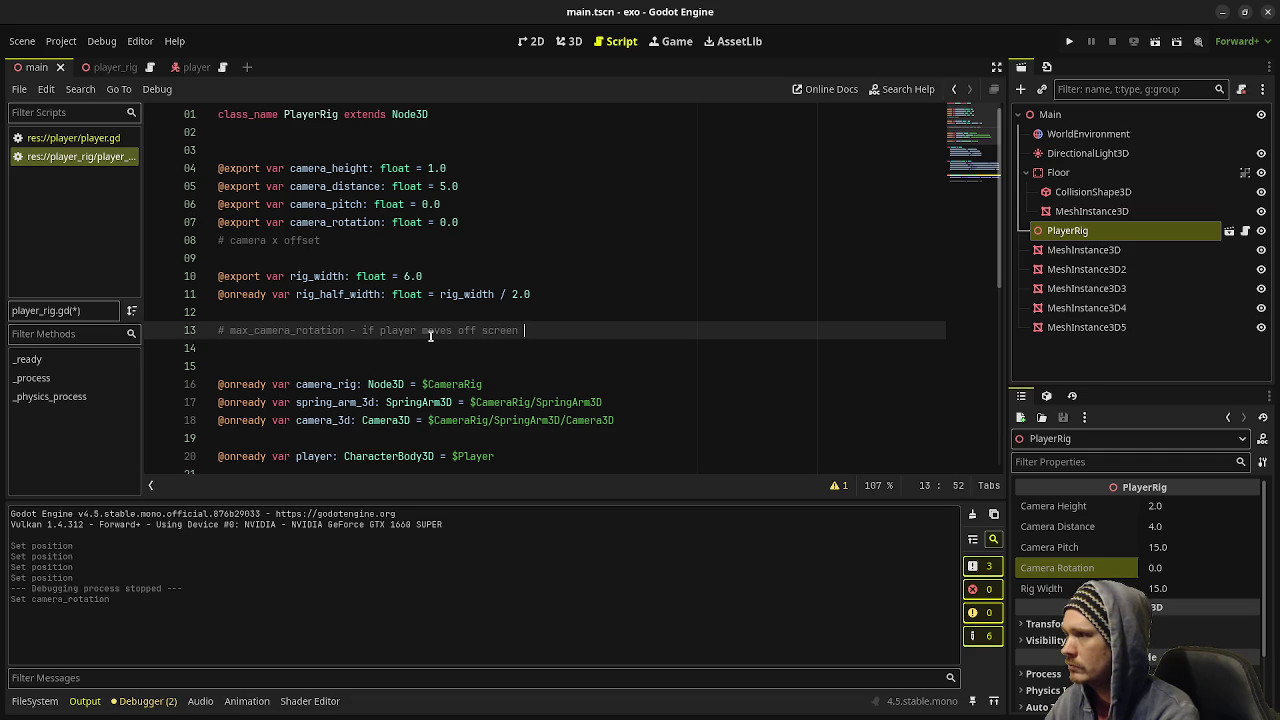
pyautogui.hotkey('ctrl', 'BackSpace')
pyautogui.hotkey('ctrl', 'BackSpace')
pyautogui.hotkey('ctrl', 'BackSpace')
pyautogui.write('the max ro')
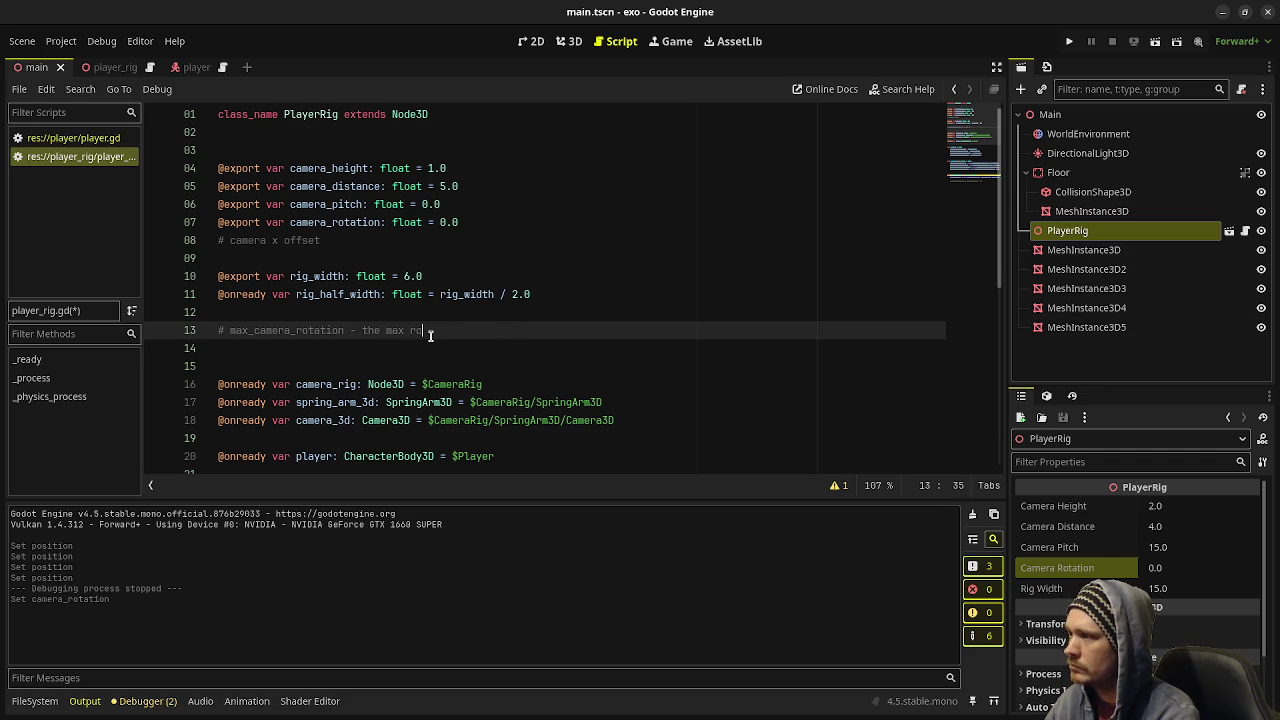
pyautogui.press('BackSpace')
pyautogui.press('BackSpace')
pyautogui.write('angle the cam')
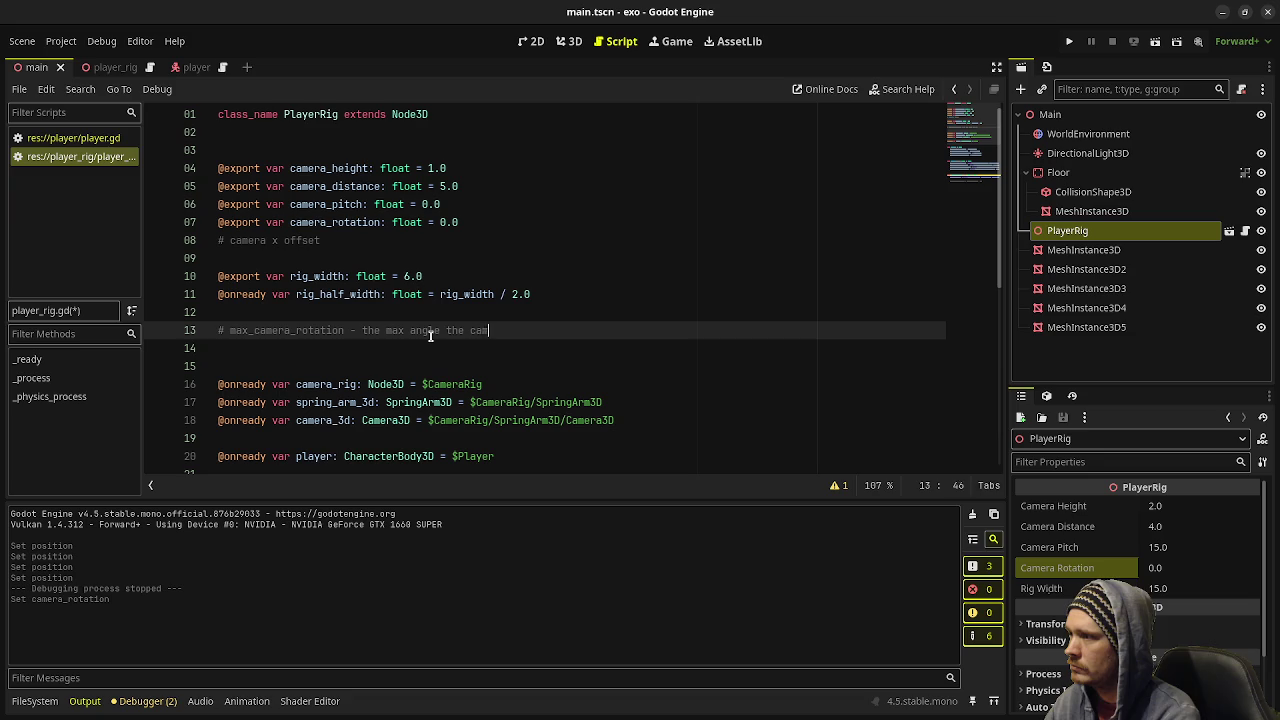
pyautogui.write('era will rotate ')
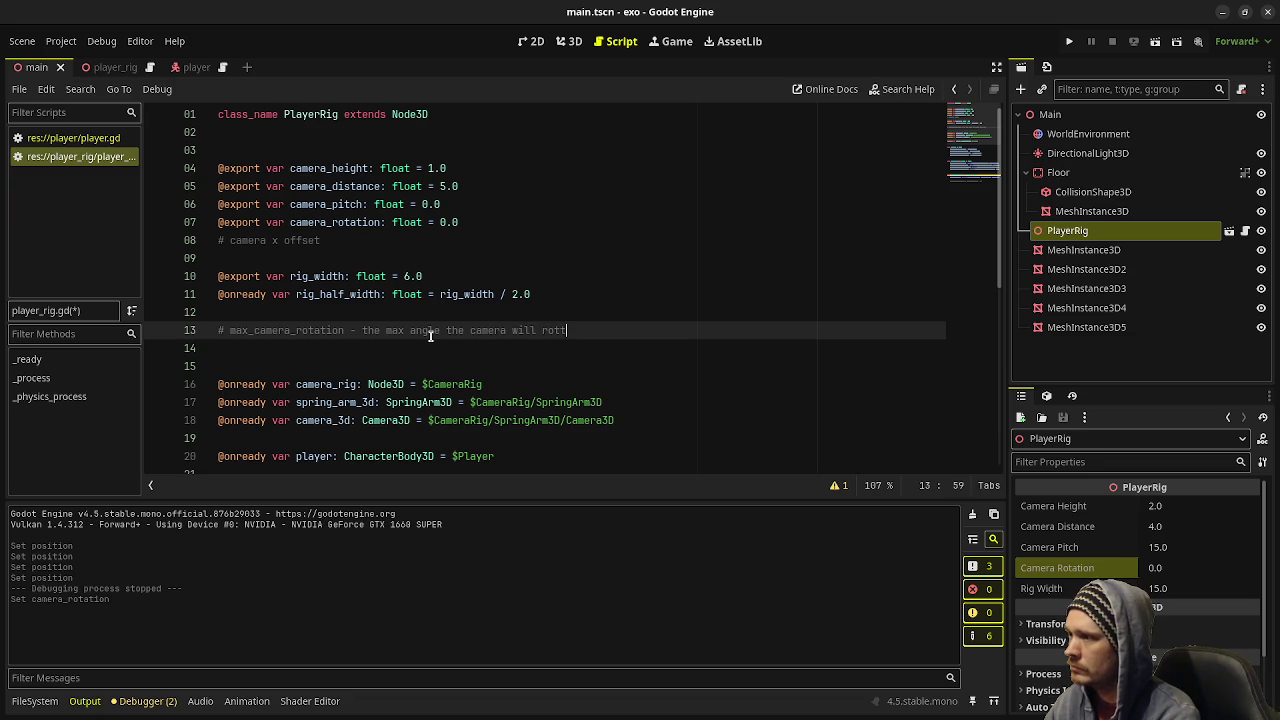
pyautogui.write('along the ')
pyautogui.write('y axis')
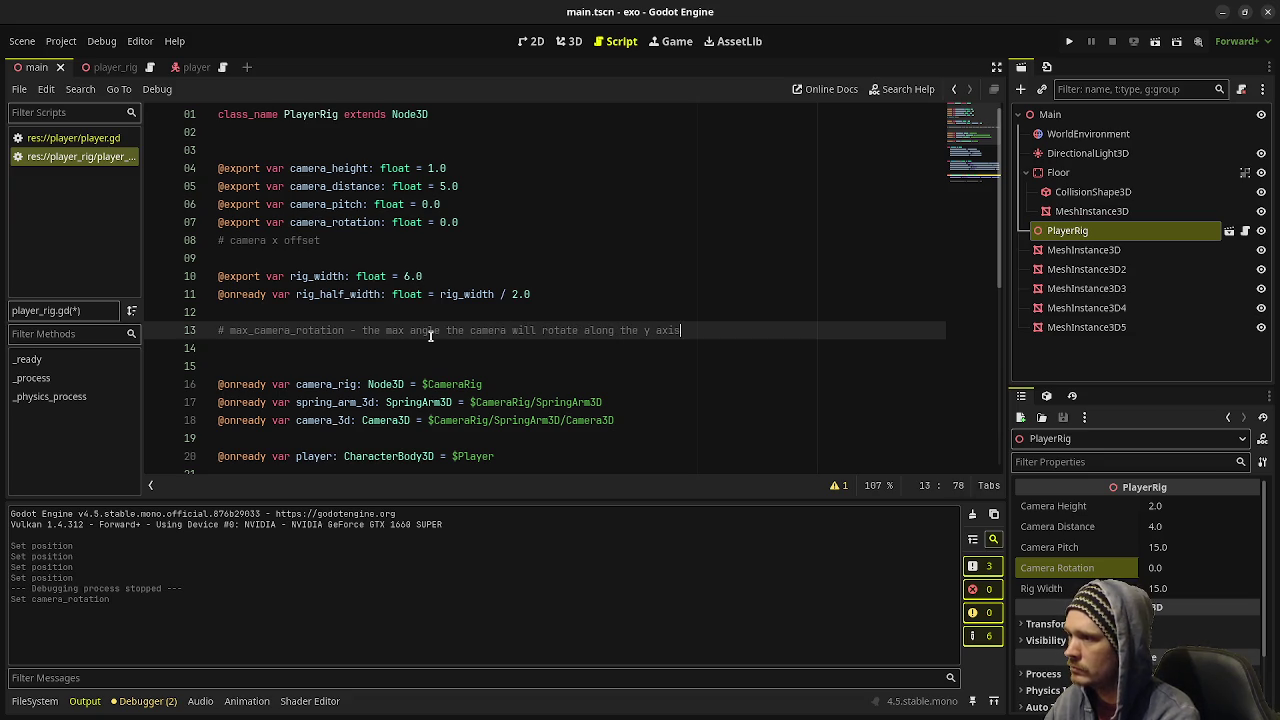
pyautogui.write(' if player moves off ')
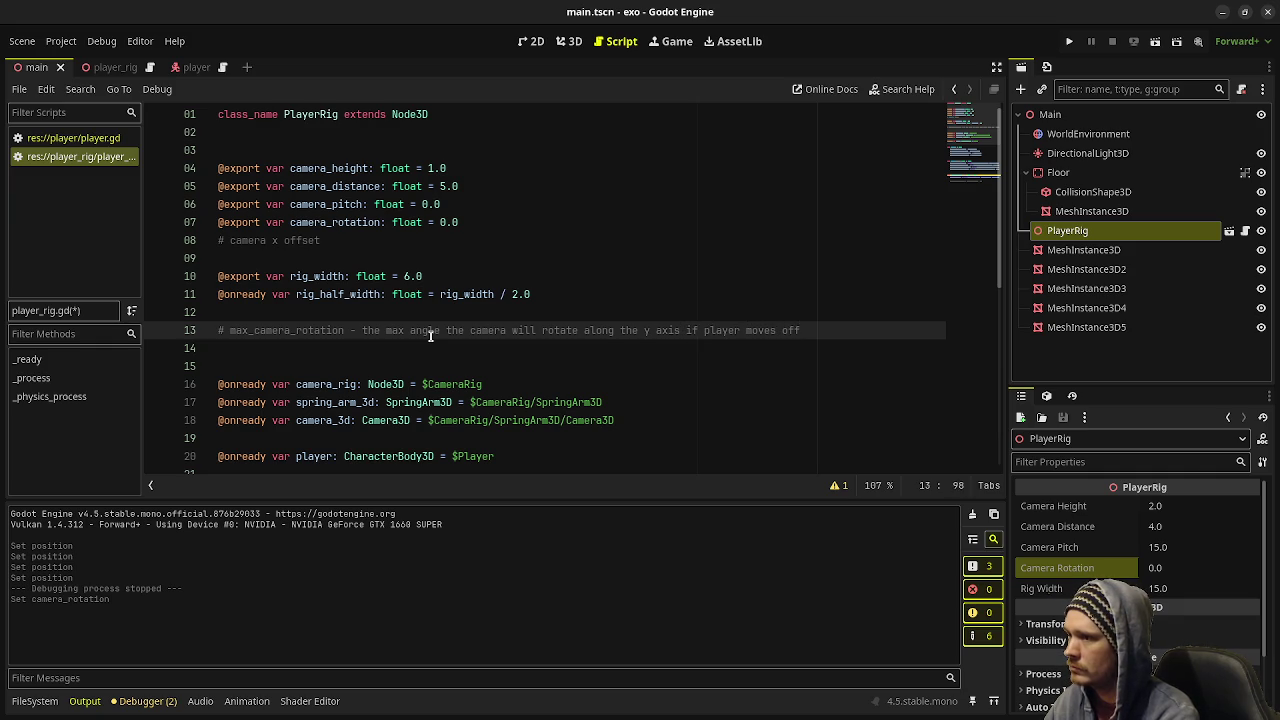
pyautogui.write('screen')
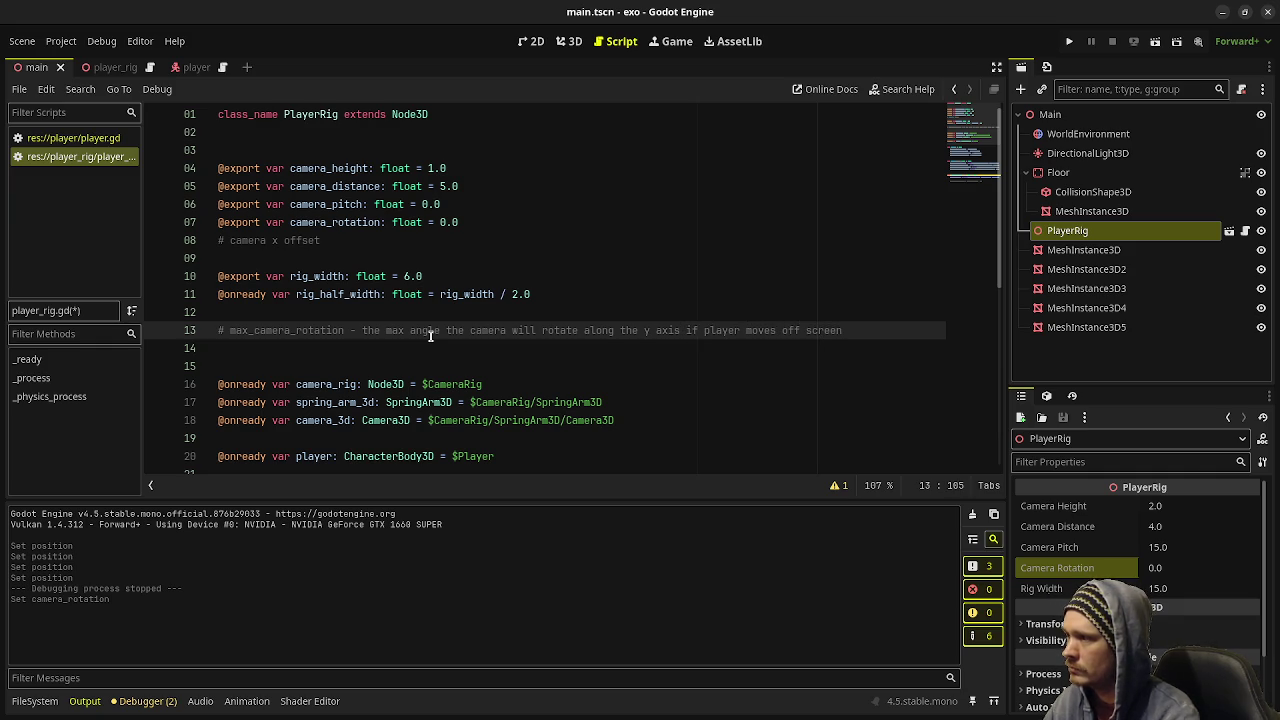
# - Try moving the description onto its own line, then restore it after max_camera_rotation
pyautogui.click(363, 331)
pyautogui.press('BackSpace')
pyautogui.press('BackSpace')
pyautogui.press('BackSpace')
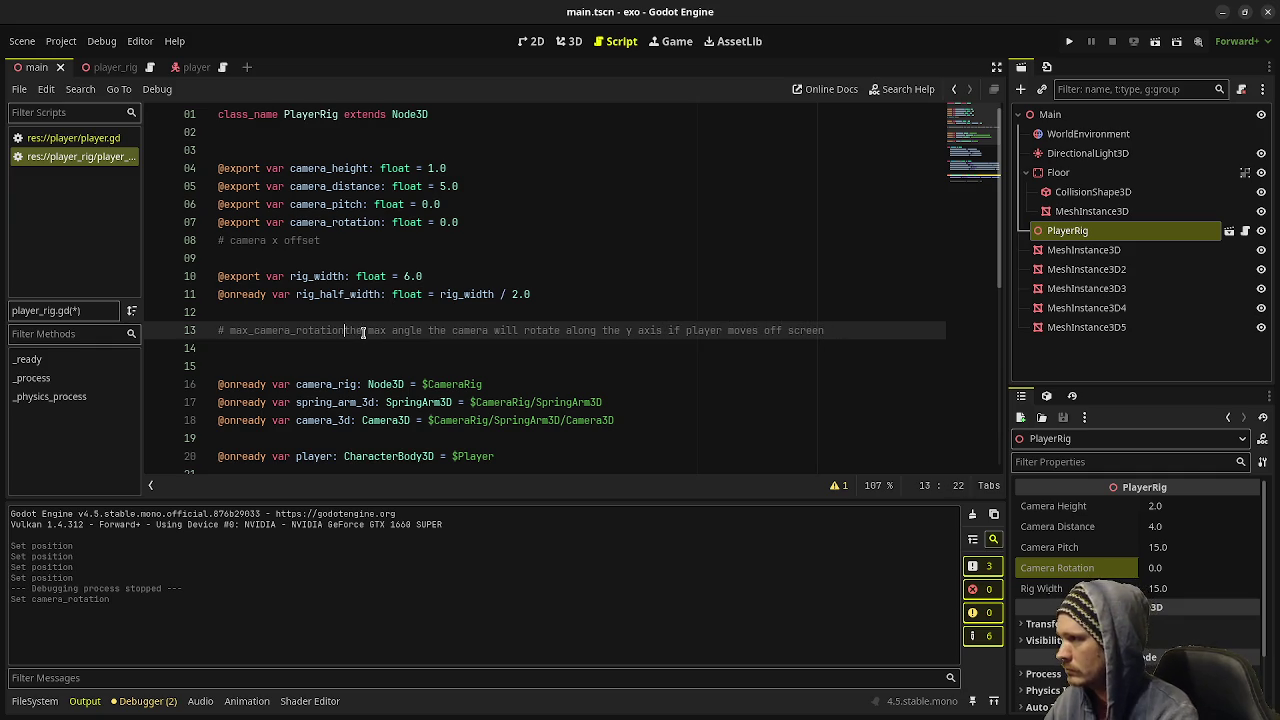
pyautogui.hotkey('shift', 'Right')
pyautogui.hotkey('shift', 'Right')
pyautogui.hotkey('shift', 'Right')
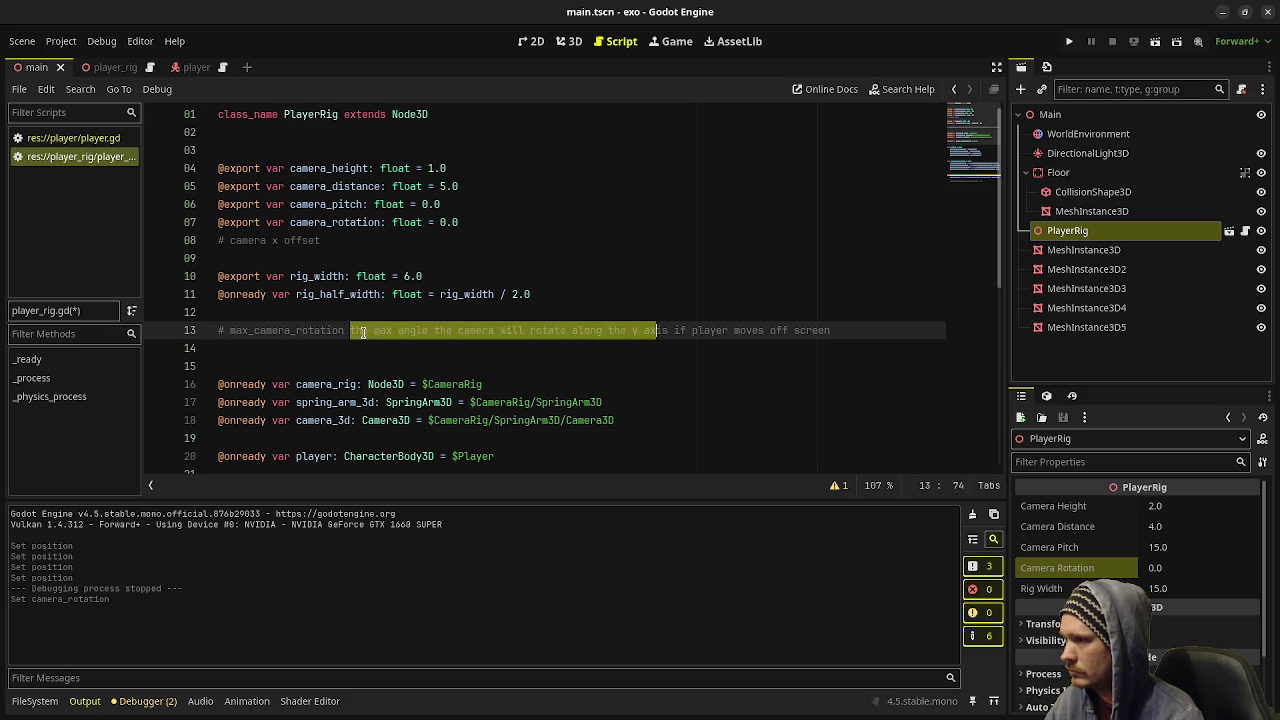
pyautogui.hotkey('shift', 'Right')
pyautogui.hotkey('shift', 'Right')
pyautogui.hotkey('shift', 'Right')
pyautogui.press('Delete')
pyautogui.press('Up')
pyautogui.press('Return')
pyautogui.write('the max angle the camera will rotate along the y axis if player moves off screen')
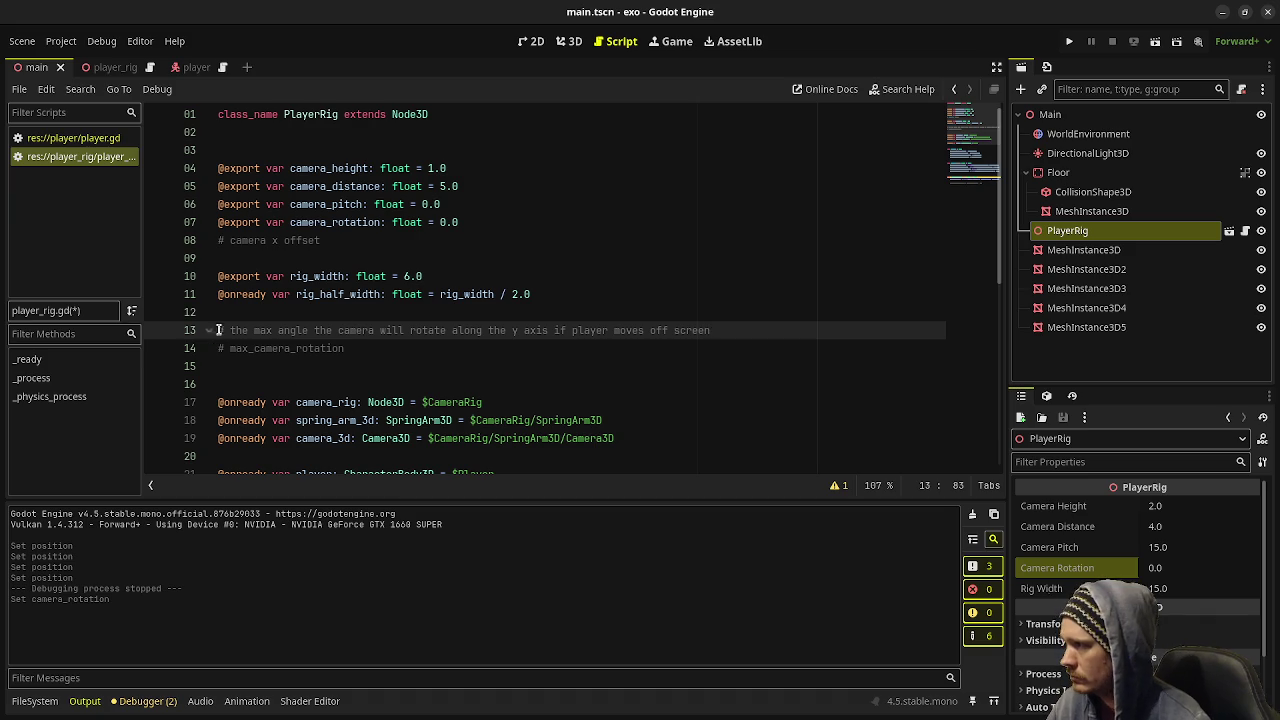
pyautogui.hotkey('ctrl', 'z')
pyautogui.hotkey('ctrl', 'z')
pyautogui.hotkey('ctrl', 'z')
pyautogui.hotkey('ctrl', 'y')
pyautogui.hotkey('ctrl', 'y')
# - Add a second comment line: once max rotation is reached the rig moves along the x axis; save
pyautogui.click(845, 331)
pyautogui.write('. on')
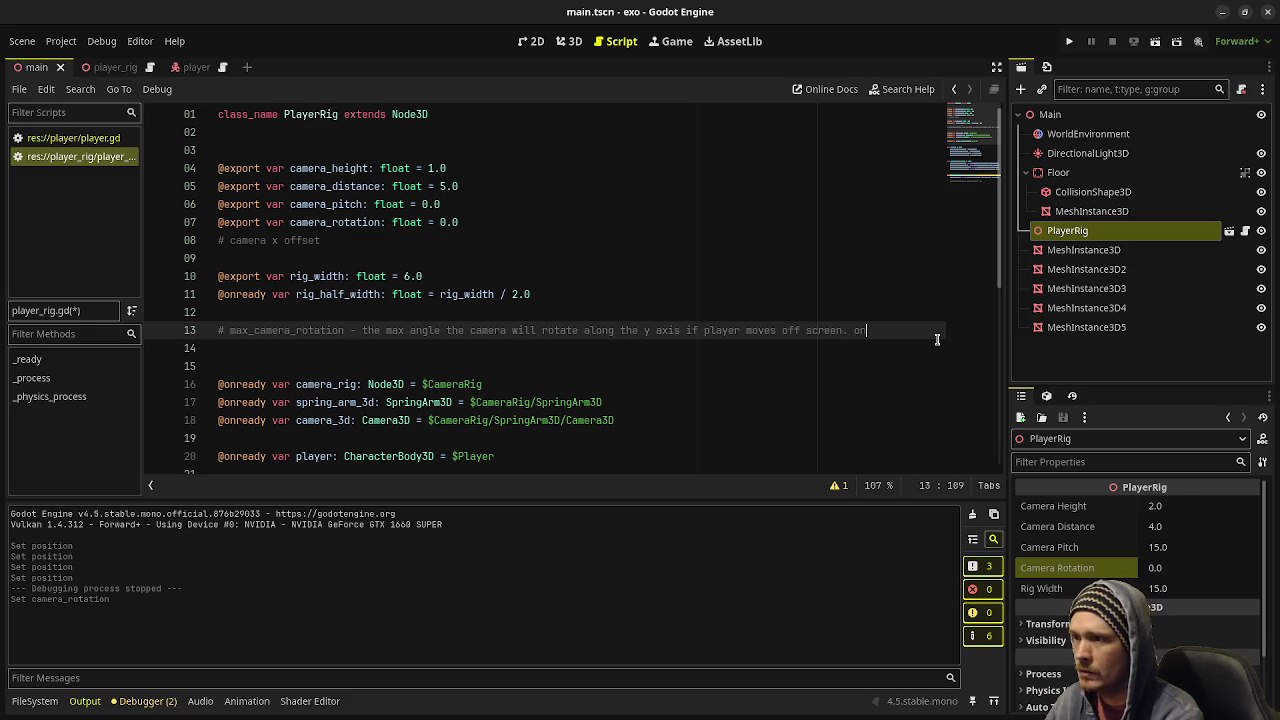
pyautogui.press('Return')
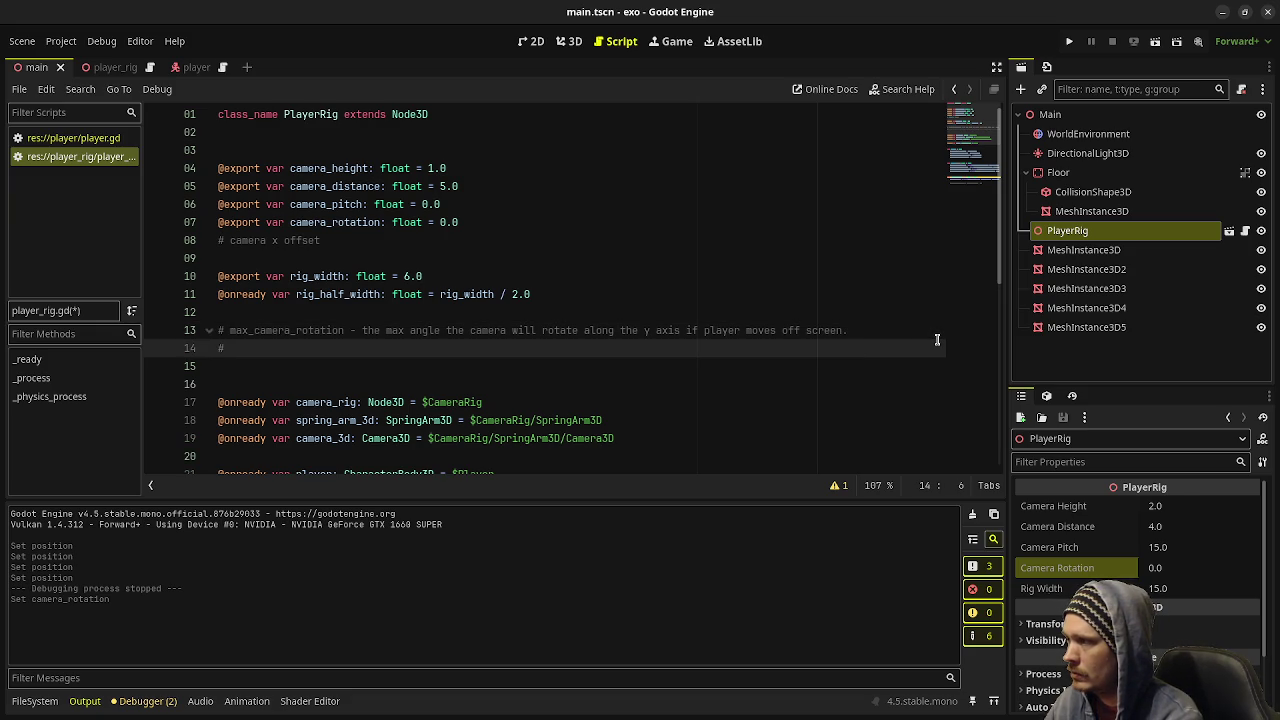
pyautogui.write("ce it's re")
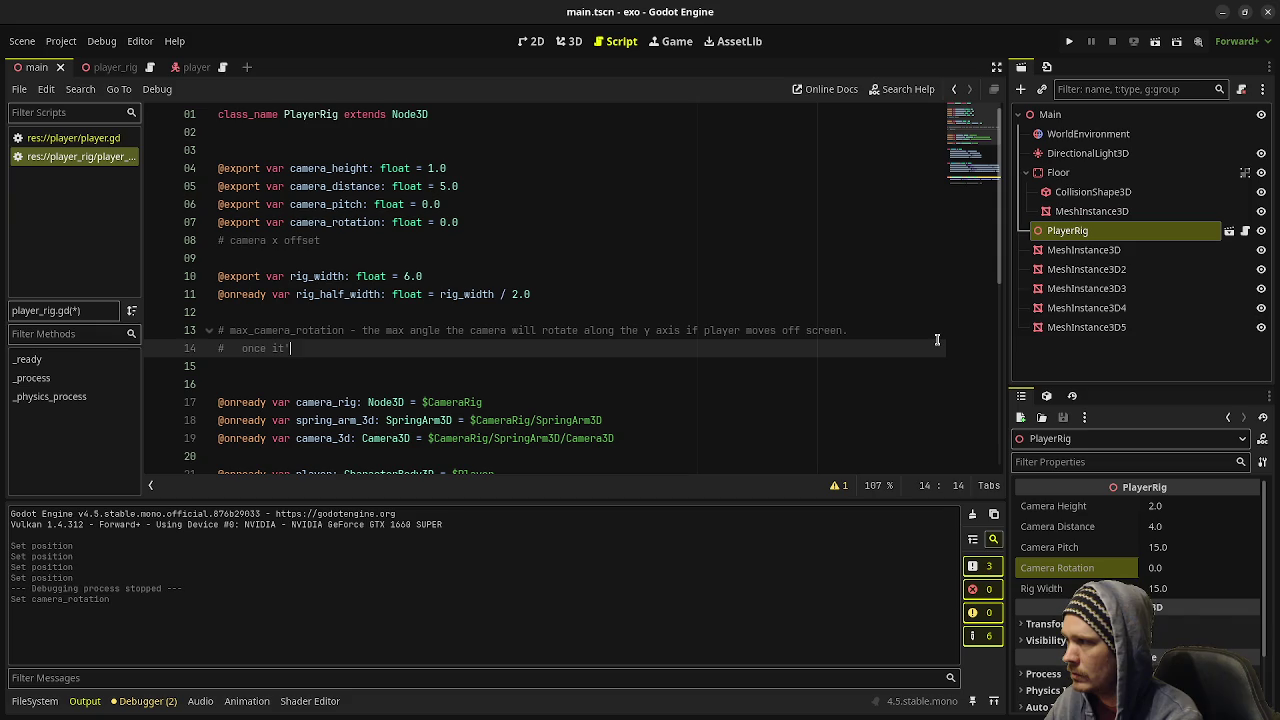
pyautogui.write('ached max rotation the camera rig wi')
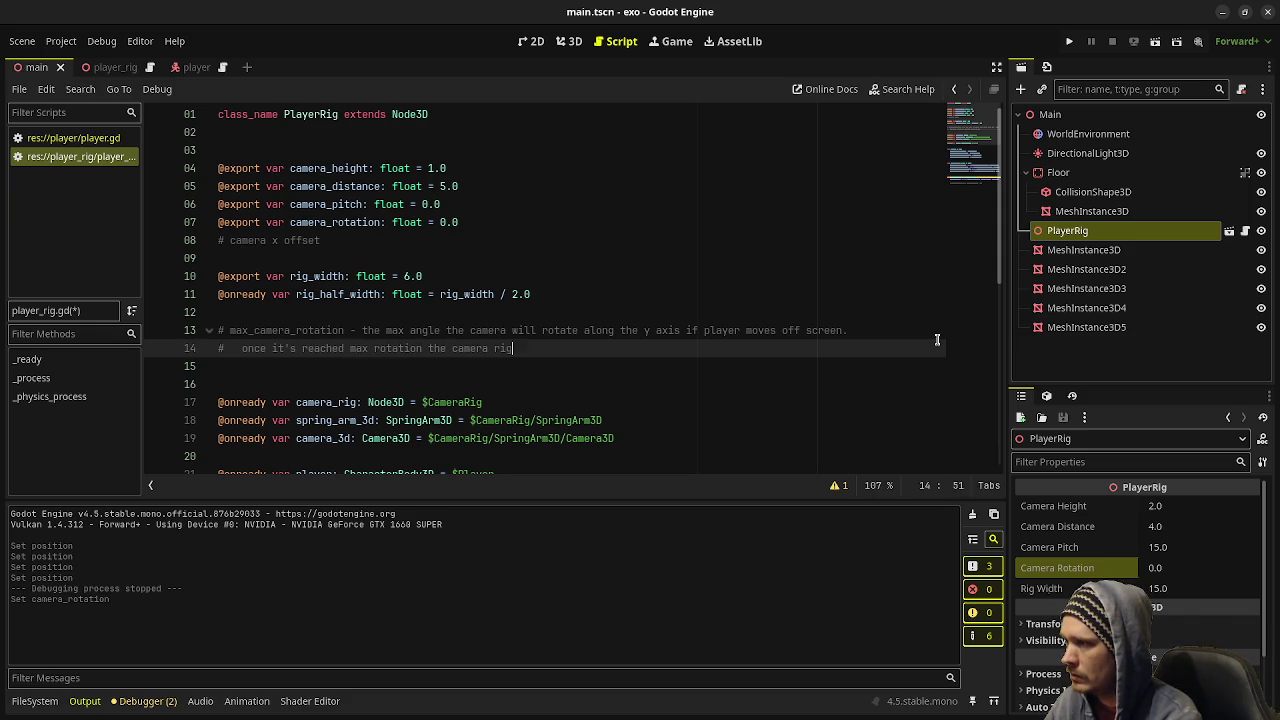
pyautogui.write('ll then move al')
pyautogui.write('ong the ')
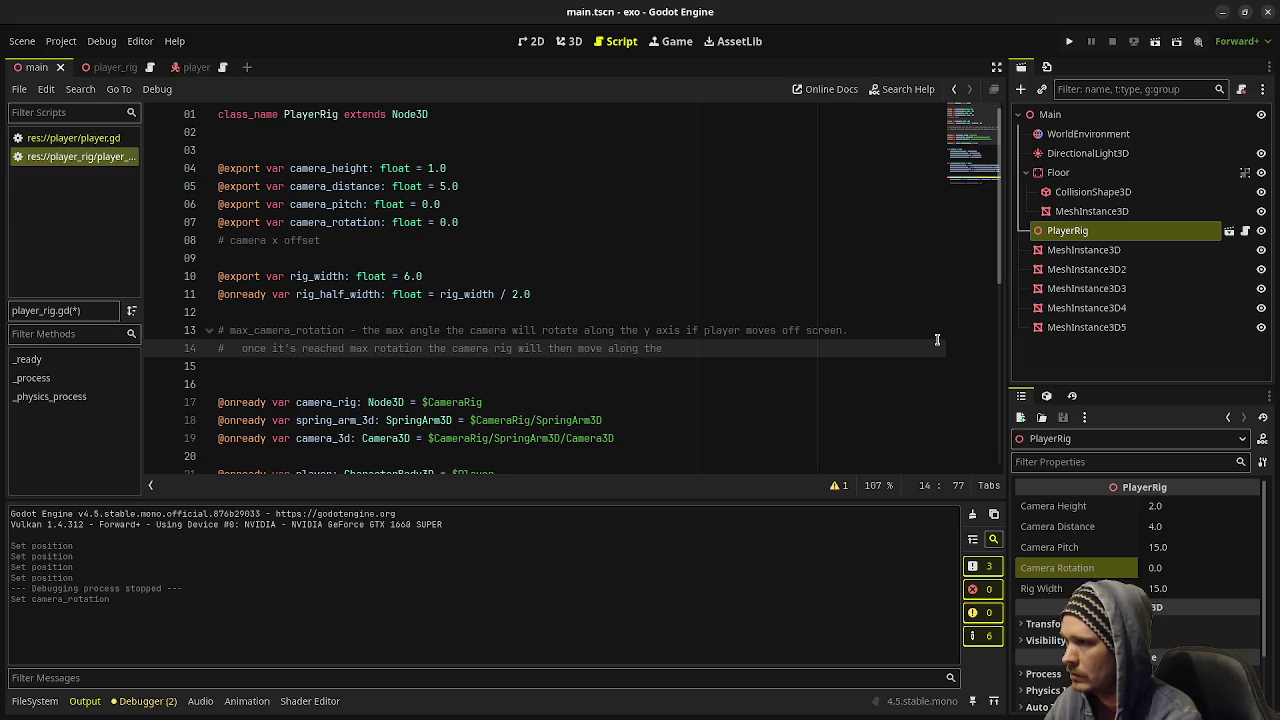
pyautogui.write('x ')
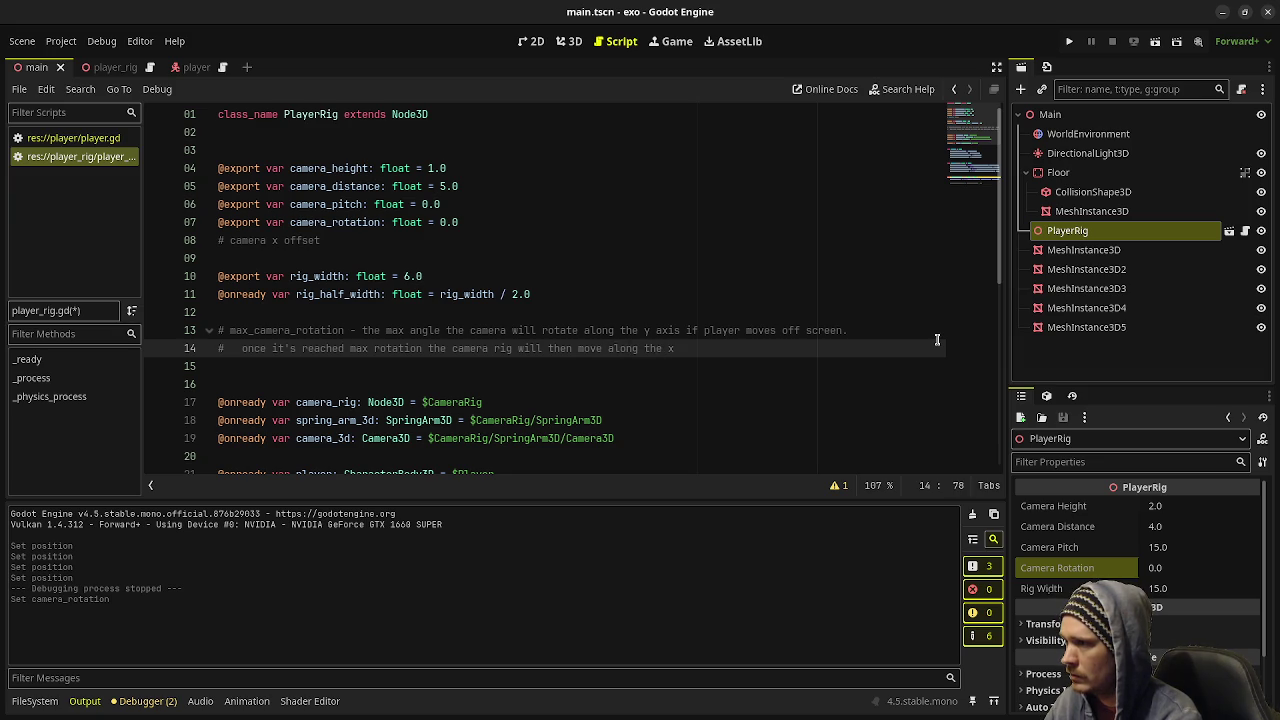
pyautogui.write('axis to keep player visible.')
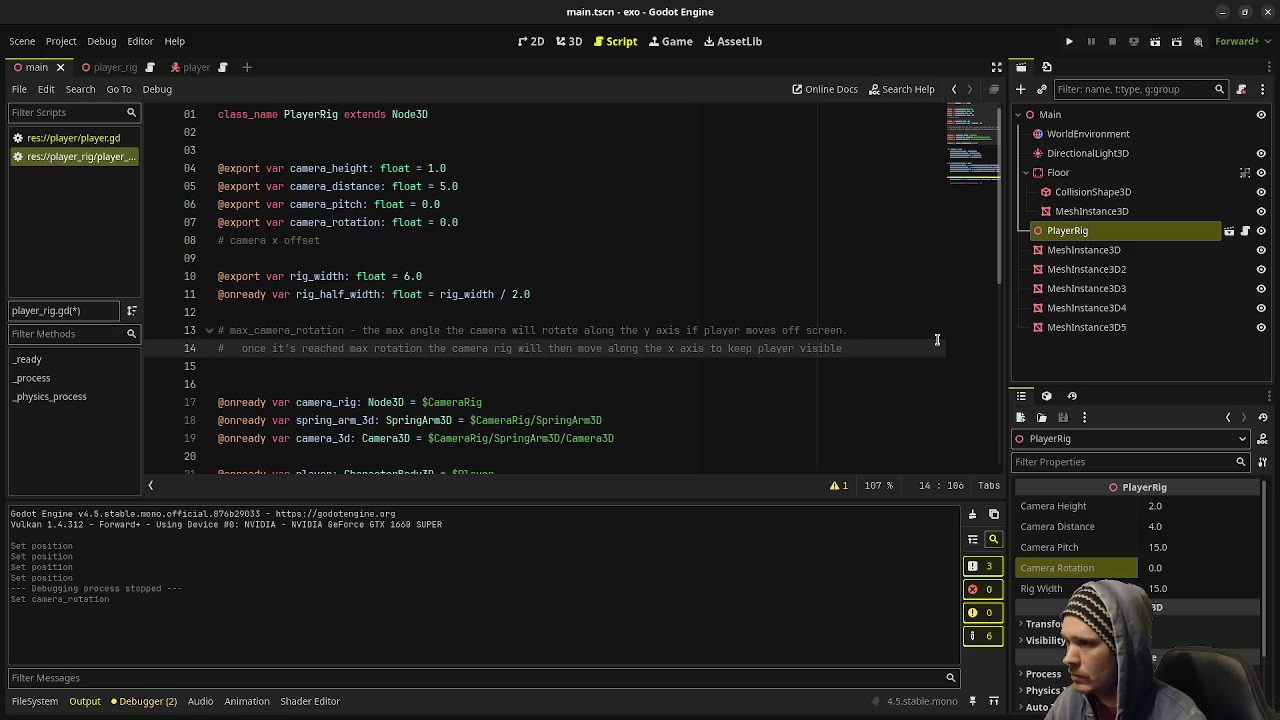
pyautogui.hotkey('ctrl', 's')
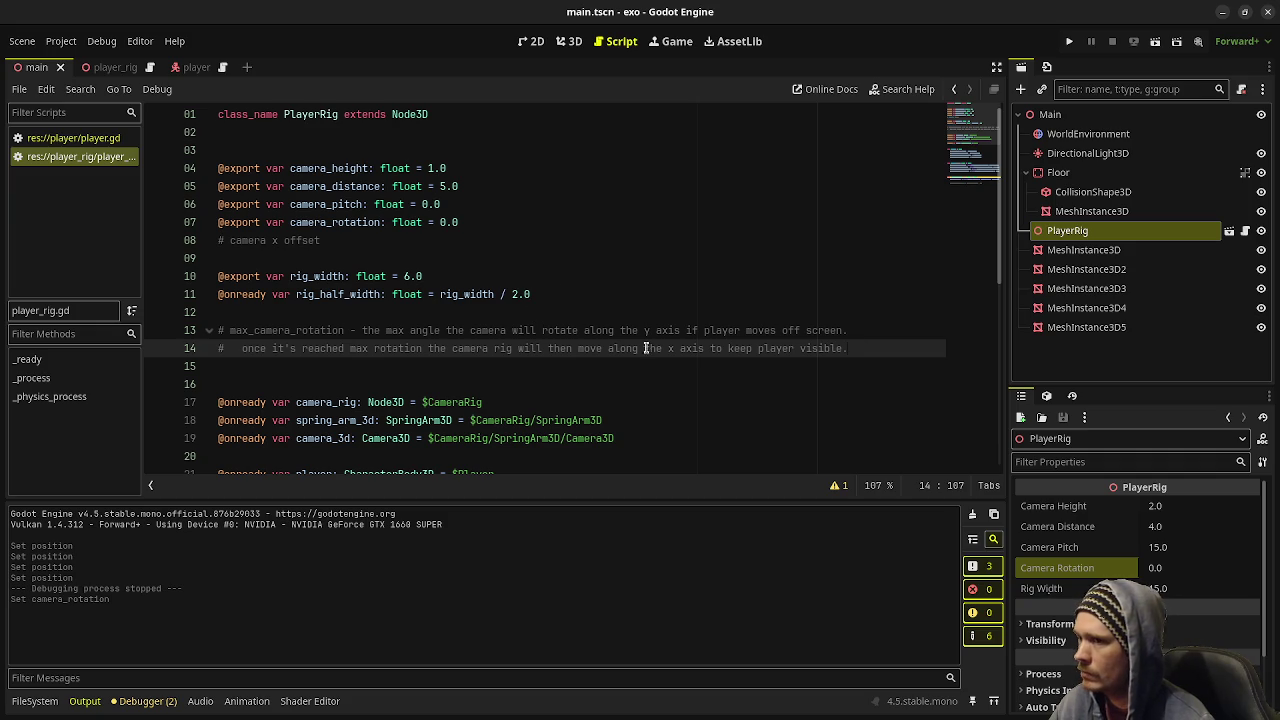
# - Run the project from the 3D view and shift the game window further left
pyautogui.click(575, 50)
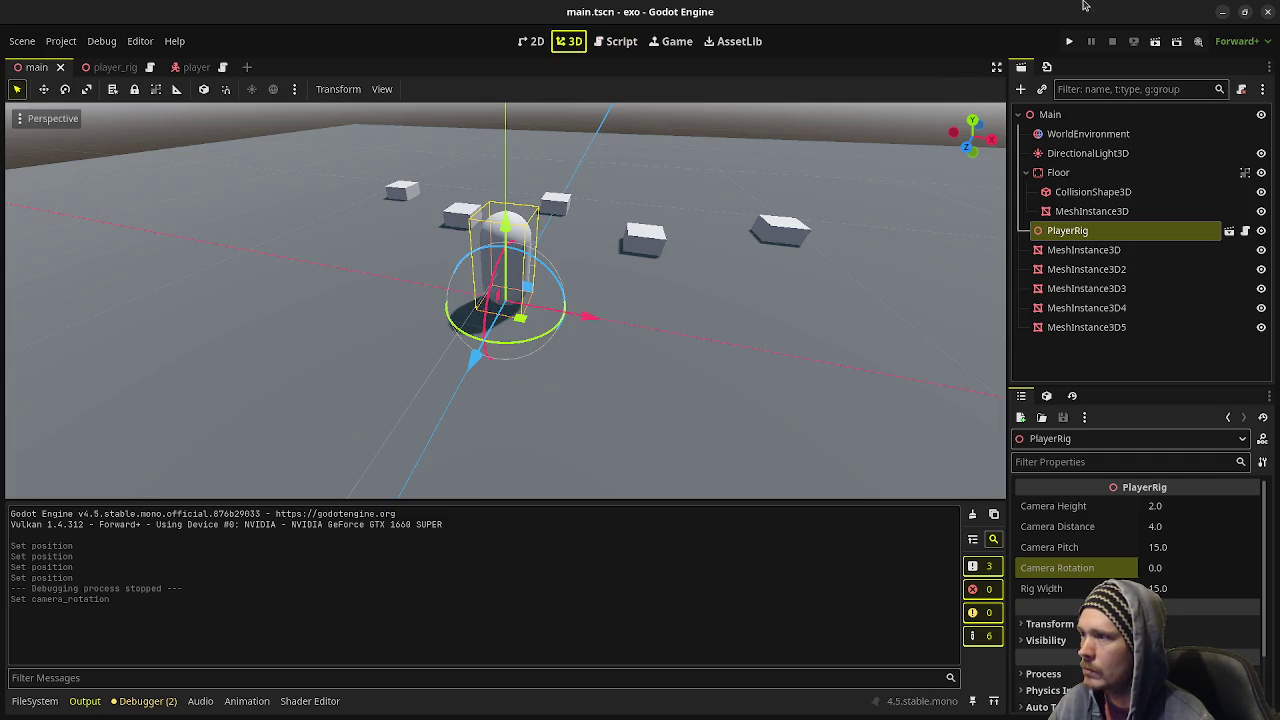
pyautogui.click(1071, 43)
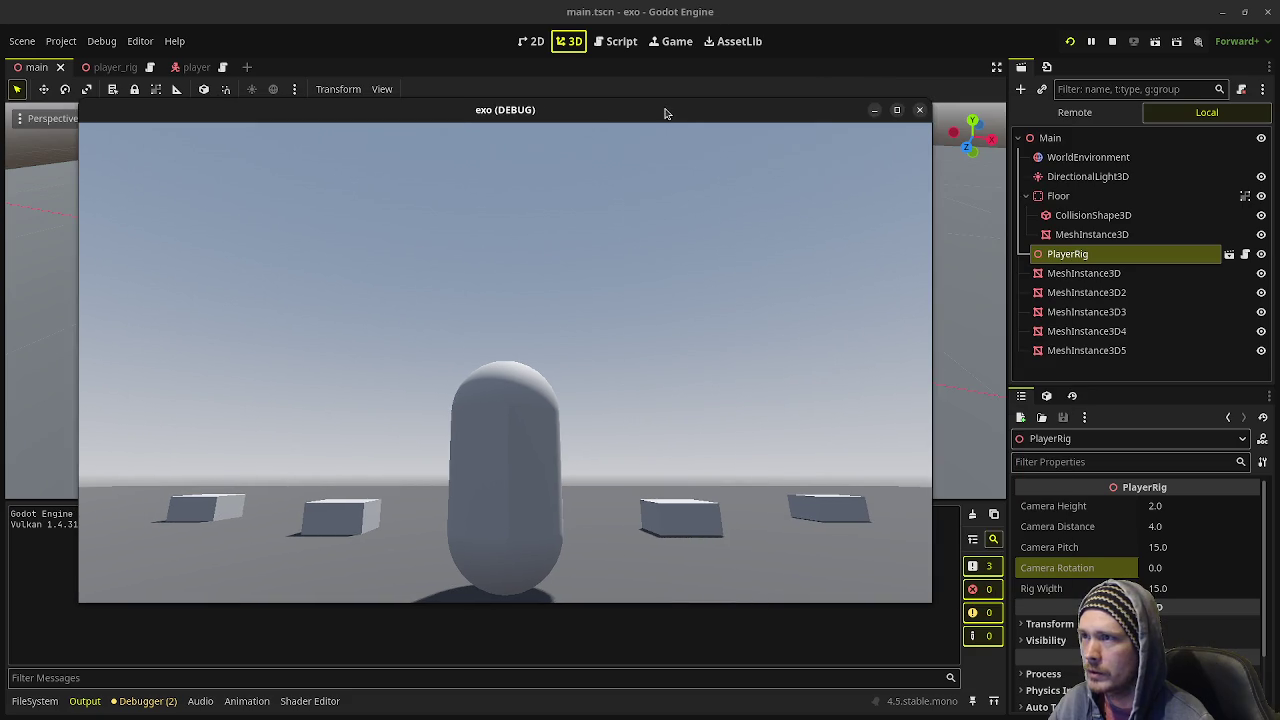
pyautogui.rightClick(663, 112)
pyautogui.click(700, 207)
# - Move the capsule left and right repeatedly to test movement, then stop the game with F8
pyautogui.press('a')
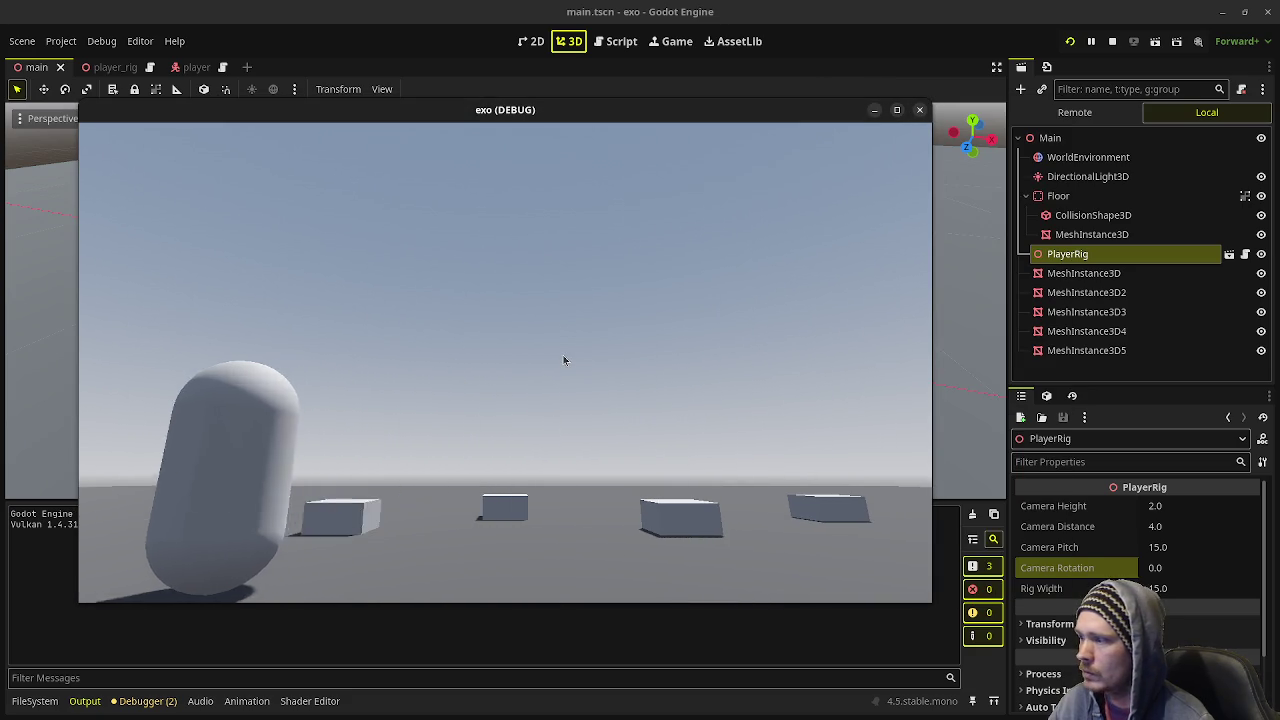
pyautogui.press('d')
pyautogui.press('a')
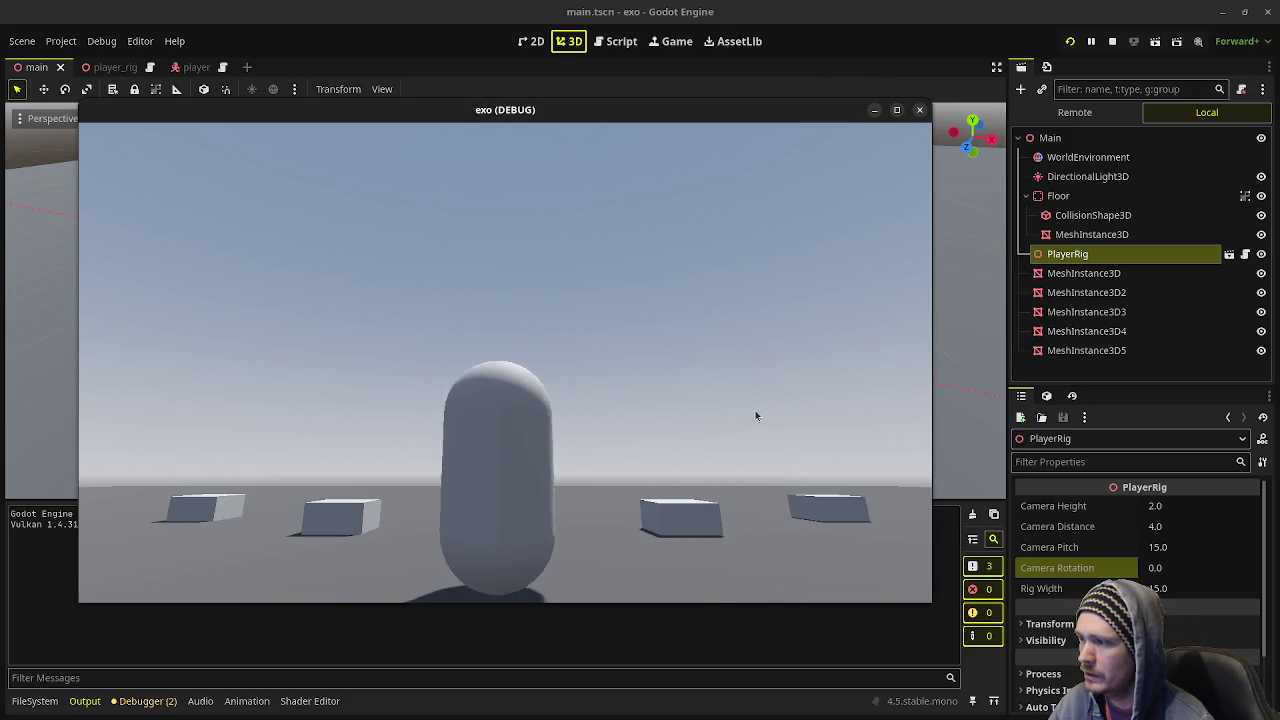
pyautogui.press('d')
pyautogui.press('a')
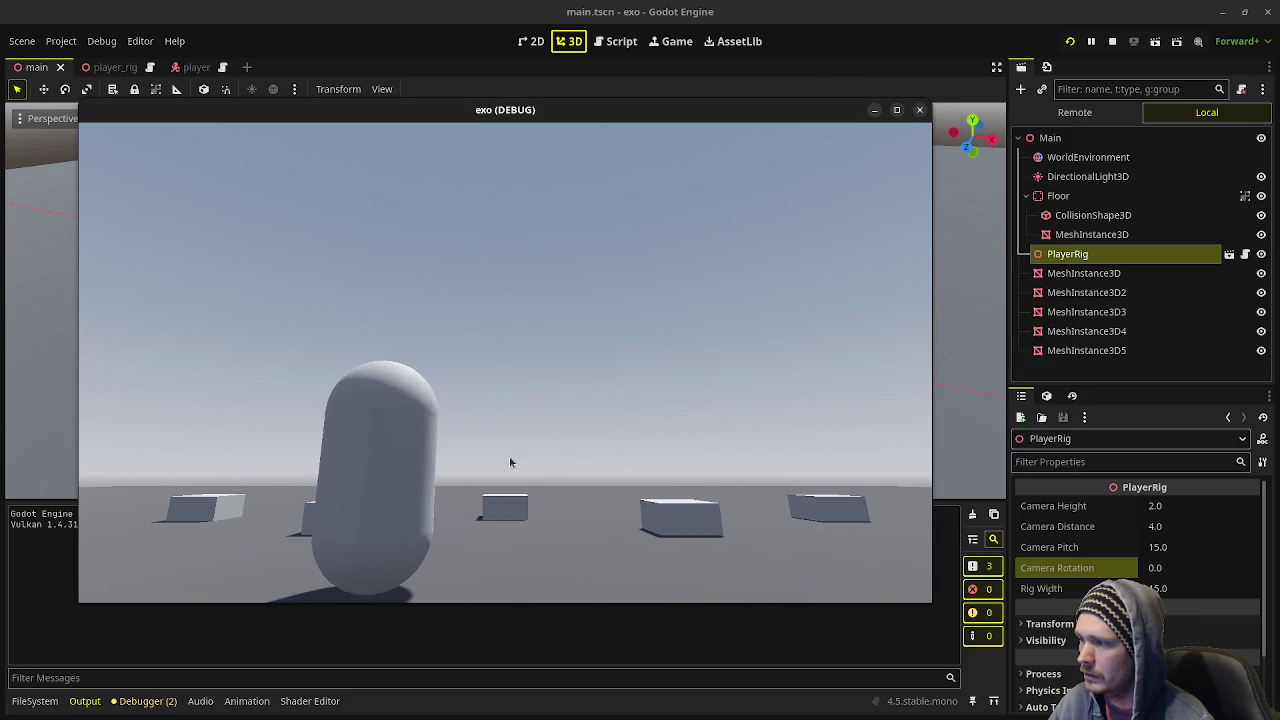
pyautogui.press('d')
pyautogui.press('a')
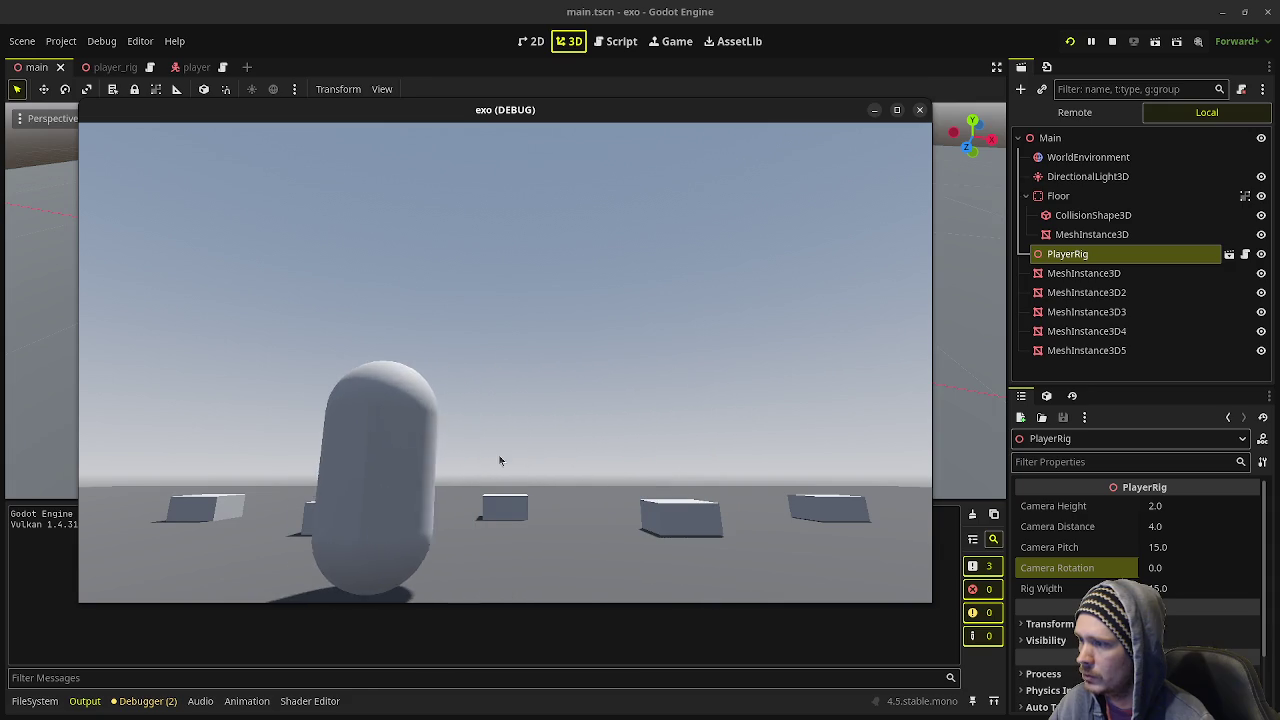
pyautogui.press('d')
pyautogui.press('a')
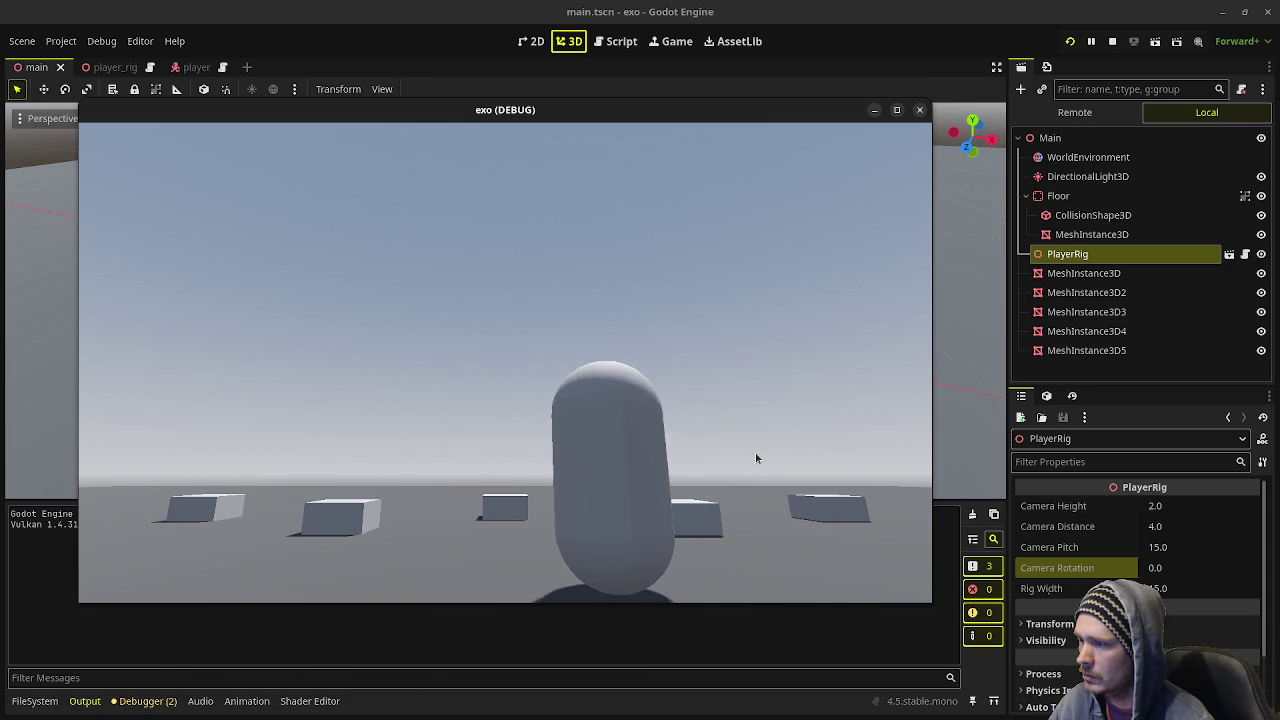
pyautogui.press('d')
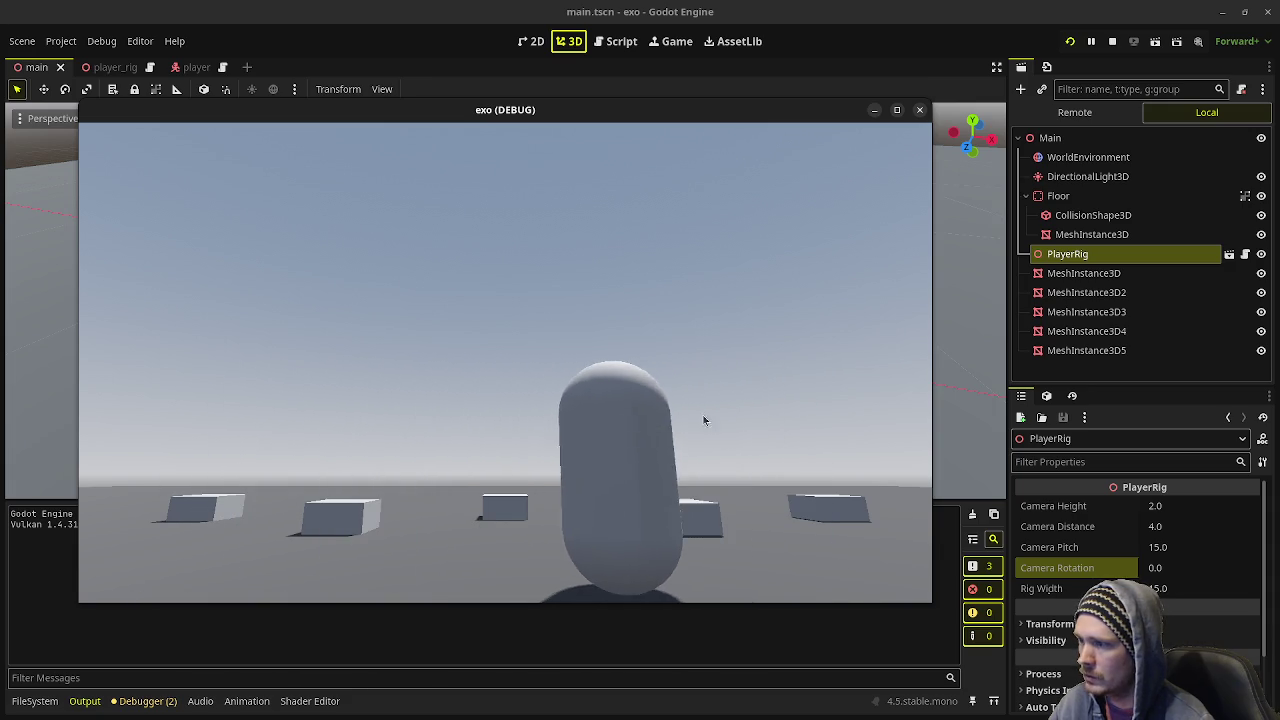
pyautogui.press('a')
pyautogui.press('d')
pyautogui.press('d')
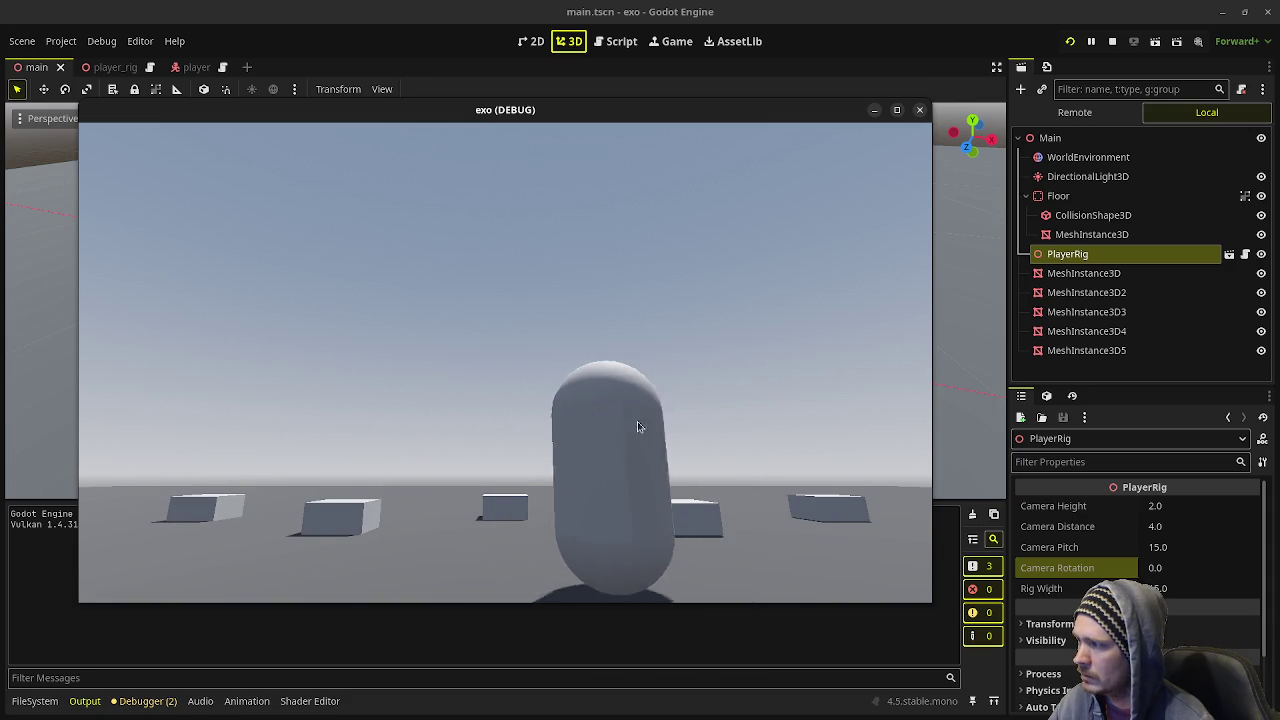
pyautogui.press('a')
pyautogui.press('F8')
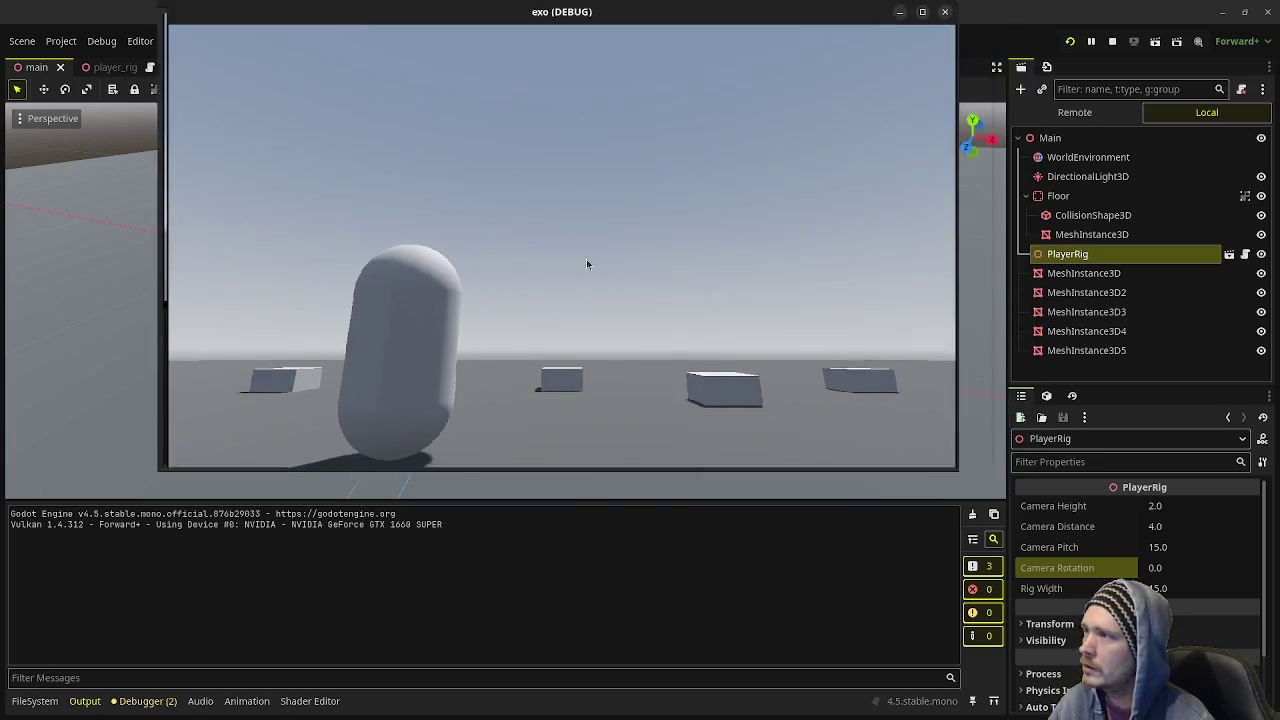
# - Move the capsule left and right repeatedly with A/D, then drag the game into a floating window
pyautogui.press('d')
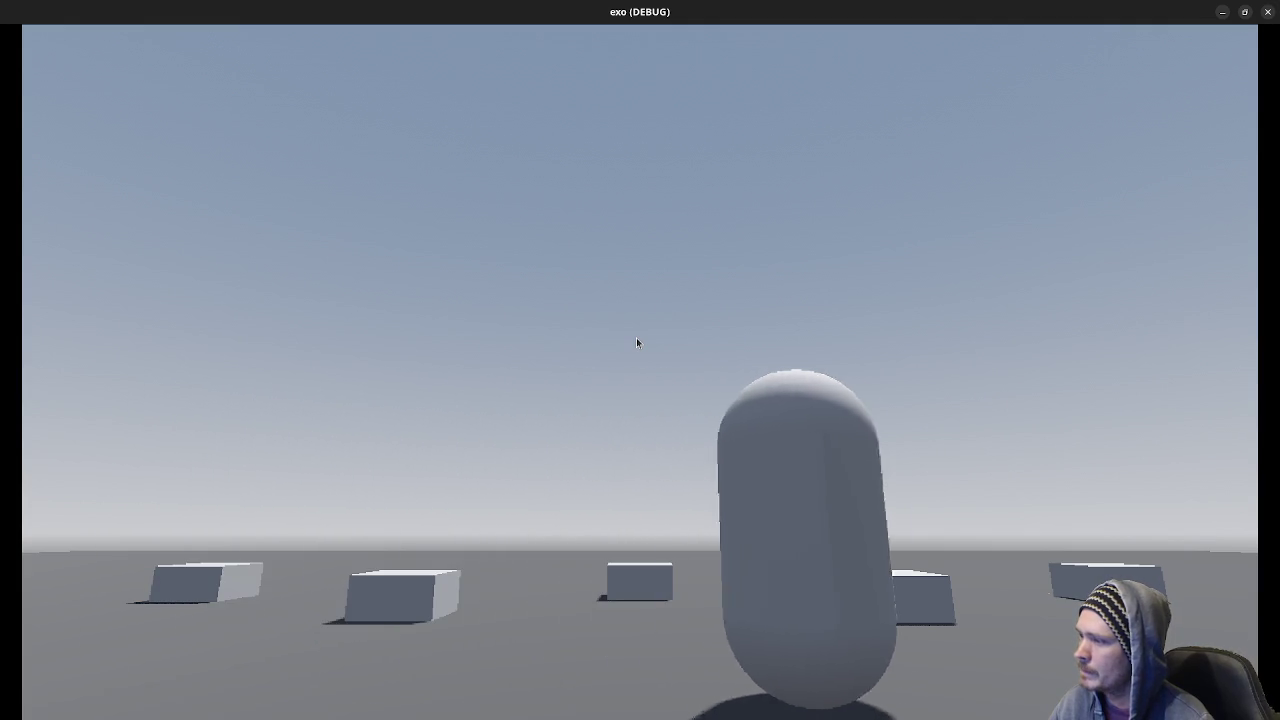
pyautogui.press('a')
pyautogui.press('d')
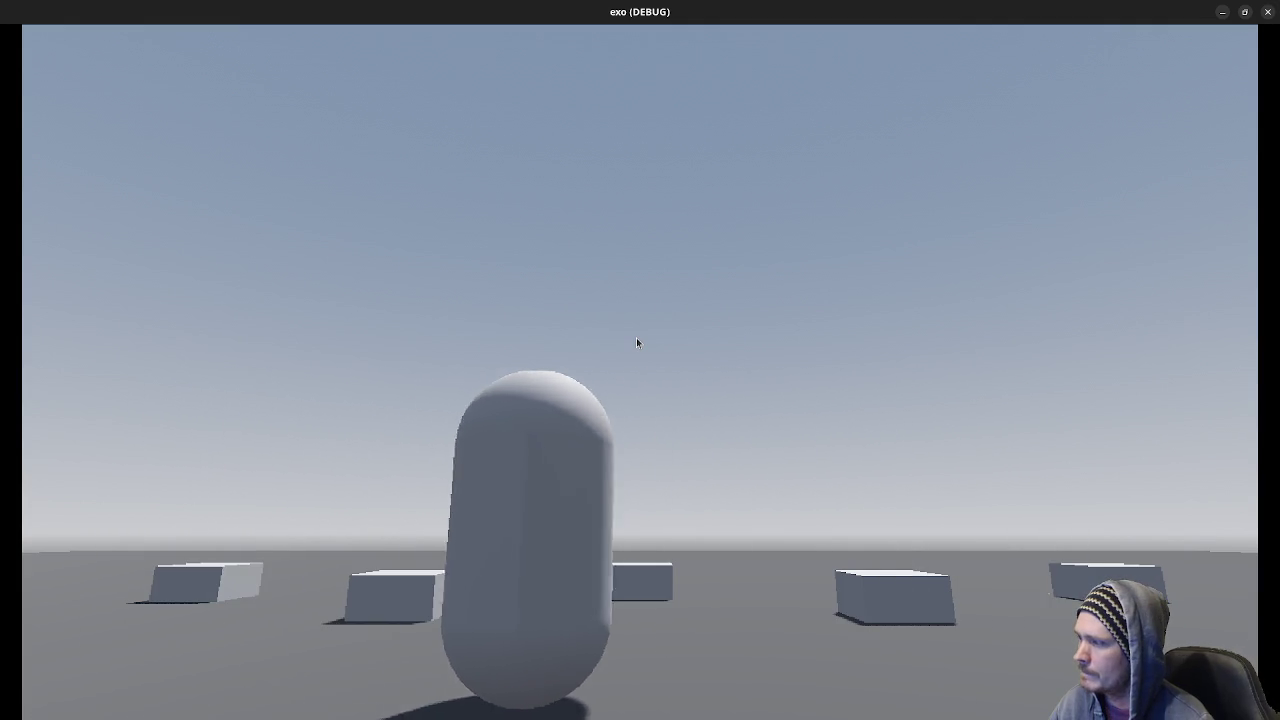
pyautogui.press('a')
pyautogui.press('d')
pyautogui.press('a')
pyautogui.press('a')
pyautogui.press('d')
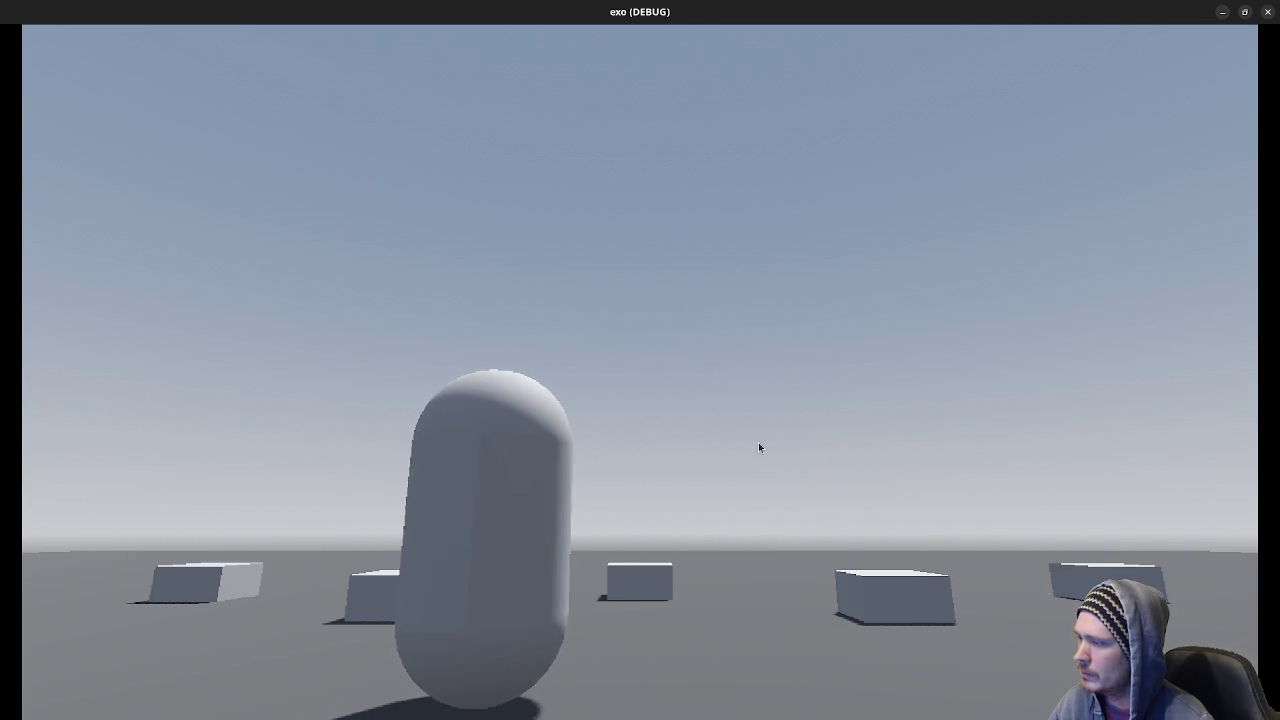
pyautogui.press('a')
pyautogui.press('d')
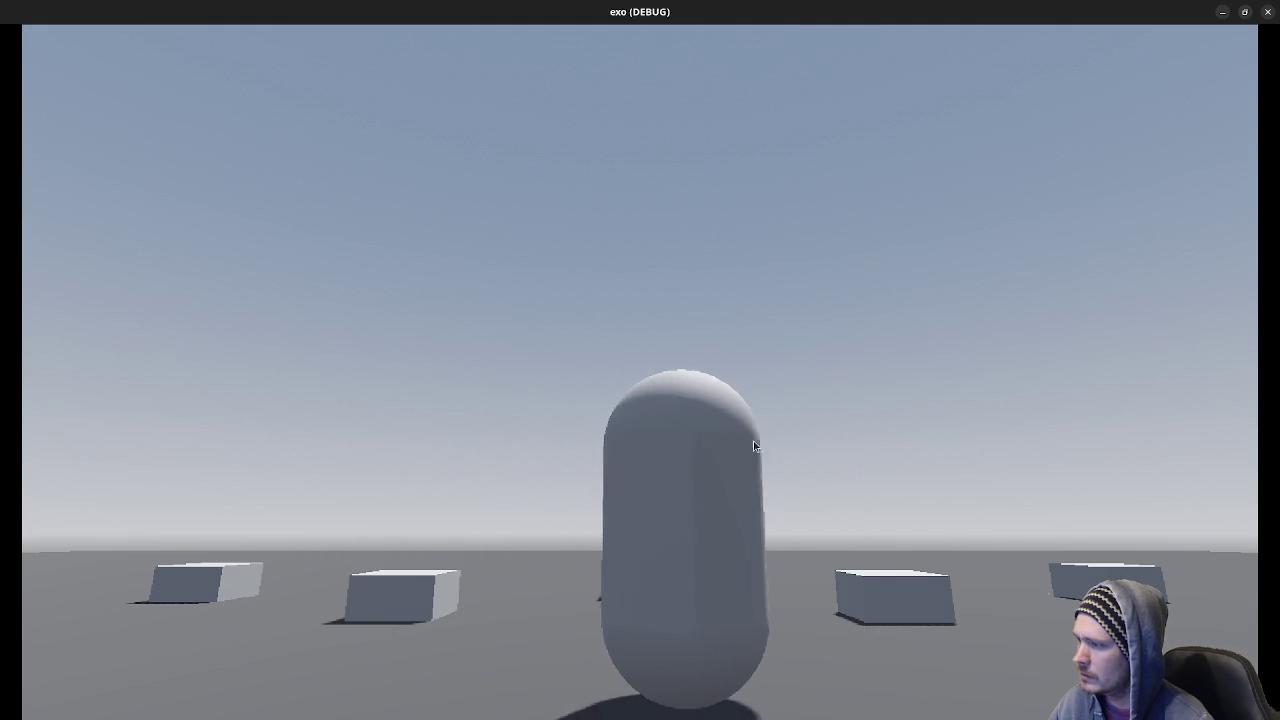
pyautogui.press('a')
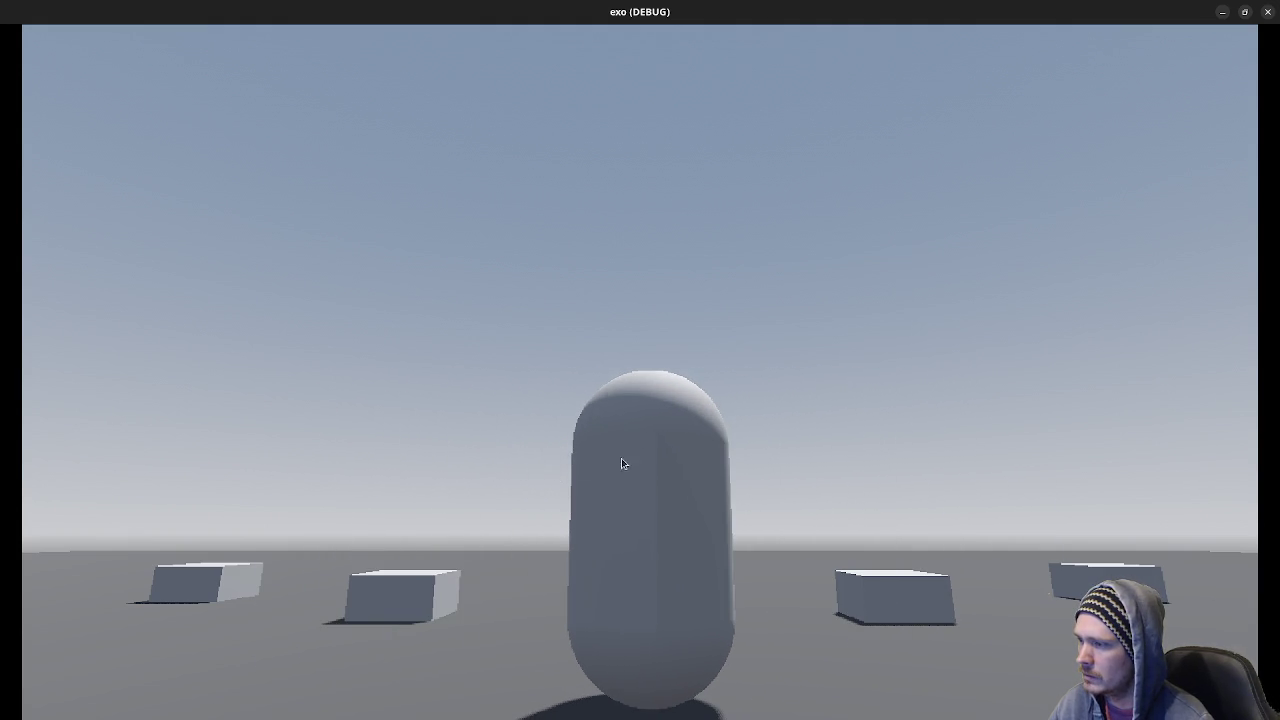
pyautogui.press('d')
pyautogui.press('a')
pyautogui.press('d')
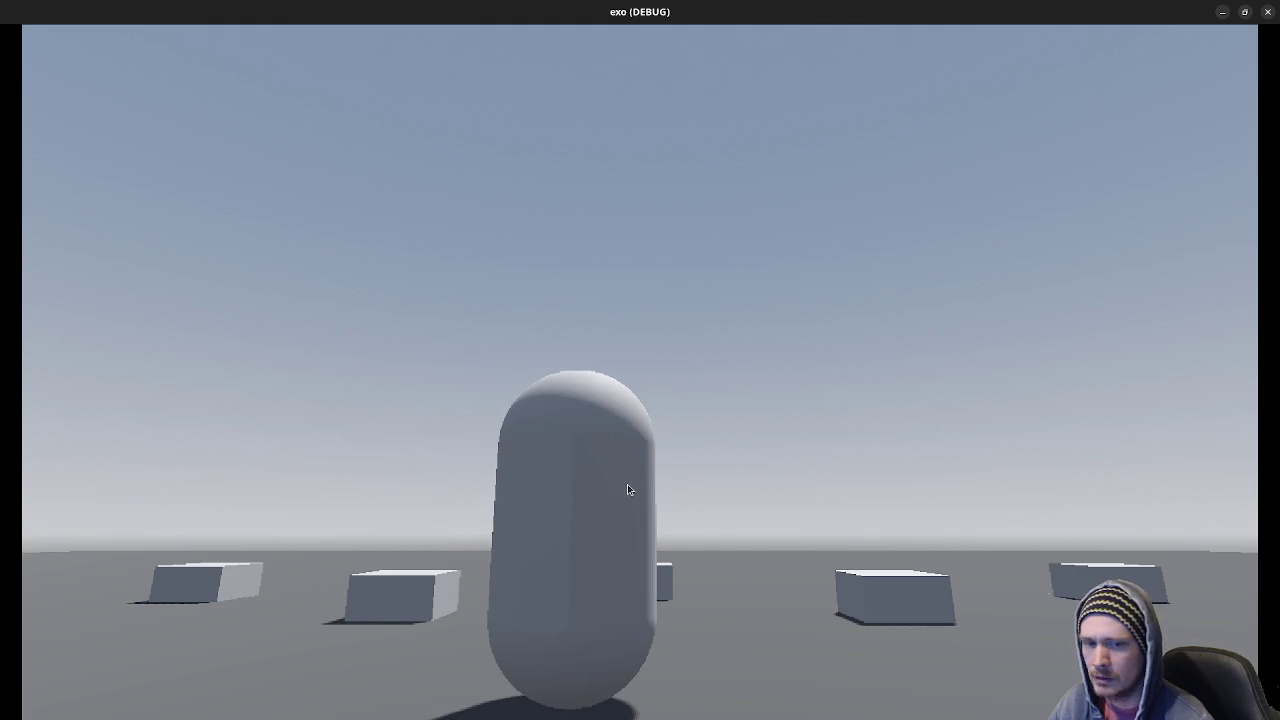
pyautogui.press('d')
pyautogui.press('a')
pyautogui.press('d')
pyautogui.press('a')
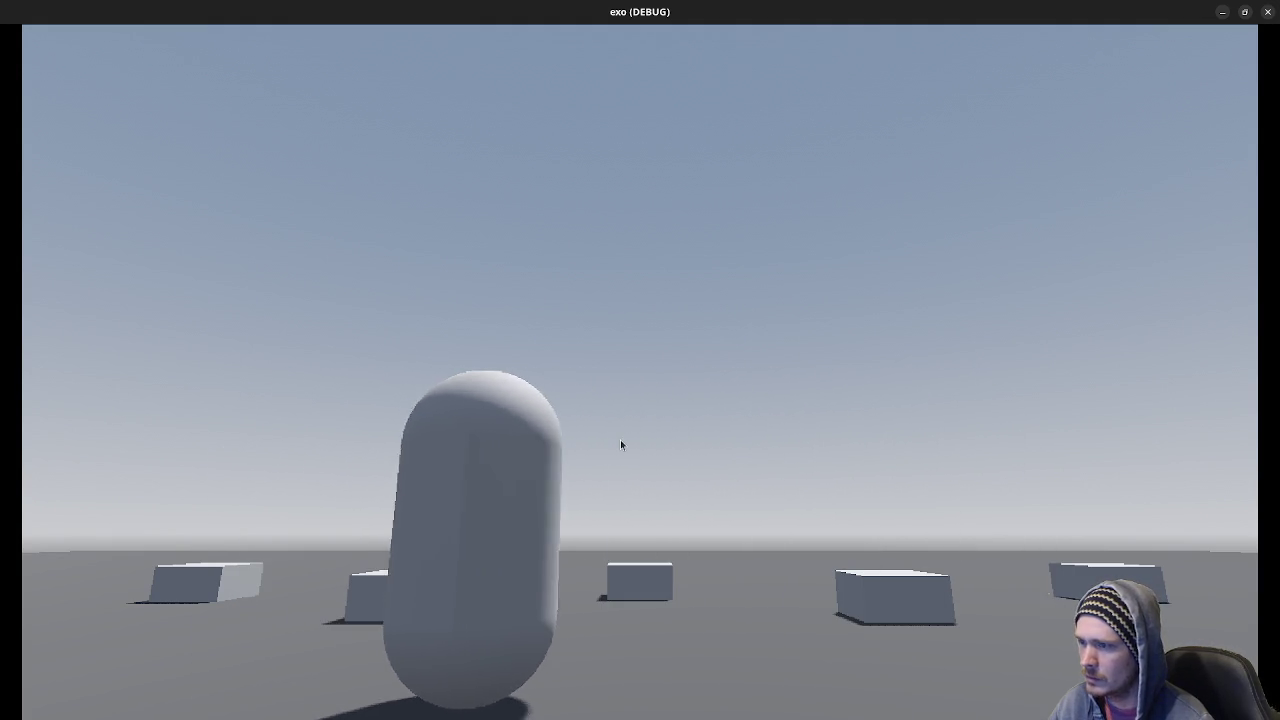
pyautogui.press('d')
pyautogui.press('a')
pyautogui.press('a')
pyautogui.press('d')
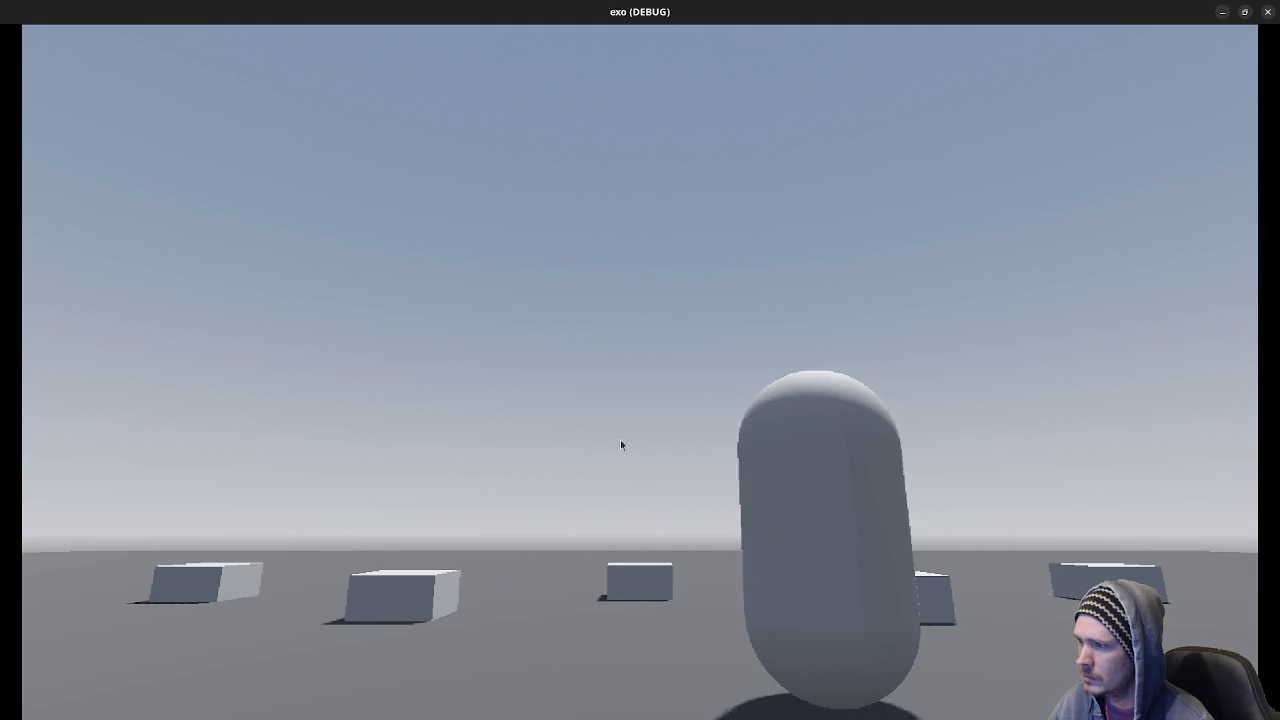
pyautogui.press('a')
pyautogui.press('d')
pyautogui.press('a')
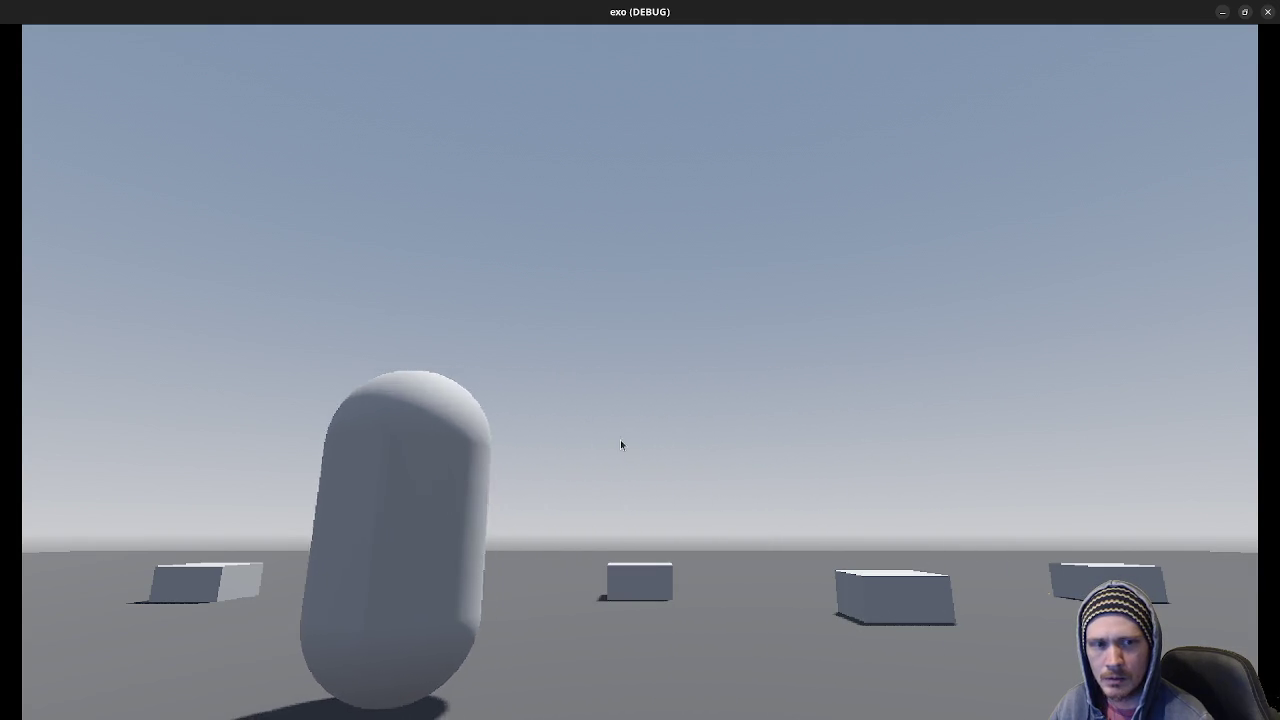
pyautogui.press('d')
pyautogui.press('a')
pyautogui.press('d')
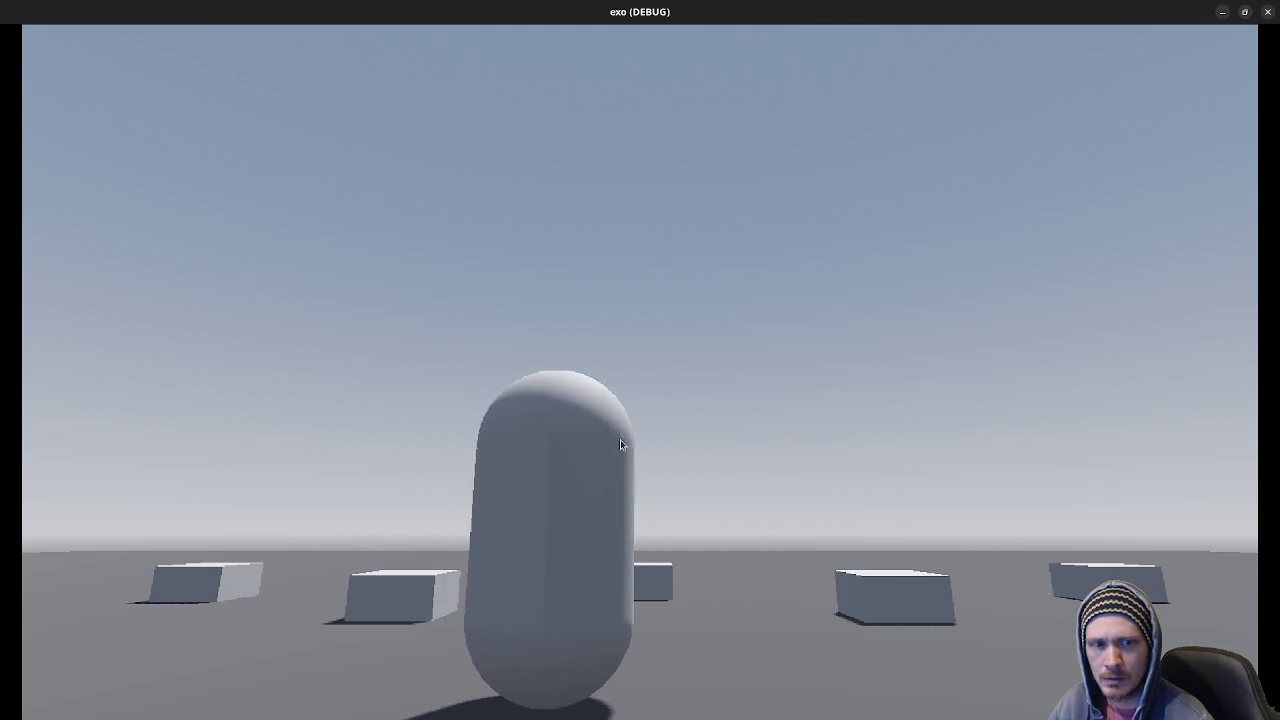
pyautogui.press('a')
pyautogui.press('d')
pyautogui.press('d')
pyautogui.moveTo(684, 444)
pyautogui.mouseDown()
pyautogui.moveTo(677, 409)
pyautogui.moveTo(718, 193)
pyautogui.moveTo(743, 160)
pyautogui.mouseUp()
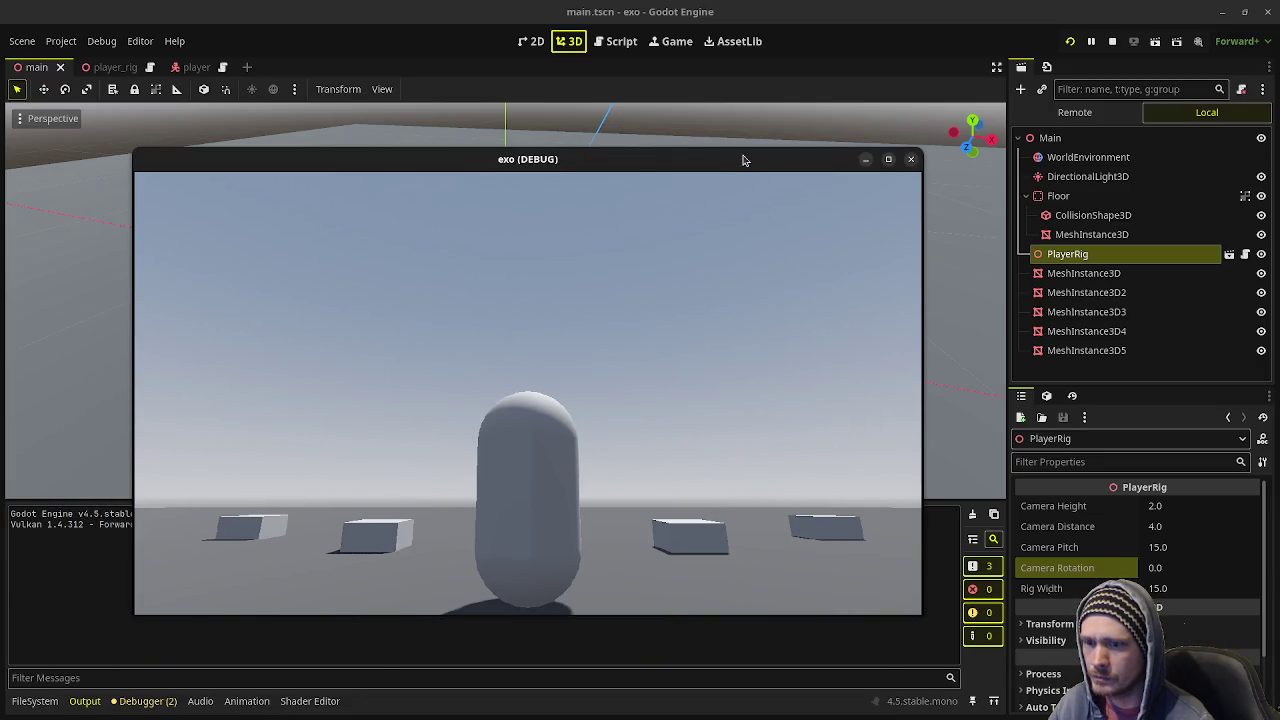
# - Change the PlayerRig's Rig Width to 6.0 in the Inspector
pyautogui.click(1176, 591)
pyautogui.write('6')
pyautogui.press('Return')
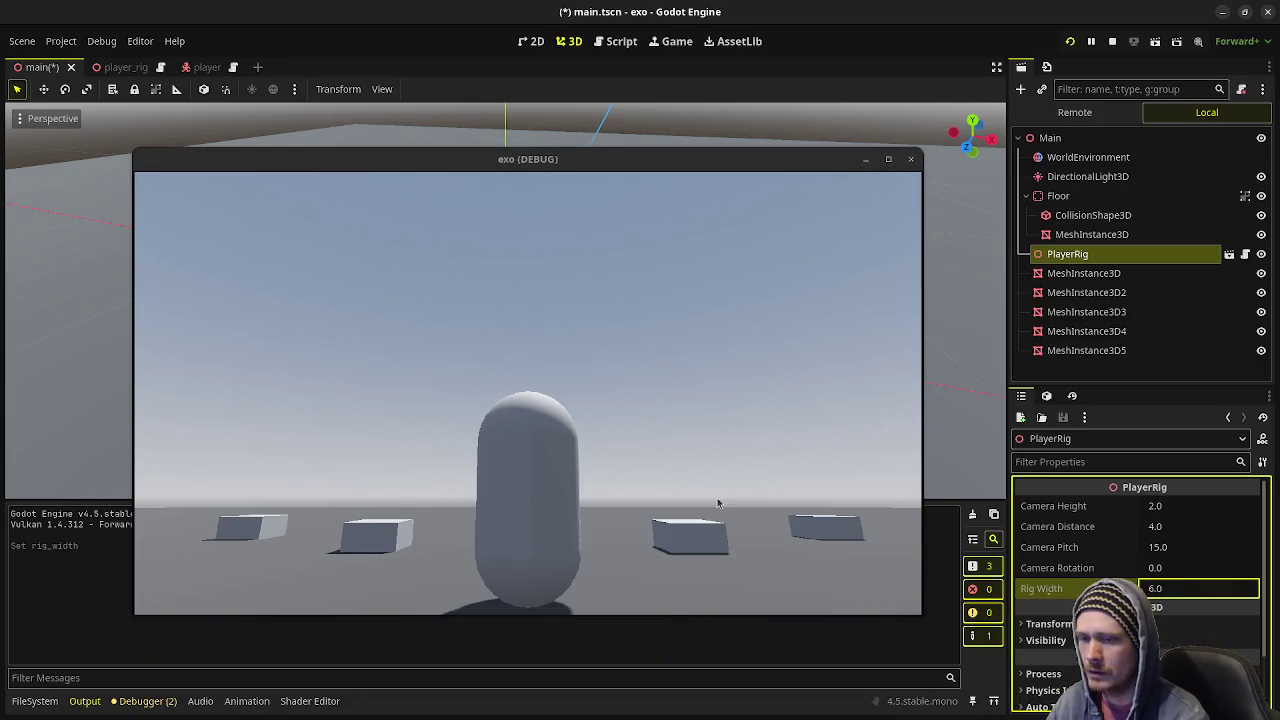
# - Restart the game, move the player right and back to centre, then stop it
pyautogui.click(514, 423)
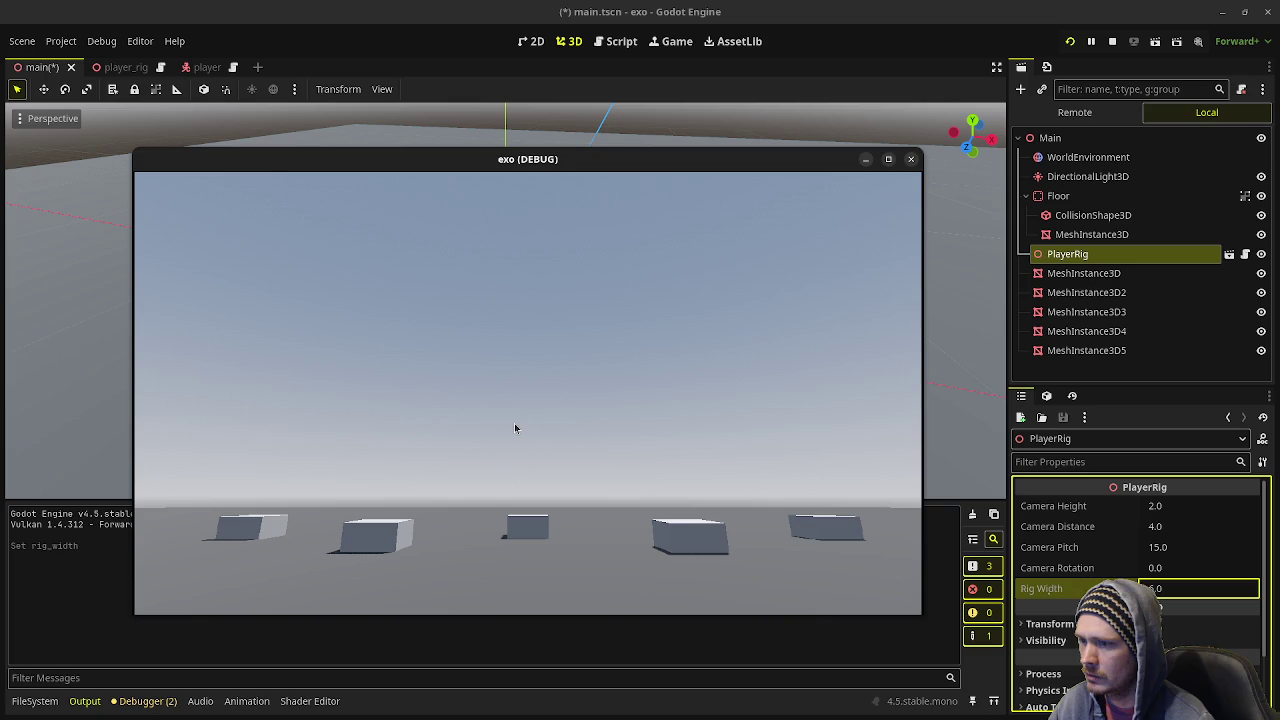
pyautogui.click(1131, 40)
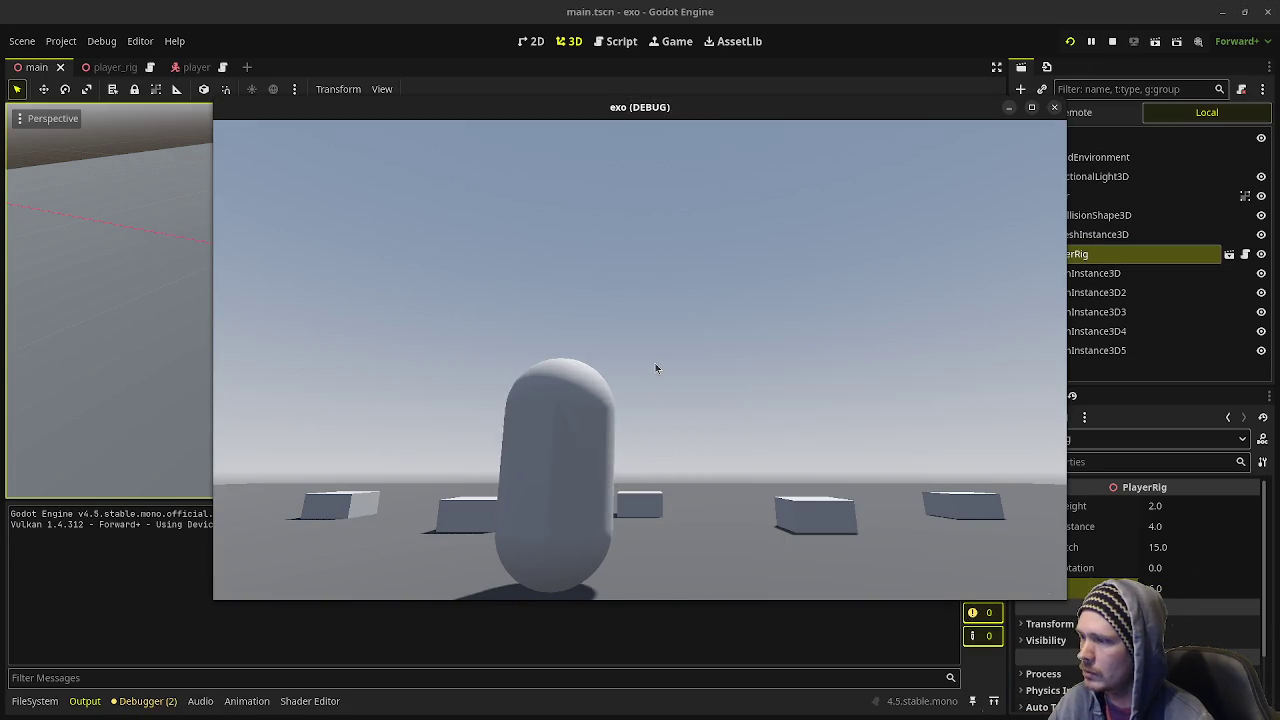
pyautogui.press('d')
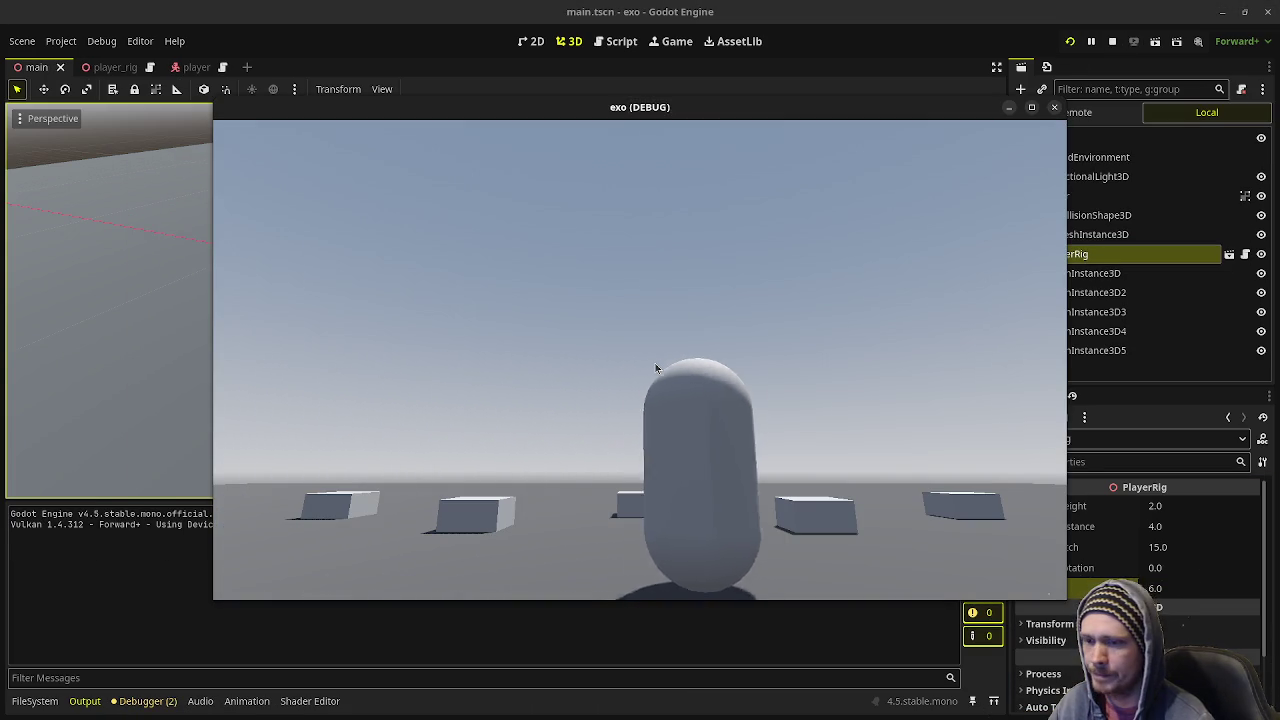
pyautogui.press('a')
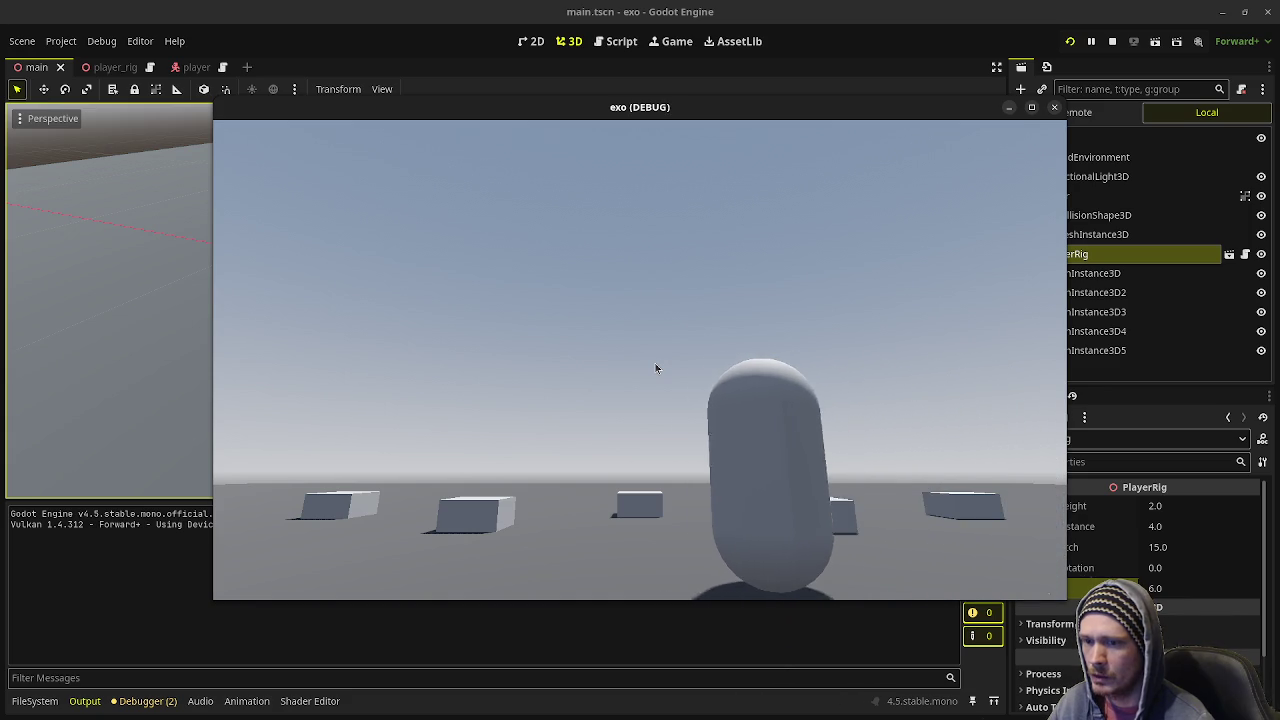
pyautogui.click(1115, 43)
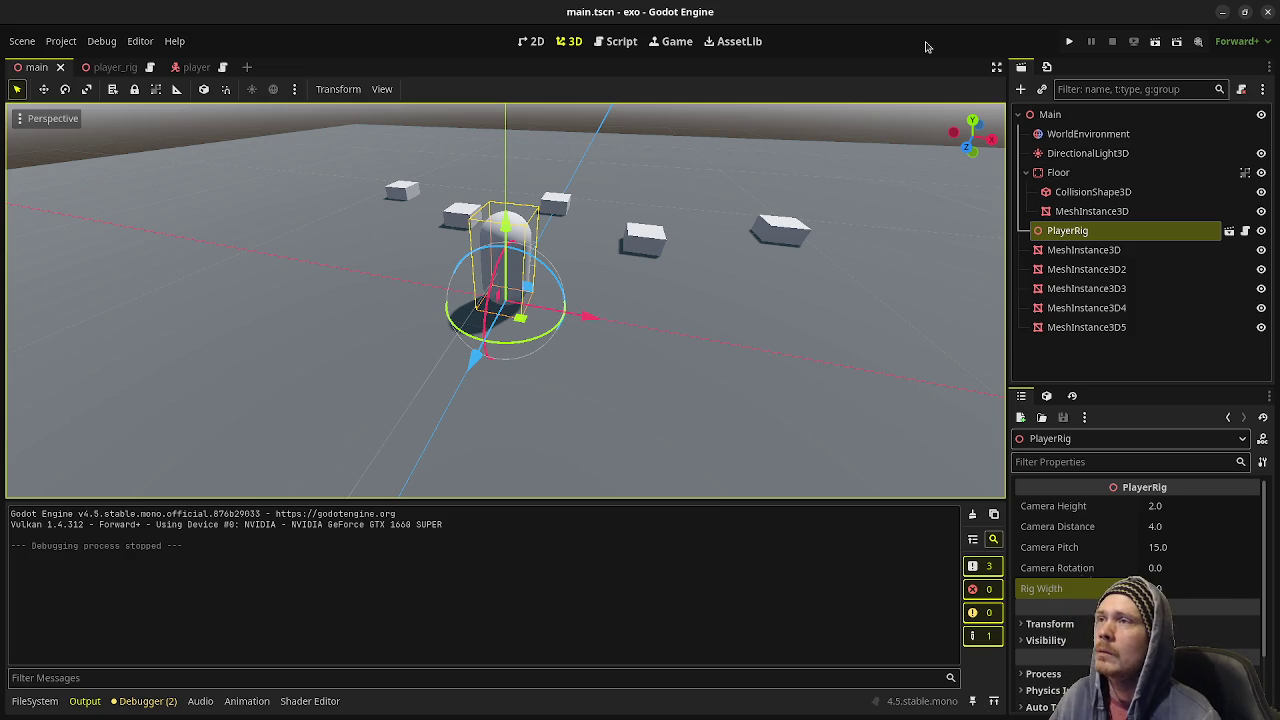
# - Scroll through player_rig.gd in the Script workspace, then switch to player.gd
pyautogui.click(620, 41)
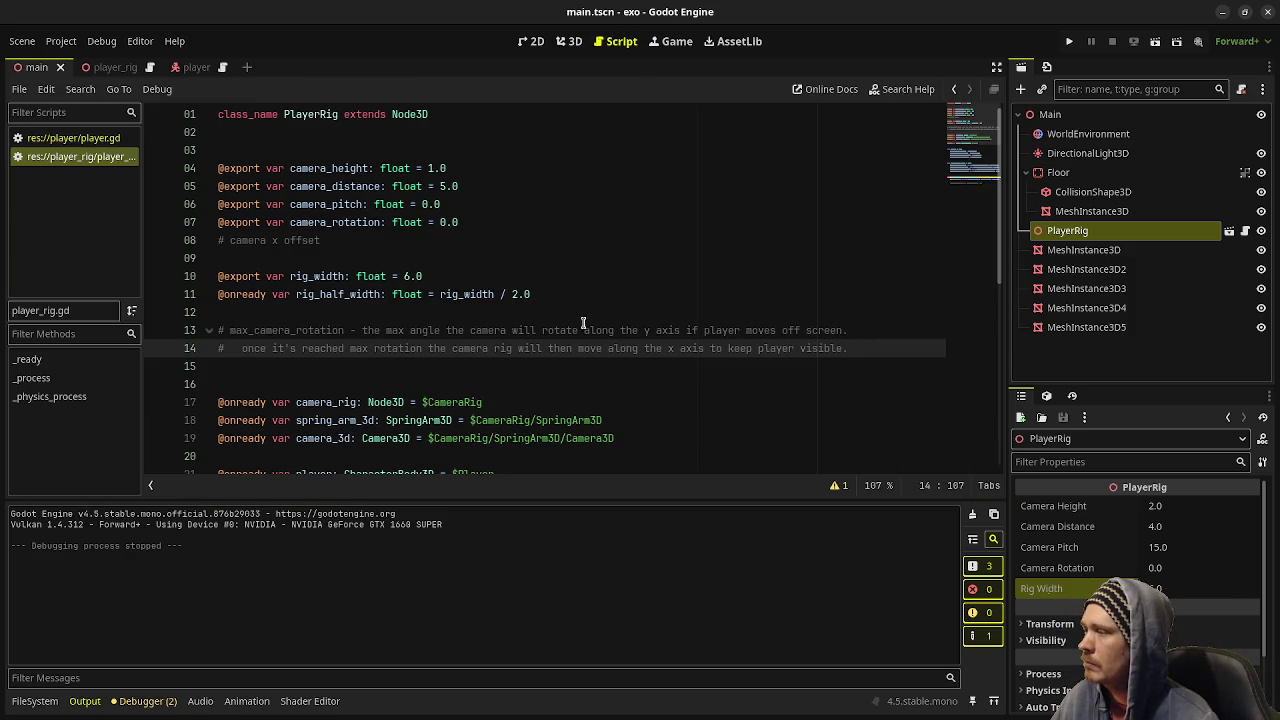
pyautogui.scroll(-4, 677, 357)
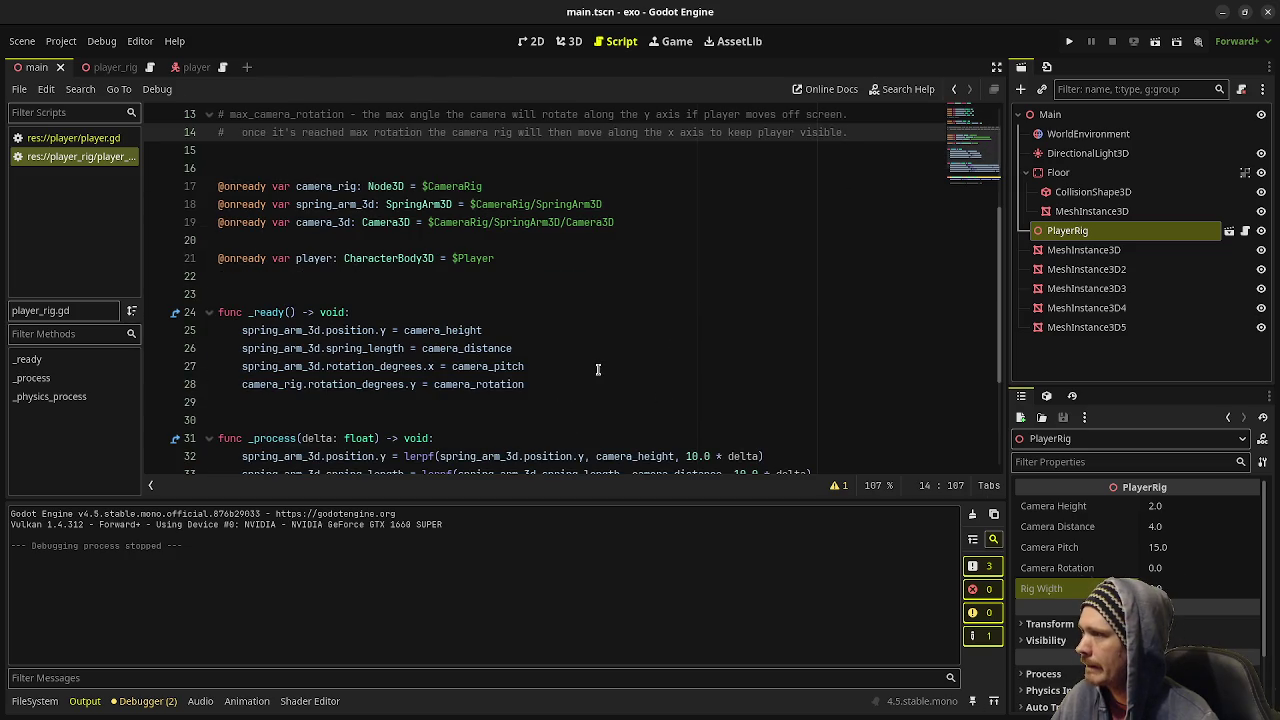
pyautogui.scroll(-2, 521, 348)
pyautogui.scroll(-1, 521, 348)
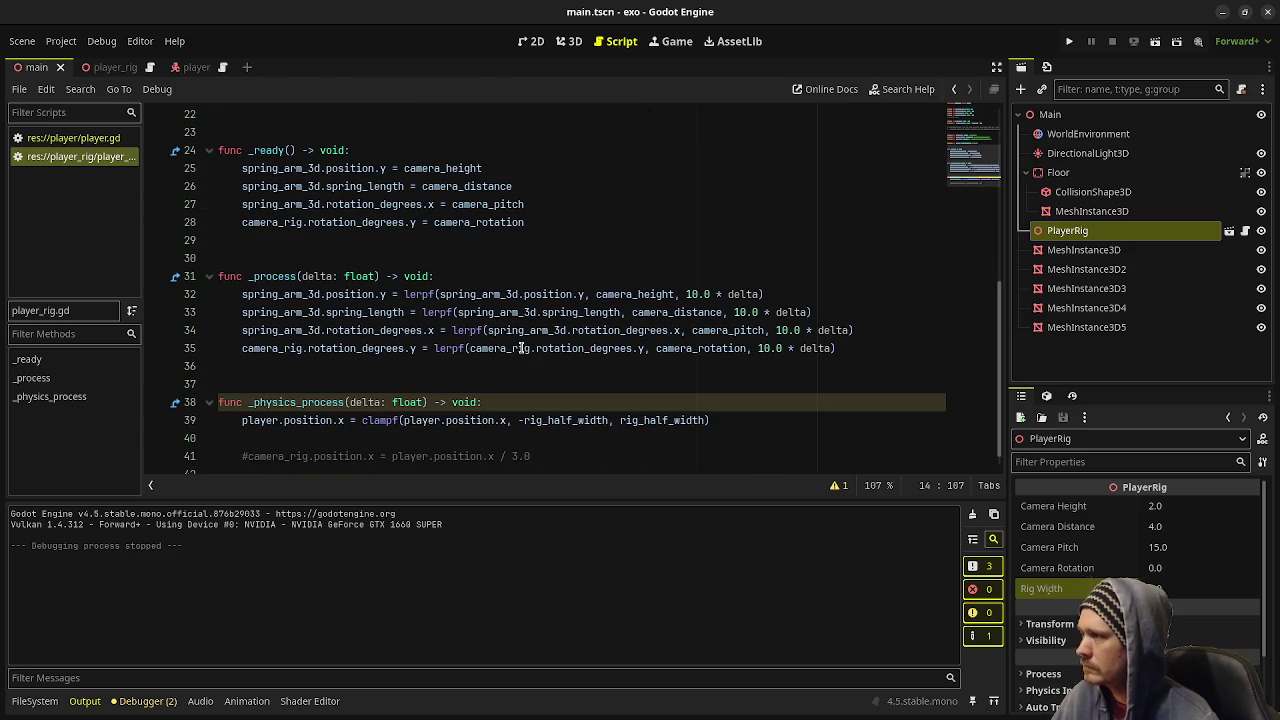
pyautogui.scroll(-1, 521, 348)
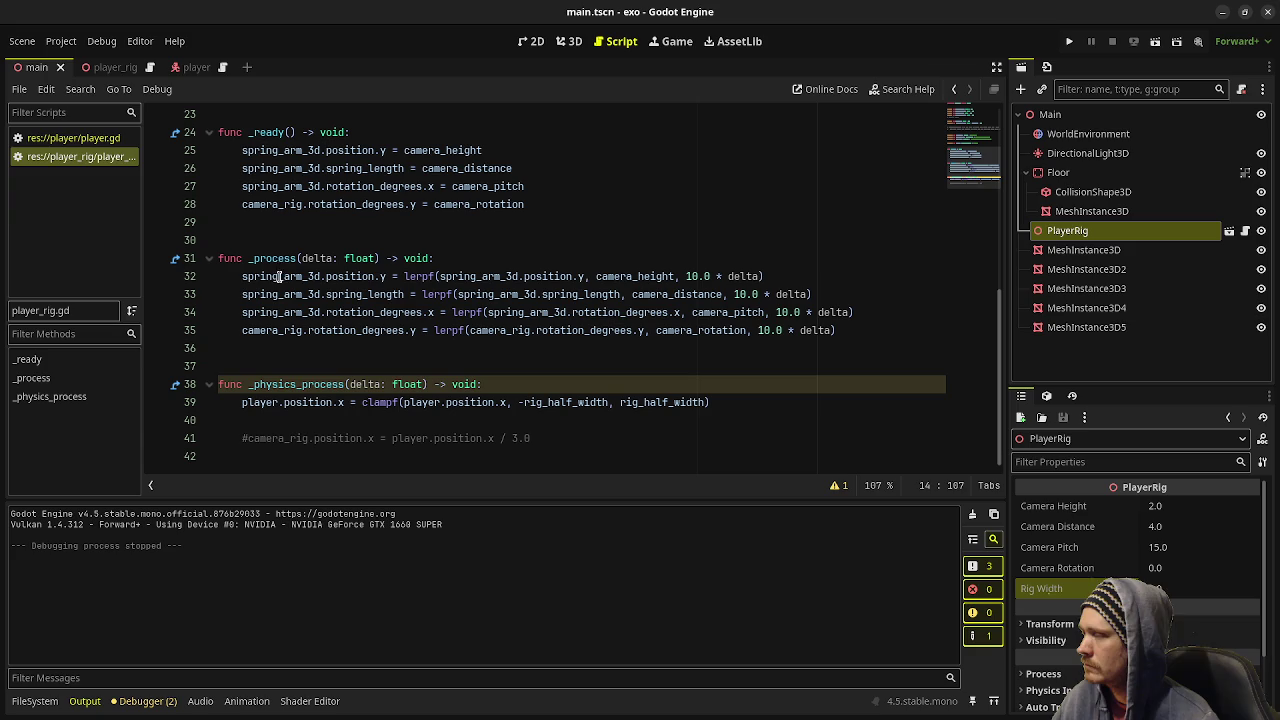
pyautogui.click(100, 140)
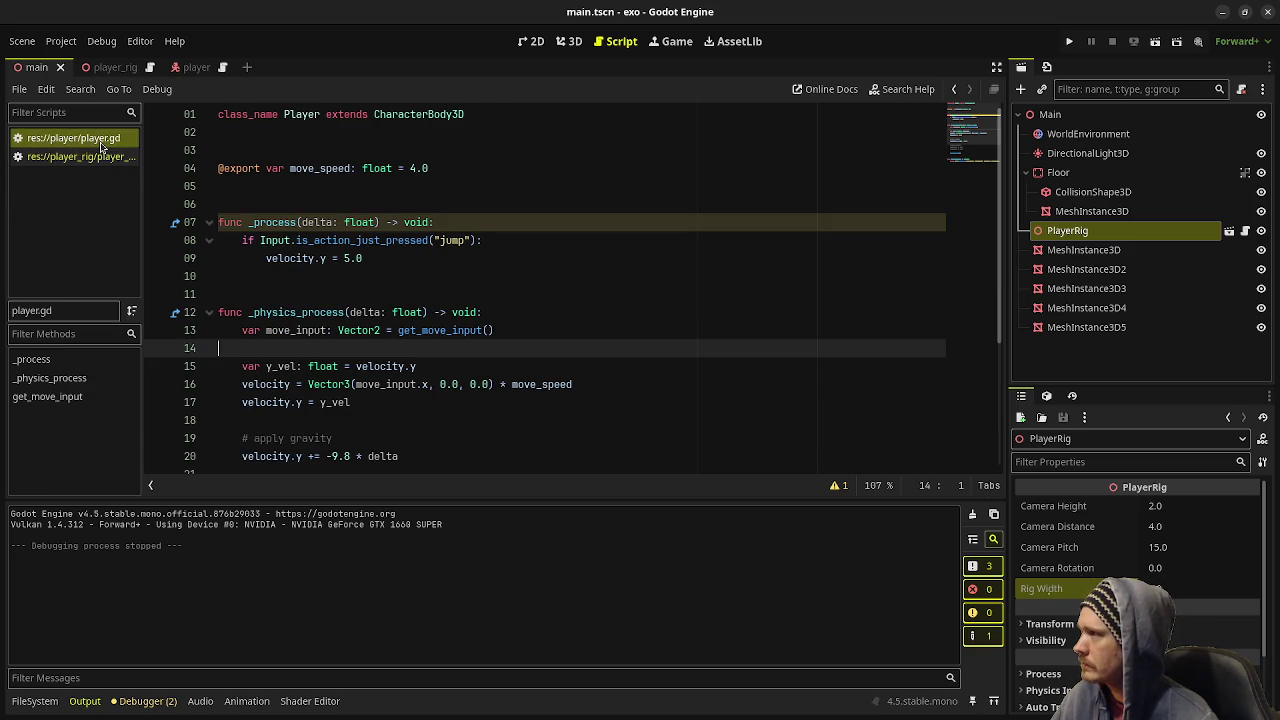
# - Replace move_speed on line 16 with 8.0 * delta
pyautogui.scroll(-2, 321, 280)
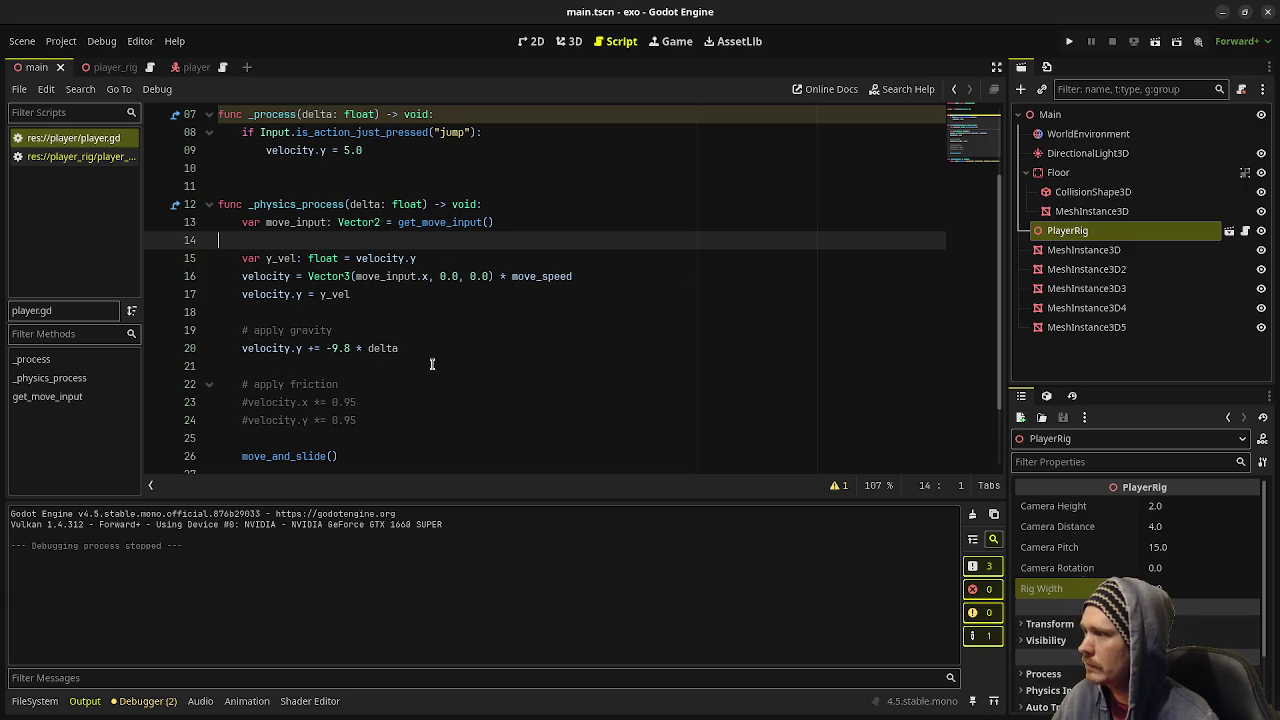
pyautogui.click(600, 277)
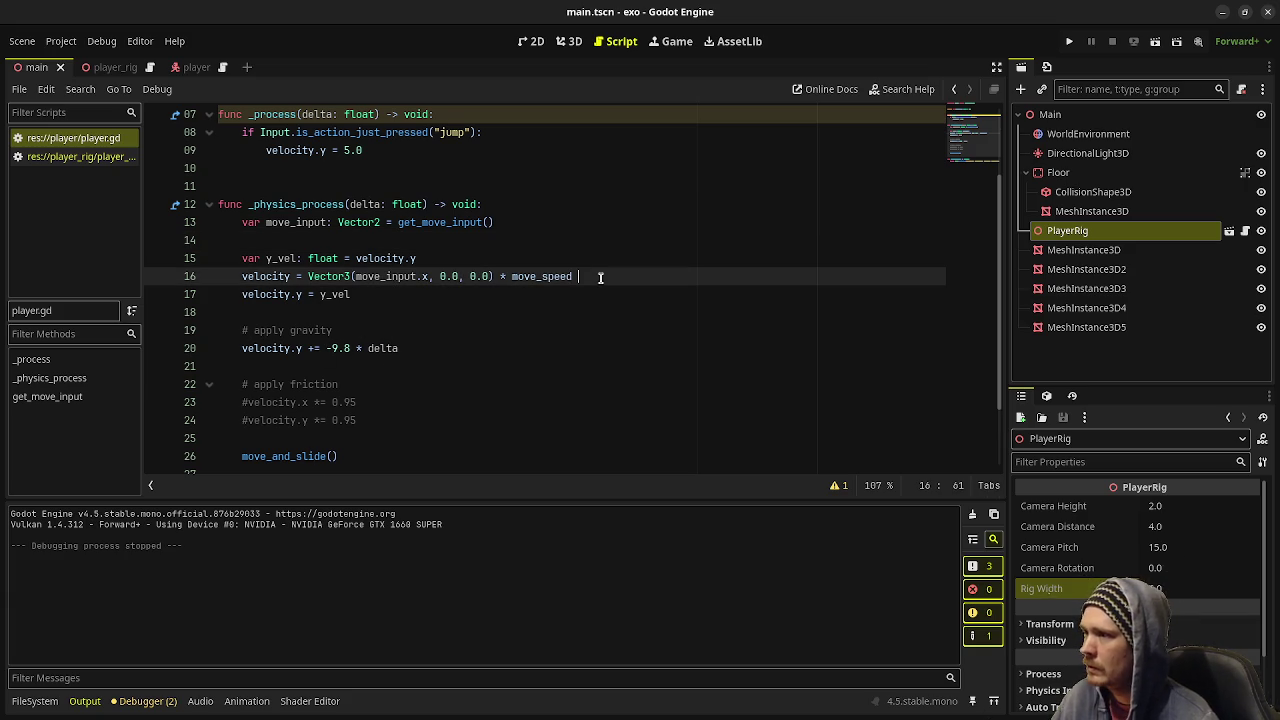
pyautogui.write('* delta')
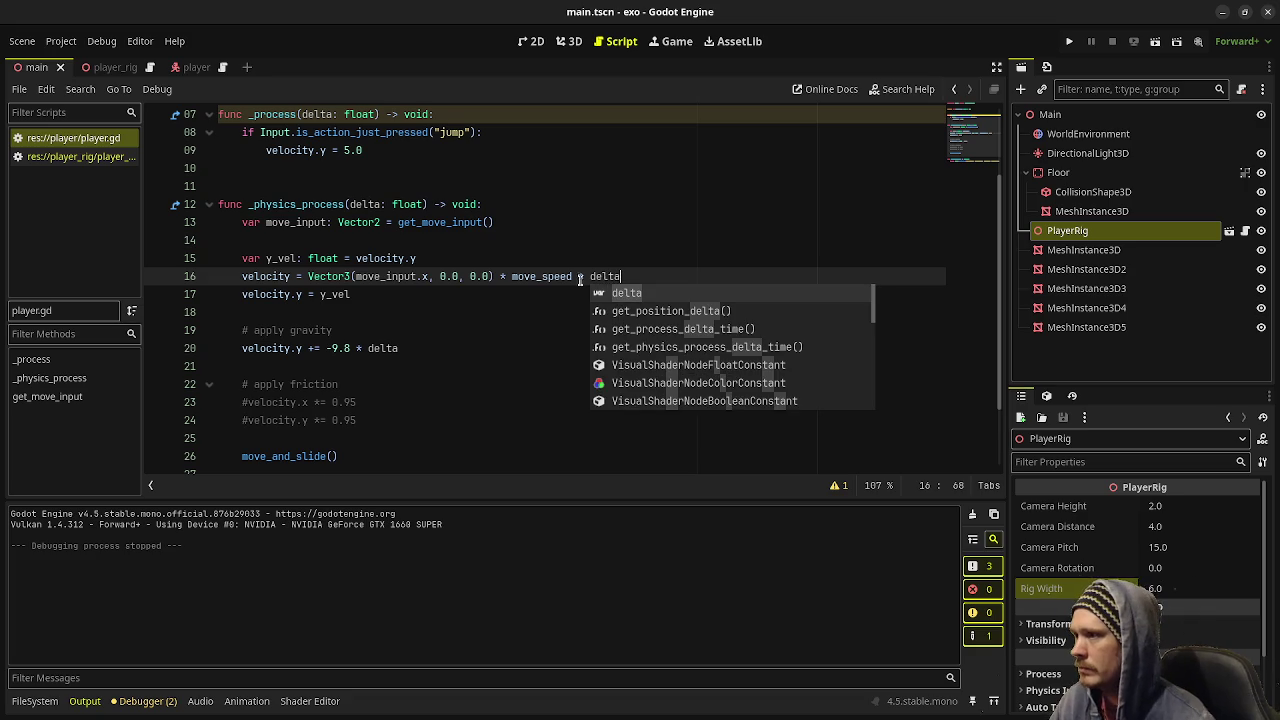
pyautogui.doubleClick(524, 277)
pyautogui.write('8.0')
# - Uncomment the friction lines 23–24 and change both factors from 0.95 to 0.975
pyautogui.moveTo(356, 421); pyautogui.dragTo(240, 404)
pyautogui.hotkey('ctrl', 'k')
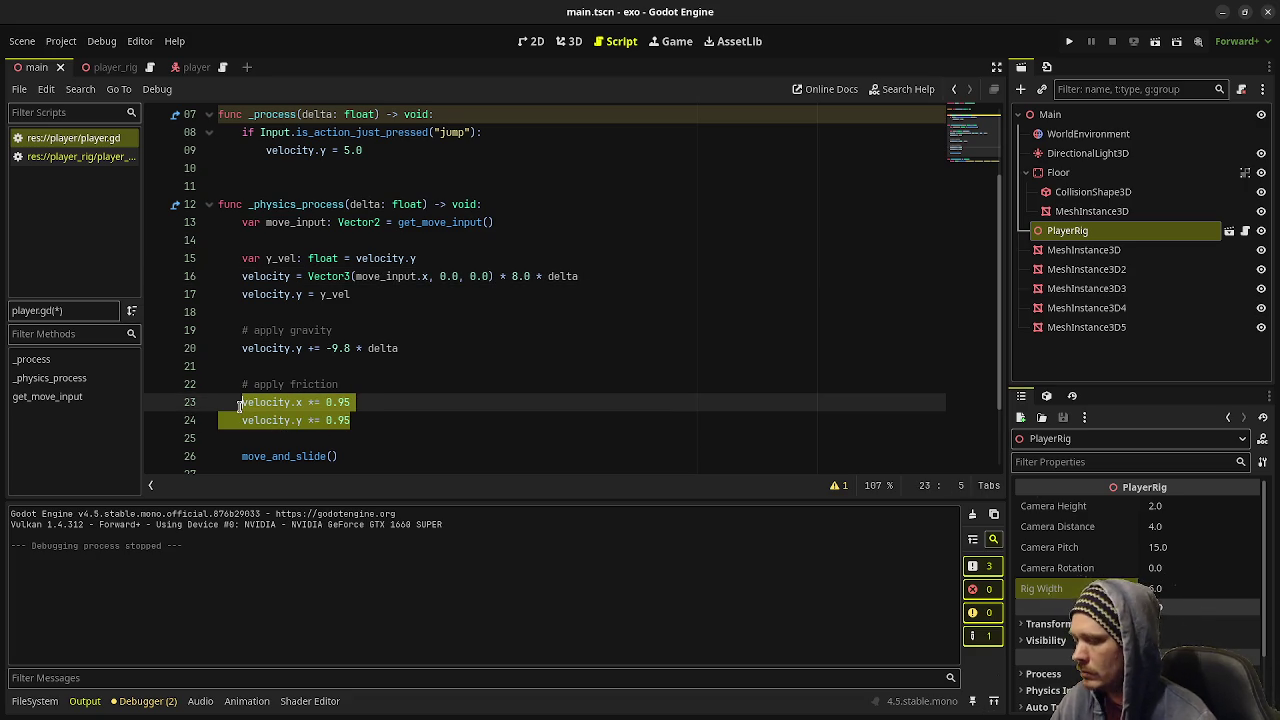
pyautogui.click(453, 402)
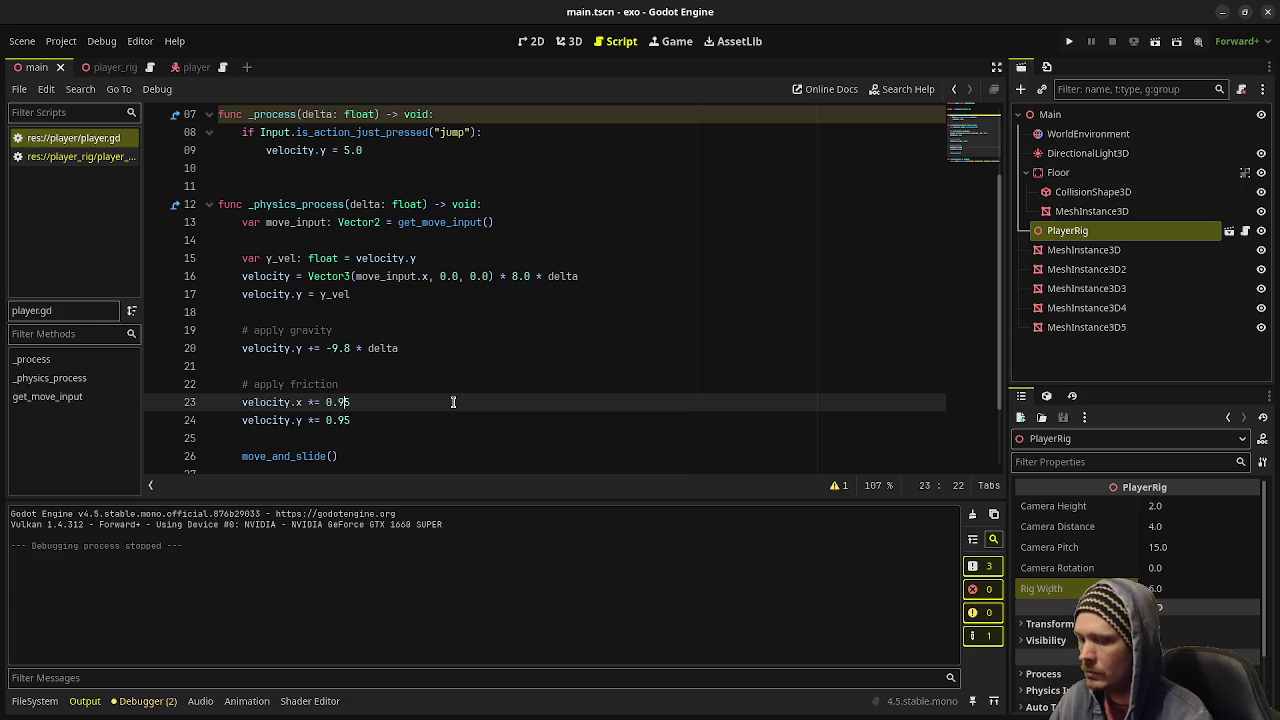
pyautogui.write('7')
pyautogui.press('Down')
pyautogui.write('7')
# - Save player.gd, launch the game with F5, and move its window down to reveal the code
pyautogui.hotkey('ctrl', 's')
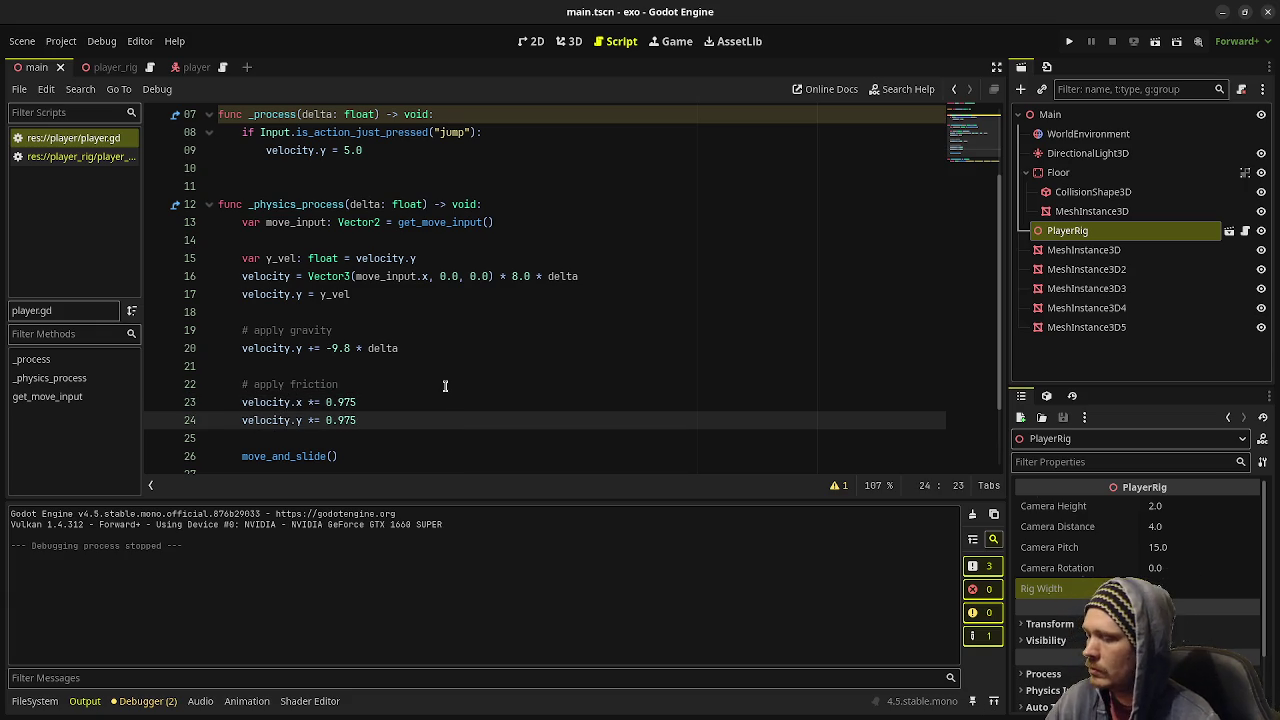
pyautogui.press('F5')
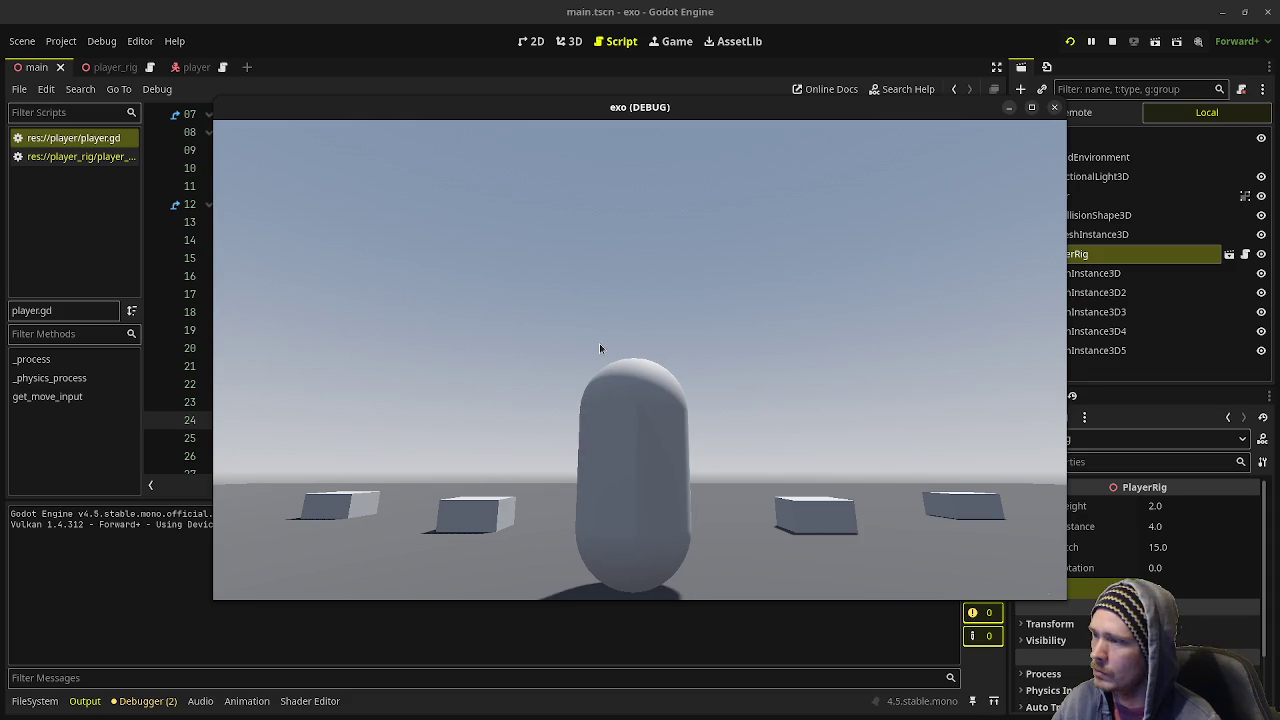
pyautogui.moveTo(697, 106); pyautogui.dragTo(694, 460)
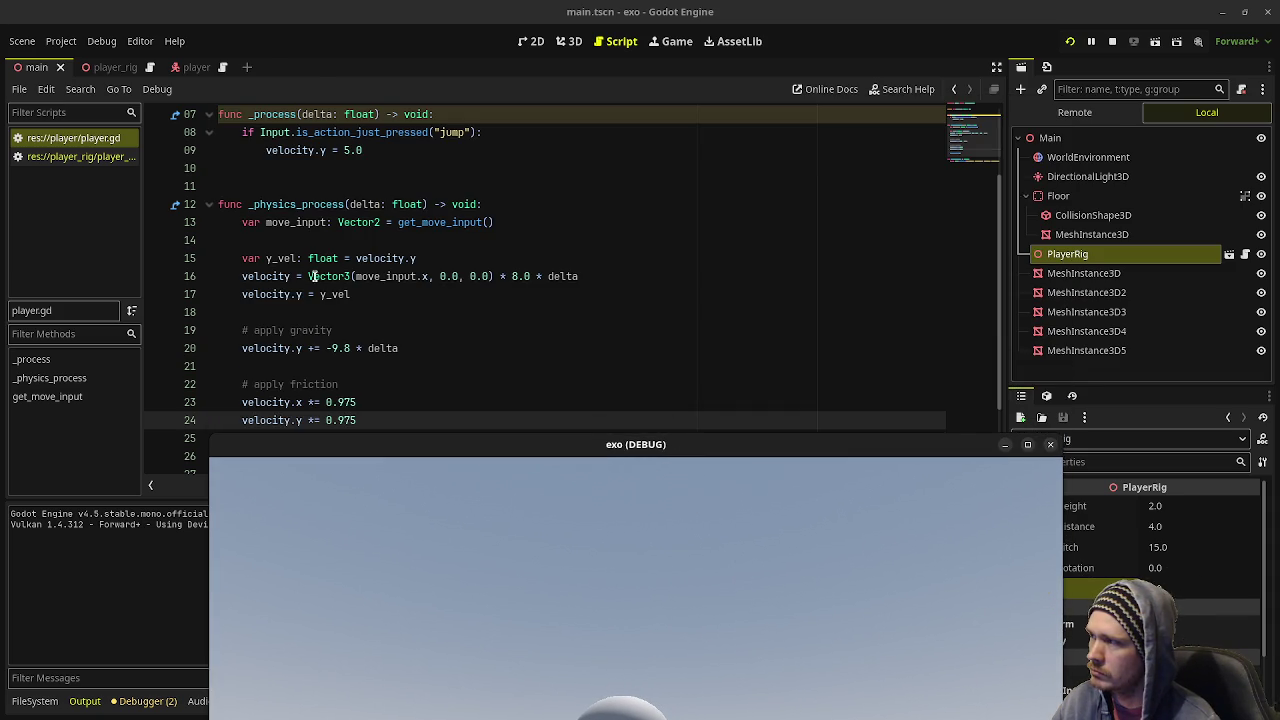
pyautogui.click(297, 276)
# - Comment out the y_vel declaration on line 15 and its assignment on line 17, then save player.gd
pyautogui.write('+')
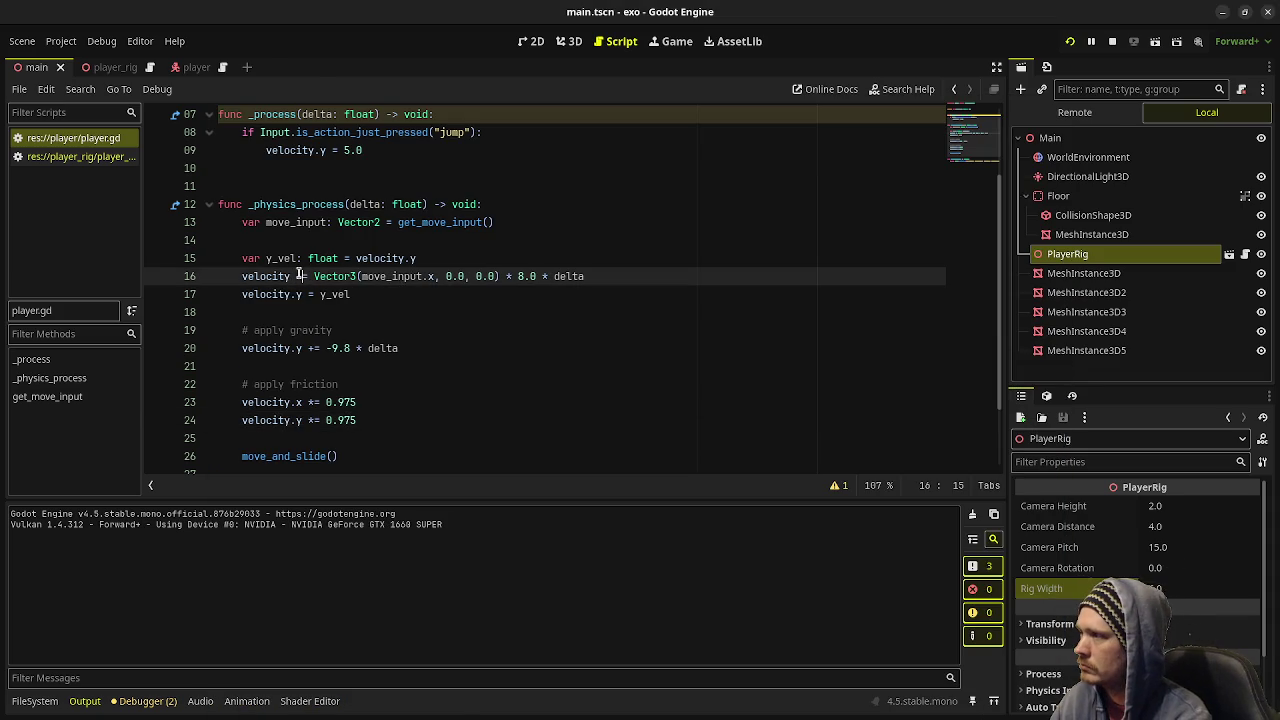
pyautogui.click(241, 258)
pyautogui.hotkey('ctrl', 'k')
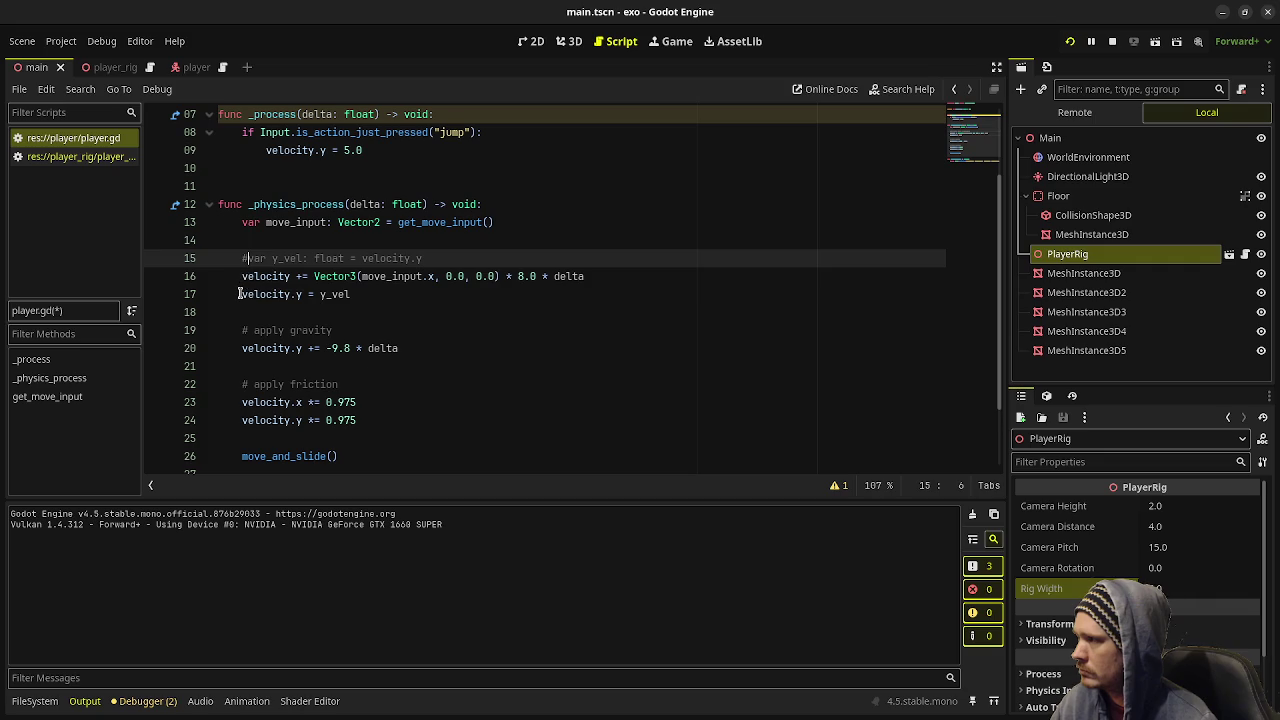
pyautogui.click(240, 294)
pyautogui.hotkey('ctrl', 'k')
pyautogui.hotkey('ctrl', 's')
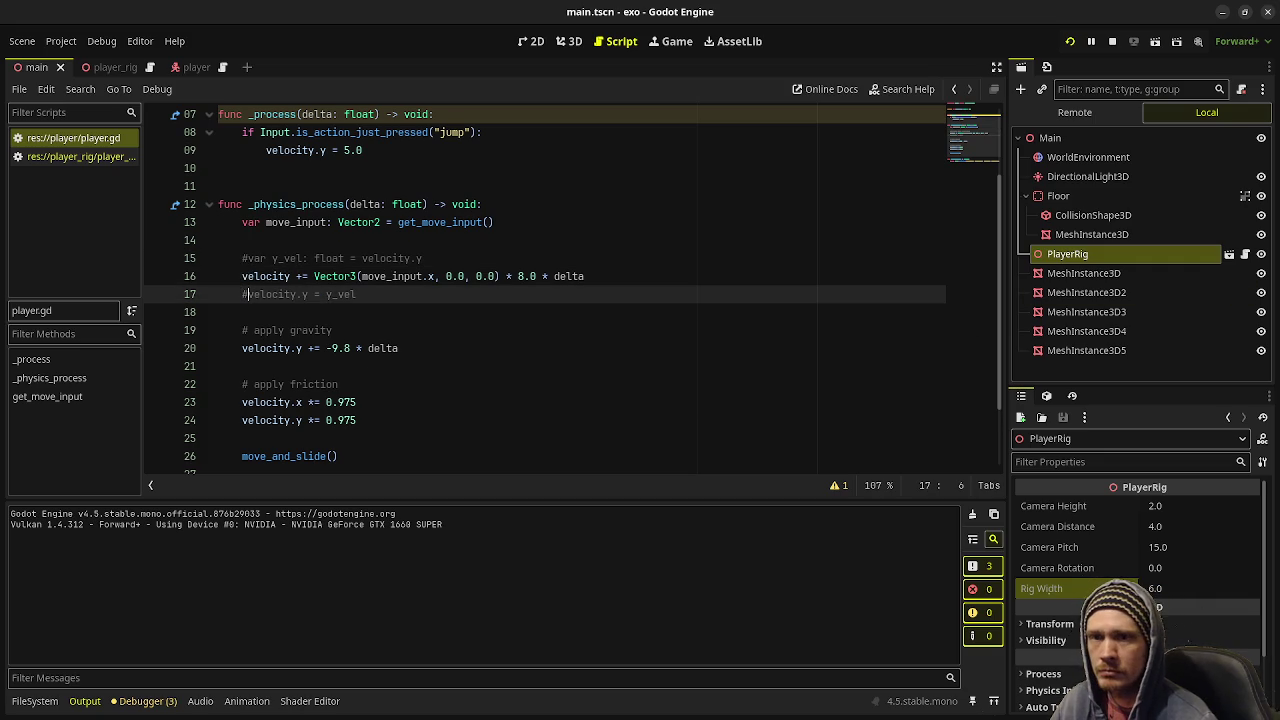
# - Restart the game and move the capsule left and right to test the change
pyautogui.press('F8')
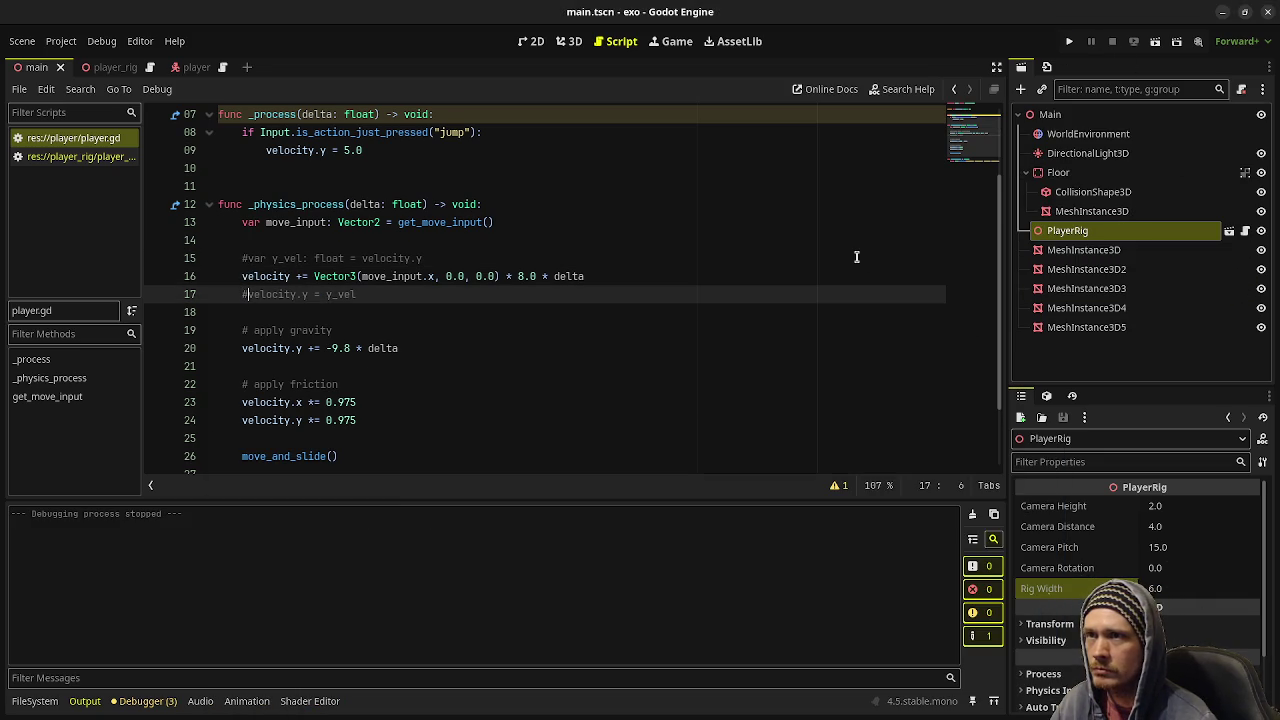
pyautogui.click(1068, 43)
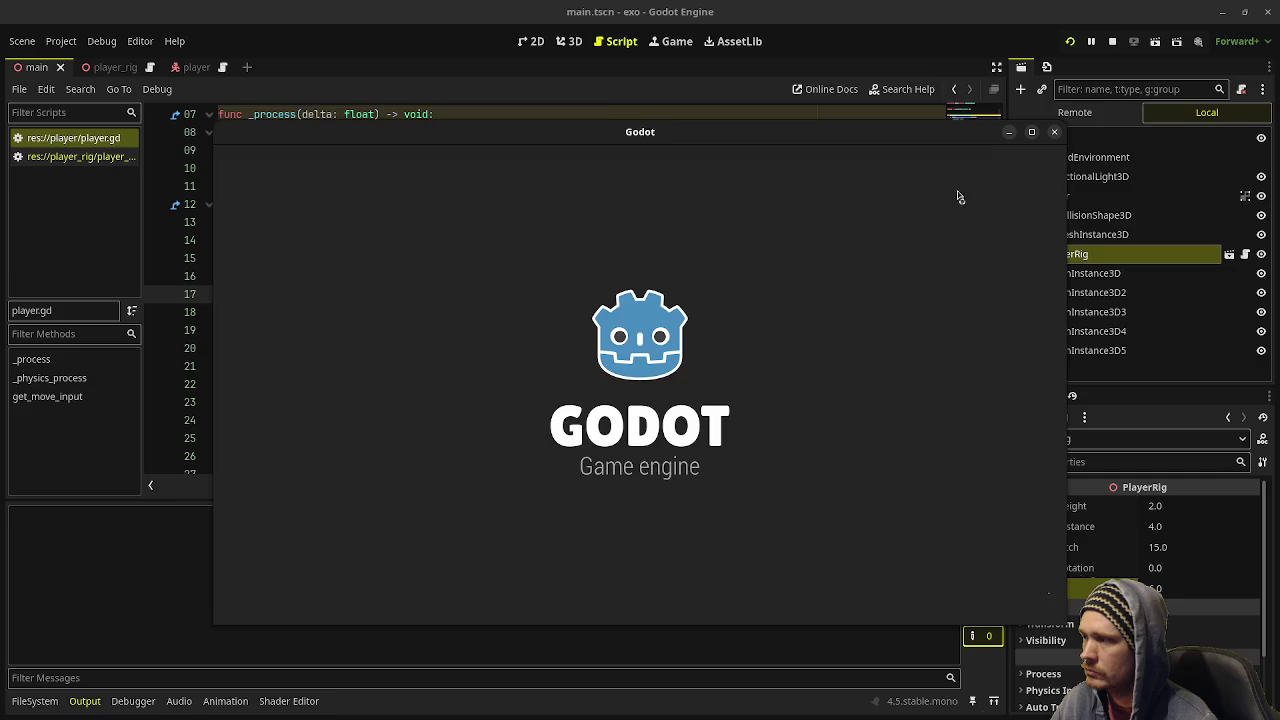
pyautogui.press('a')
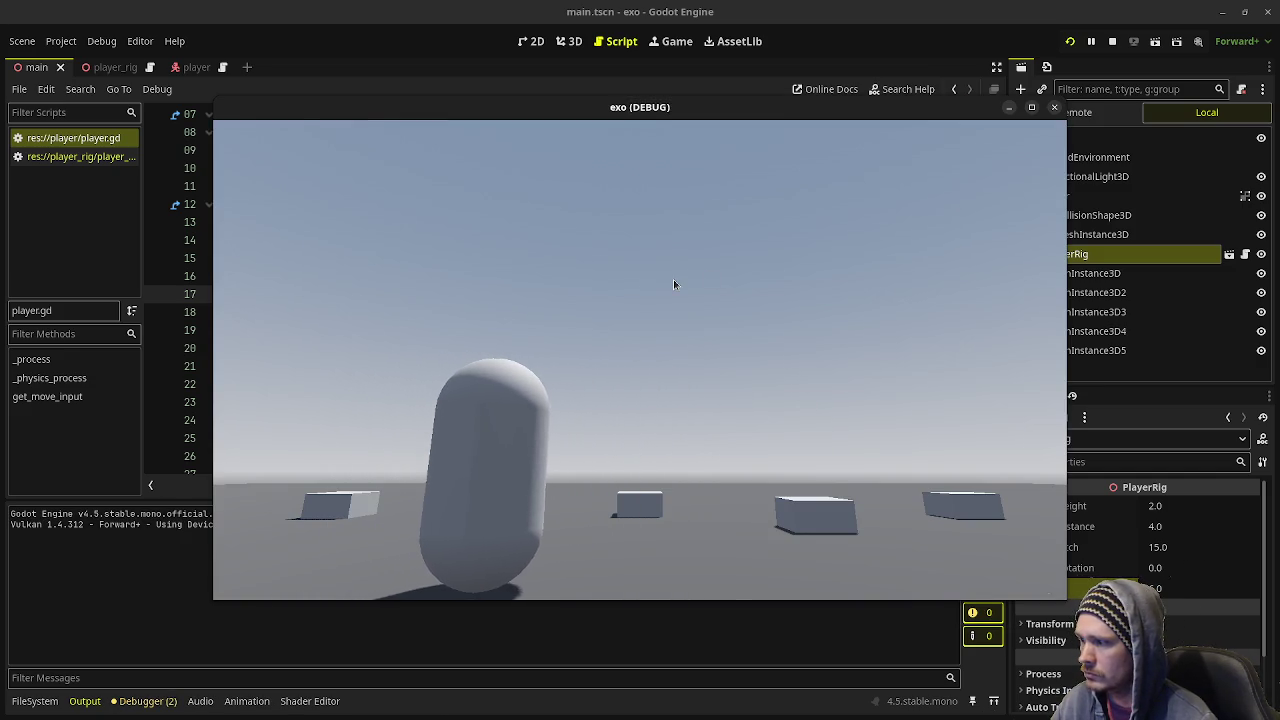
pyautogui.press('d')
pyautogui.press('a')
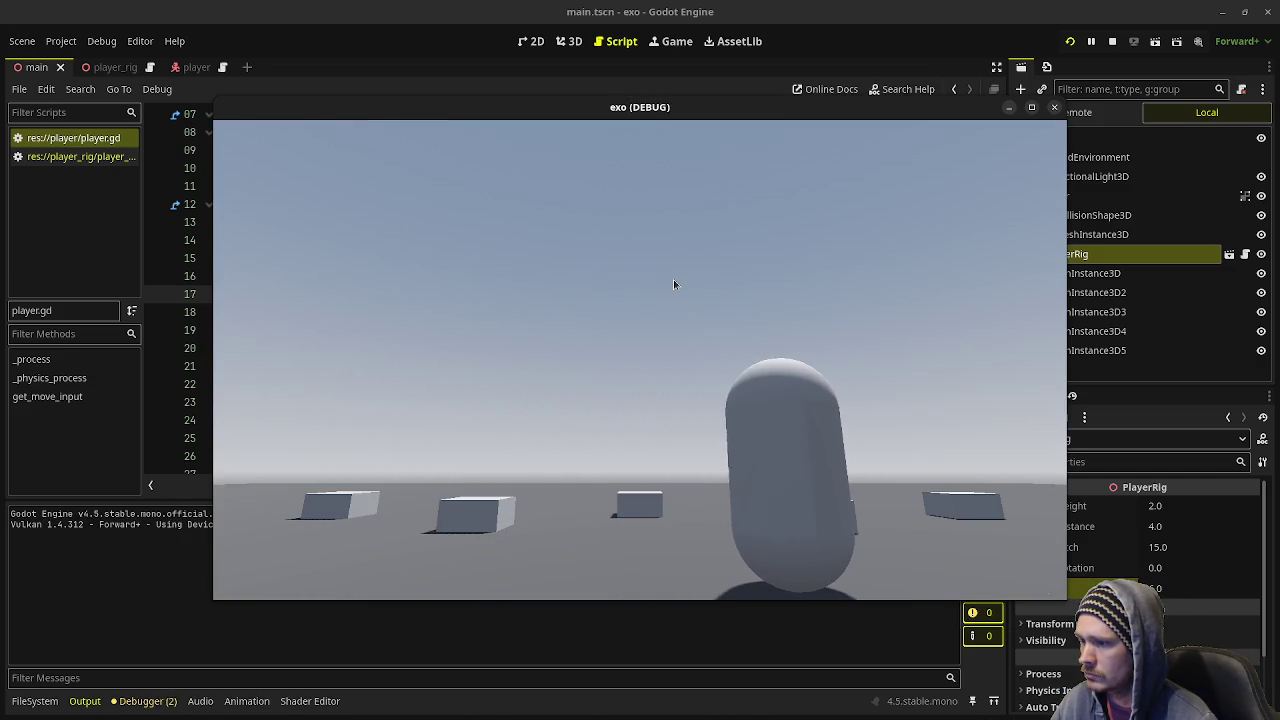
pyautogui.moveTo(600, 107); pyautogui.dragTo(600, 630)
# - Change the friction multipliers on lines 23–24 from 0.975 to 0.9 and save
pyautogui.click(386, 402)
pyautogui.click(386, 402)
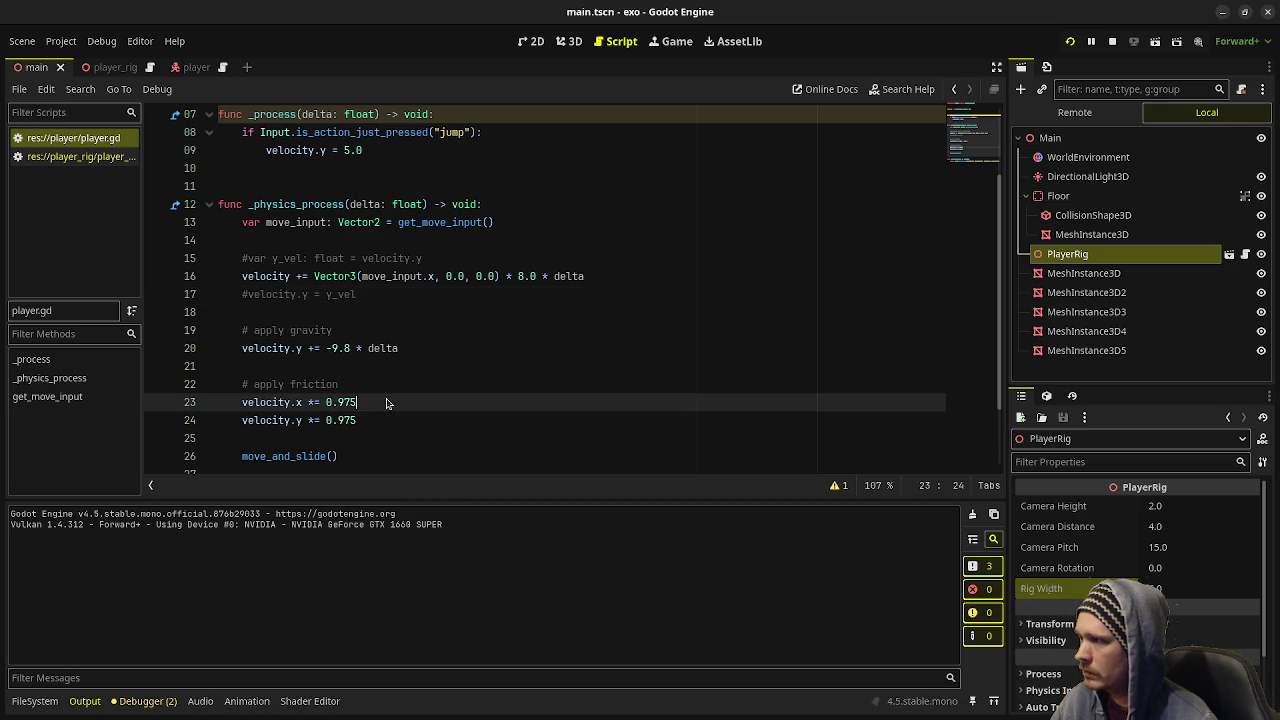
pyautogui.press('BackSpace')
pyautogui.press('BackSpace')
pyautogui.click(378, 421)
pyautogui.hotkey('ctrl', 's')
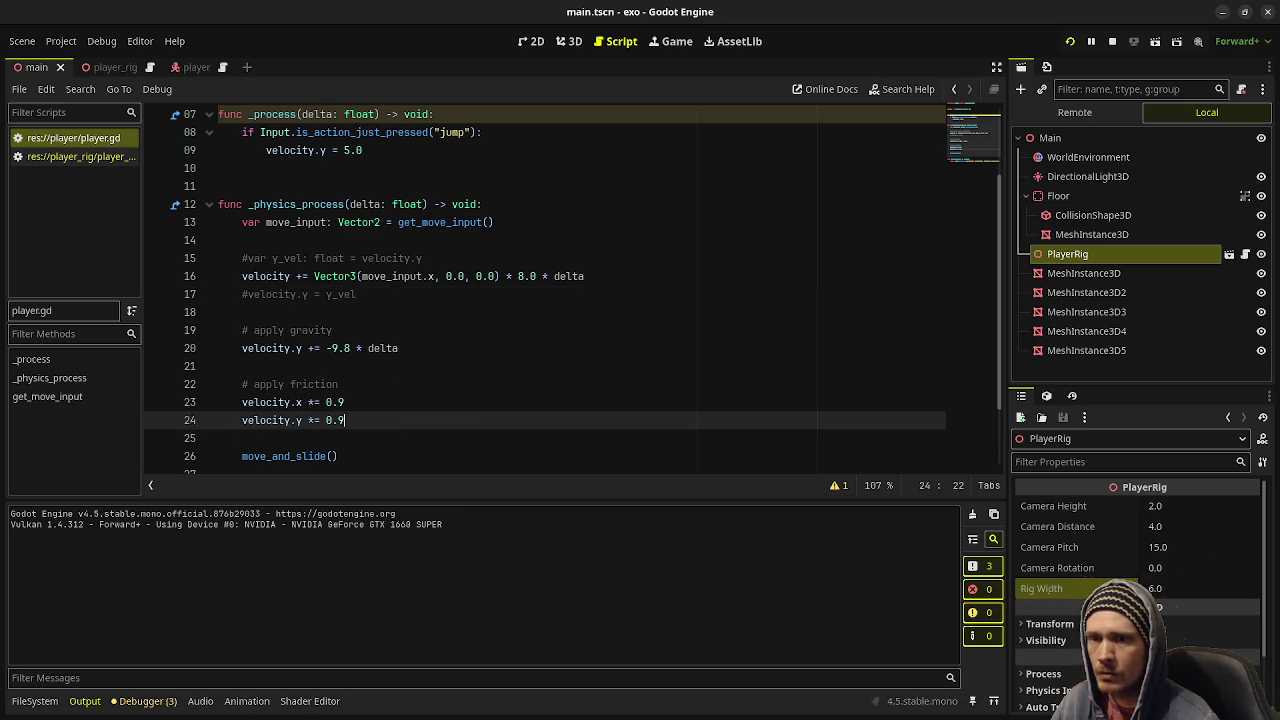
# - Relaunch the game and move the capsule back and forth to test the 0.9 friction
pyautogui.press('F5')
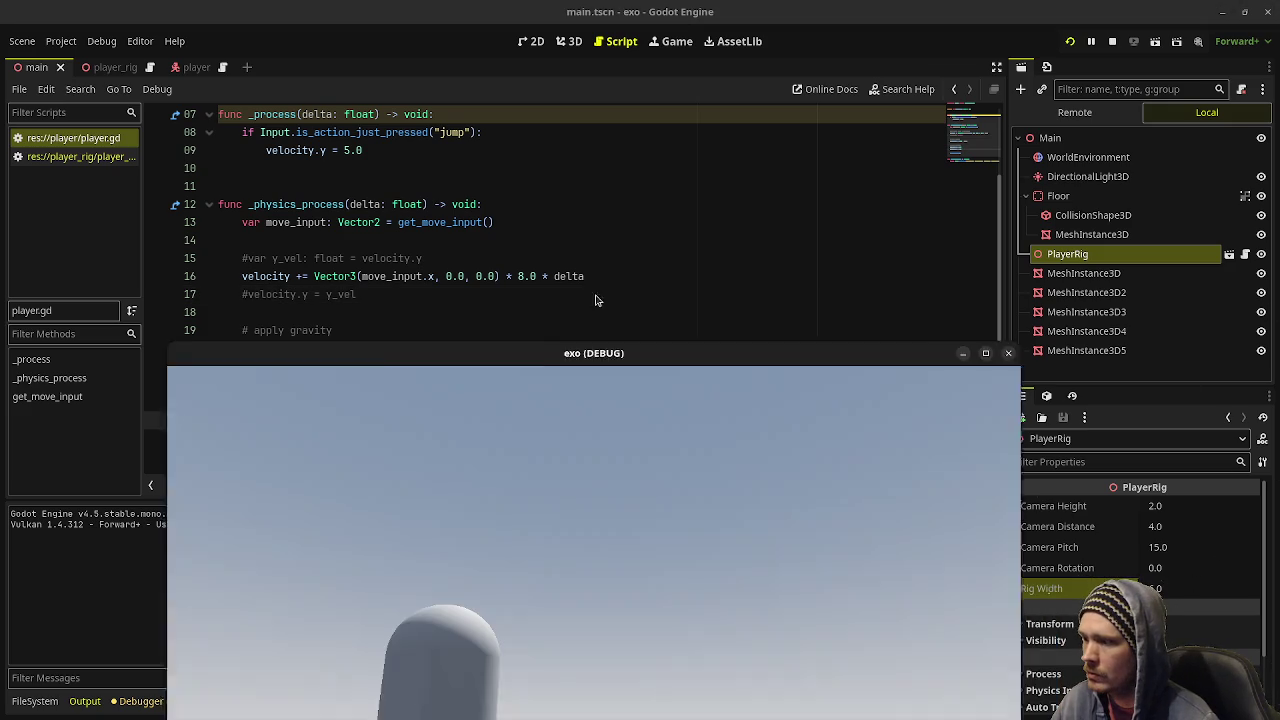
pyautogui.press('d')
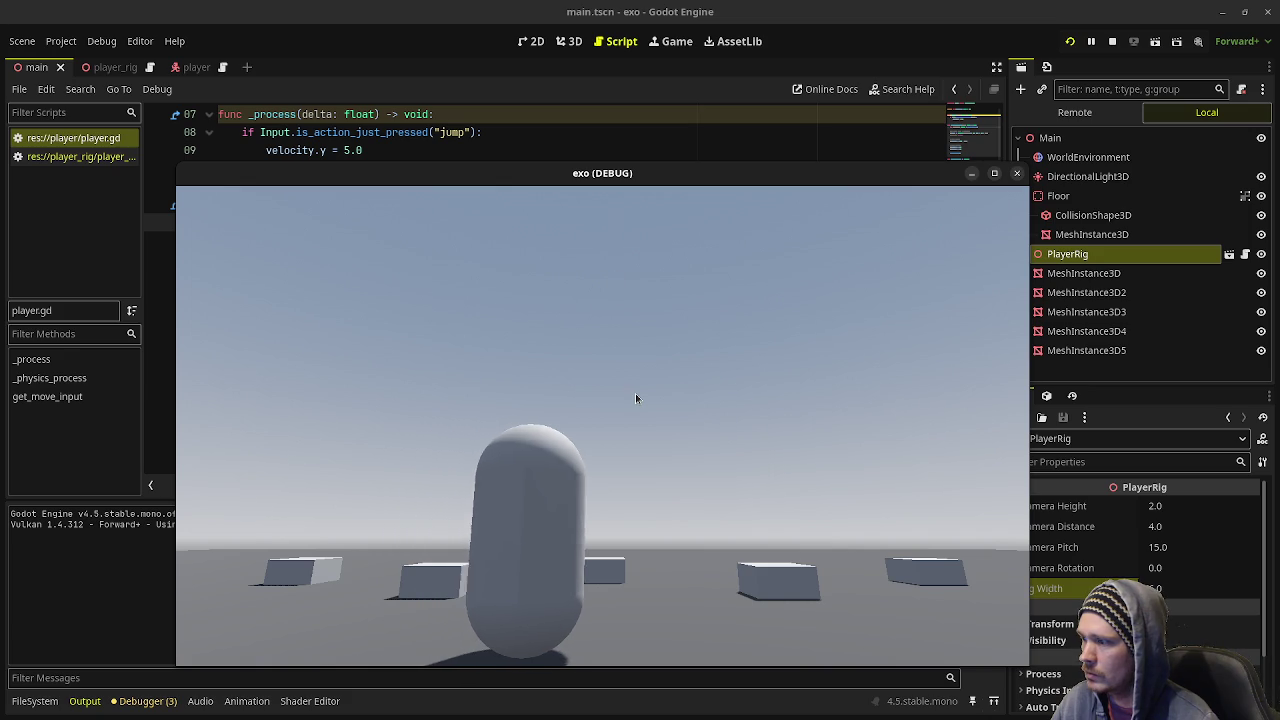
pyautogui.press('d')
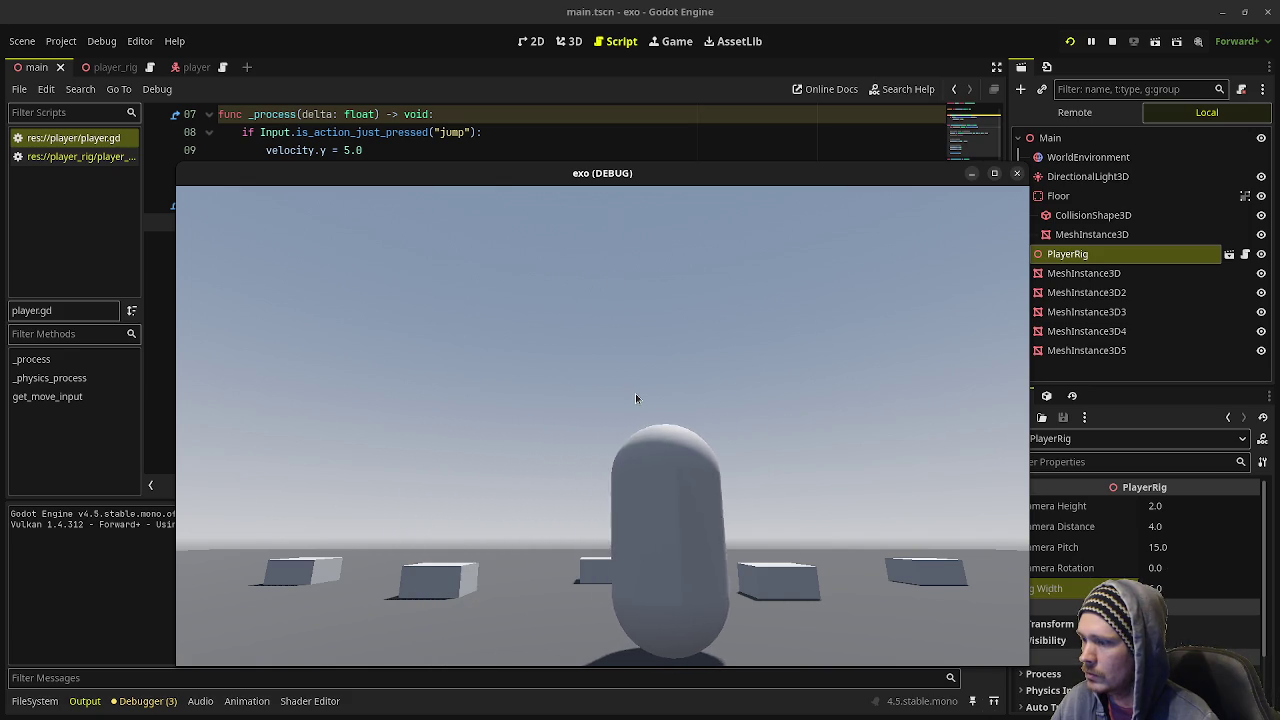
pyautogui.press('a')
pyautogui.press('d')
pyautogui.press('a')
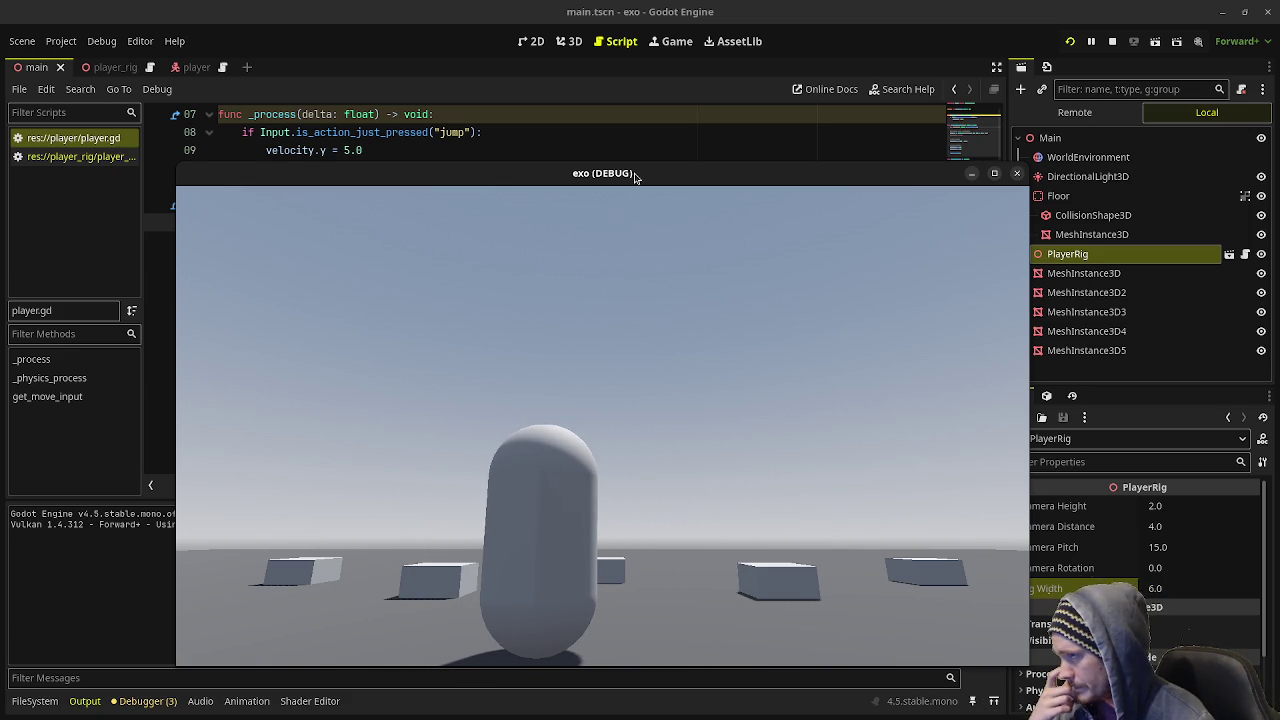
pyautogui.moveTo(634, 175); pyautogui.dragTo(630, 310)
pyautogui.click(520, 276)
pyautogui.click(520, 276)
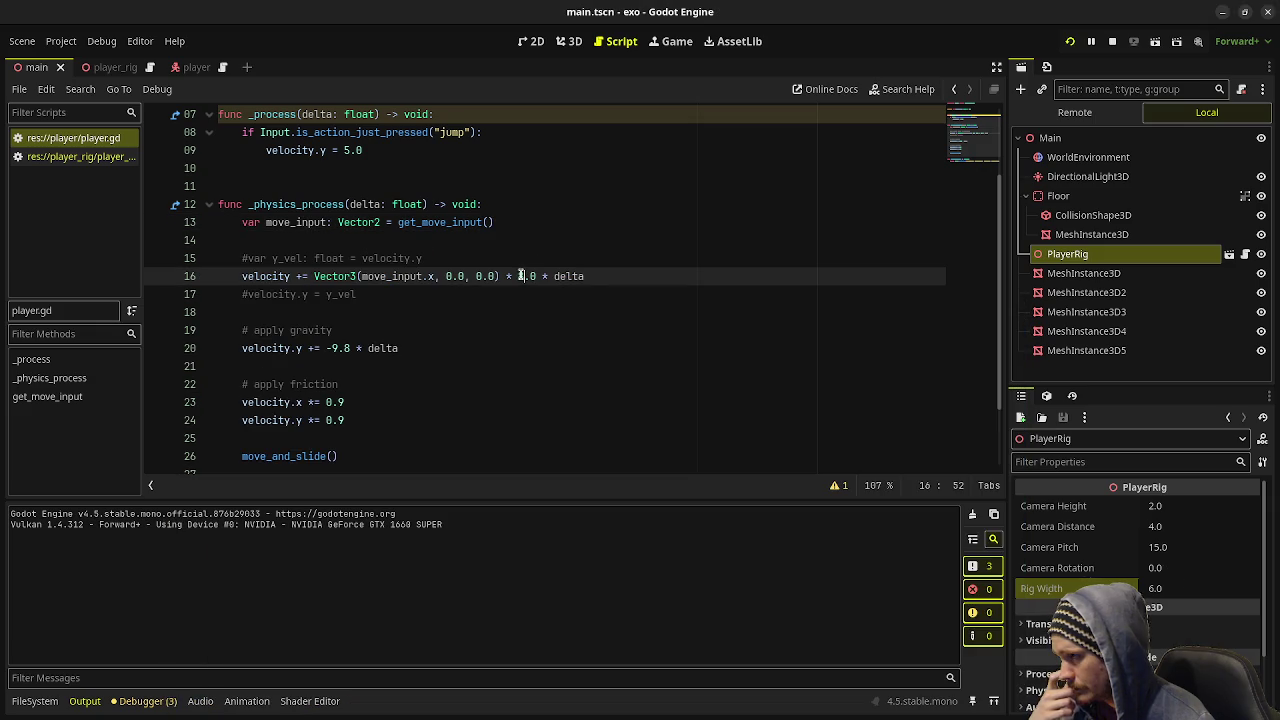
# - Change the line 16 acceleration factor from 8.0 to 12.0 and save
pyautogui.press('BackSpace')
pyautogui.write('12')
pyautogui.hotkey('ctrl', 's')
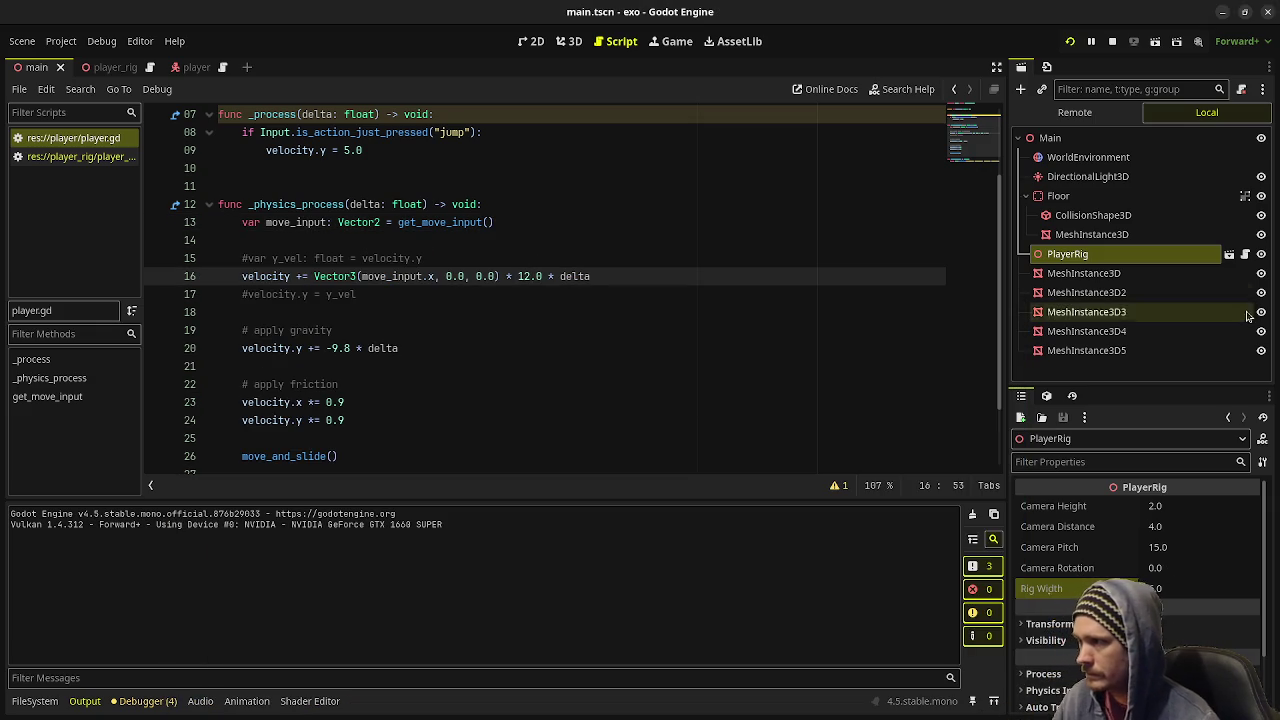
# - Run the game, move the capsule left and right to test 12.0 acceleration, then stop it
pyautogui.hotkey('alt', 'Tab')
pyautogui.moveTo(671, 306); pyautogui.dragTo(655, 147)
pyautogui.press('d')
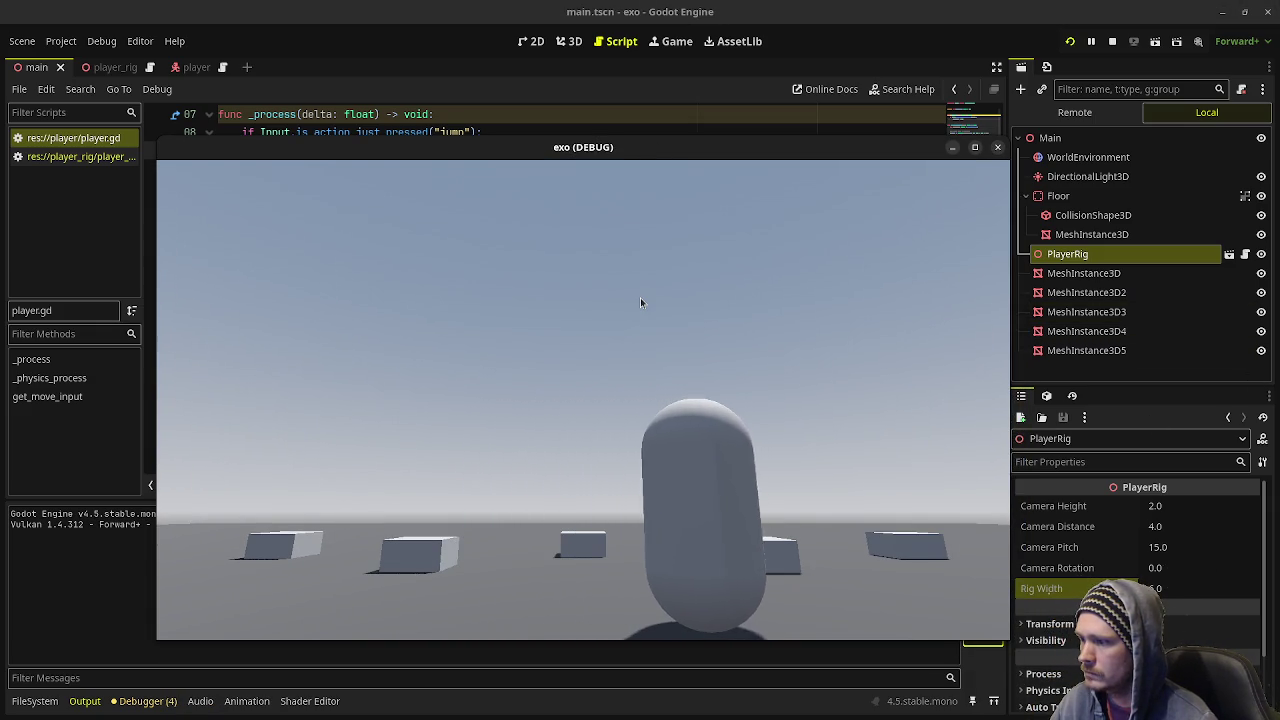
pyautogui.press('a')
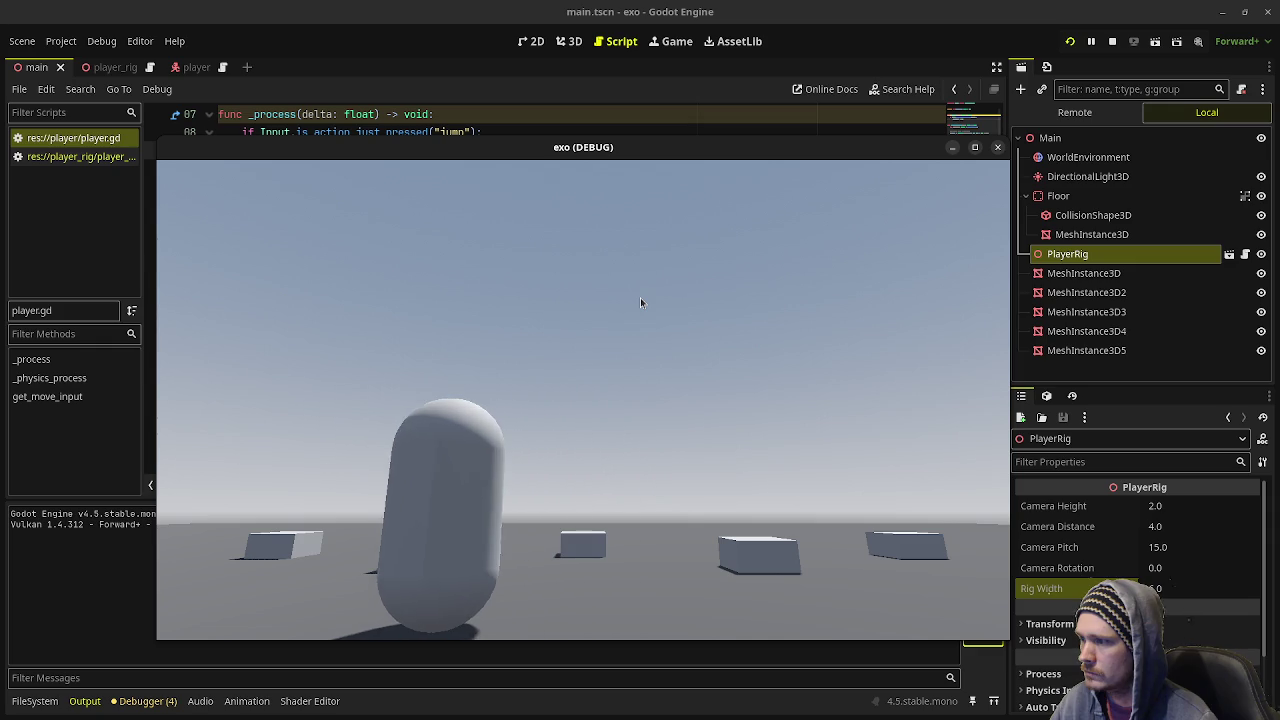
pyautogui.press('d')
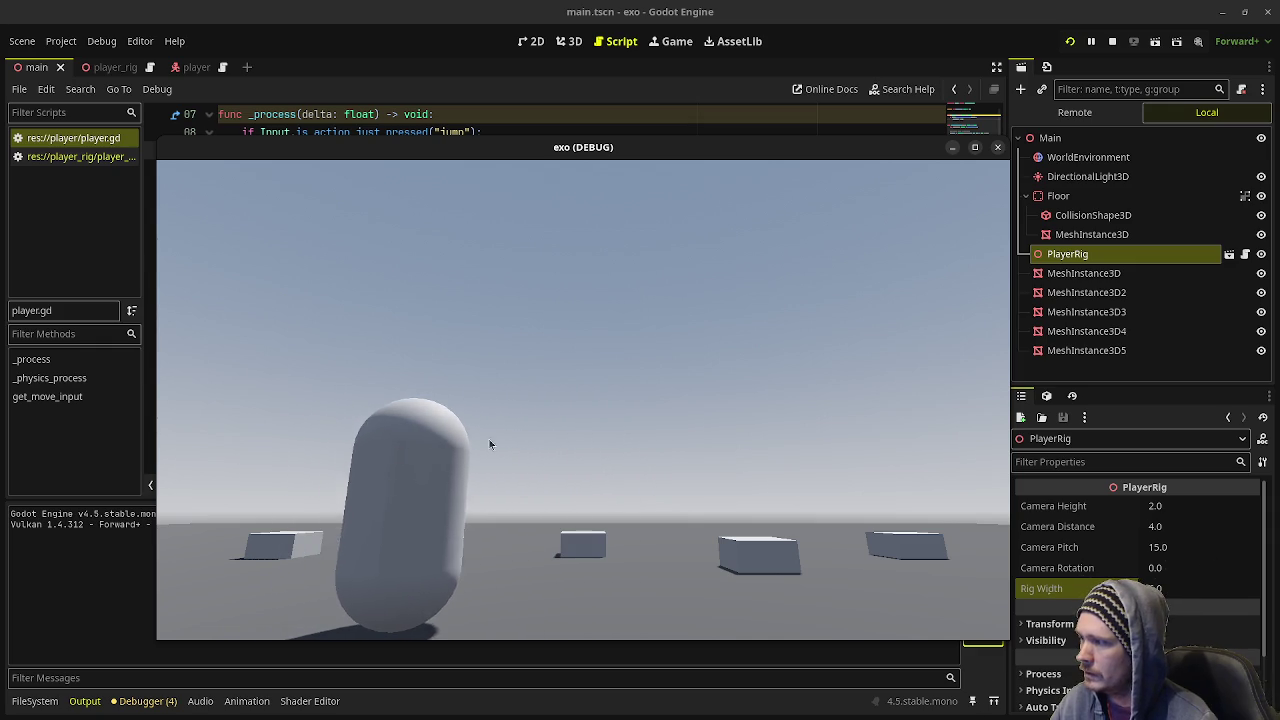
pyautogui.press('d')
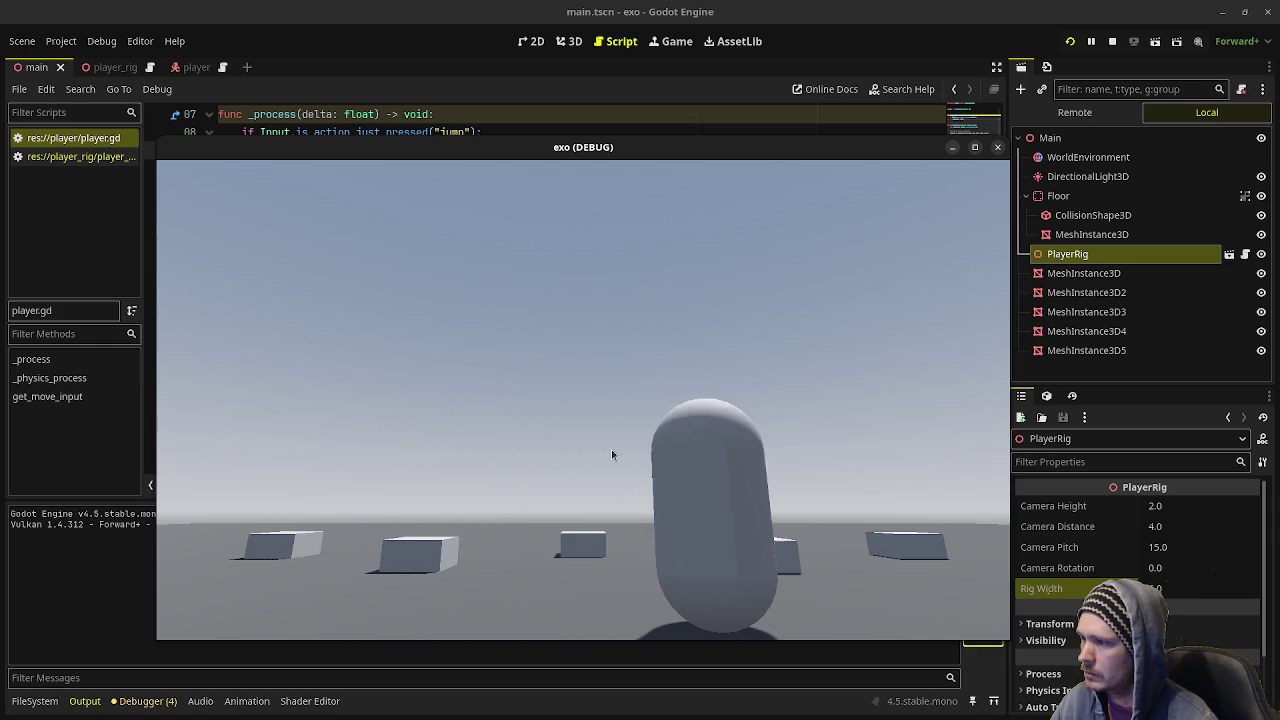
pyautogui.press('a')
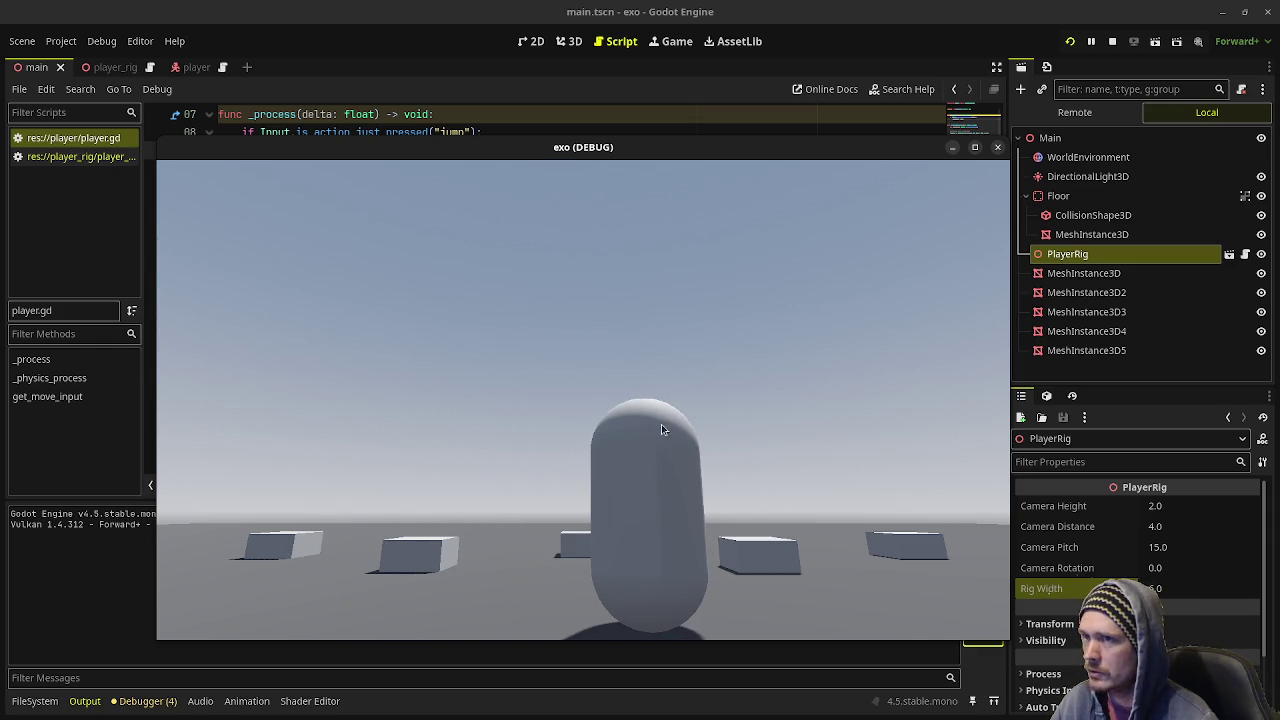
pyautogui.press('a')
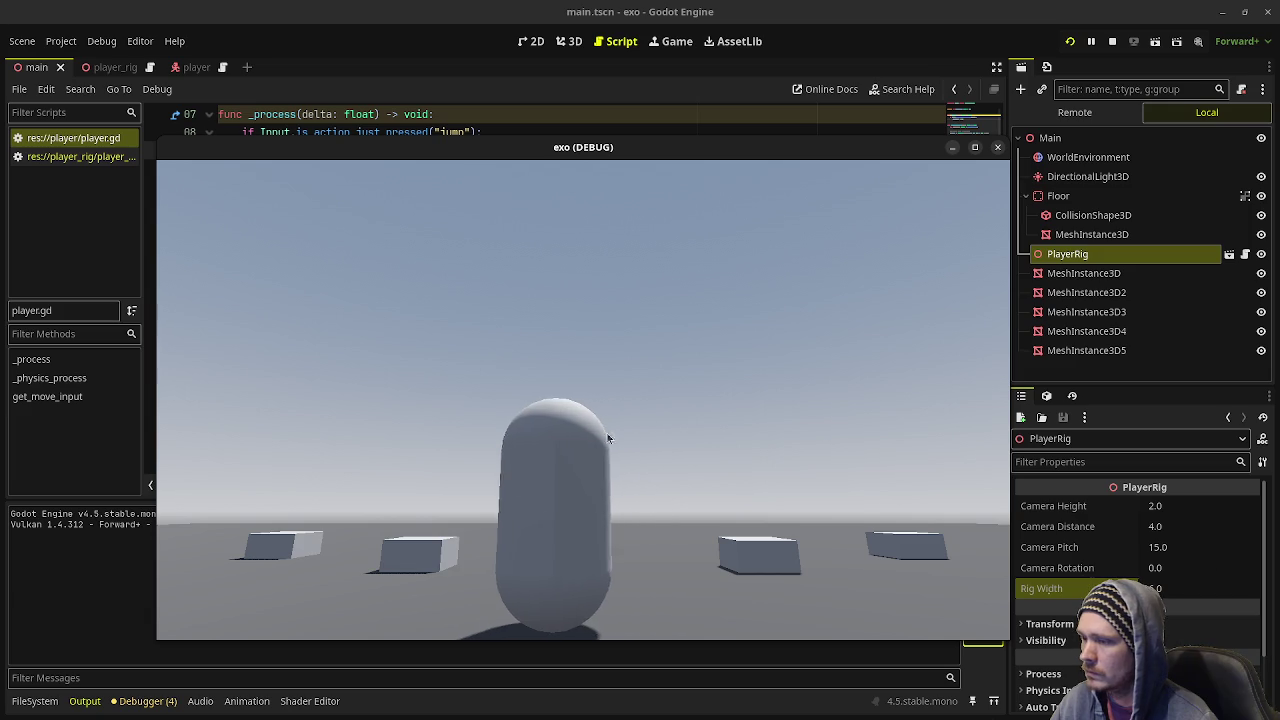
pyautogui.press('d')
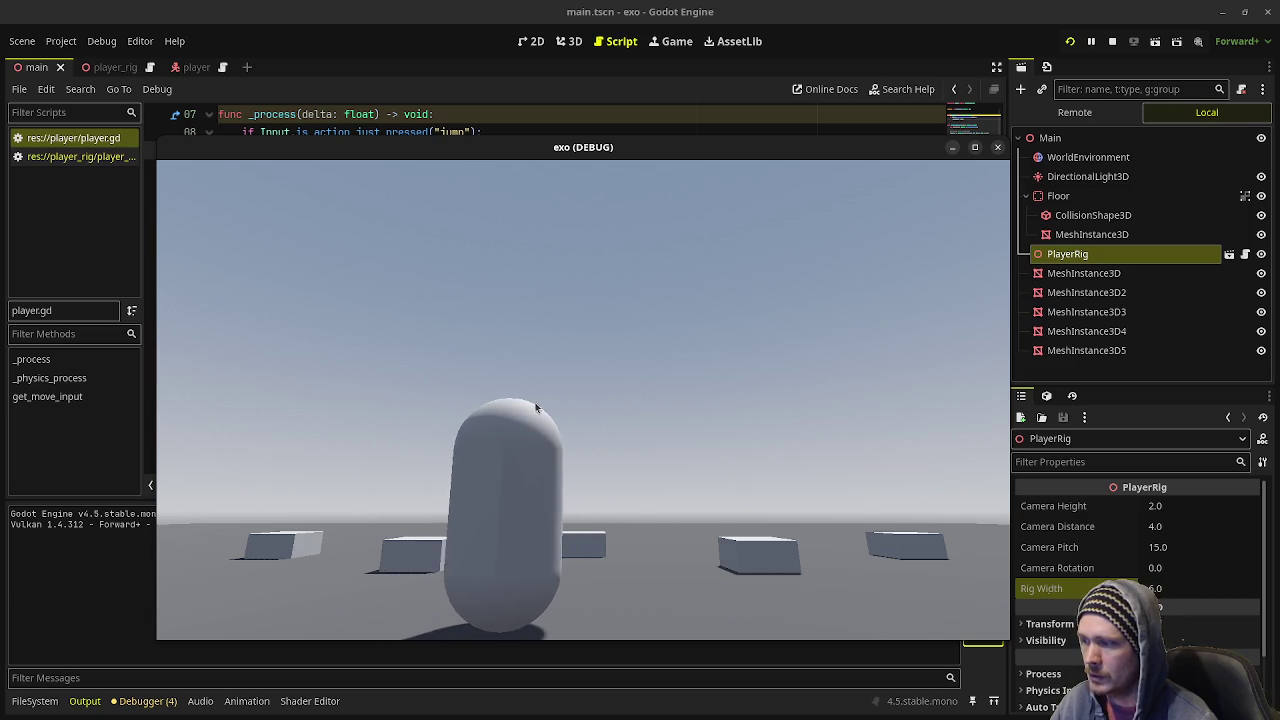
pyautogui.press('a')
pyautogui.press('d')
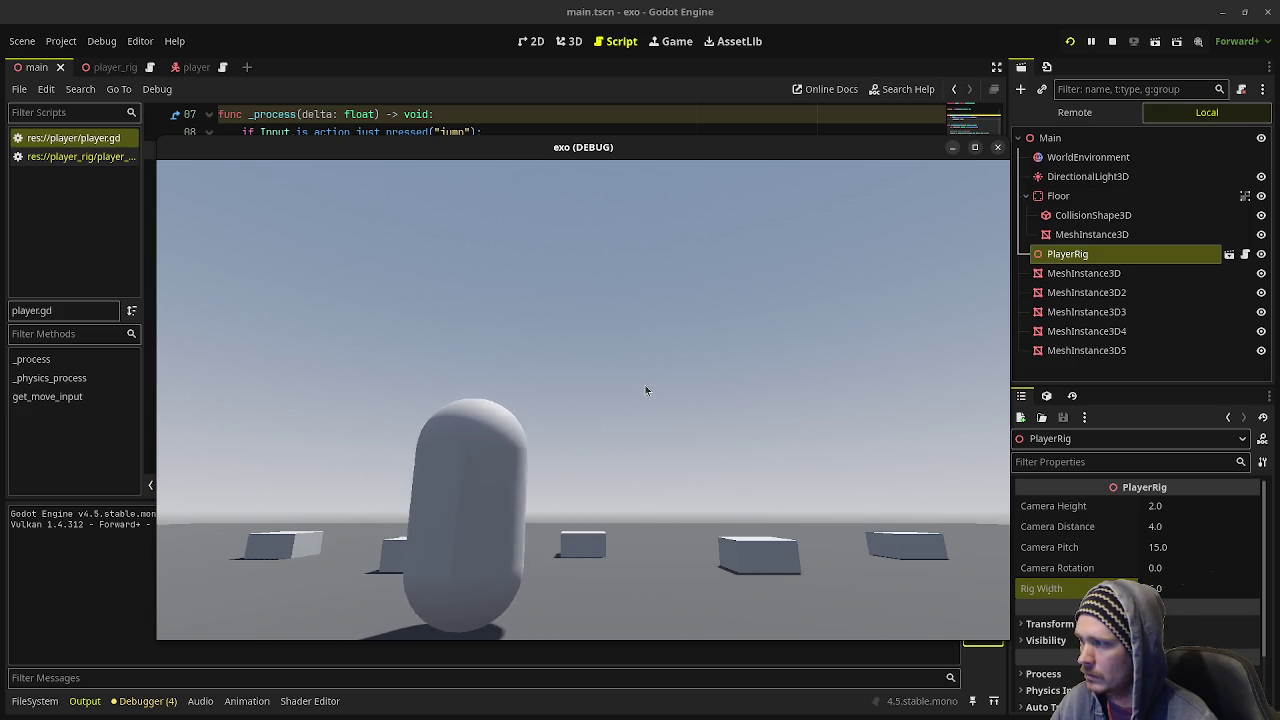
pyautogui.press('a')
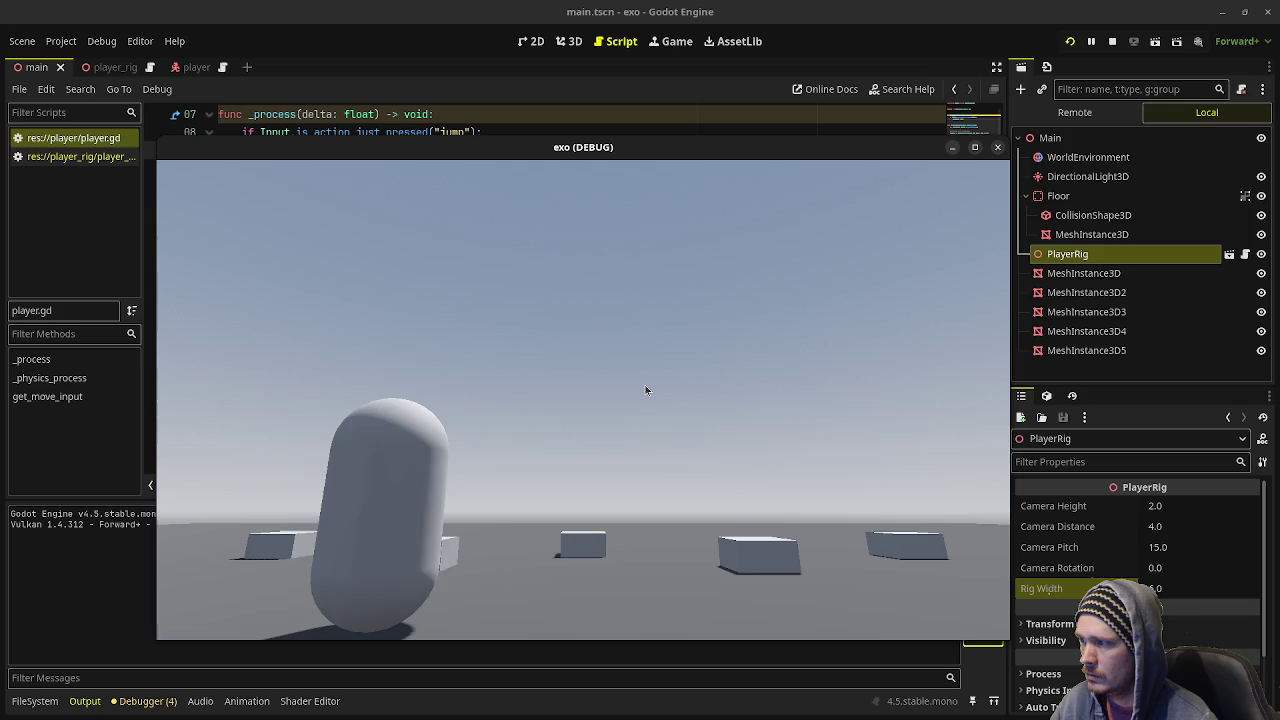
pyautogui.press('d')
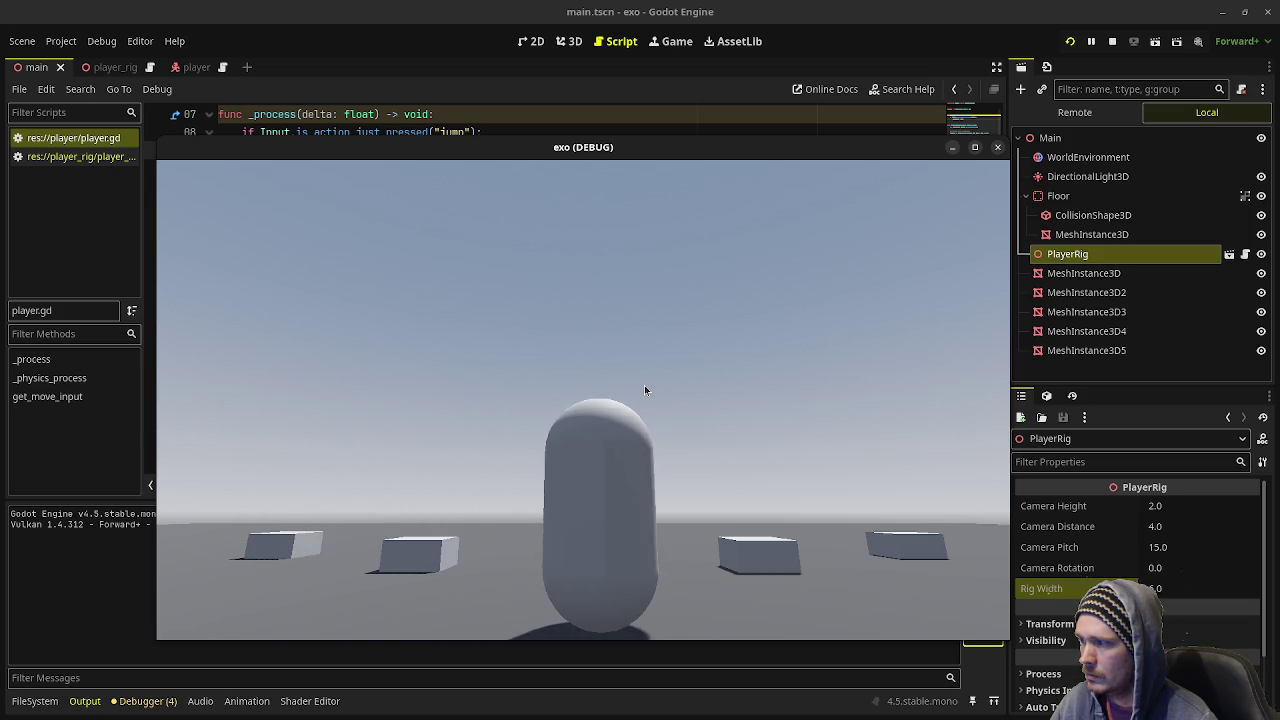
pyautogui.click(1113, 40)
pyautogui.click(450, 338)
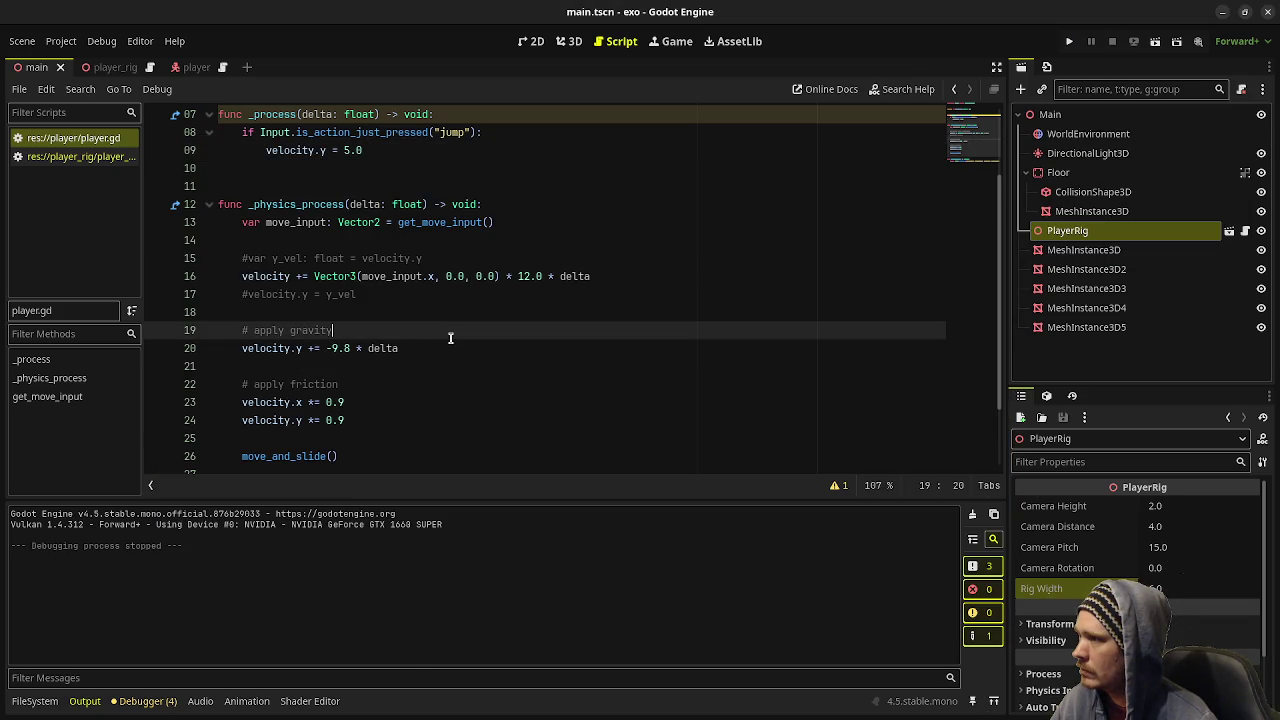
# - Undo back to the original move_speed velocity code with y_vel restored, save, and relaunch the game
pyautogui.hotkey('ctrl', 'z')
pyautogui.hotkey('ctrl', 'z')
pyautogui.hotkey('ctrl', 'z')
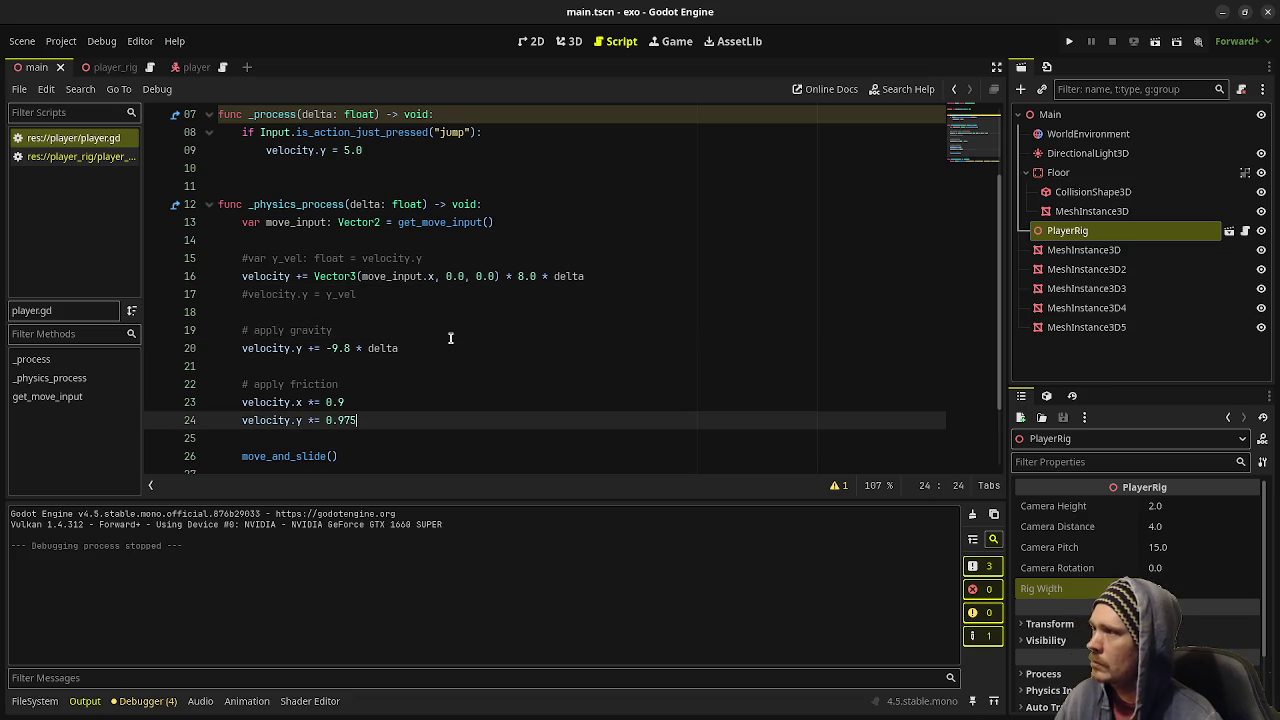
pyautogui.hotkey('ctrl', 'z')
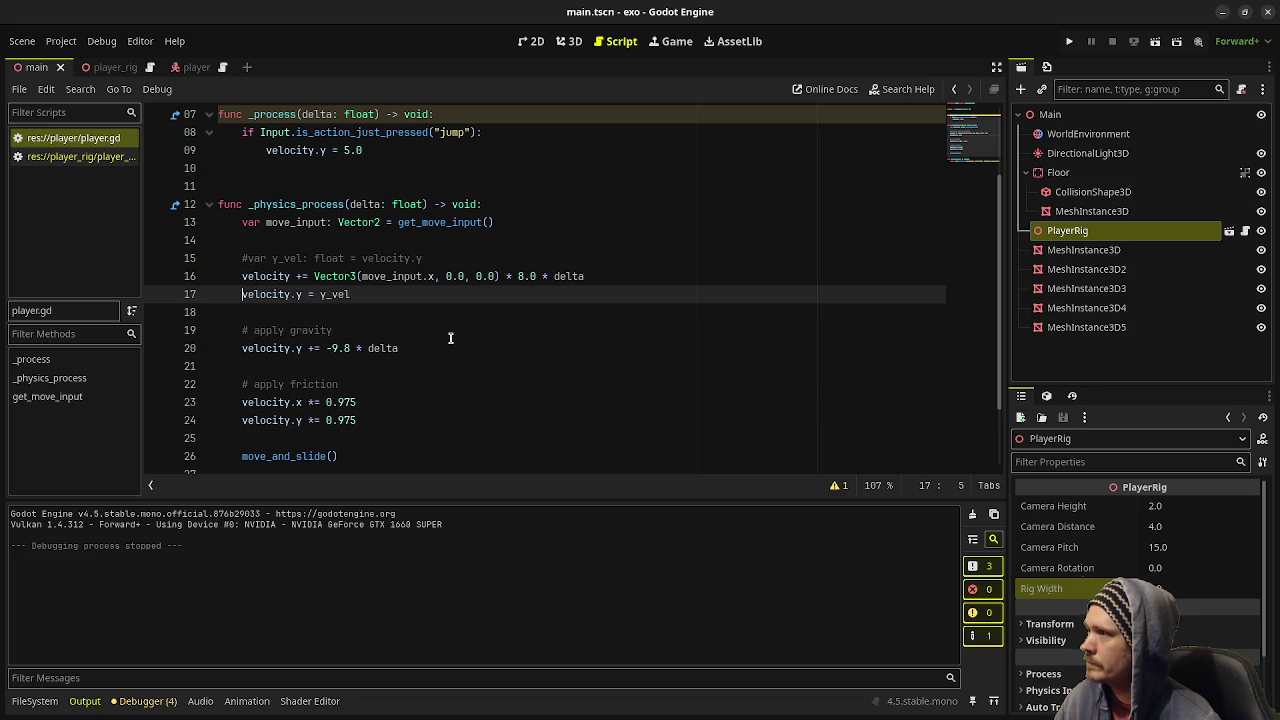
pyautogui.hotkey('ctrl', 'z')
pyautogui.hotkey('ctrl', 'z')
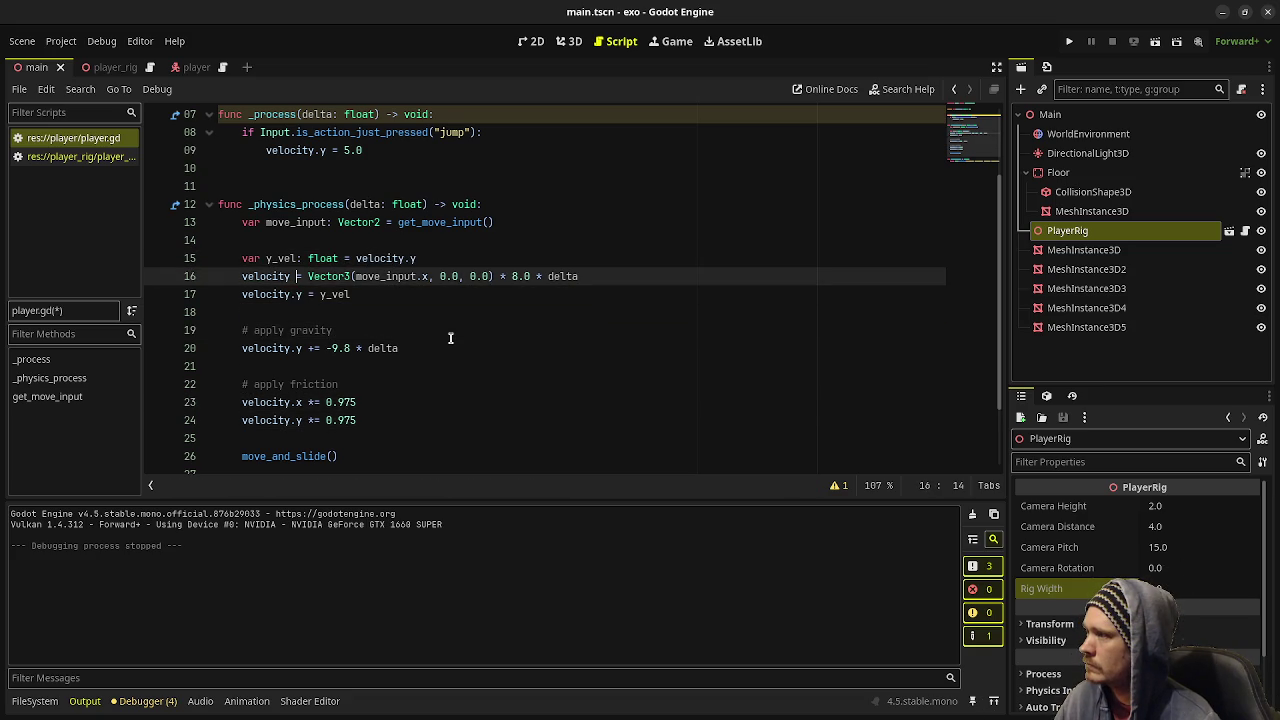
pyautogui.hotkey('ctrl', 'z')
pyautogui.hotkey('ctrl', 'z')
pyautogui.hotkey('ctrl', 'z')
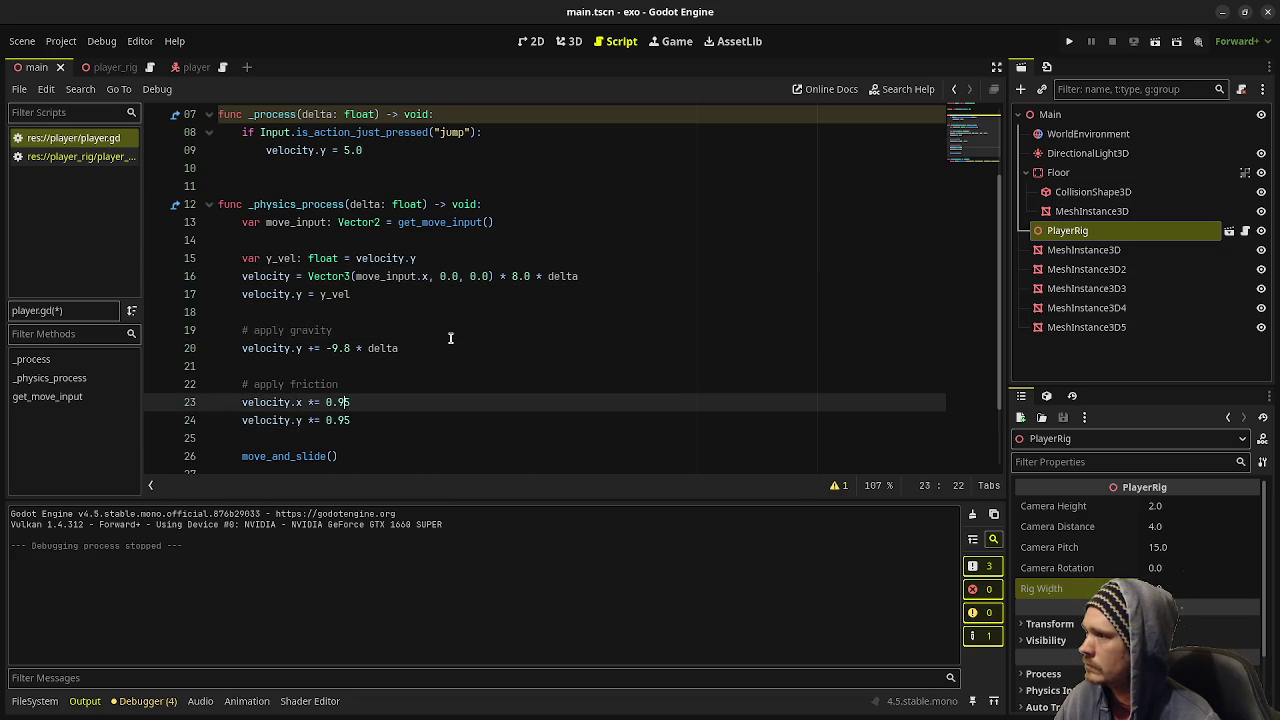
pyautogui.hotkey('ctrl', 'z')
pyautogui.hotkey('ctrl', 's')
pyautogui.press('F5')
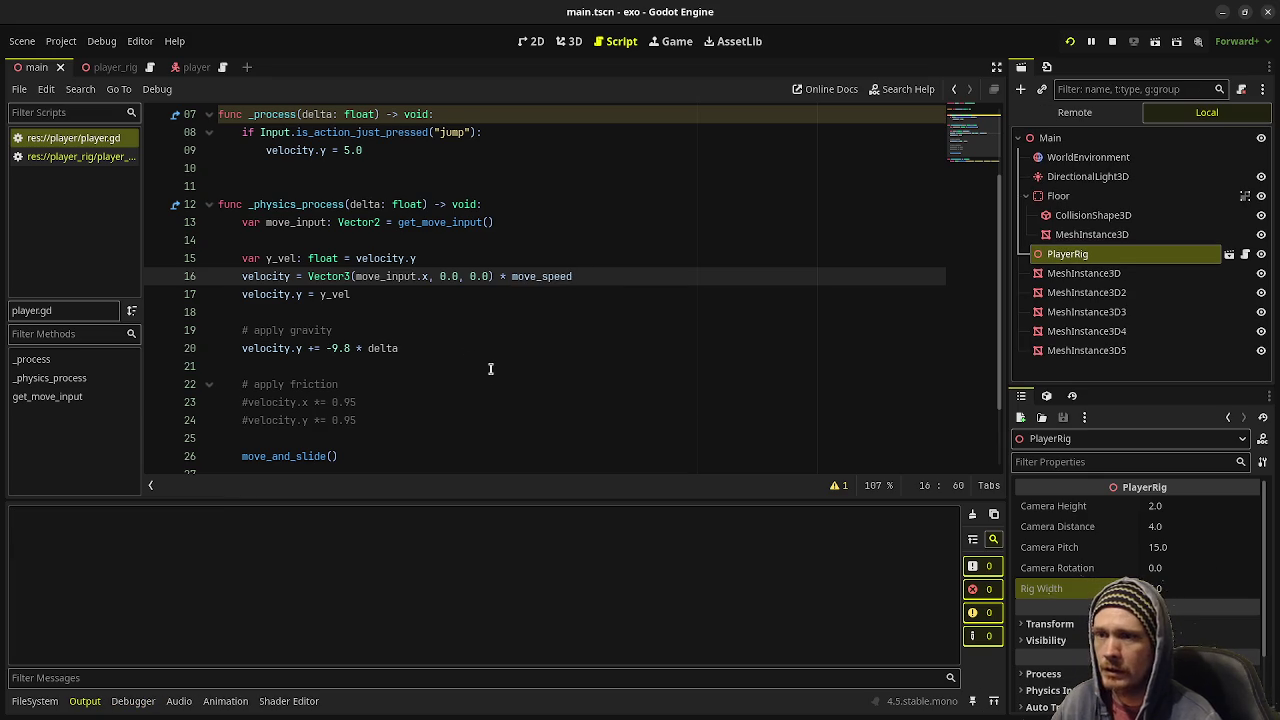